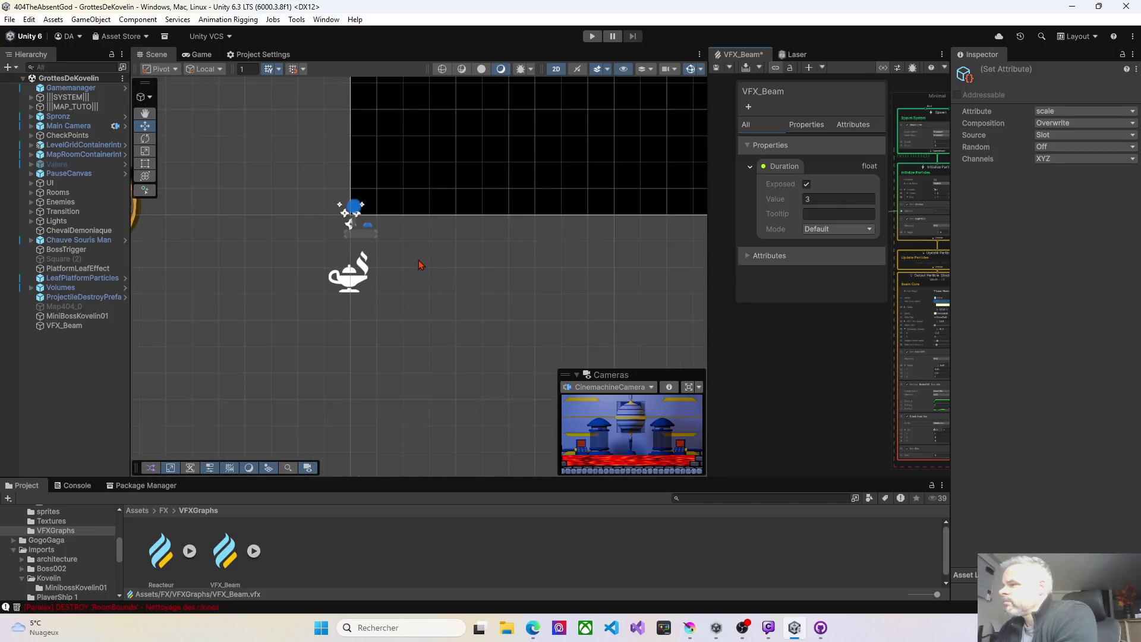
Centre the Scene view on the lamp and save/compile VFX_Beam so the beam replays there
{"action": "left_click_drag", "start_coordinate": [418, 250], "coordinate": [428, 287]}
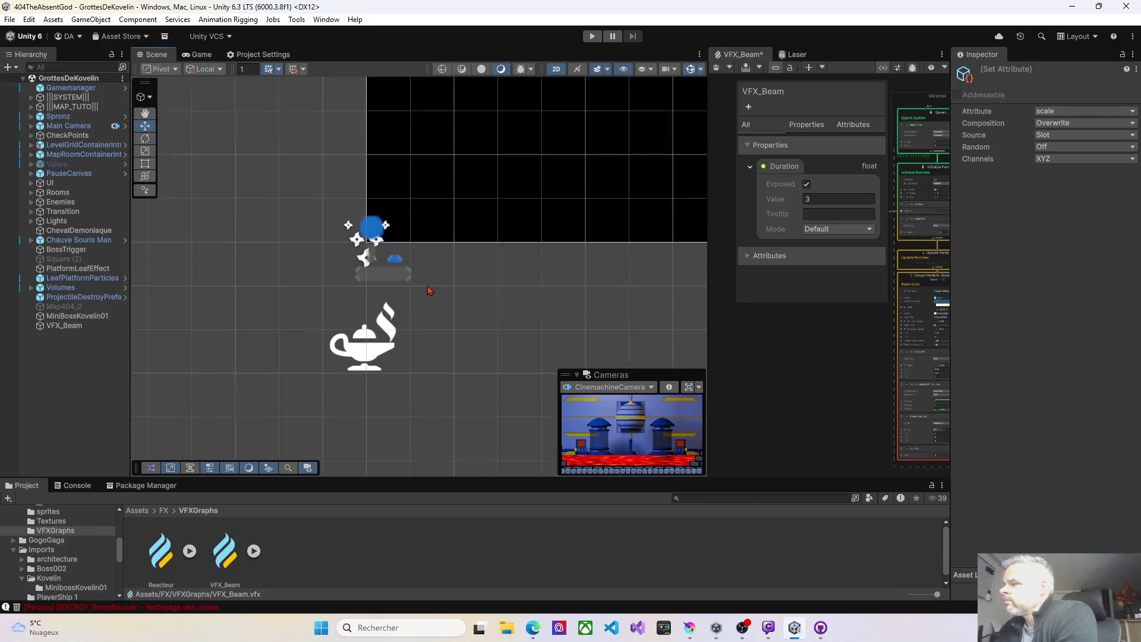
{"action": "left_click", "coordinate": [715, 70]}
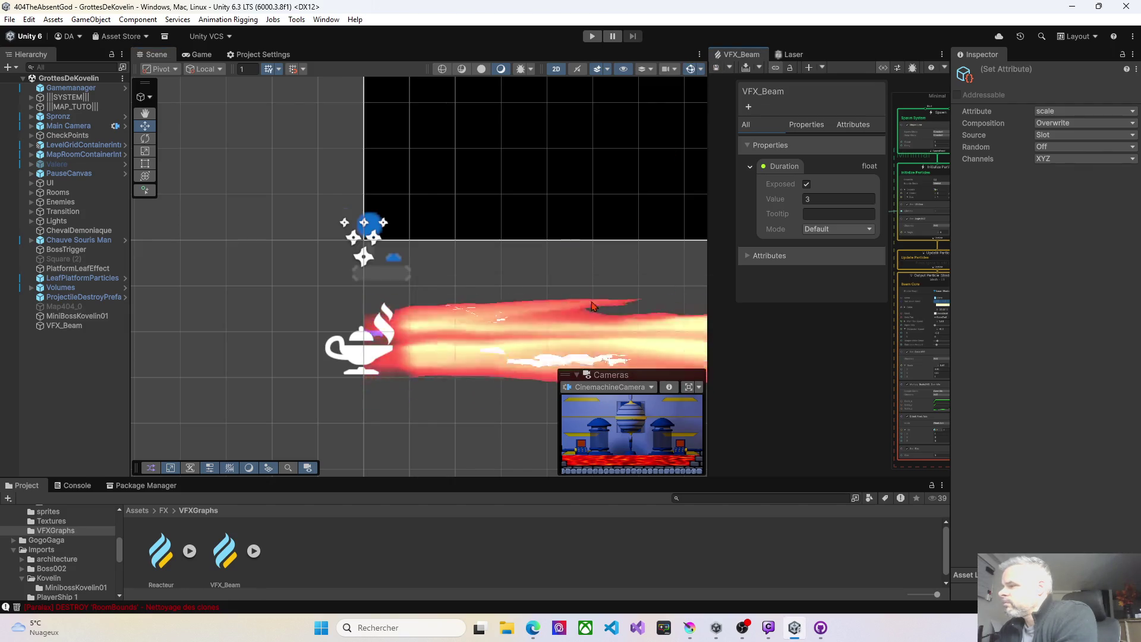
{"action": "scroll", "coordinate": [568, 336], "scroll_direction": "down", "scroll_amount": 3}
{"action": "mouse_move", "coordinate": [567, 336]}
{"action": "left_mouse_down"}
{"action": "mouse_move", "coordinate": [420, 216]}
{"action": "mouse_move", "coordinate": [362, 219]}
{"action": "left_mouse_up"}
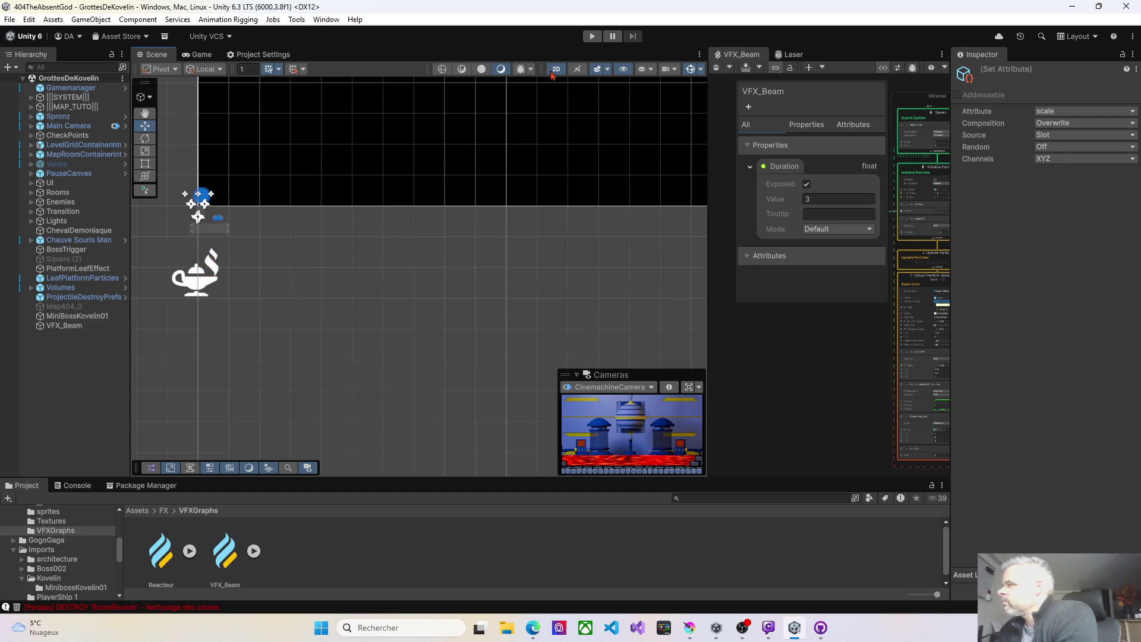
{"action": "left_click", "coordinate": [717, 70]}
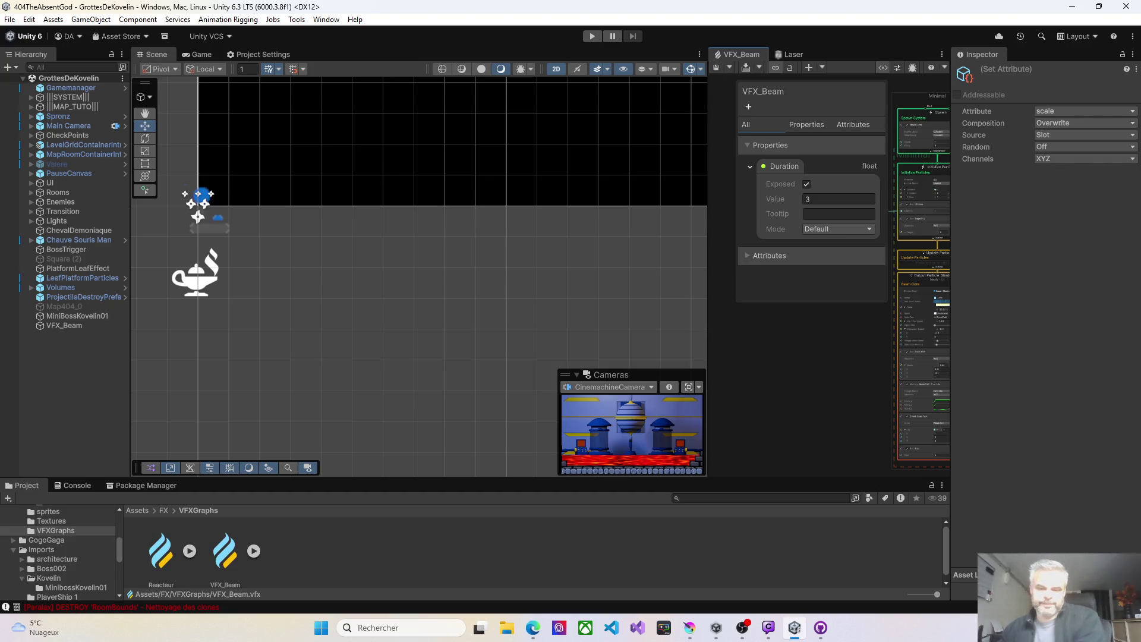
{"action": "key", "text": "alt+Tab"}
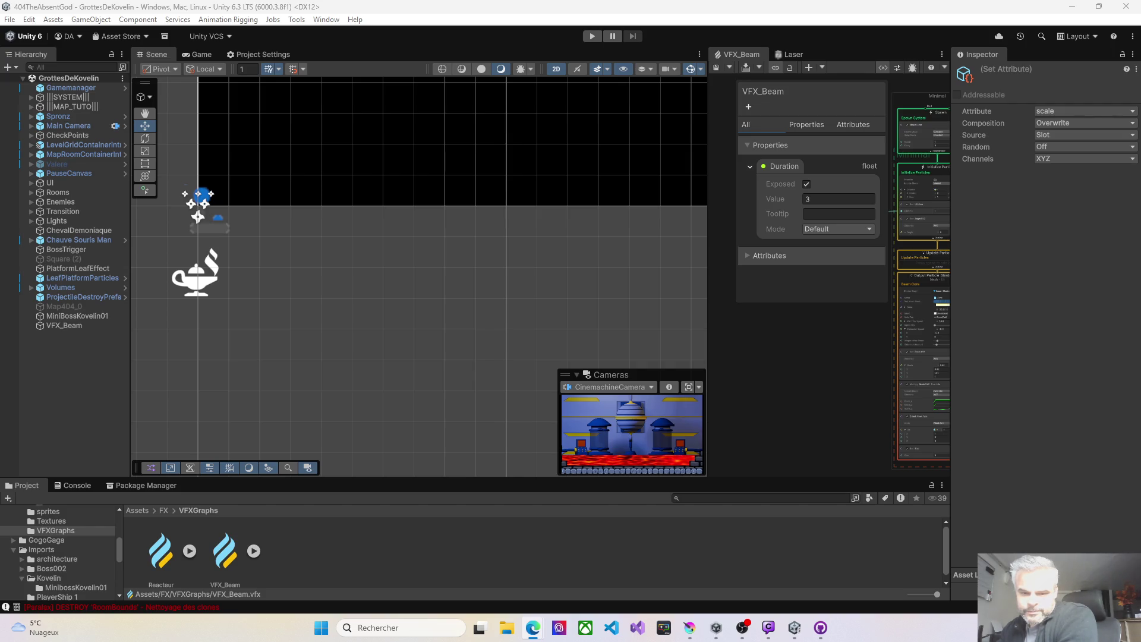
{"action": "left_click", "coordinate": [713, 338]}
{"action": "scroll", "coordinate": [699, 352], "scroll_direction": "up", "scroll_amount": 3}
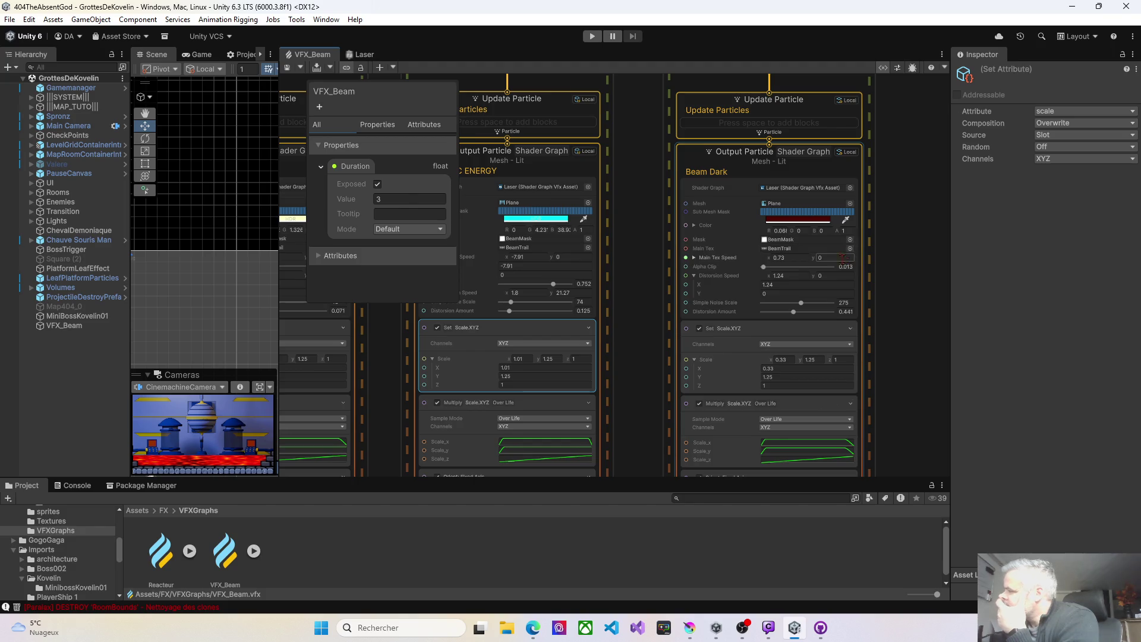
Swap Beam Dark's mask texture from BeamMask to BeamGradient, then widen the Scene view
{"action": "left_click", "coordinate": [850, 239]}
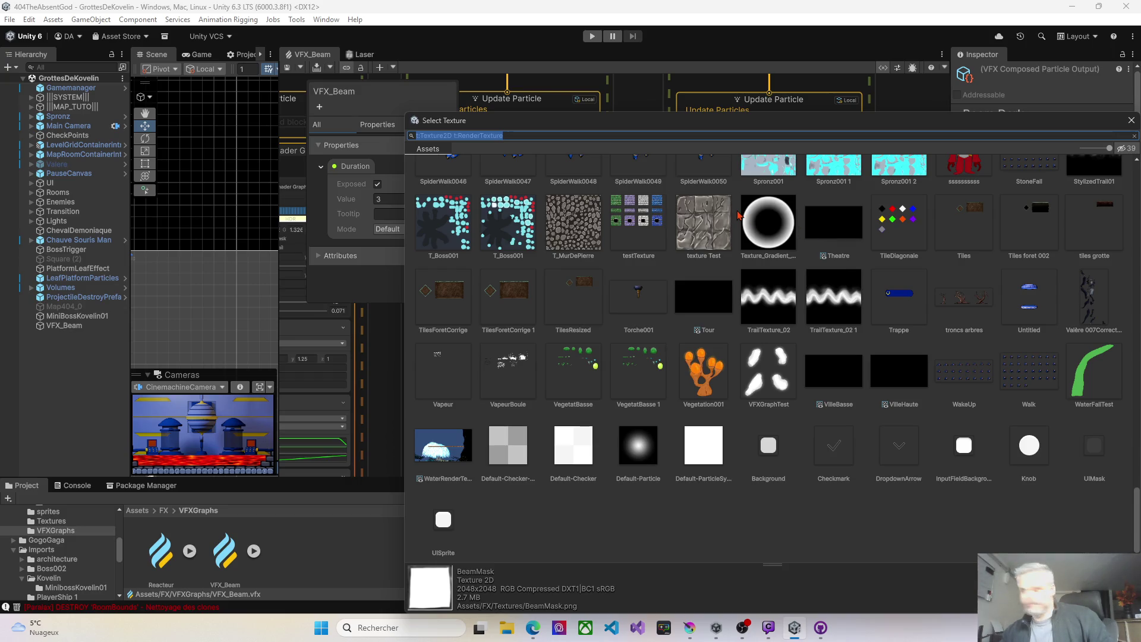
{"action": "type", "text": "gra"}
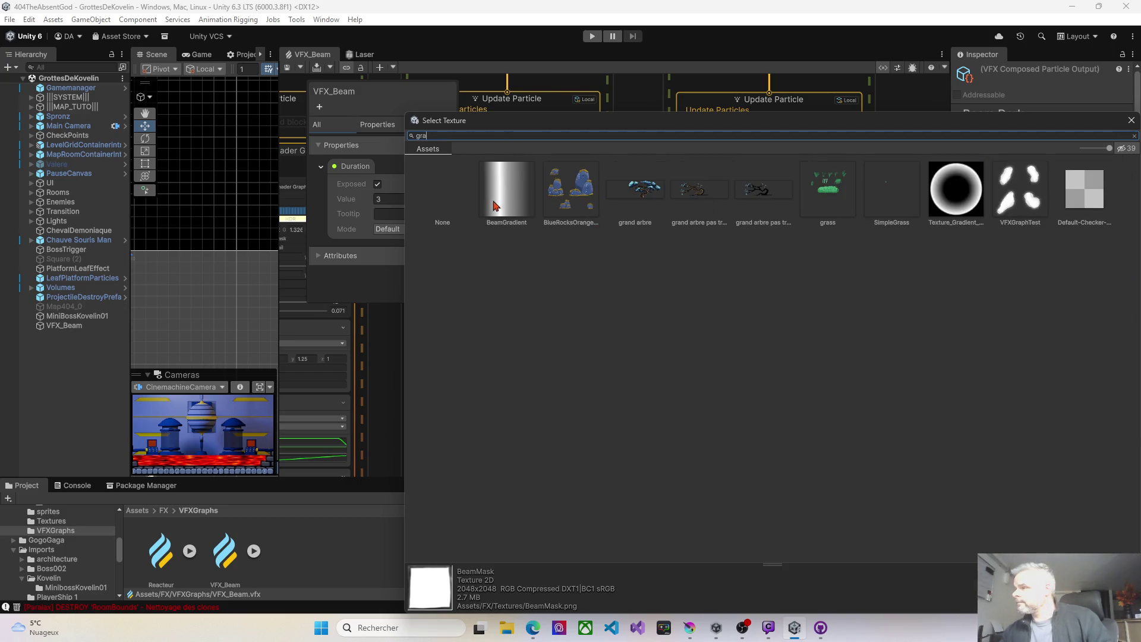
{"action": "double_click", "coordinate": [493, 205]}
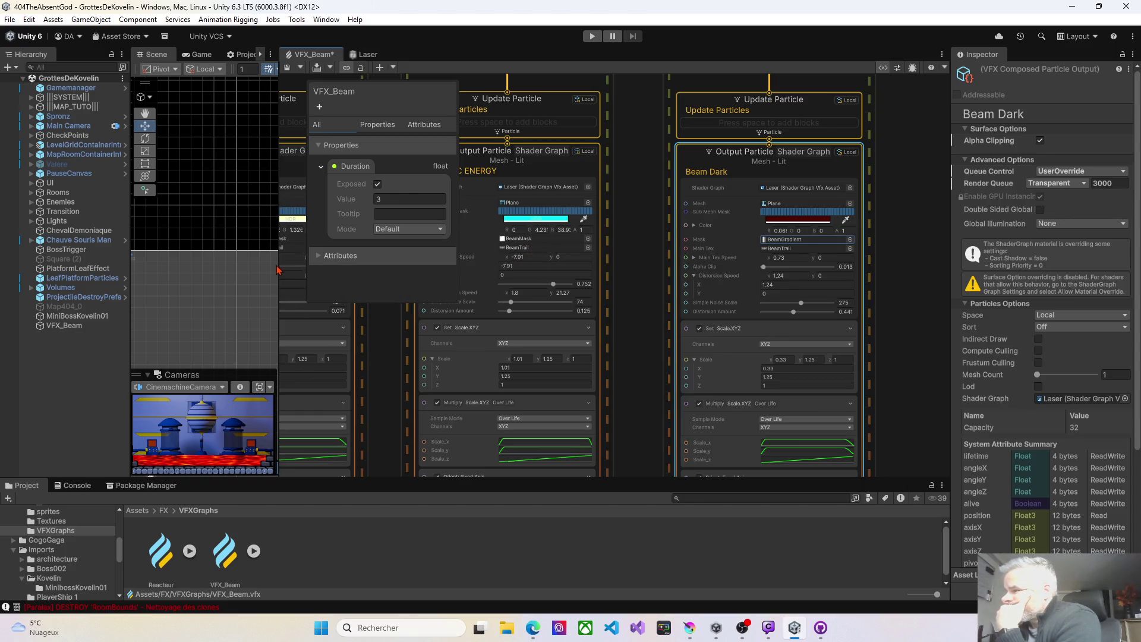
{"action": "left_click_drag", "start_coordinate": [278, 270], "coordinate": [778, 276]}
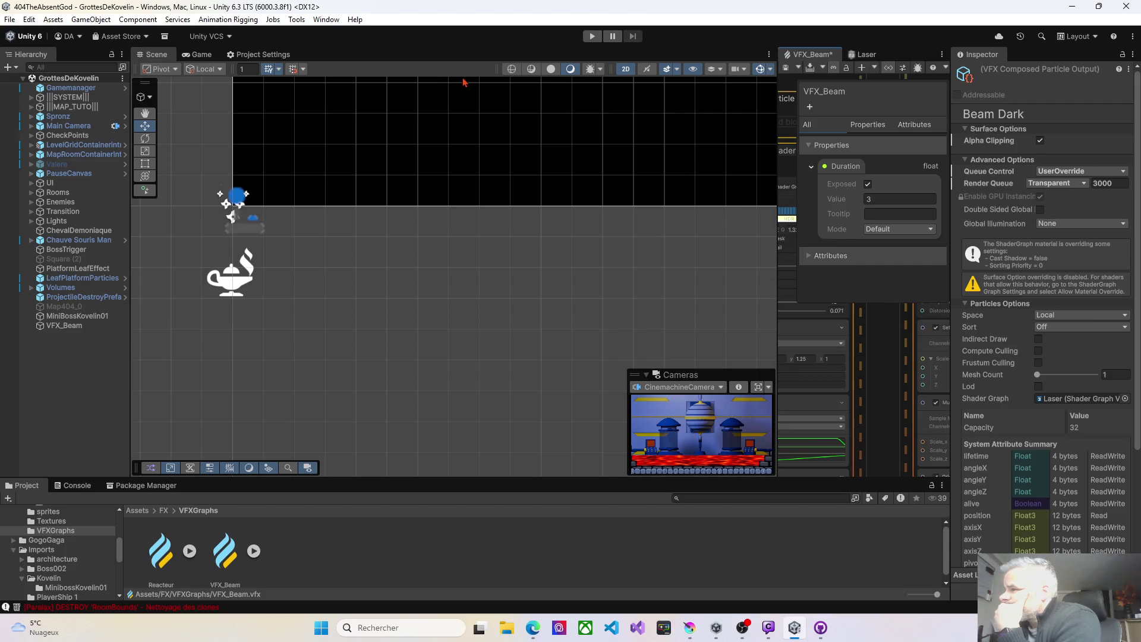
Run the game briefly in Play mode, stop it, and switch over to Krita
{"action": "left_click", "coordinate": [592, 37]}
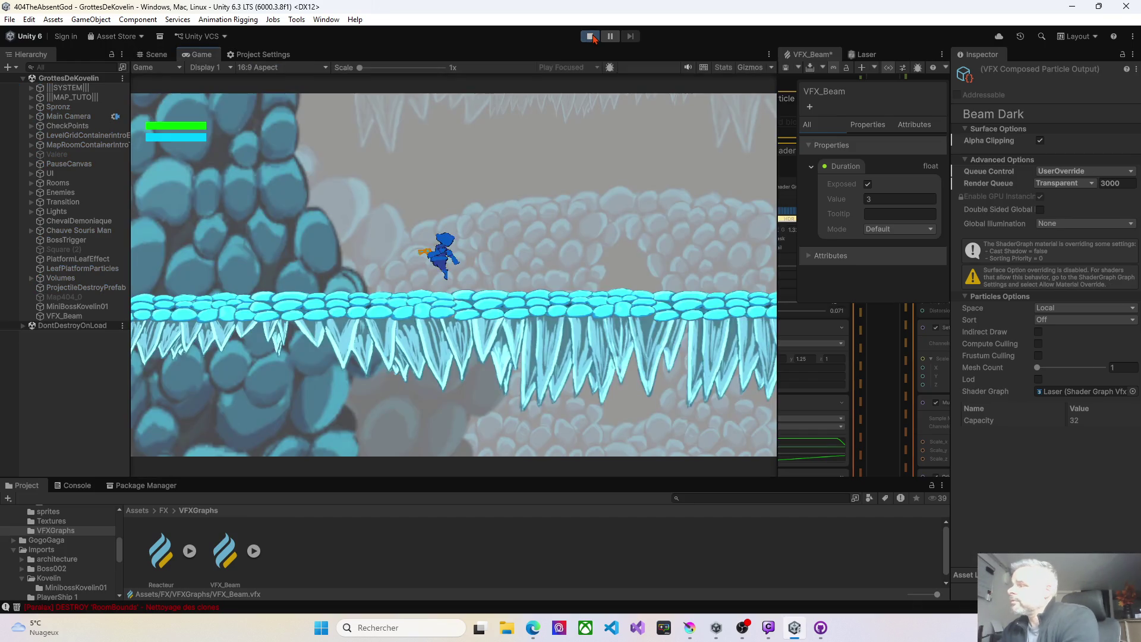
{"action": "left_click", "coordinate": [591, 36]}
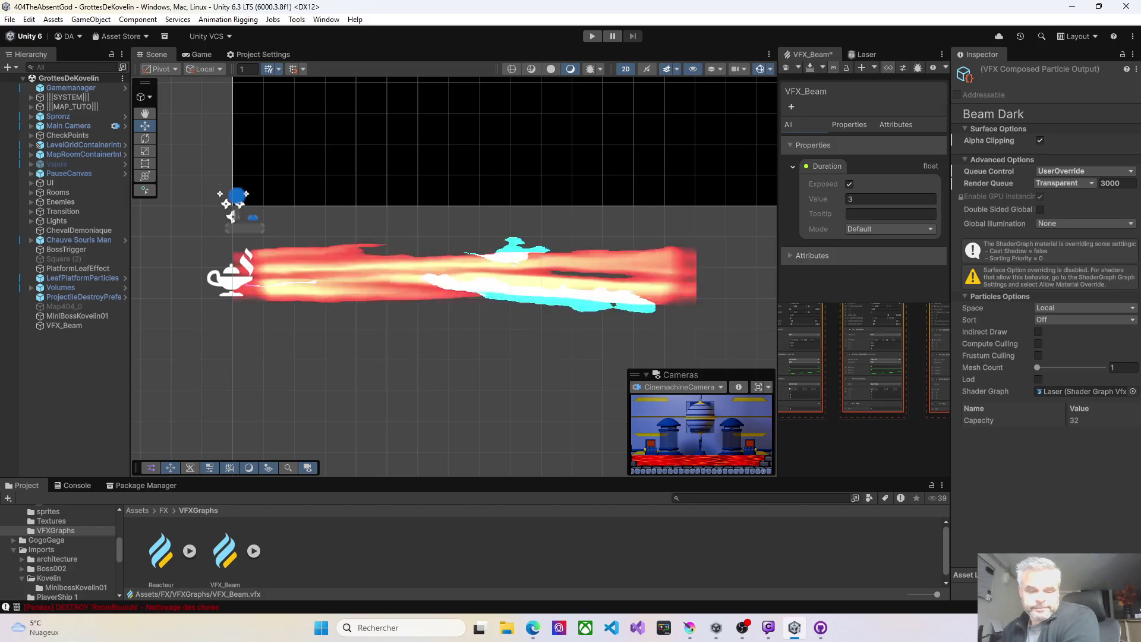
{"action": "key", "text": "alt+Tab"}
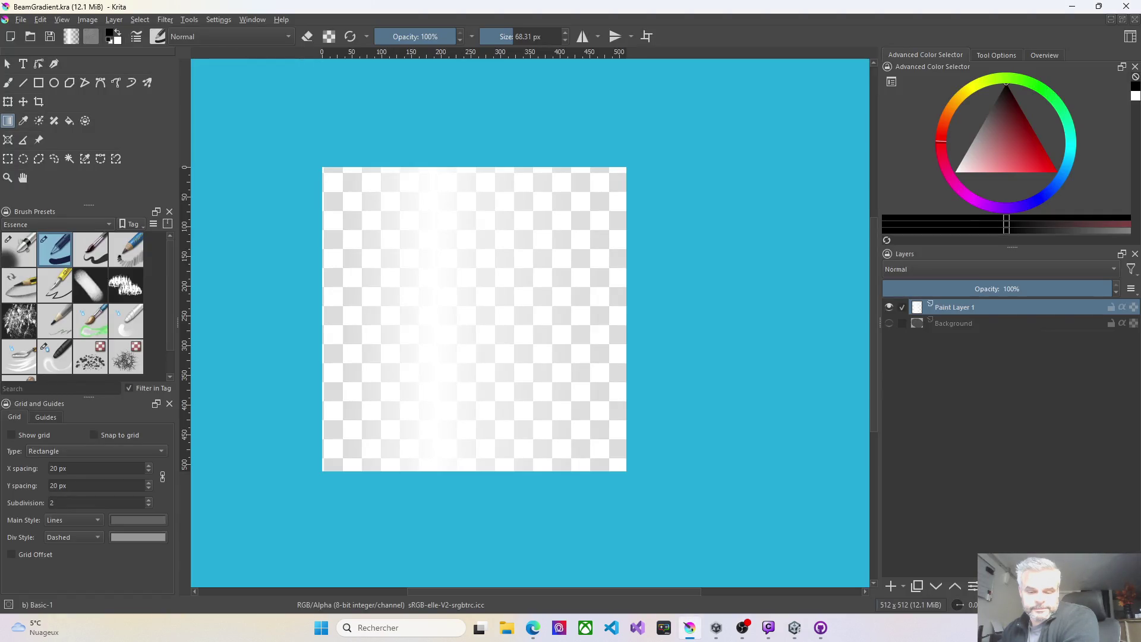
Close Krita, saving BeamTrail.png over the existing file and discarding BeamTrail02.png changes
{"action": "key", "text": "alt+Tab"}
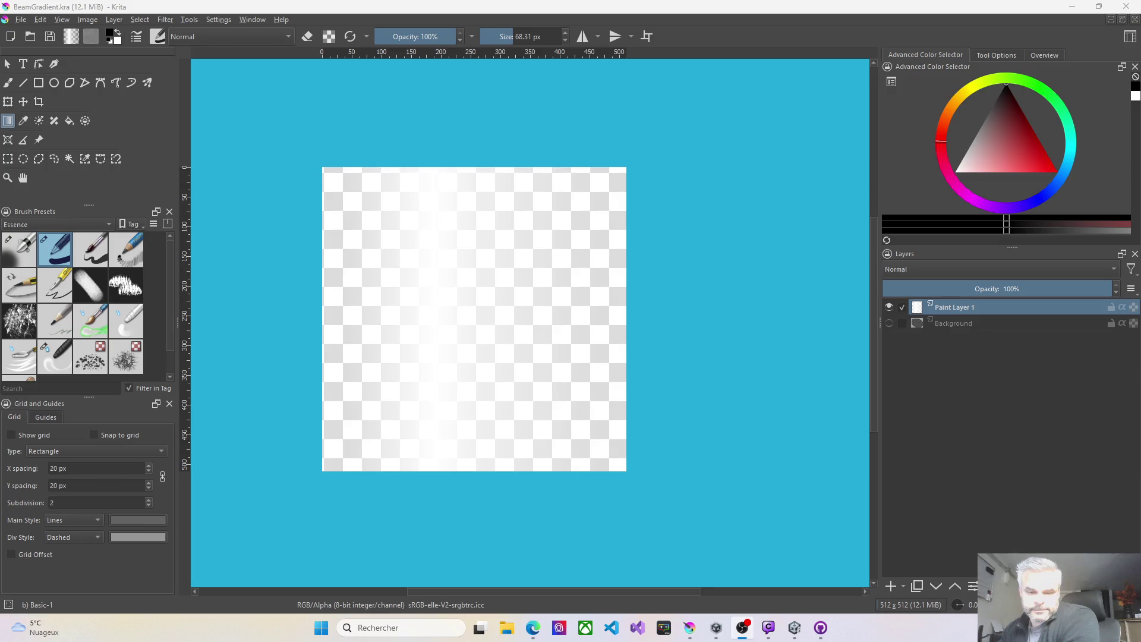
{"action": "left_click", "coordinate": [1115, 9]}
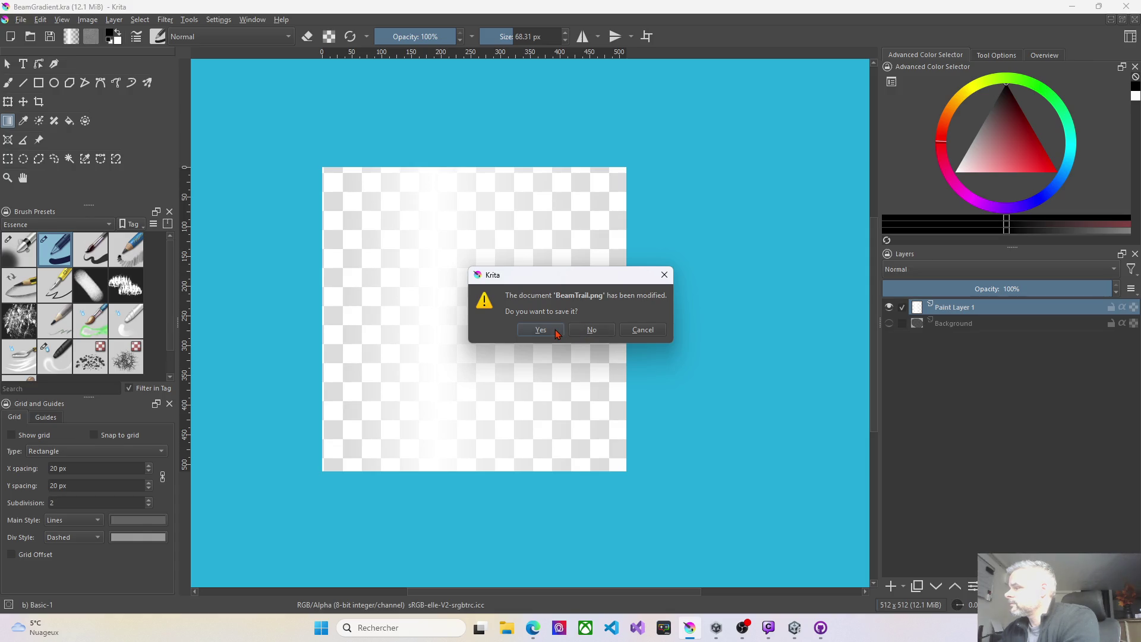
{"action": "left_click", "coordinate": [557, 333]}
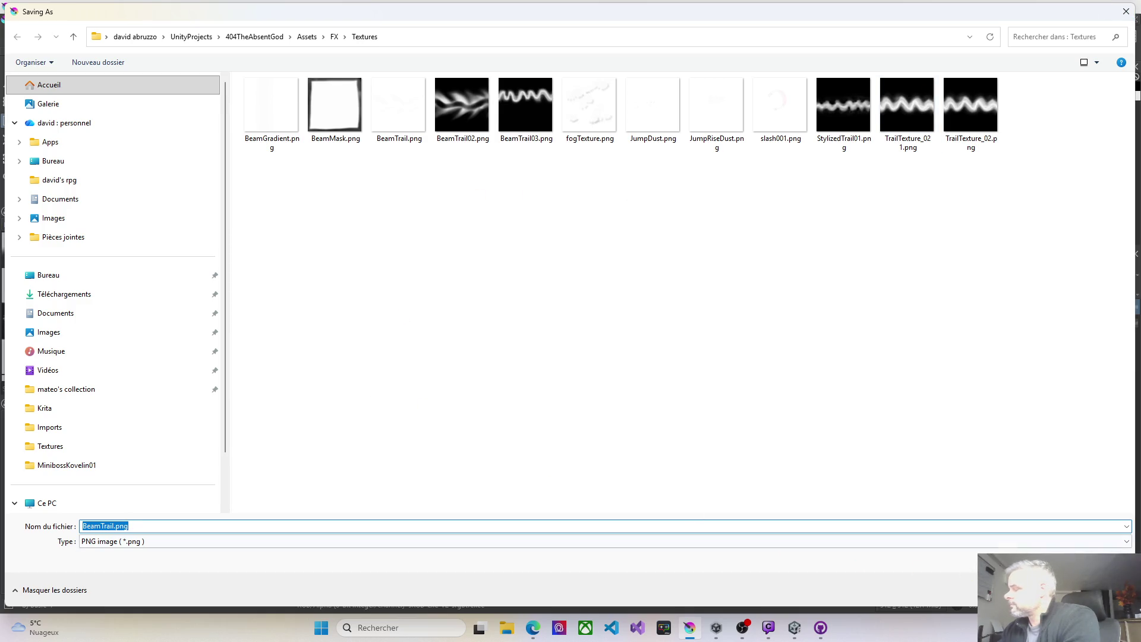
{"action": "key", "text": "Return"}
{"action": "left_click", "coordinate": [606, 315]}
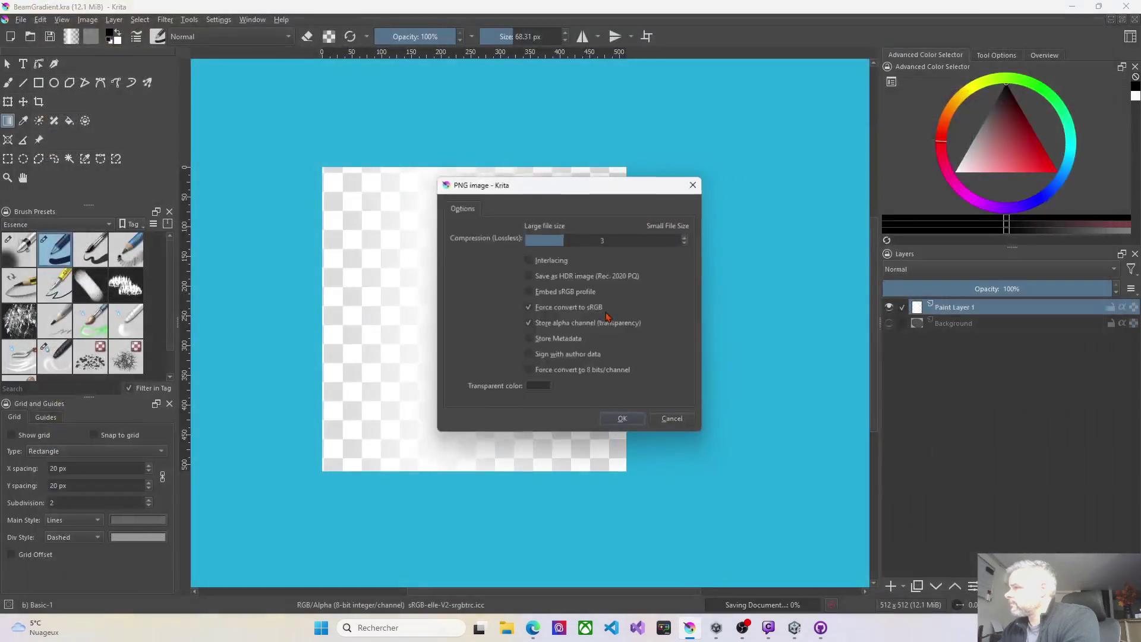
{"action": "left_click", "coordinate": [622, 419]}
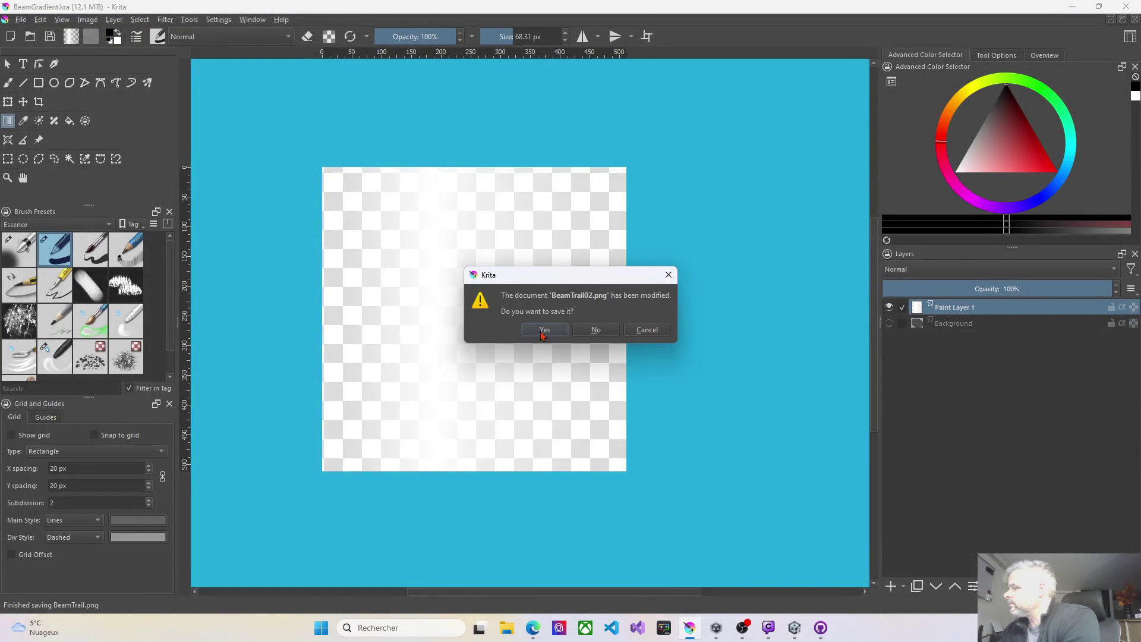
{"action": "left_click", "coordinate": [592, 336]}
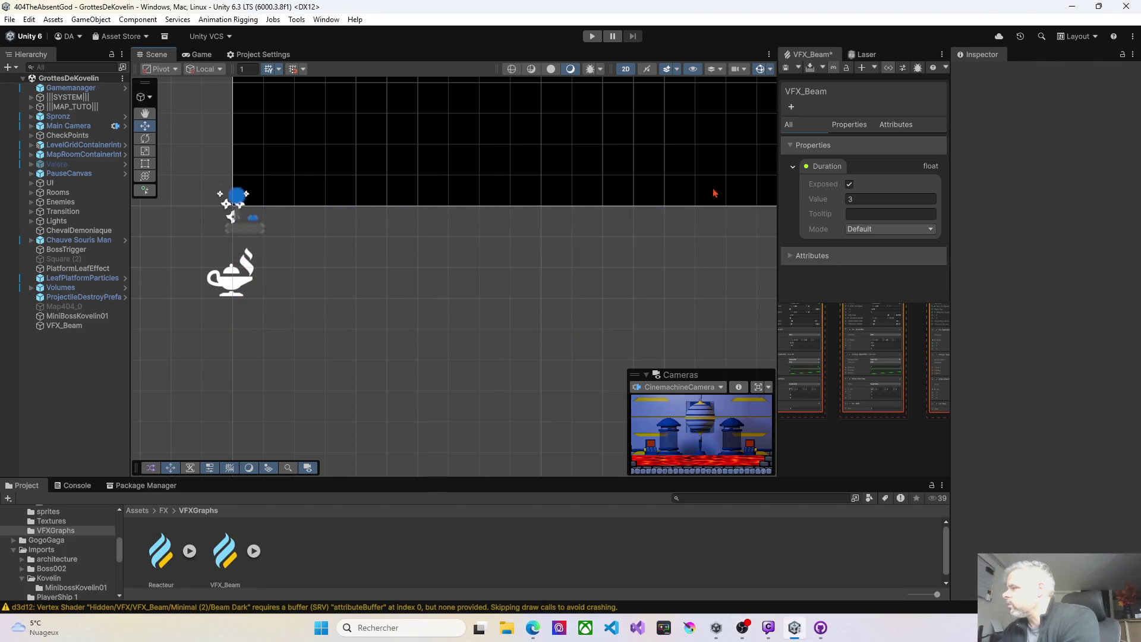
Widen the VFX_Beam graph panel, recompile it, and pan to the cyan output's settings
{"action": "left_click", "coordinate": [787, 71]}
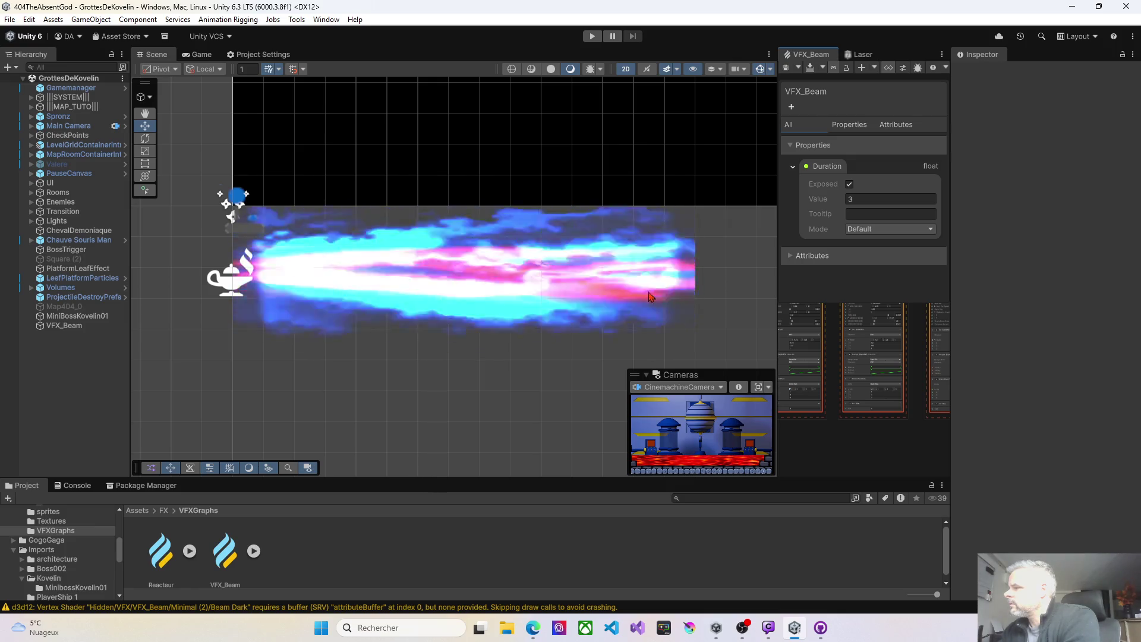
{"action": "left_click_drag", "start_coordinate": [782, 289], "coordinate": [557, 289]}
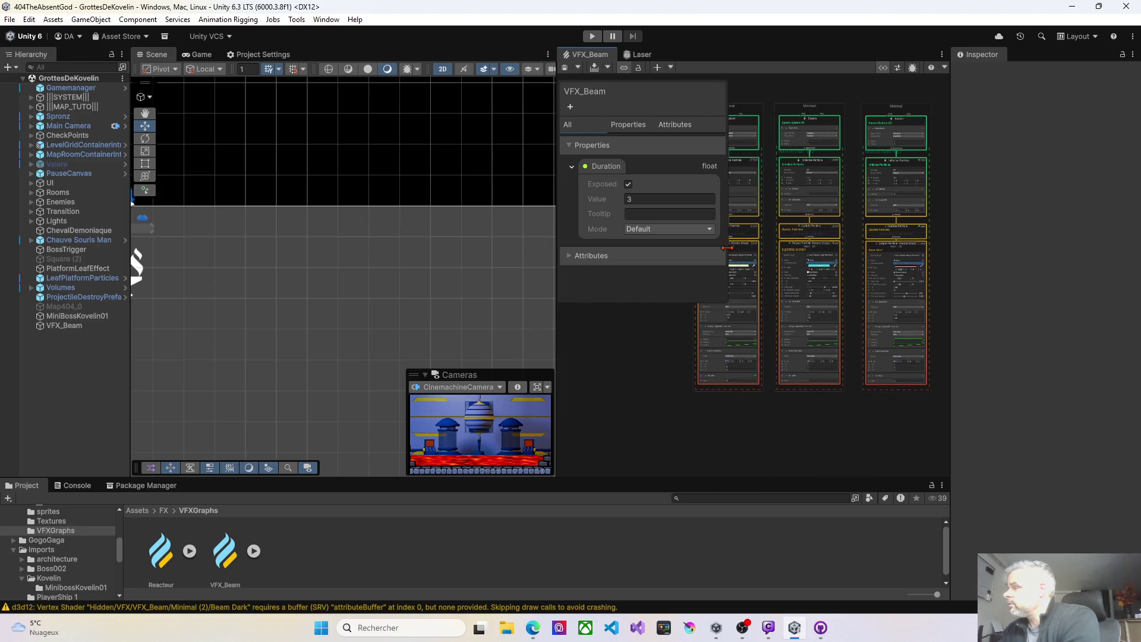
{"action": "left_click_drag", "start_coordinate": [726, 248], "coordinate": [663, 248]}
{"action": "scroll", "coordinate": [820, 355], "scroll_direction": "up", "scroll_amount": 3}
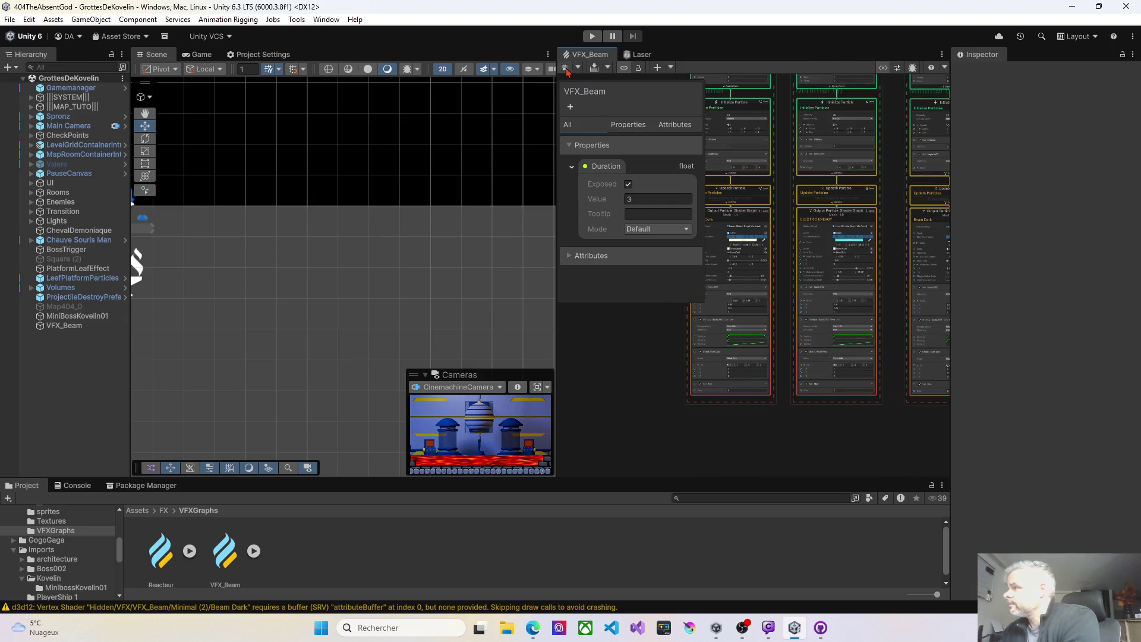
{"action": "left_click", "coordinate": [566, 69]}
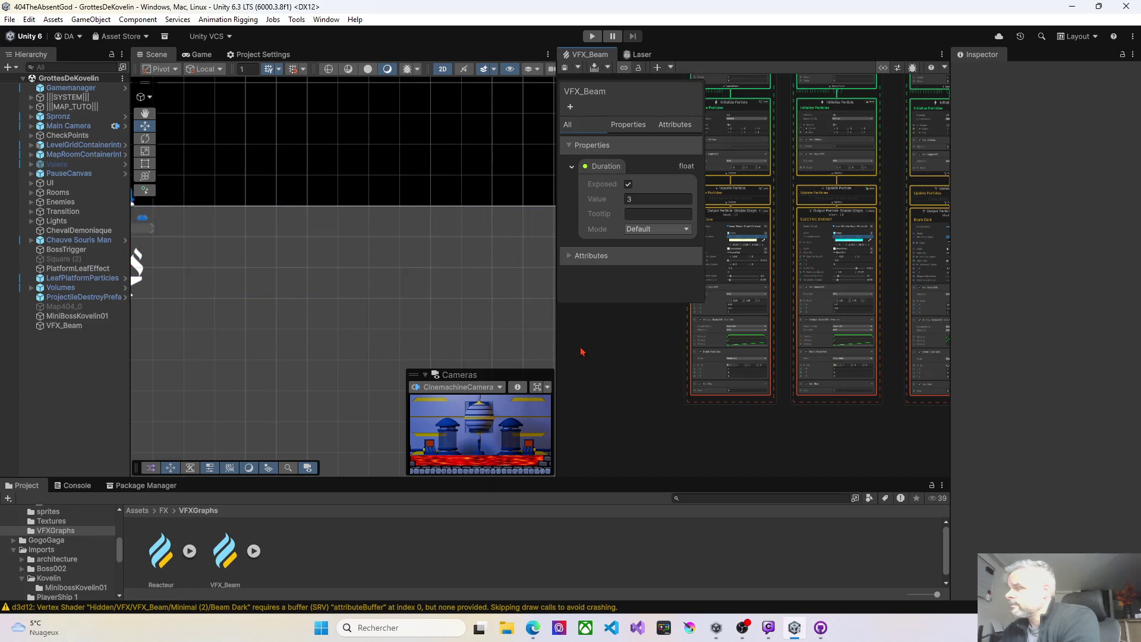
{"action": "mouse_move", "coordinate": [581, 352]}
{"action": "left_mouse_down"}
{"action": "mouse_move", "coordinate": [626, 376]}
{"action": "mouse_move", "coordinate": [575, 433]}
{"action": "mouse_move", "coordinate": [521, 428]}
{"action": "left_mouse_up"}
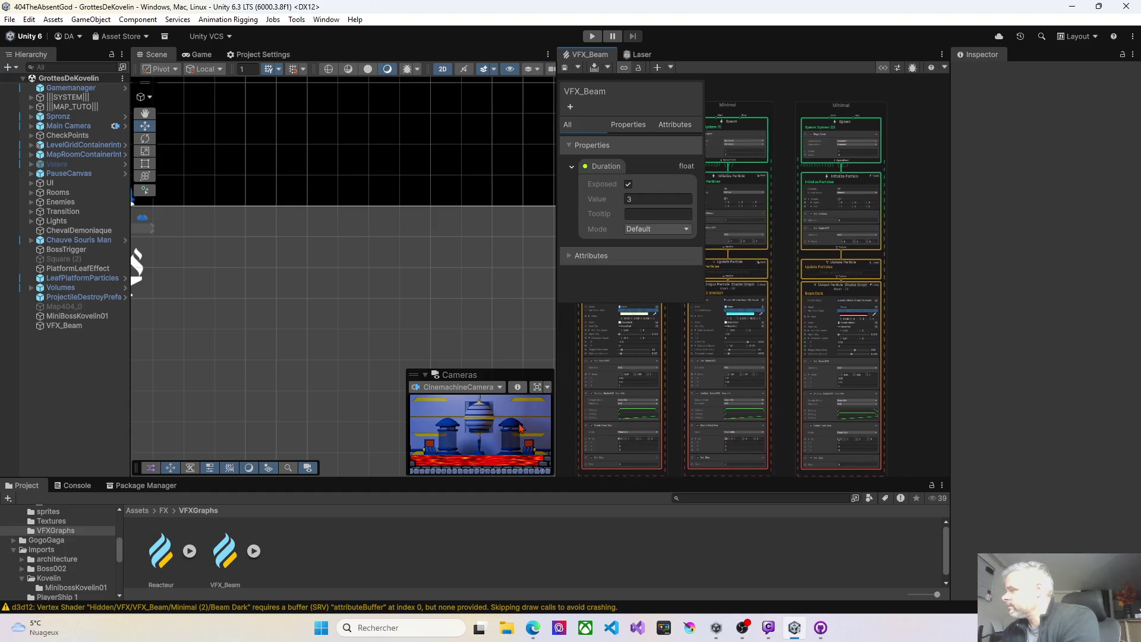
{"action": "scroll", "coordinate": [783, 362], "scroll_direction": "up", "scroll_amount": 5}
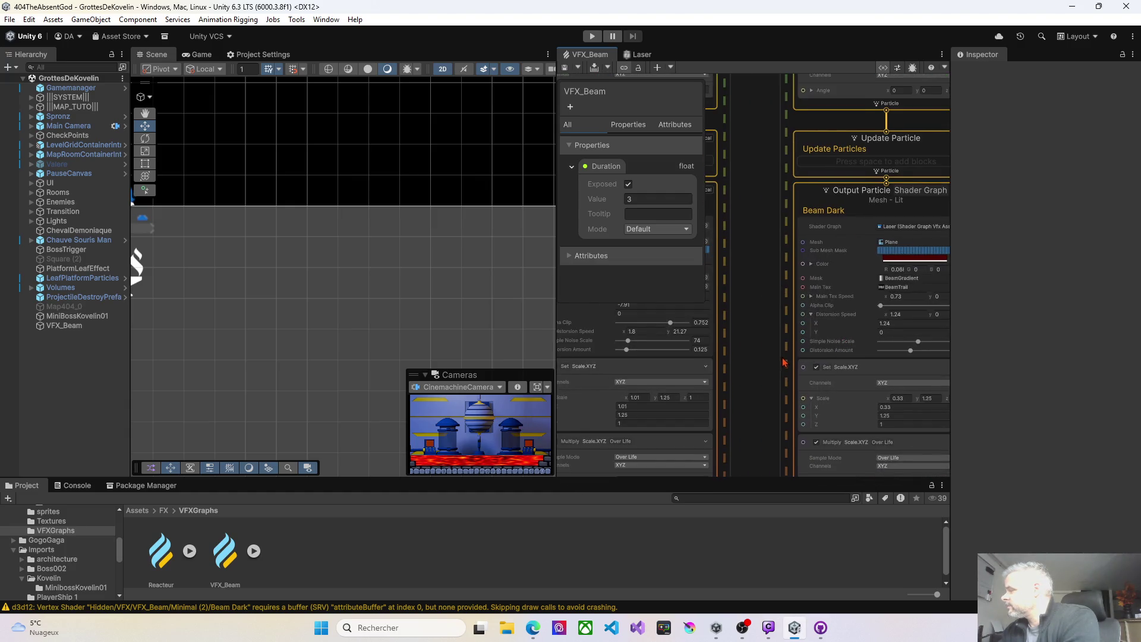
{"action": "left_click_drag", "start_coordinate": [783, 362], "coordinate": [906, 352]}
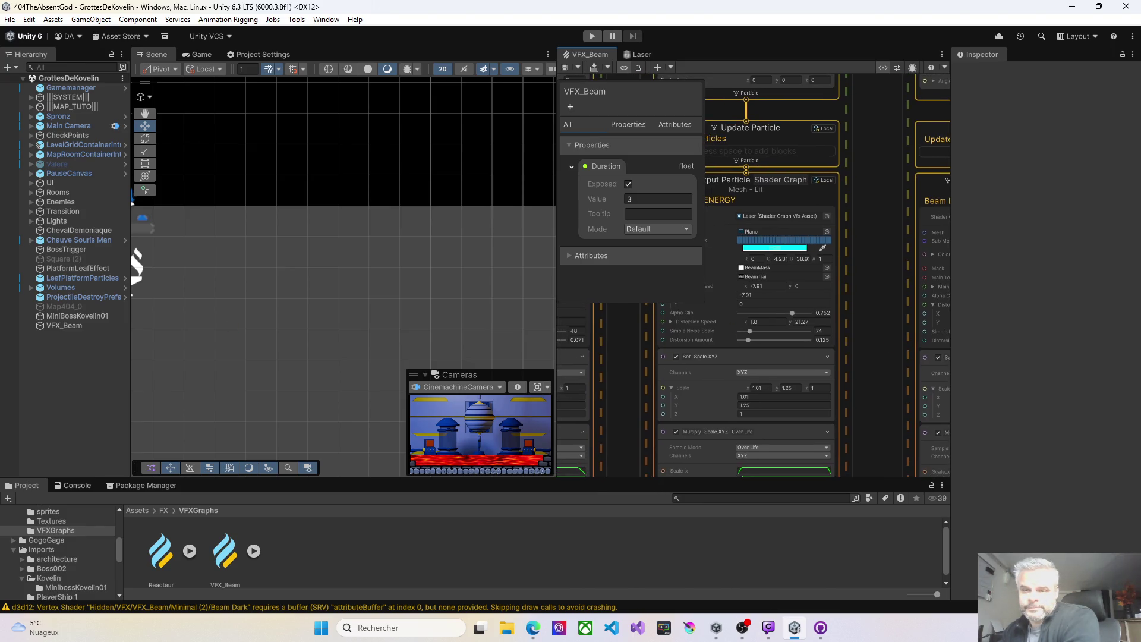
Reduce ELECTRIC ENERGY's Set Scale.XYZ X from 1.01 to 0.65 and recompile
{"action": "key", "text": "alt+Tab"}
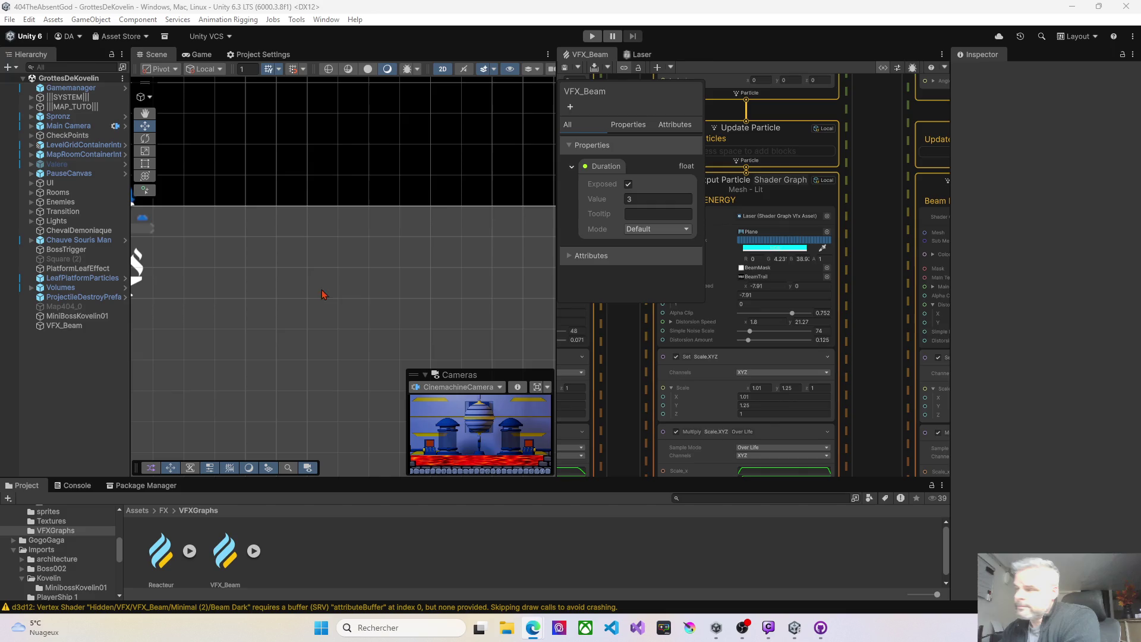
{"action": "left_click", "coordinate": [565, 69]}
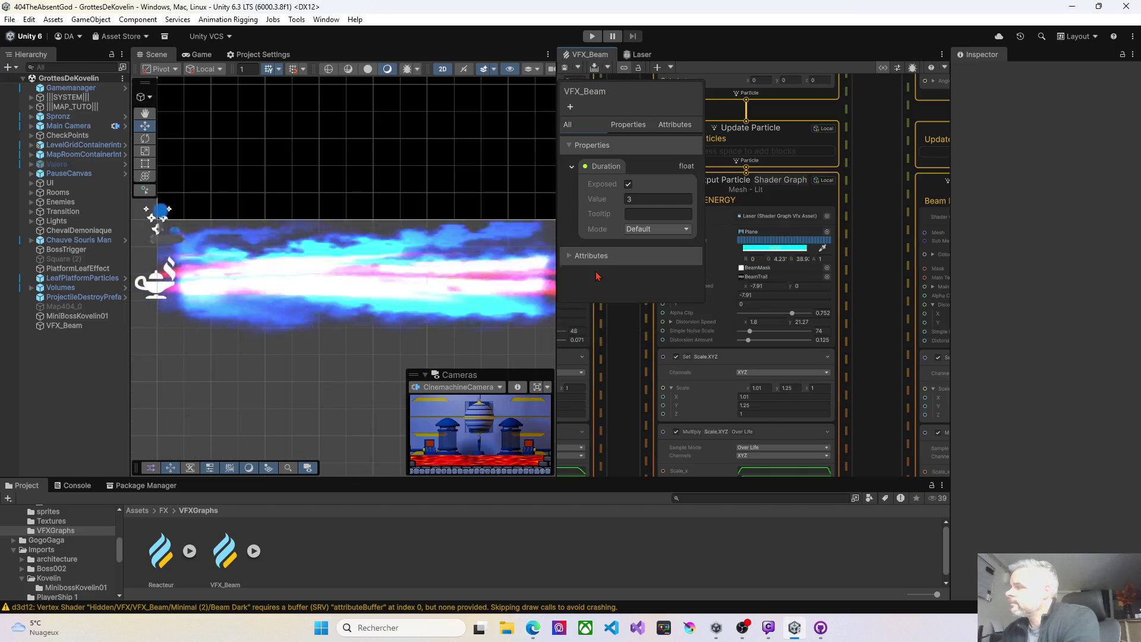
{"action": "left_click", "coordinate": [750, 397]}
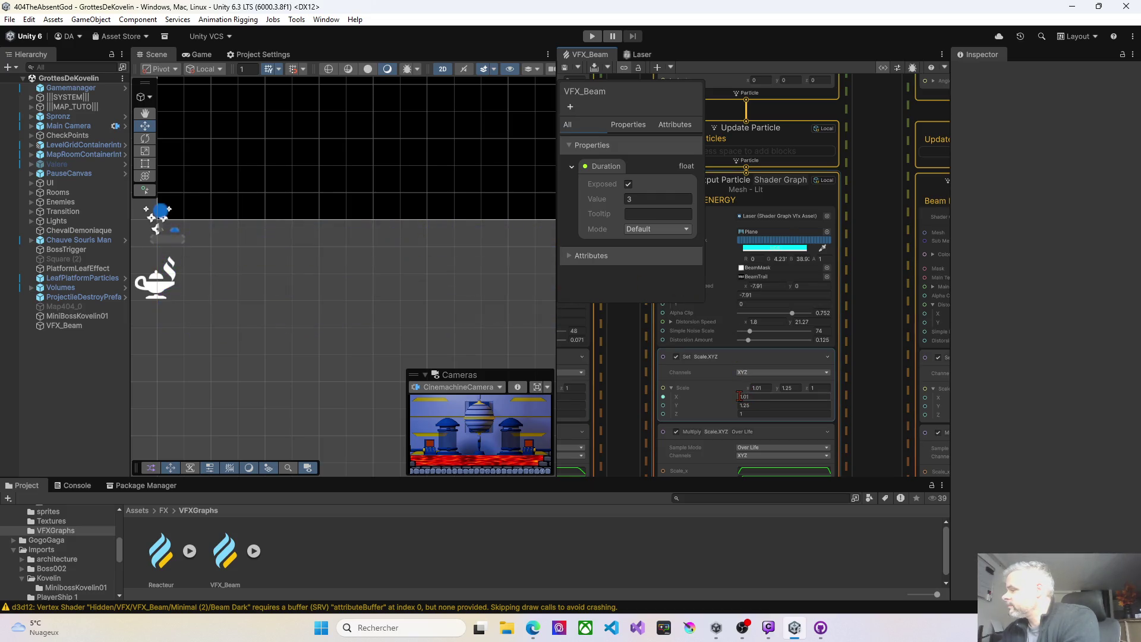
{"action": "left_click", "coordinate": [733, 396]}
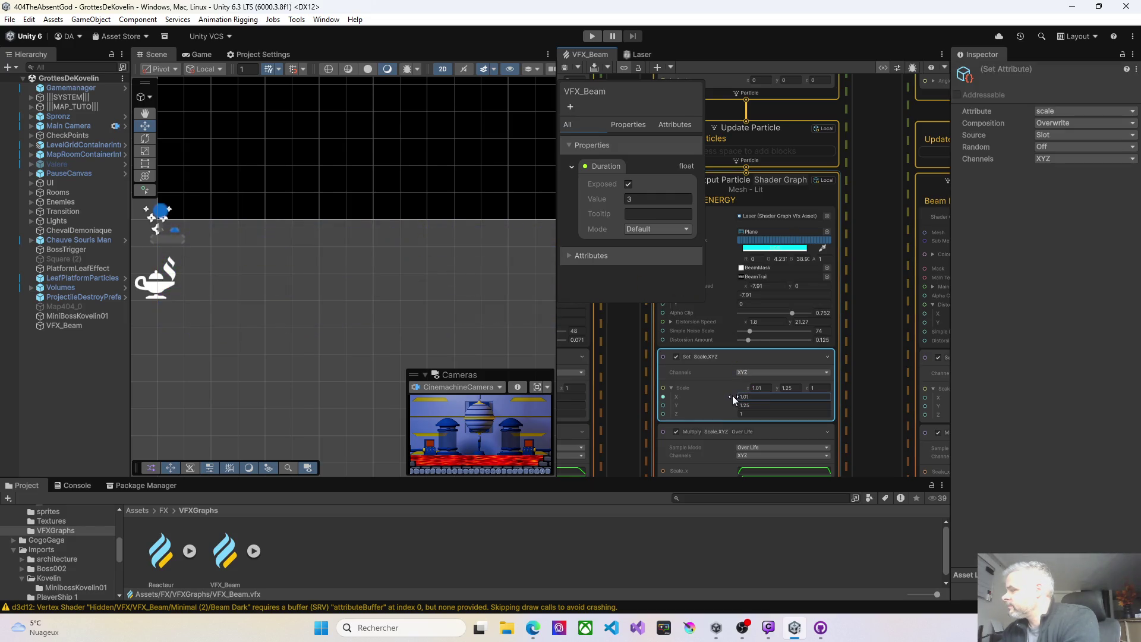
{"action": "left_click_drag", "start_coordinate": [732, 397], "coordinate": [729, 397]}
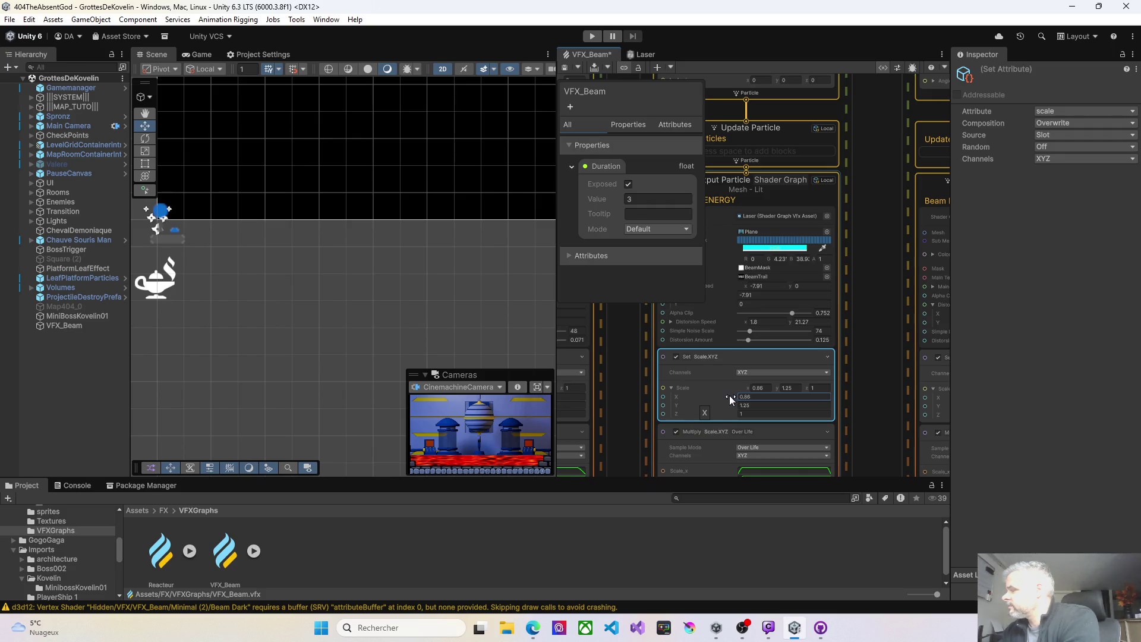
{"action": "left_click", "coordinate": [564, 67]}
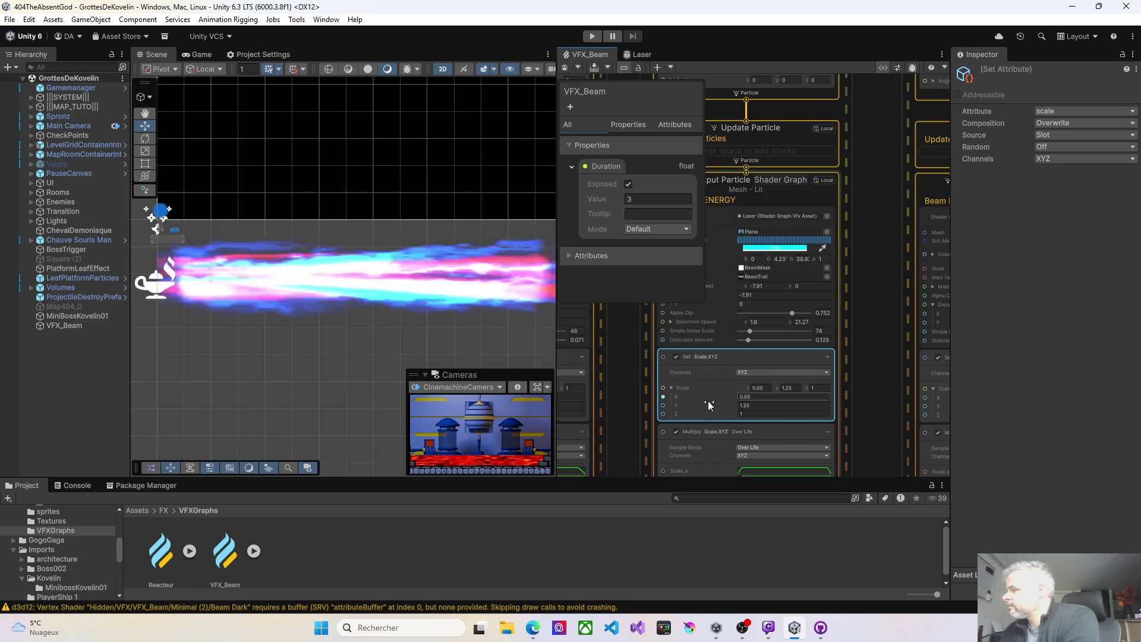
Try lower and higher Y scales, settle on Y = 1.25, and save the graph
{"action": "left_click_drag", "start_coordinate": [736, 405], "coordinate": [728, 405]}
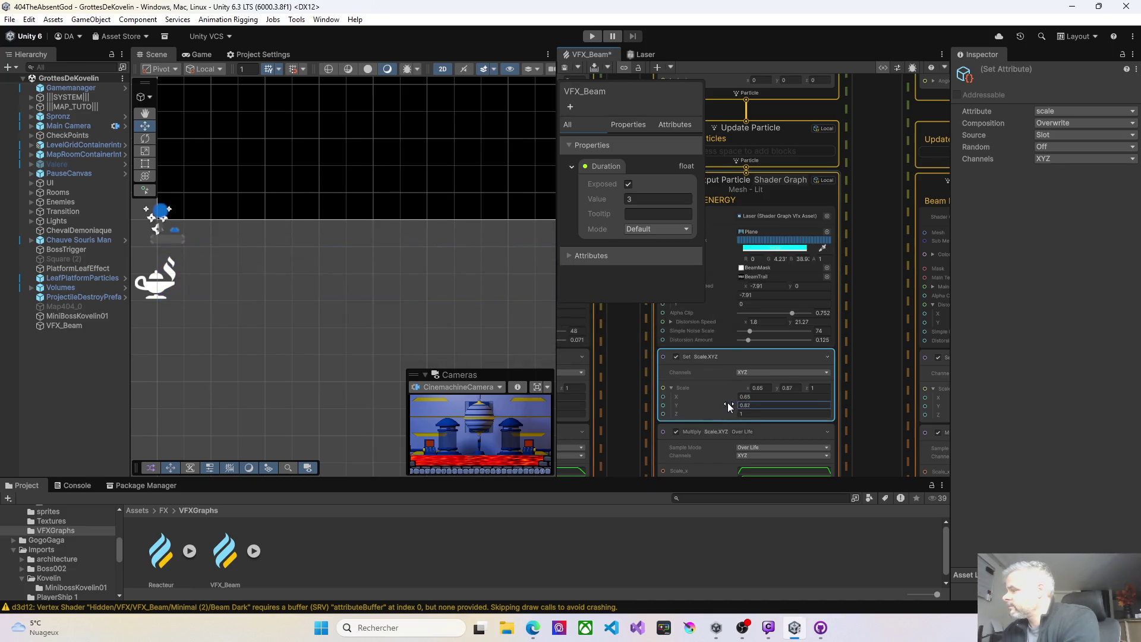
{"action": "type", "text": "0.62"}
{"action": "left_click", "coordinate": [565, 68]}
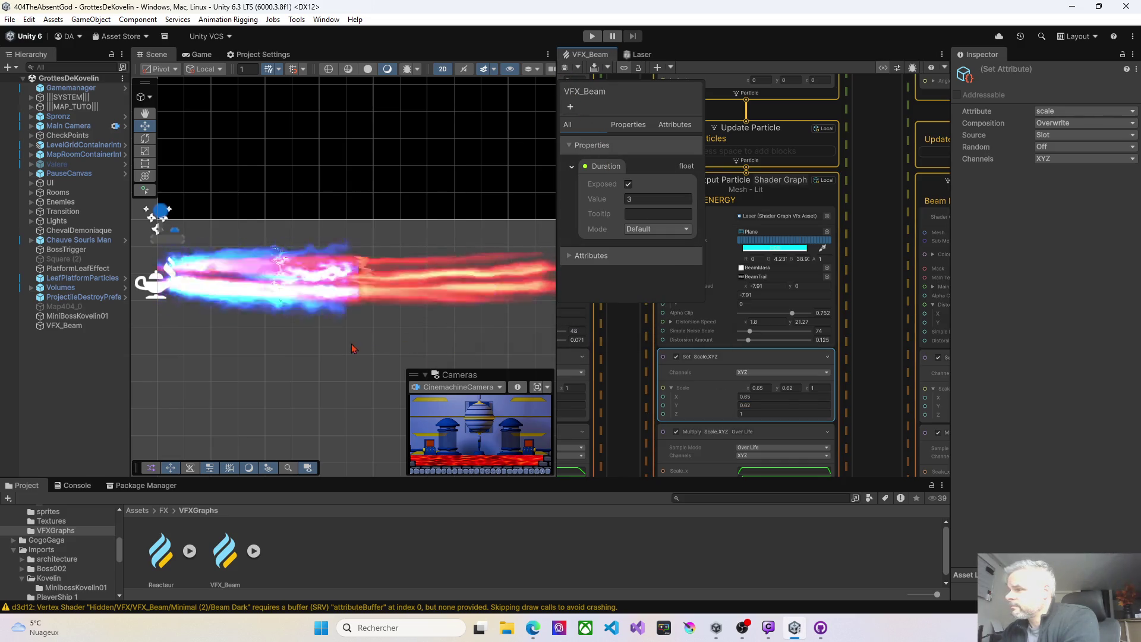
{"action": "left_click", "coordinate": [740, 405]}
{"action": "type", "text": "1.2"}
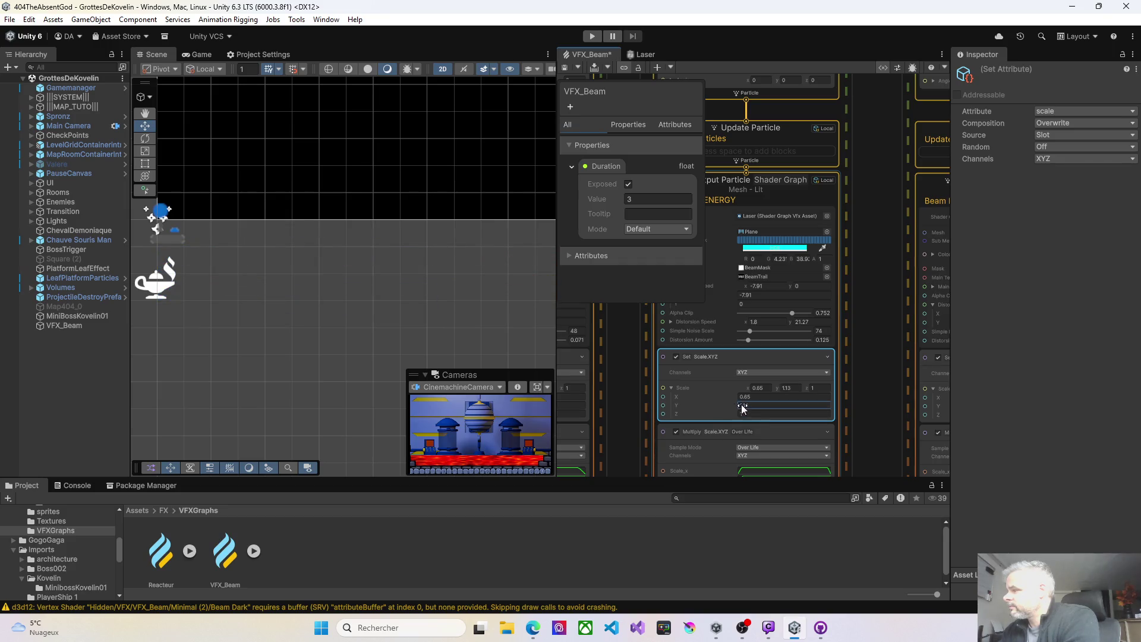
{"action": "left_click", "coordinate": [564, 67]}
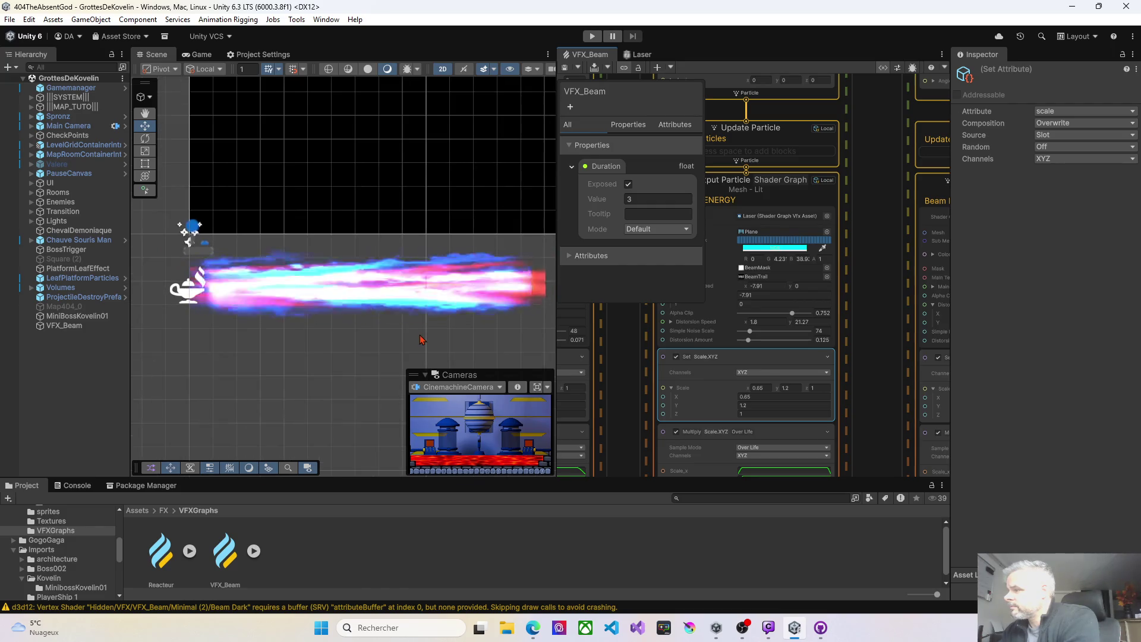
{"action": "left_click_drag", "start_coordinate": [726, 405], "coordinate": [827, 394]}
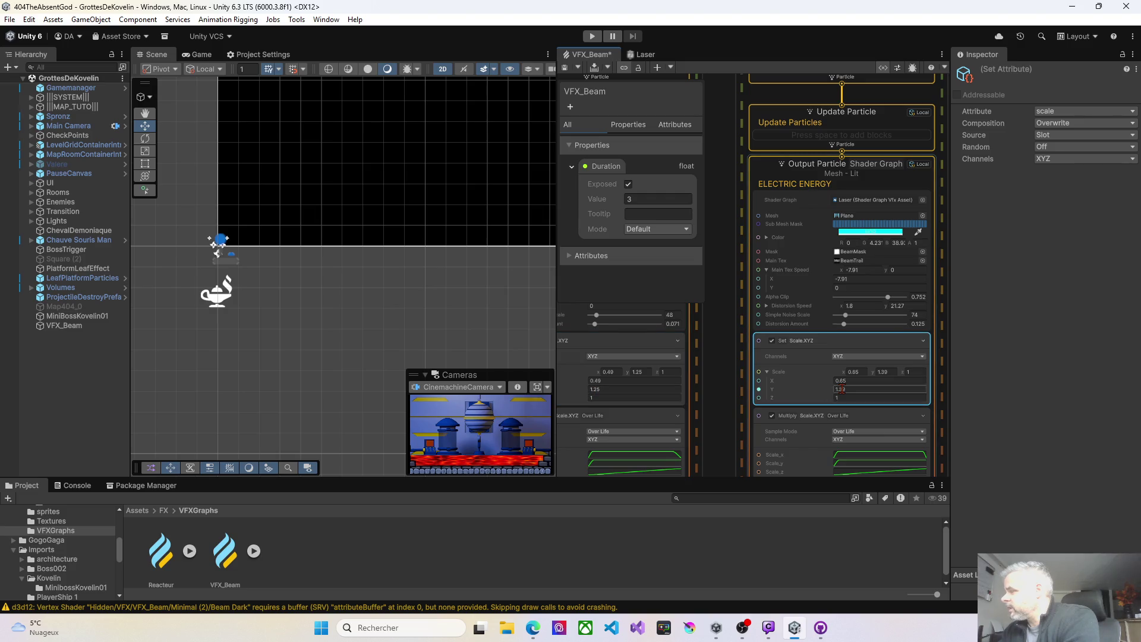
{"action": "type", "text": "1.25"}
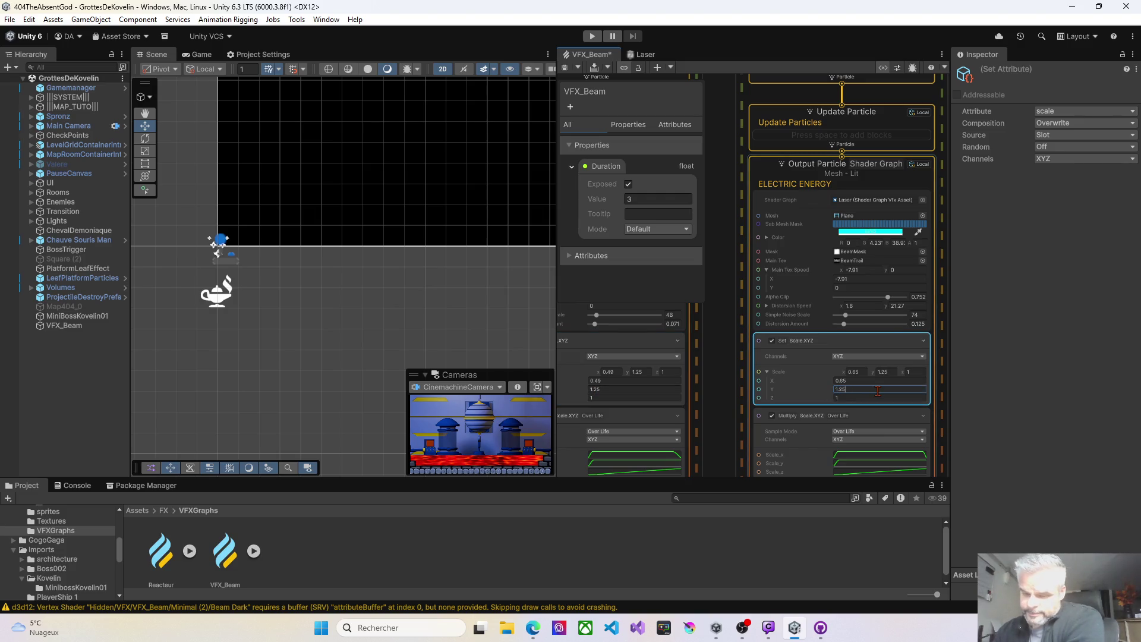
{"action": "key", "text": "Return"}
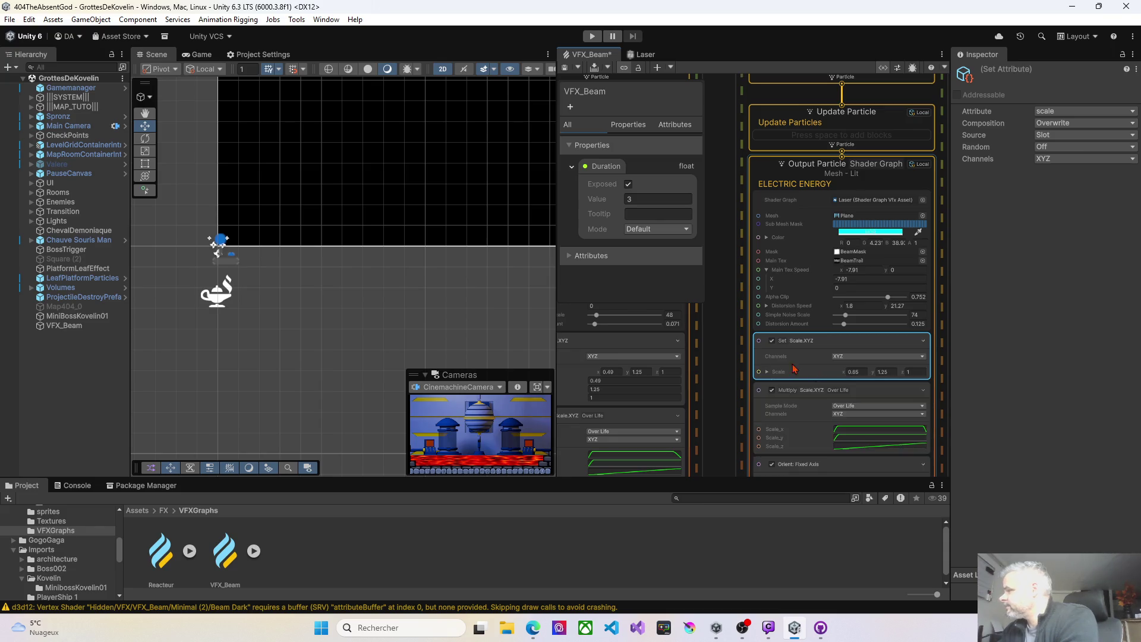
{"action": "key", "text": "ctrl+s"}
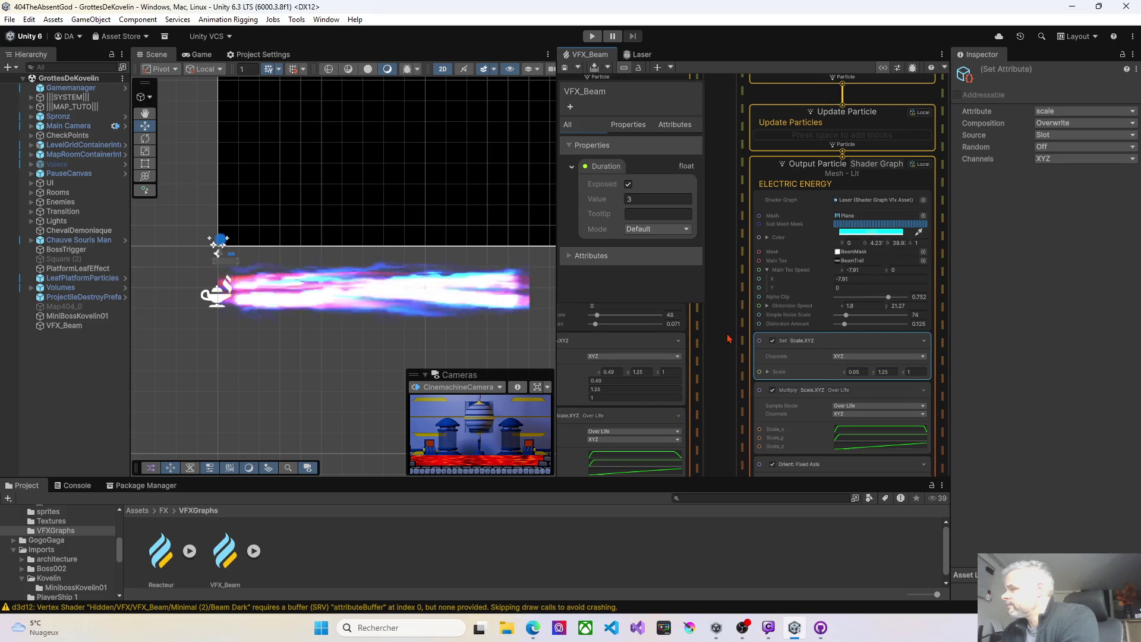
{"action": "mouse_move", "coordinate": [707, 309]}
{"action": "left_mouse_down"}
{"action": "mouse_move", "coordinate": [924, 315]}
{"action": "mouse_move", "coordinate": [783, 315]}
{"action": "left_mouse_up"}
{"action": "scroll", "coordinate": [783, 315], "scroll_direction": "up", "scroll_amount": 3}
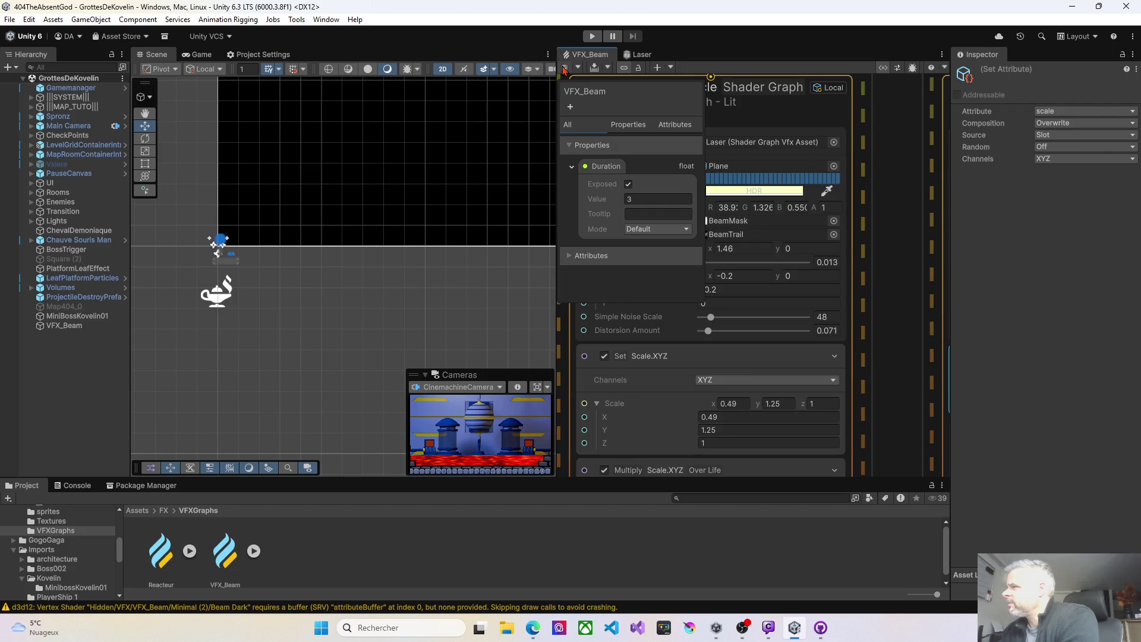
{"action": "left_click", "coordinate": [564, 67]}
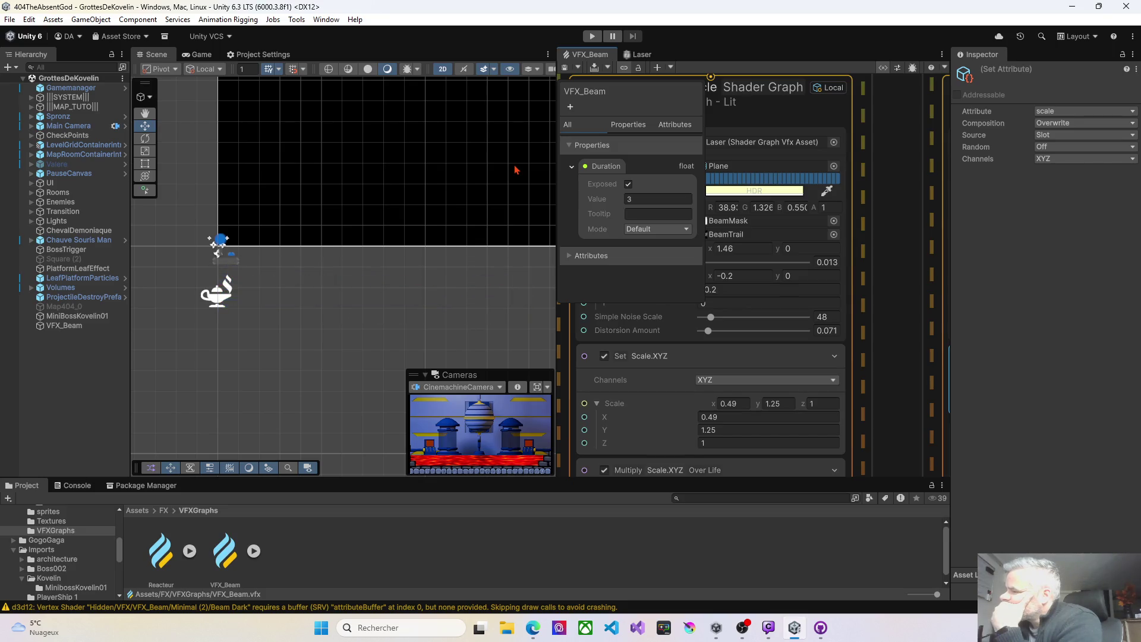
{"action": "scroll", "coordinate": [634, 349], "scroll_direction": "down", "scroll_amount": 4}
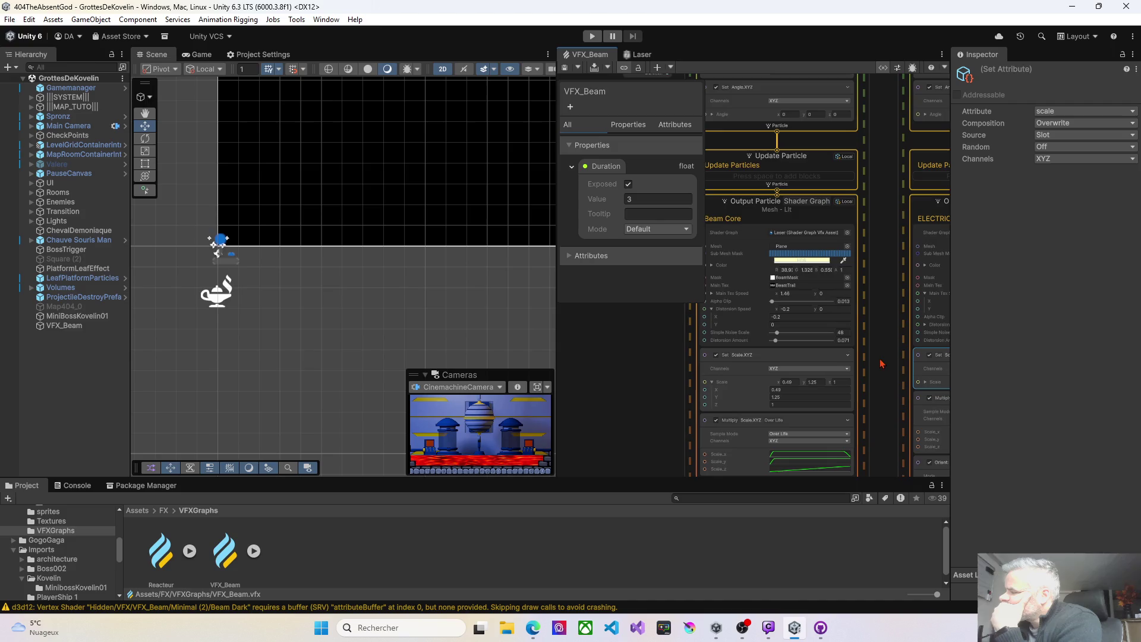
{"action": "mouse_move", "coordinate": [634, 348]}
{"action": "left_mouse_down"}
{"action": "mouse_move", "coordinate": [477, 335]}
{"action": "mouse_move", "coordinate": [573, 328]}
{"action": "left_mouse_up"}
{"action": "left_click", "coordinate": [567, 68]}
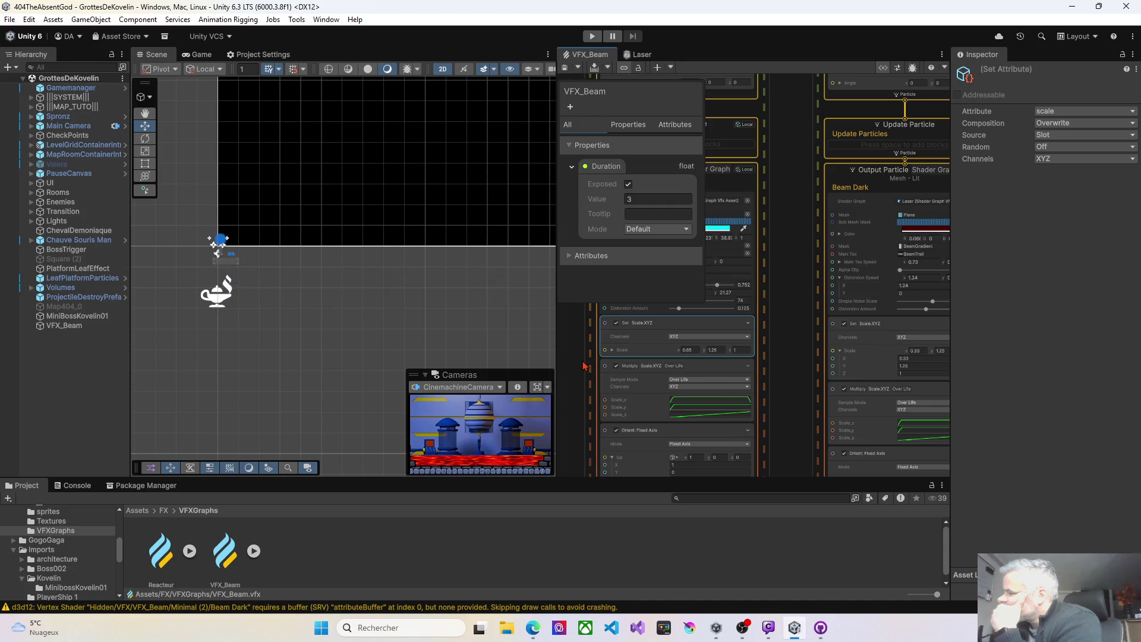
{"action": "left_click_drag", "start_coordinate": [583, 365], "coordinate": [831, 355]}
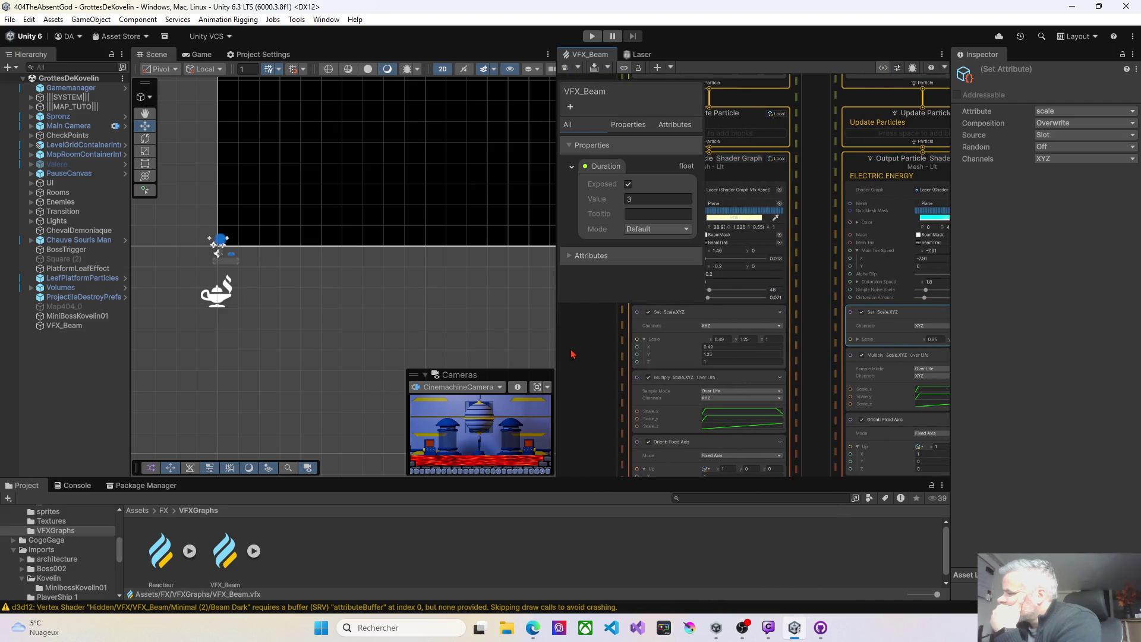
{"action": "left_click_drag", "start_coordinate": [555, 345], "coordinate": [410, 342]}
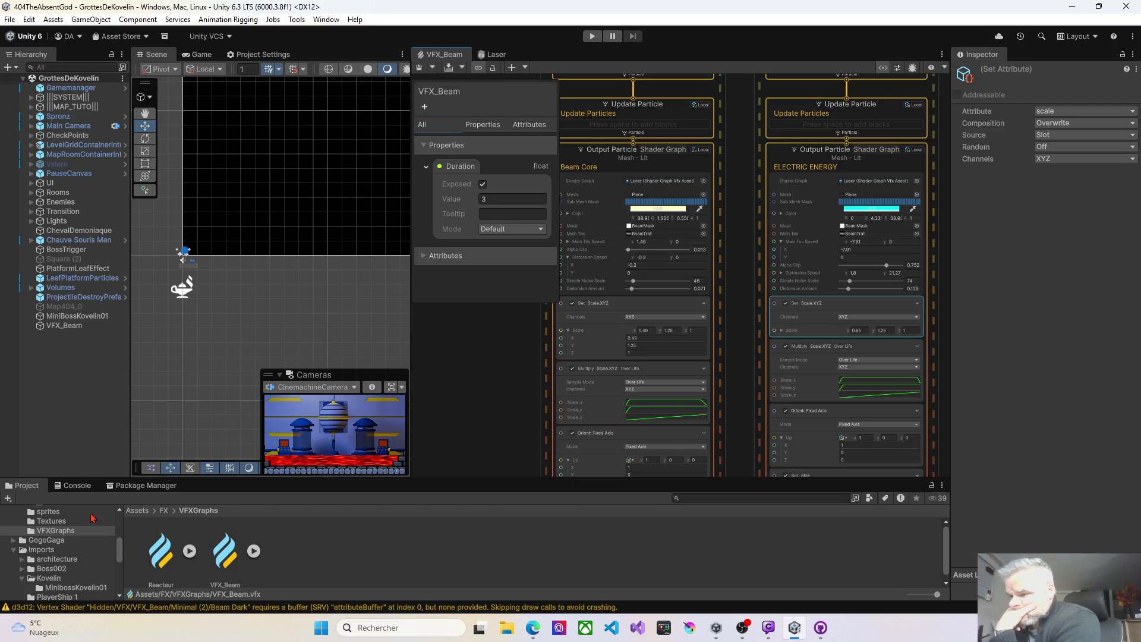
Select the VFX_Beam asset in the Project window and enlarge its Inspector settings panel
{"action": "left_click_drag", "start_coordinate": [225, 475], "coordinate": [226, 310]}
{"action": "scroll", "coordinate": [59, 474], "scroll_direction": "up", "scroll_amount": 5}
{"action": "scroll", "coordinate": [58, 473], "scroll_direction": "up", "scroll_amount": 1}
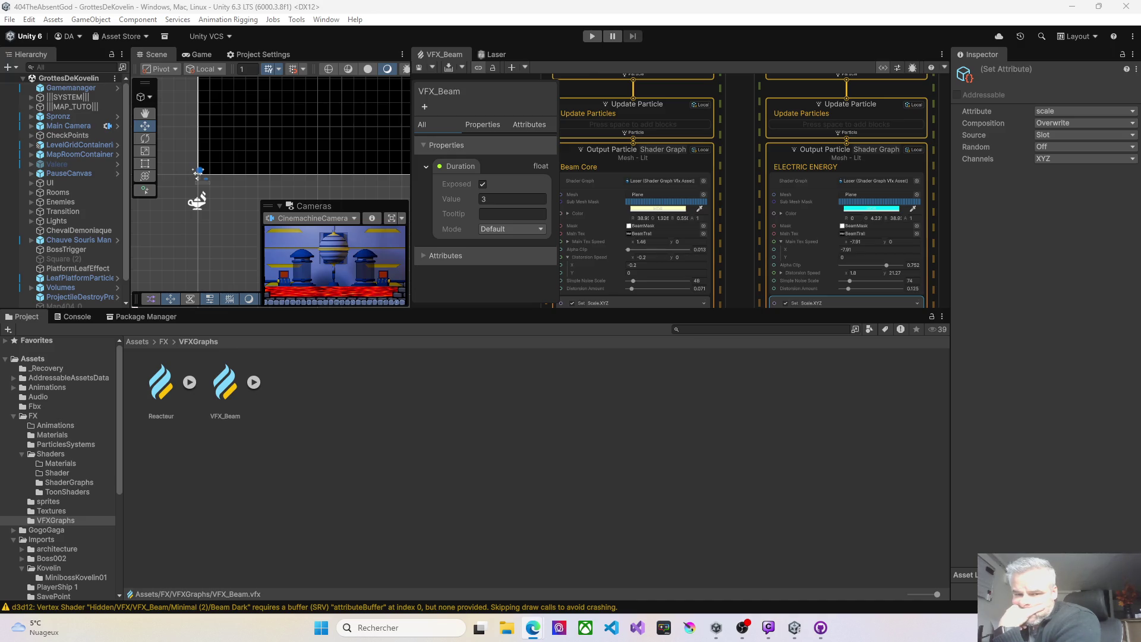
{"action": "scroll", "coordinate": [121, 271], "scroll_direction": "down", "scroll_amount": 1}
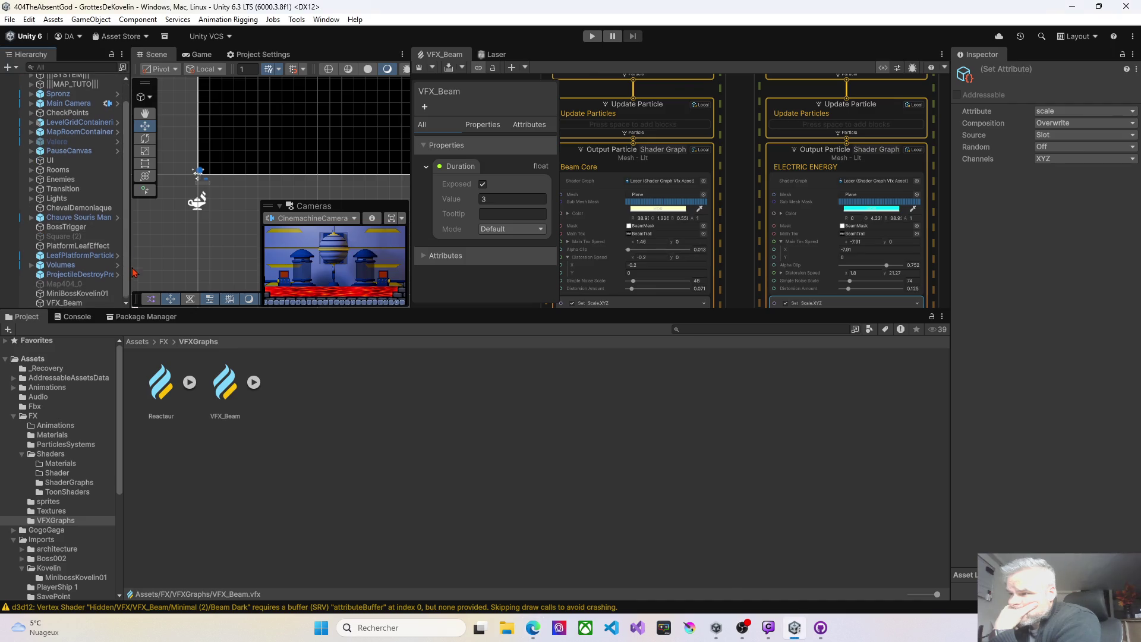
{"action": "left_click", "coordinate": [220, 402]}
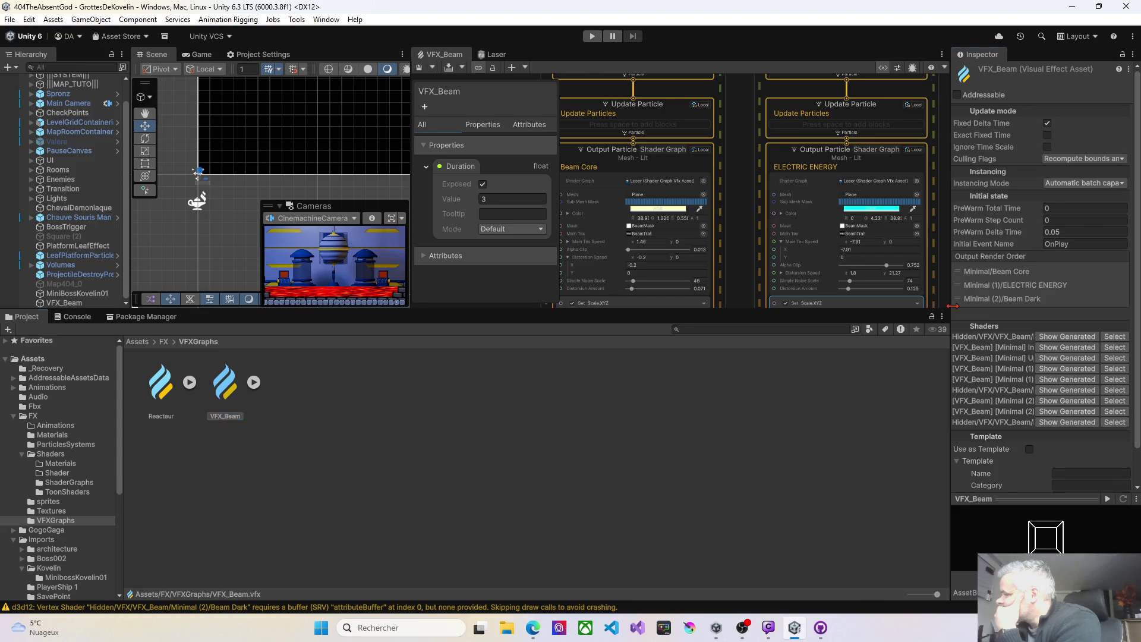
{"action": "mouse_move", "coordinate": [952, 306]}
{"action": "left_mouse_down"}
{"action": "mouse_move", "coordinate": [788, 306]}
{"action": "mouse_move", "coordinate": [850, 285]}
{"action": "left_mouse_up"}
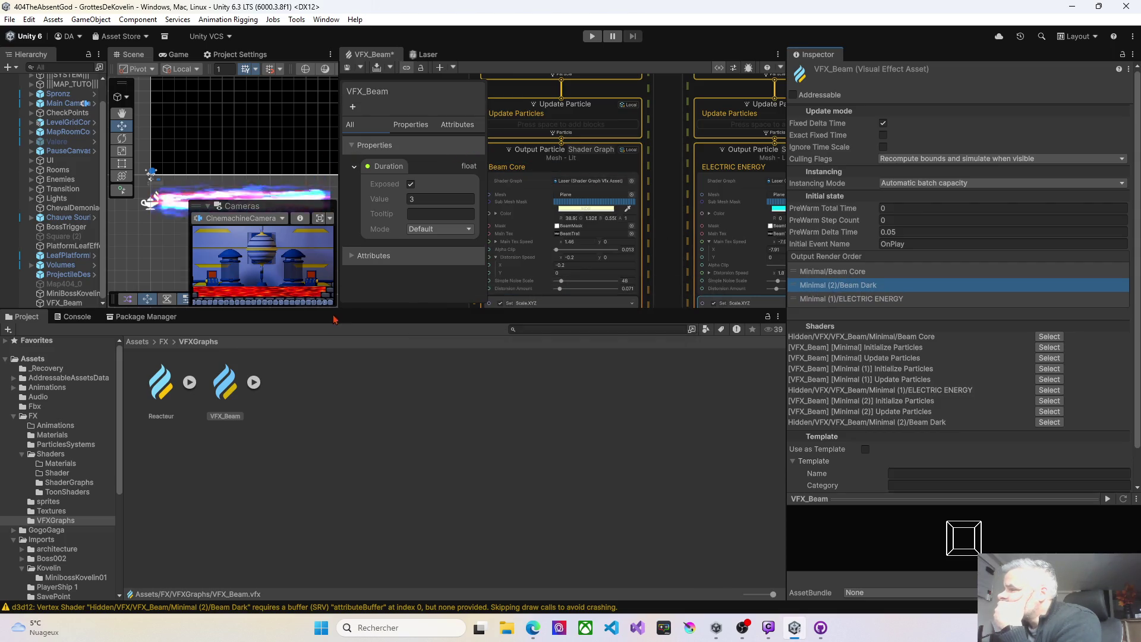
{"action": "left_click_drag", "start_coordinate": [342, 310], "coordinate": [343, 418]}
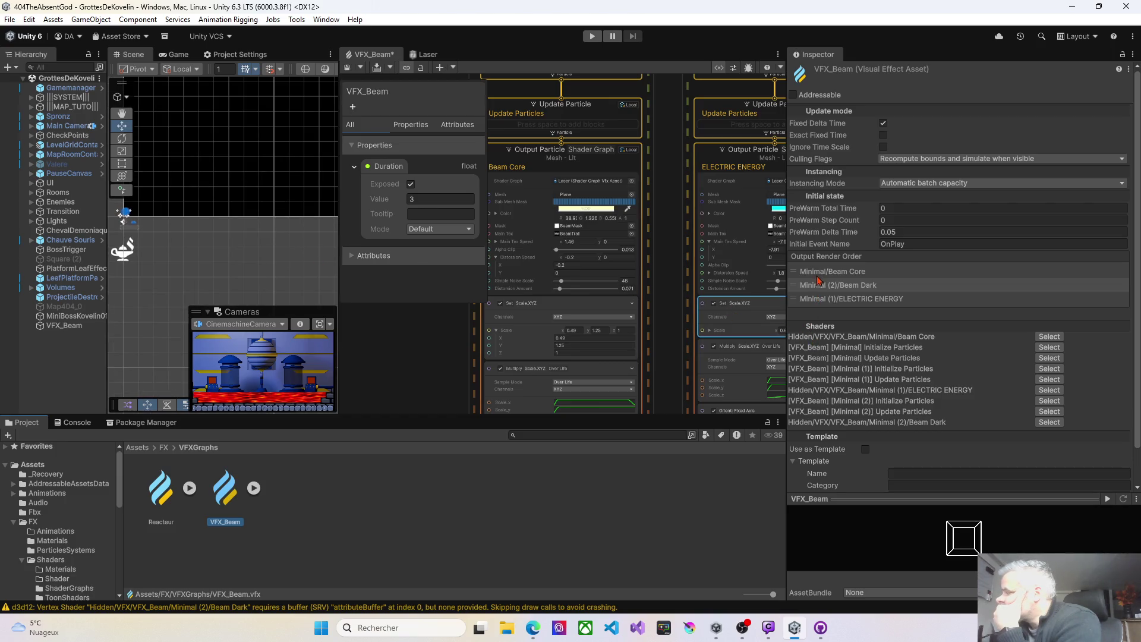
Move Beam Core to the top of the Output Render Order list
{"action": "mouse_move", "coordinate": [817, 272]}
{"action": "left_mouse_down"}
{"action": "mouse_move", "coordinate": [823, 301]}
{"action": "mouse_move", "coordinate": [827, 290]}
{"action": "left_mouse_up"}
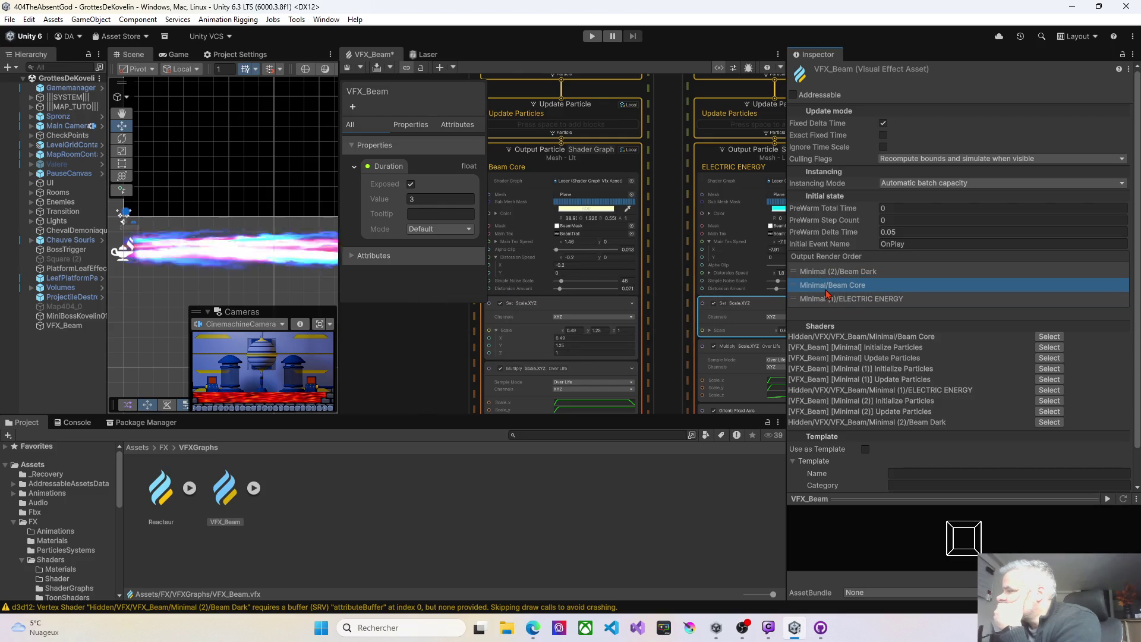
{"action": "left_click_drag", "start_coordinate": [825, 290], "coordinate": [825, 275]}
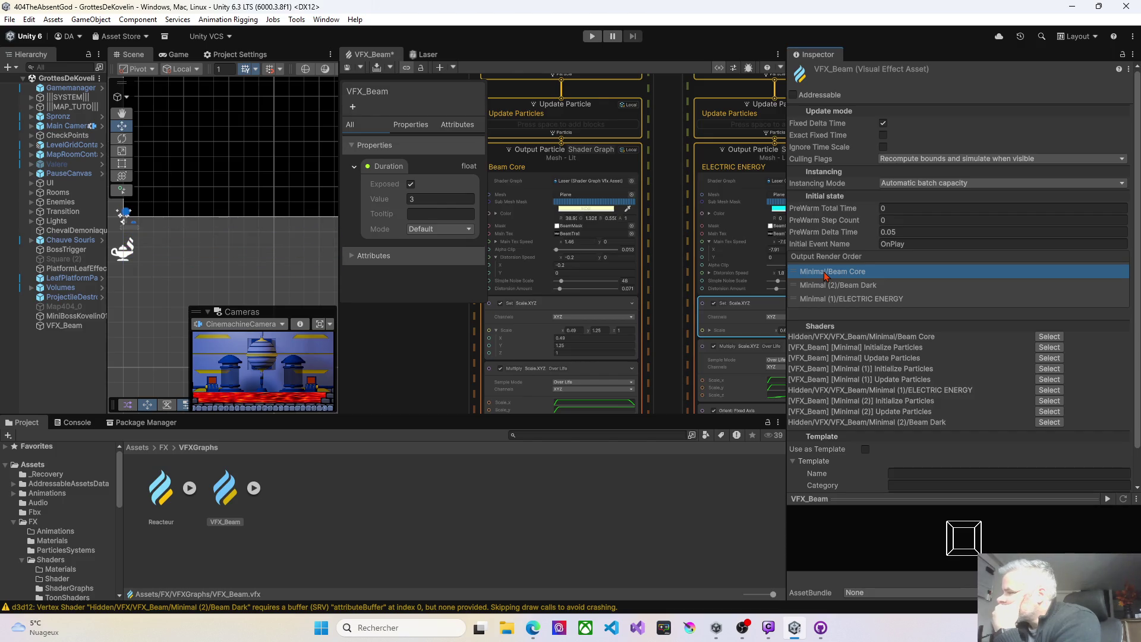
{"action": "scroll", "coordinate": [562, 225], "scroll_direction": "up", "scroll_amount": 3}
{"action": "left_click", "coordinate": [477, 308]}
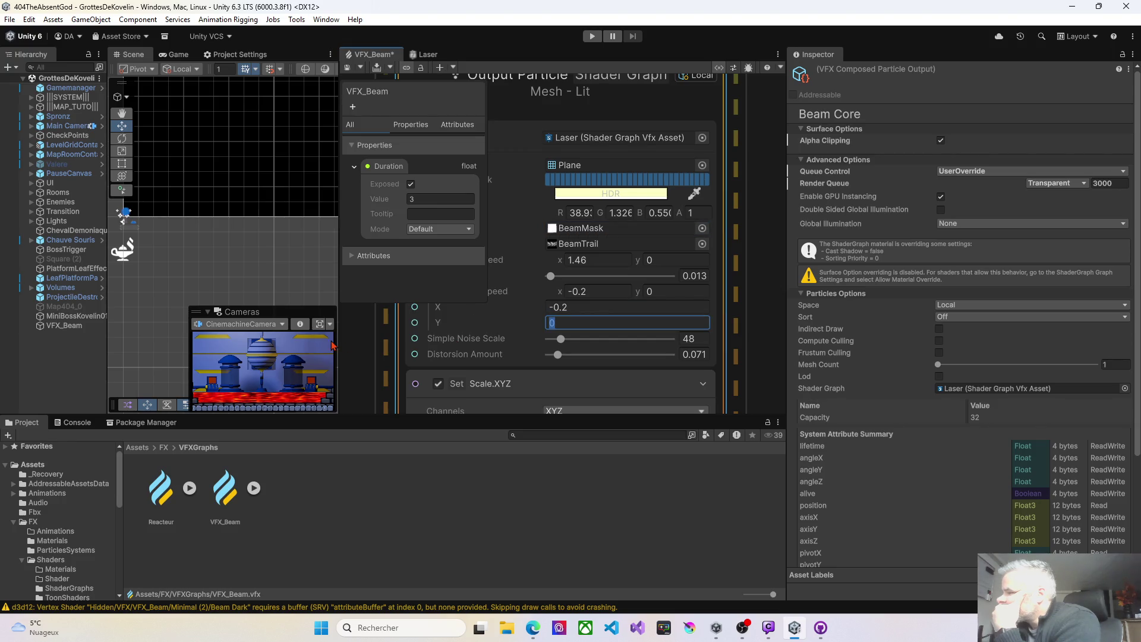
Slow Beam Core's main texture speed to 1.03 and save the graph
{"action": "left_click_drag", "start_coordinate": [383, 349], "coordinate": [408, 348]}
{"action": "scroll", "coordinate": [531, 341], "scroll_direction": "down", "scroll_amount": 2}
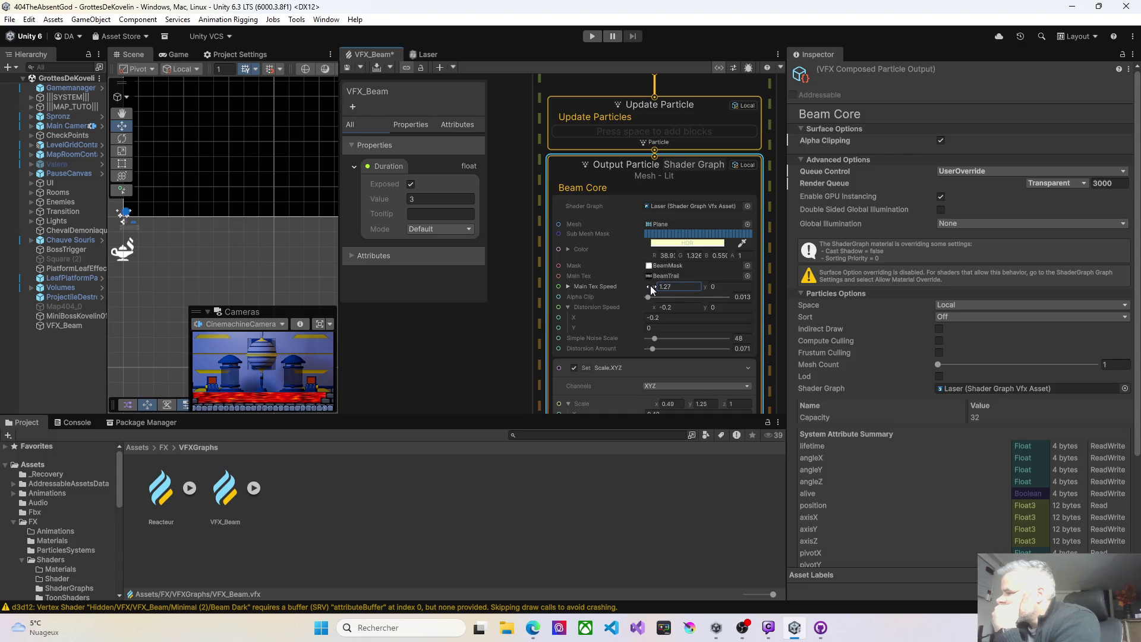
{"action": "left_click_drag", "start_coordinate": [650, 288], "coordinate": [647, 288]}
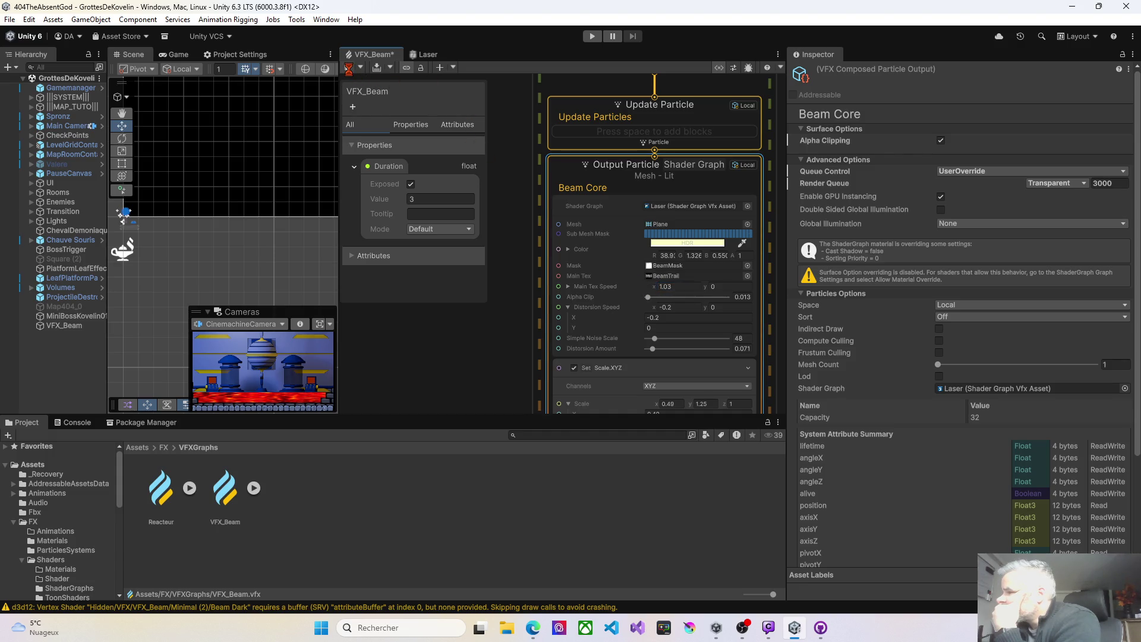
{"action": "key", "text": "ctrl+s"}
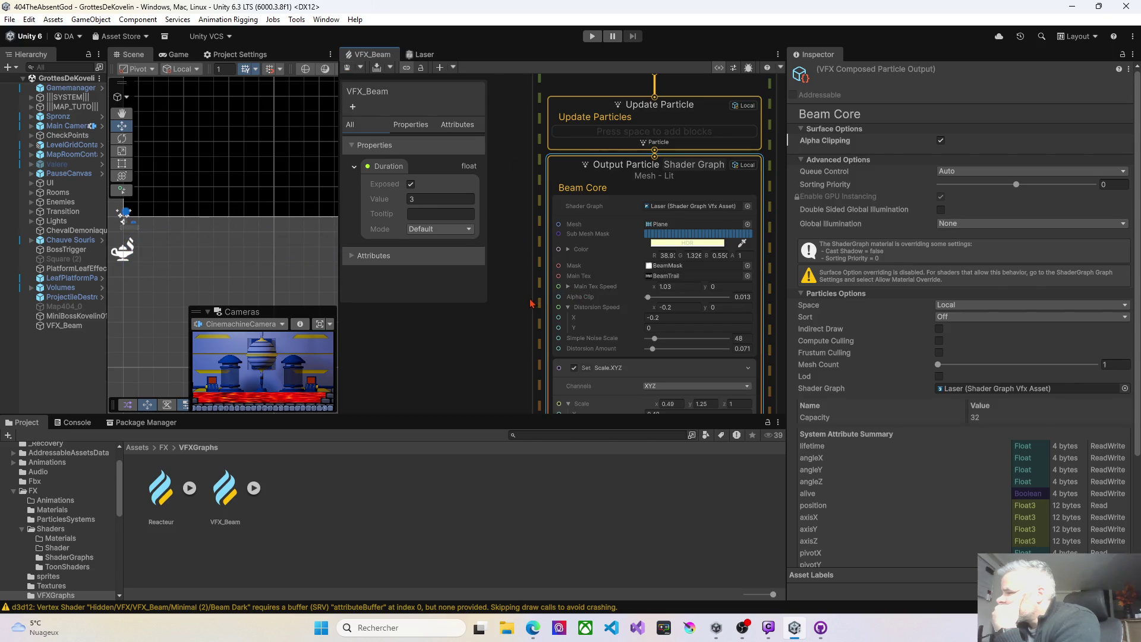
Replace Beam Core's BeamTrail03 main texture with BeamTrail02 and save the graph
{"action": "left_click", "coordinate": [658, 279]}
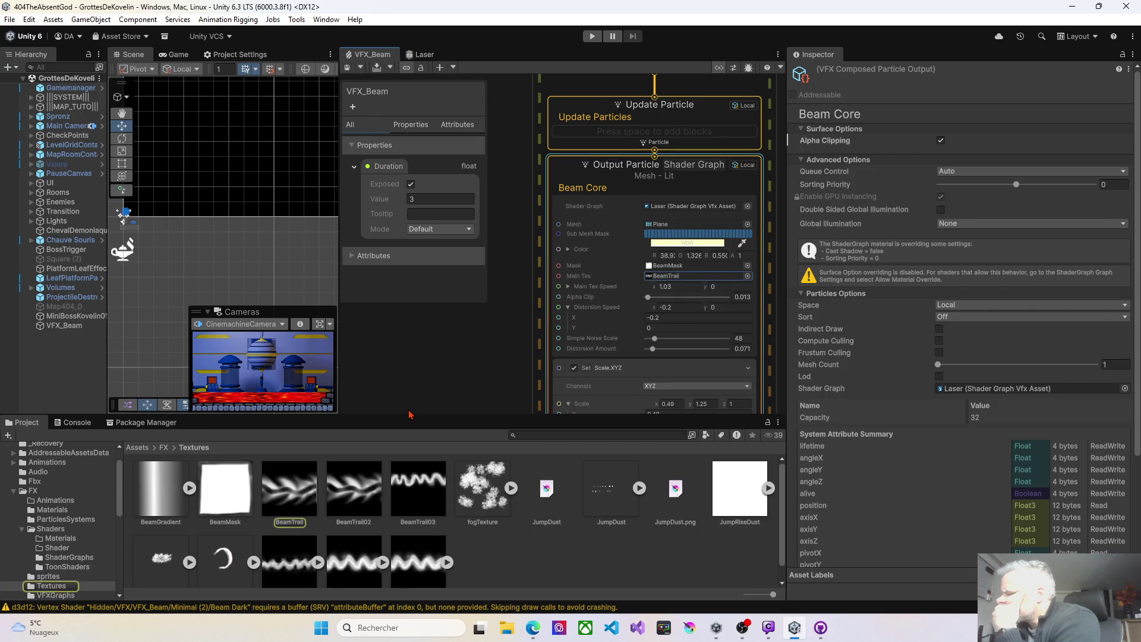
{"action": "left_click", "coordinate": [298, 493]}
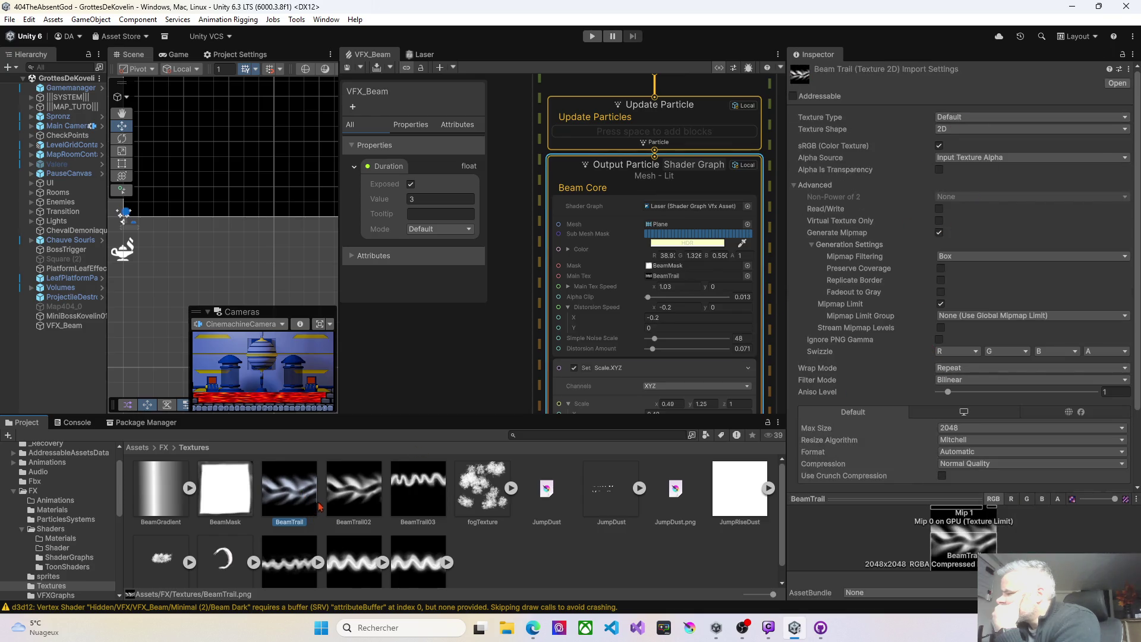
{"action": "left_click", "coordinate": [342, 497]}
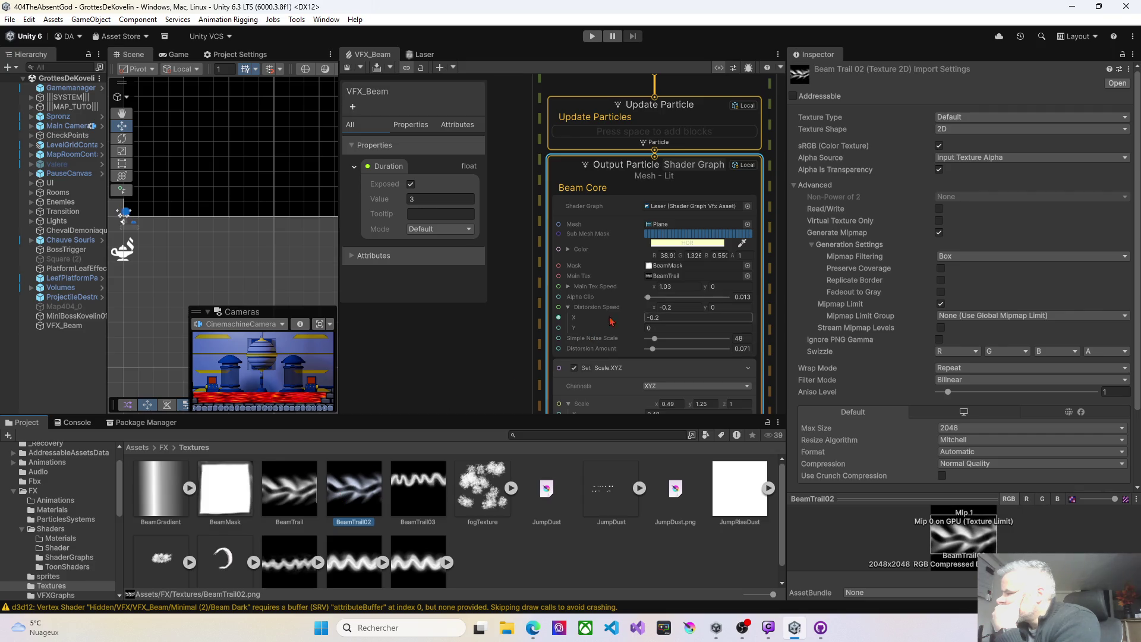
{"action": "left_click_drag", "start_coordinate": [434, 438], "coordinate": [683, 276]}
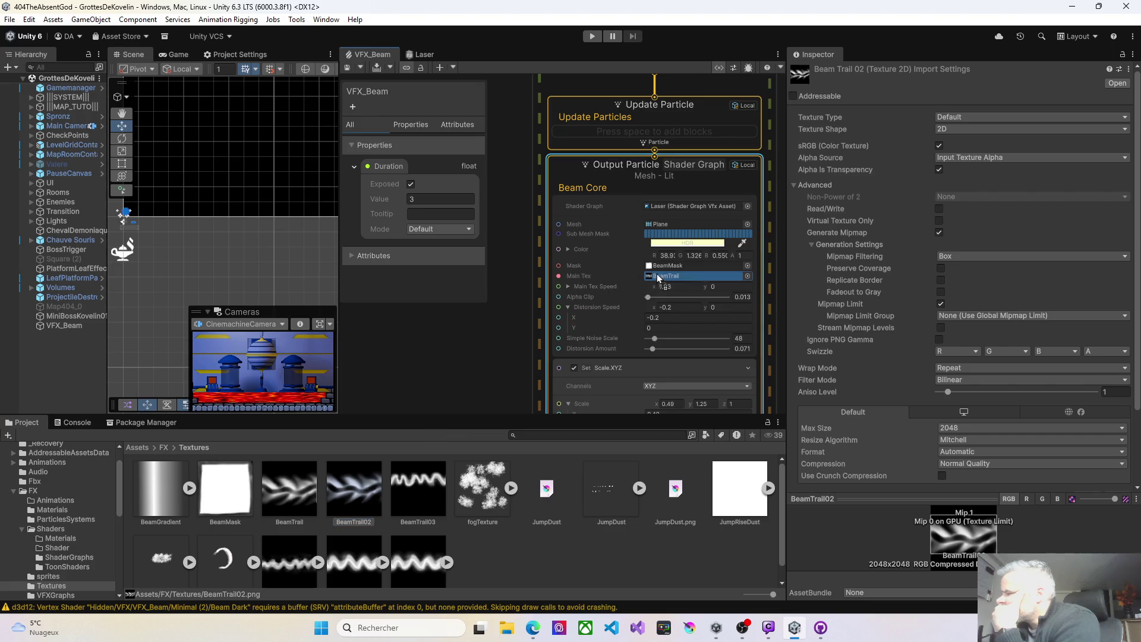
{"action": "left_click", "coordinate": [348, 69]}
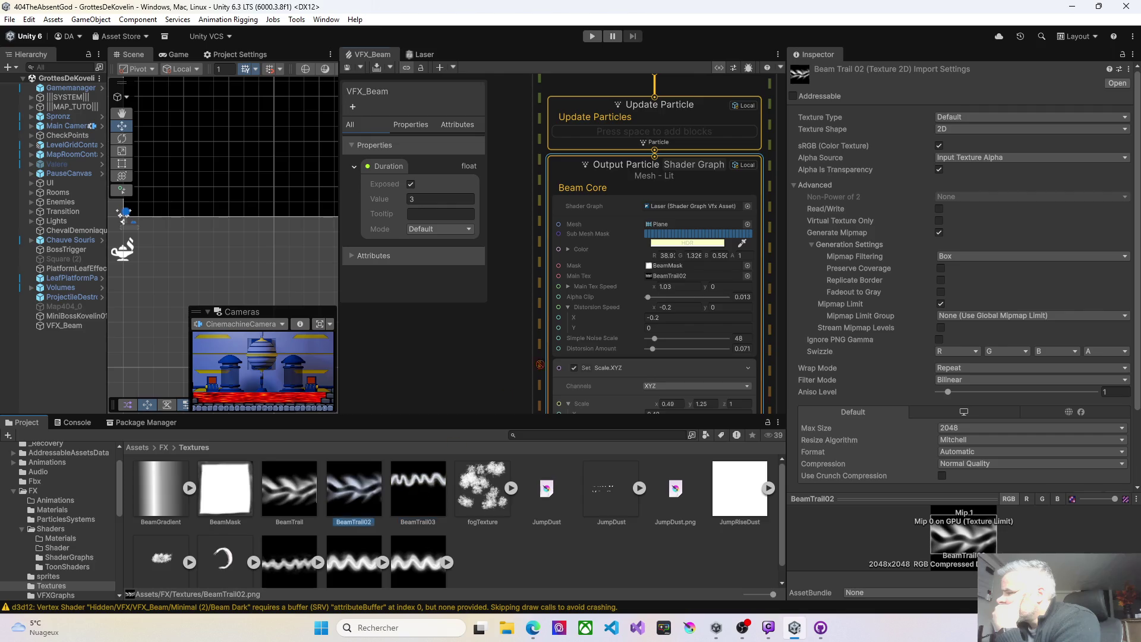
{"action": "left_click_drag", "start_coordinate": [355, 488], "coordinate": [673, 277]}
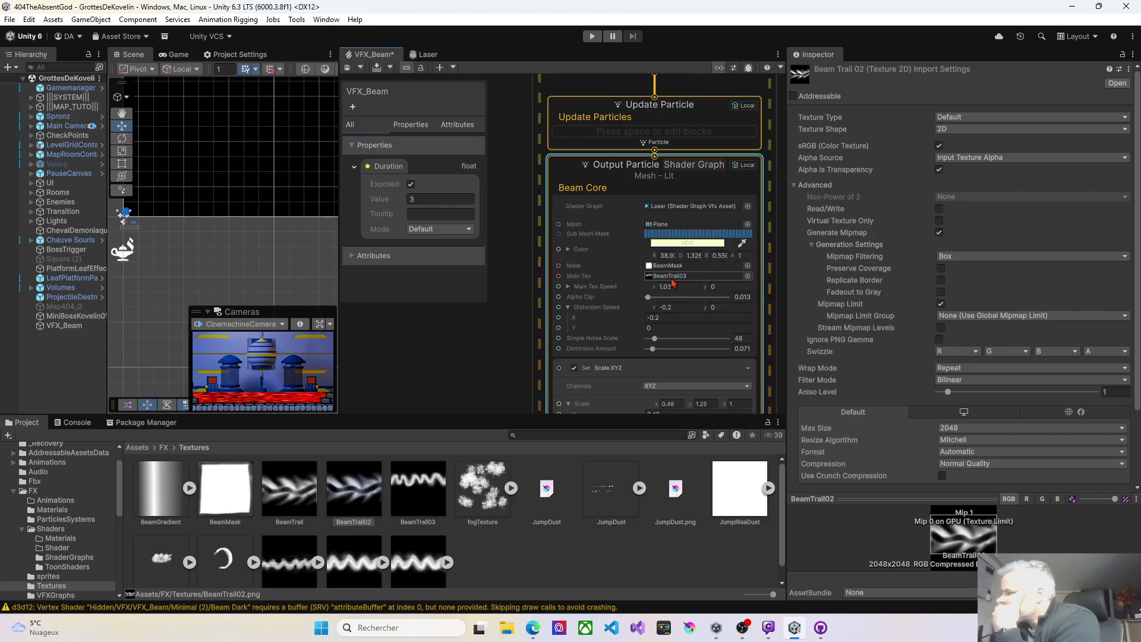
{"action": "left_click", "coordinate": [347, 69]}
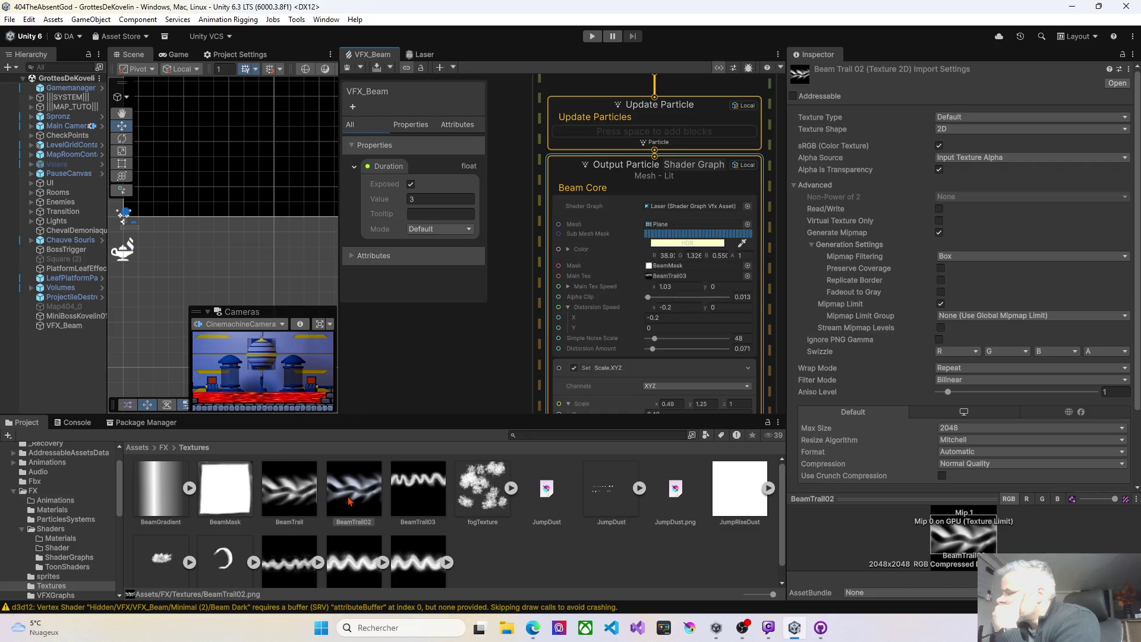
{"action": "mouse_move", "coordinate": [350, 501]}
{"action": "left_mouse_down"}
{"action": "mouse_move", "coordinate": [512, 368]}
{"action": "mouse_move", "coordinate": [675, 281]}
{"action": "left_mouse_up"}
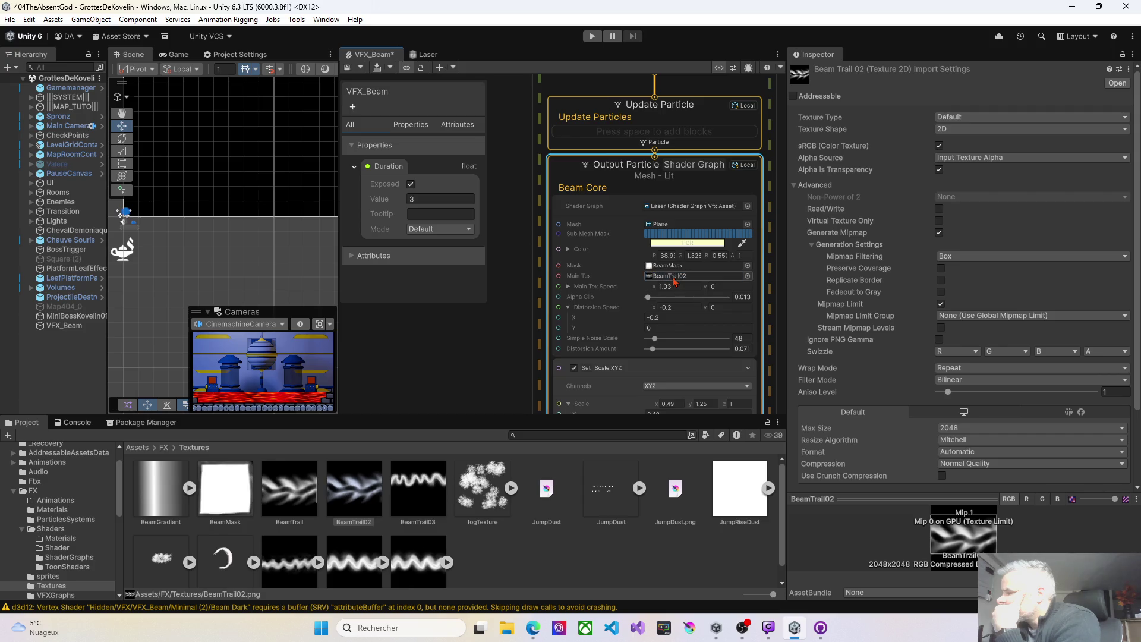
{"action": "left_click", "coordinate": [348, 69]}
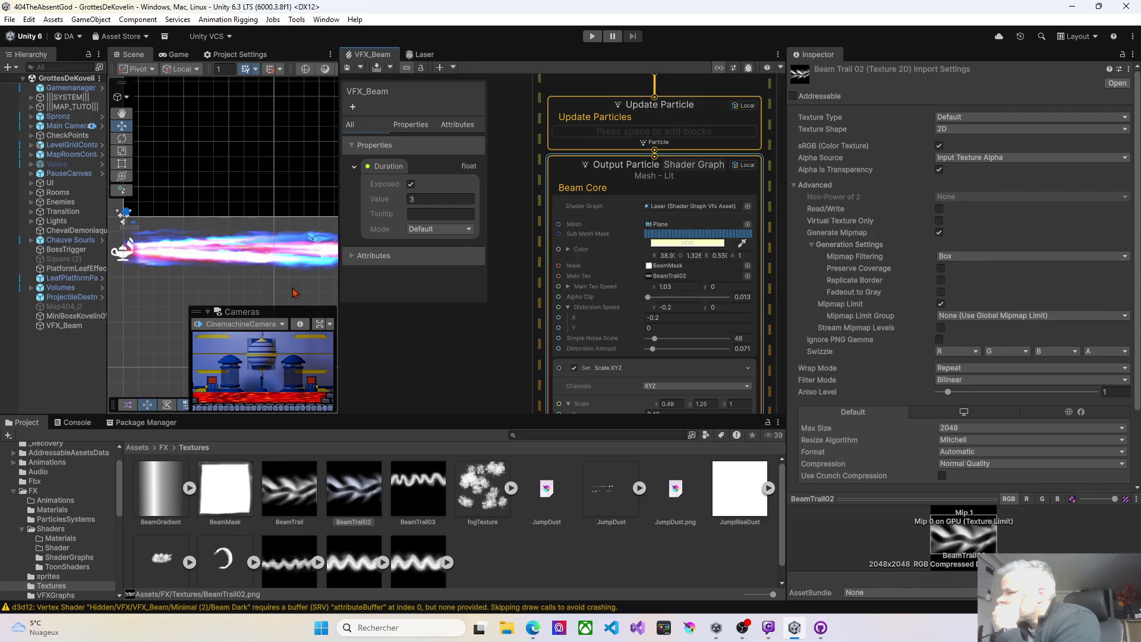
Lower ELECTRIC ENERGY's distortion speed Y and raise its alpha clip to 1, saving after each
{"action": "scroll", "coordinate": [475, 309], "scroll_direction": "right", "scroll_amount": 2}
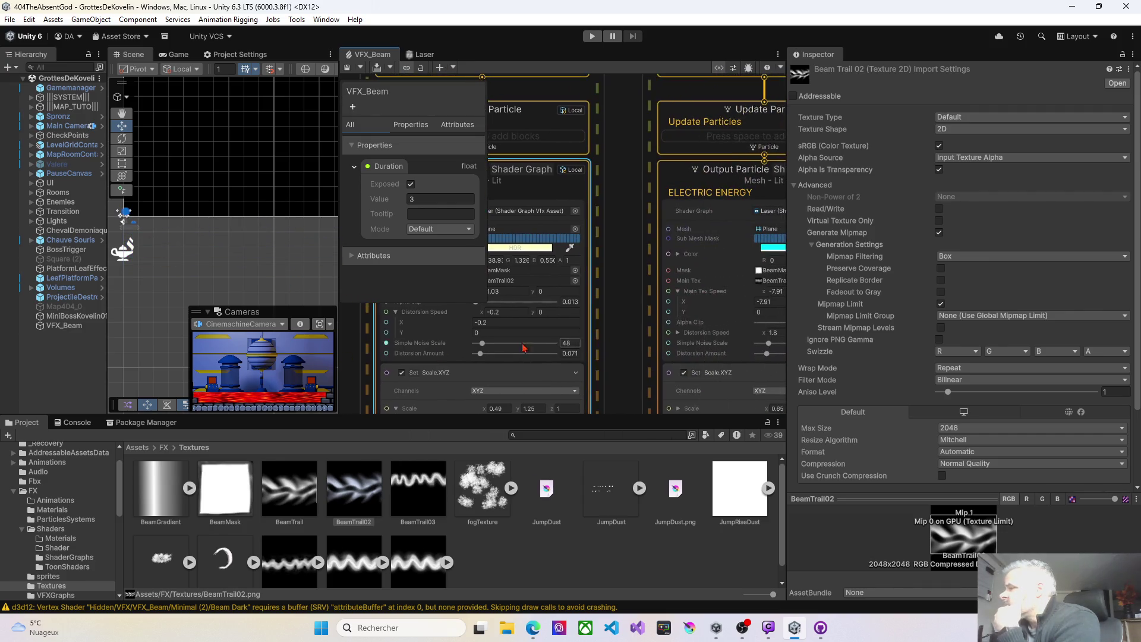
{"action": "scroll", "coordinate": [550, 318], "scroll_direction": "right", "scroll_amount": 2}
{"action": "scroll", "coordinate": [550, 317], "scroll_direction": "right", "scroll_amount": 1}
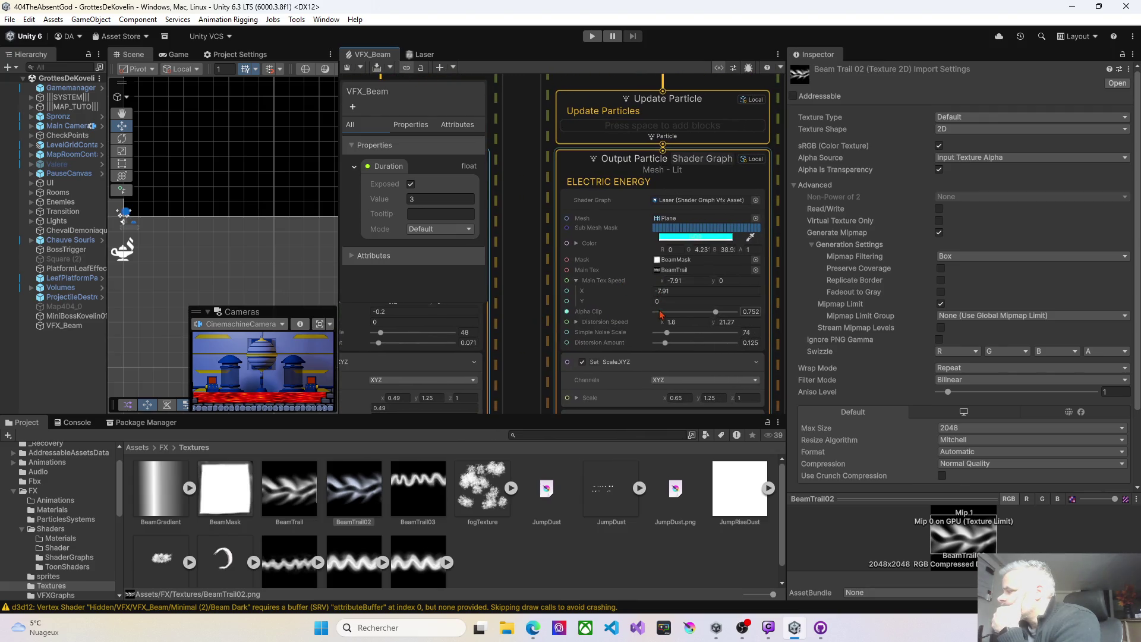
{"action": "left_click_drag", "start_coordinate": [715, 321], "coordinate": [692, 321]}
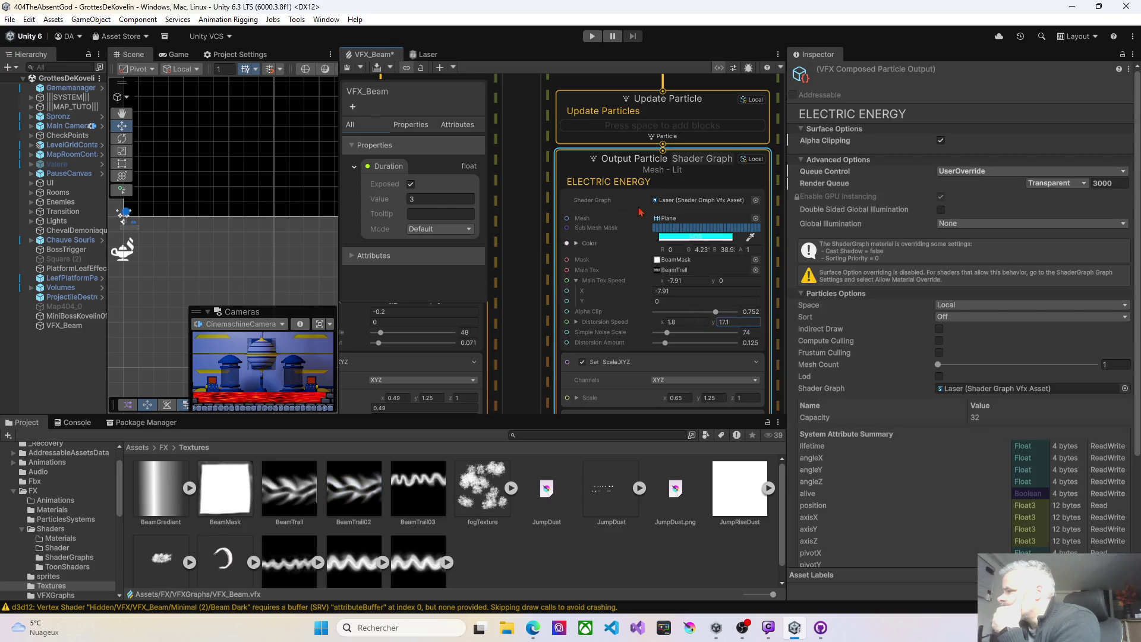
{"action": "left_click", "coordinate": [348, 68]}
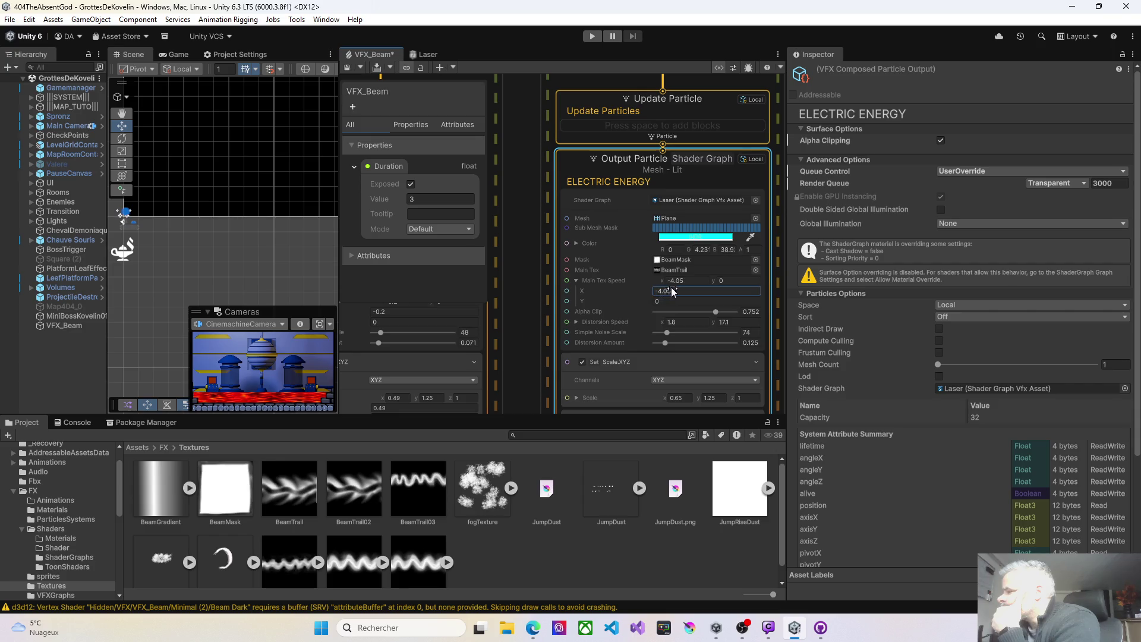
{"action": "key", "text": "BackSpace"}
{"action": "left_click", "coordinate": [348, 69]}
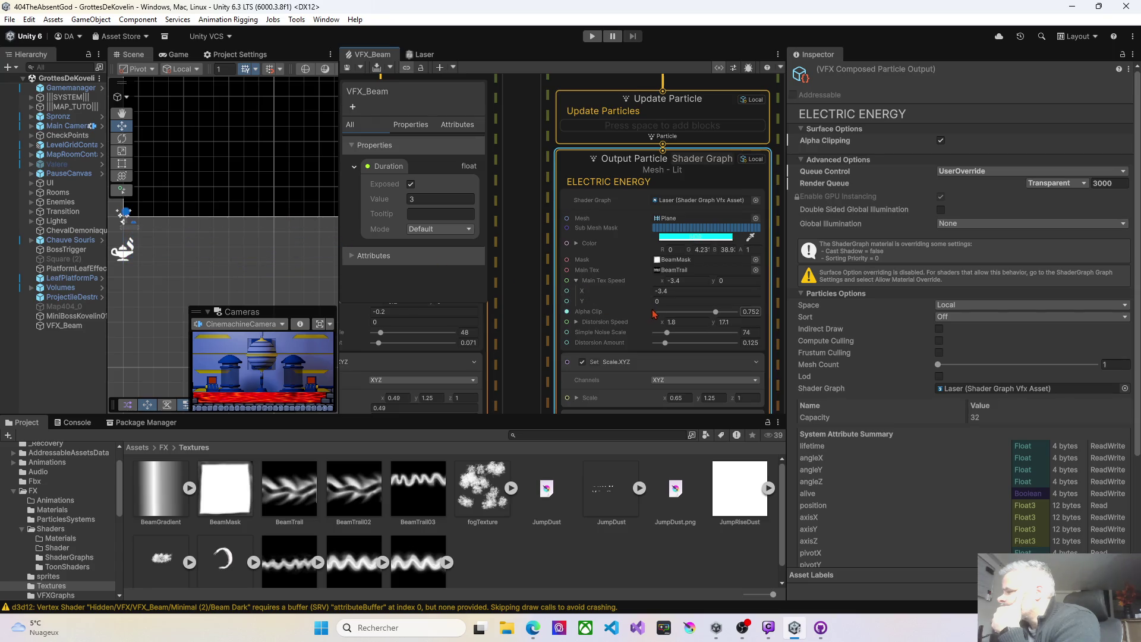
{"action": "left_click_drag", "start_coordinate": [716, 313], "coordinate": [722, 313]}
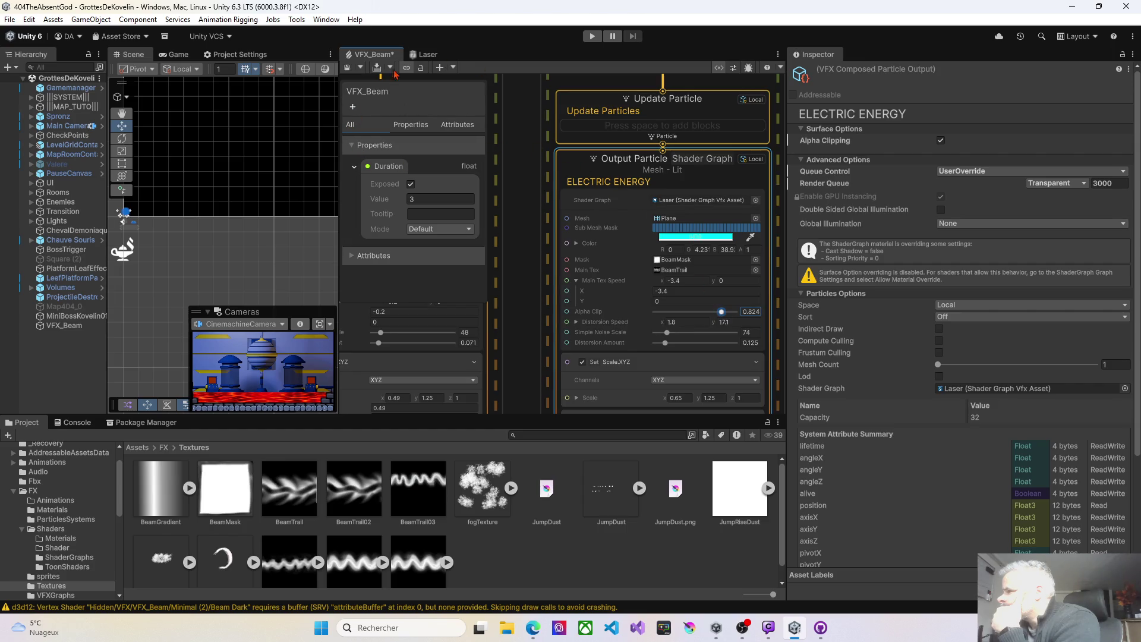
{"action": "left_click", "coordinate": [349, 68]}
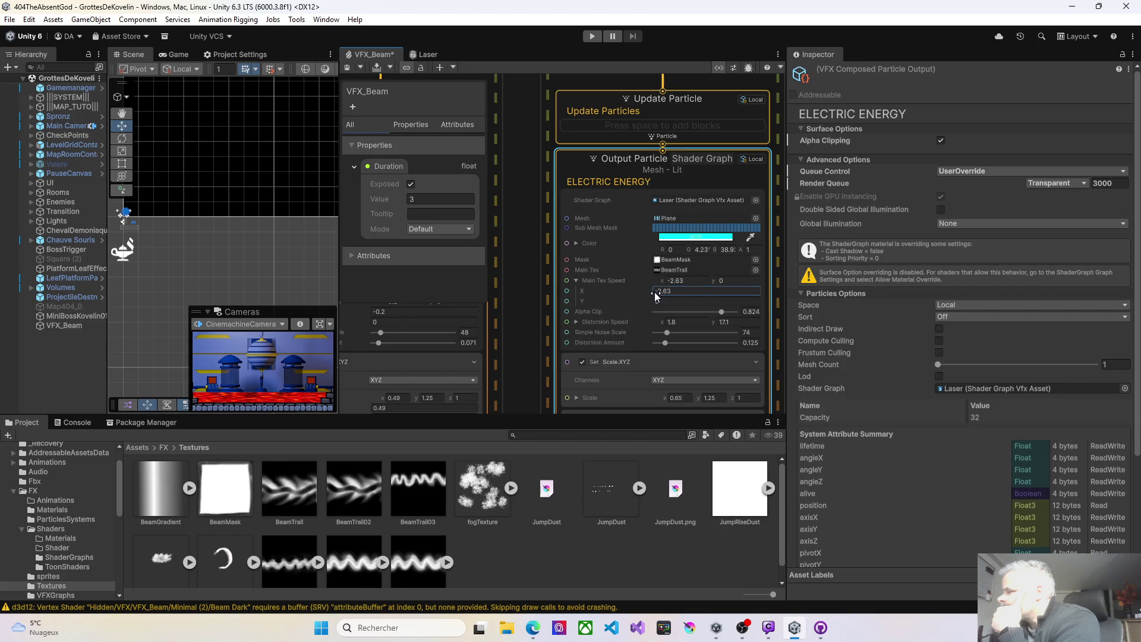
Set main texture speed X to 1.86 and distortion speed Y to about 9.5, then save
{"action": "left_click_drag", "start_coordinate": [650, 291], "coordinate": [663, 291]}
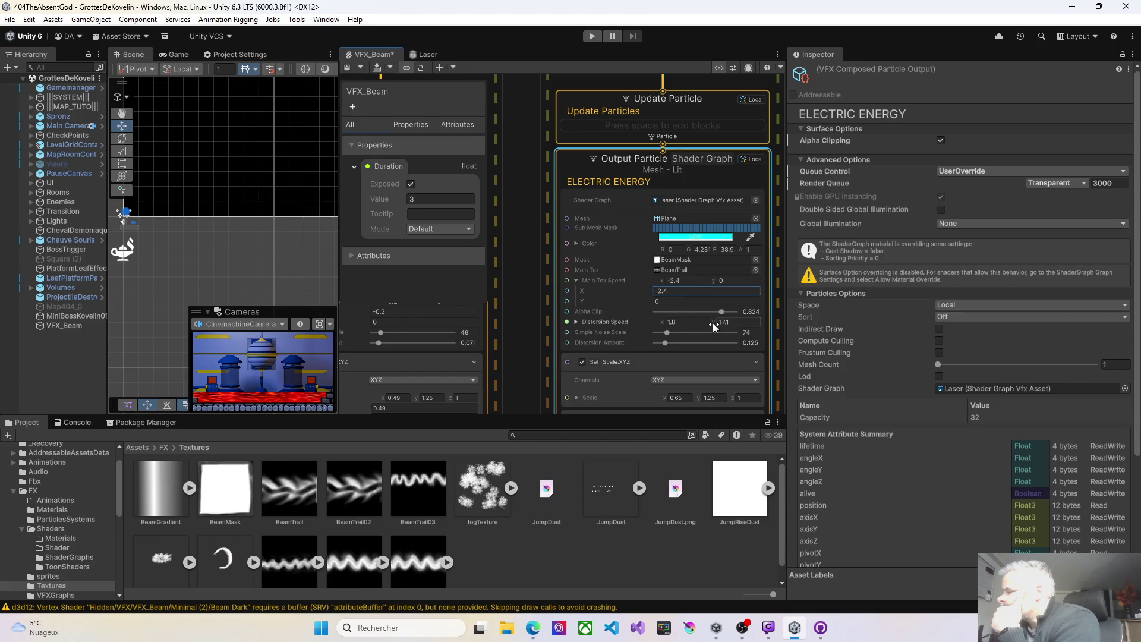
{"action": "left_click_drag", "start_coordinate": [712, 323], "coordinate": [675, 321]}
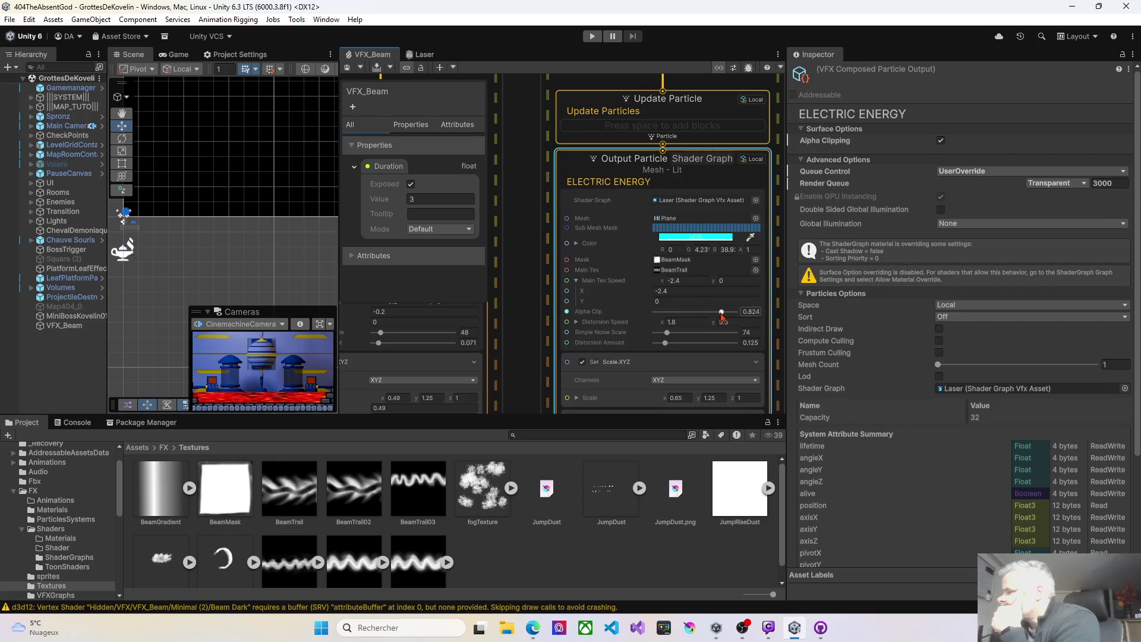
{"action": "left_click", "coordinate": [347, 69]}
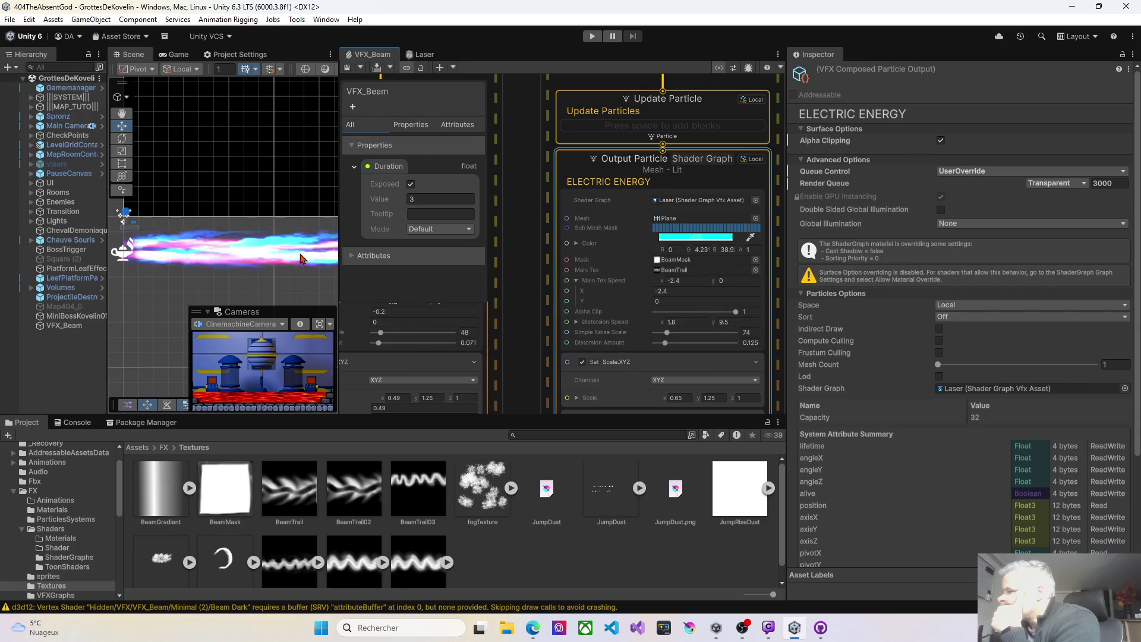
{"action": "scroll", "coordinate": [239, 277], "scroll_direction": "down", "scroll_amount": 2}
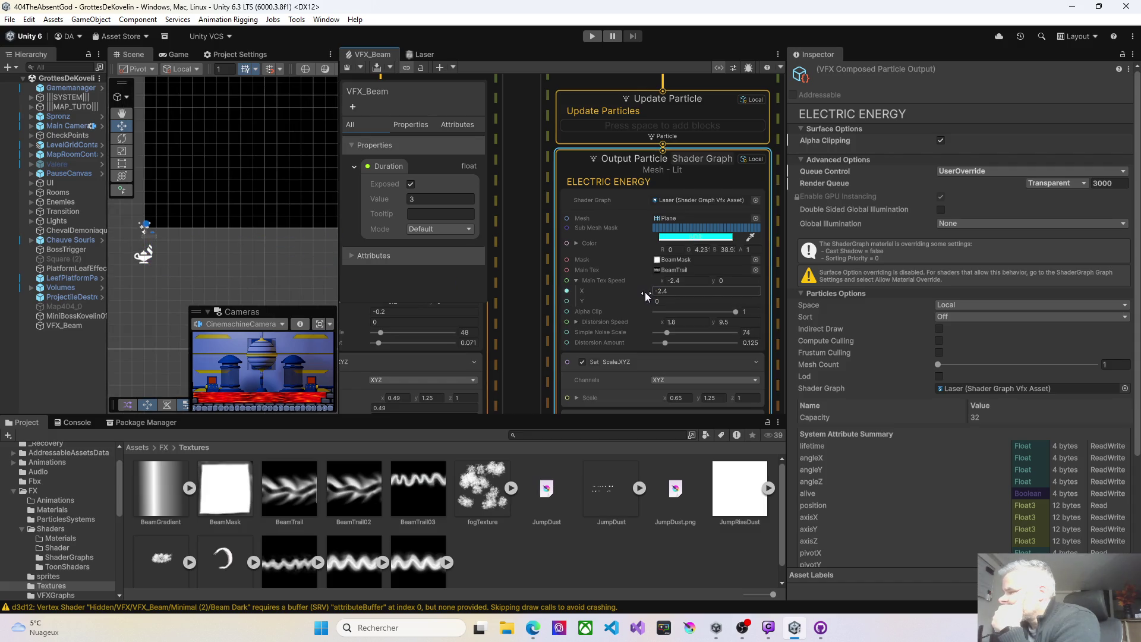
{"action": "left_click_drag", "start_coordinate": [645, 291], "coordinate": [692, 294]}
{"action": "left_click", "coordinate": [348, 68]}
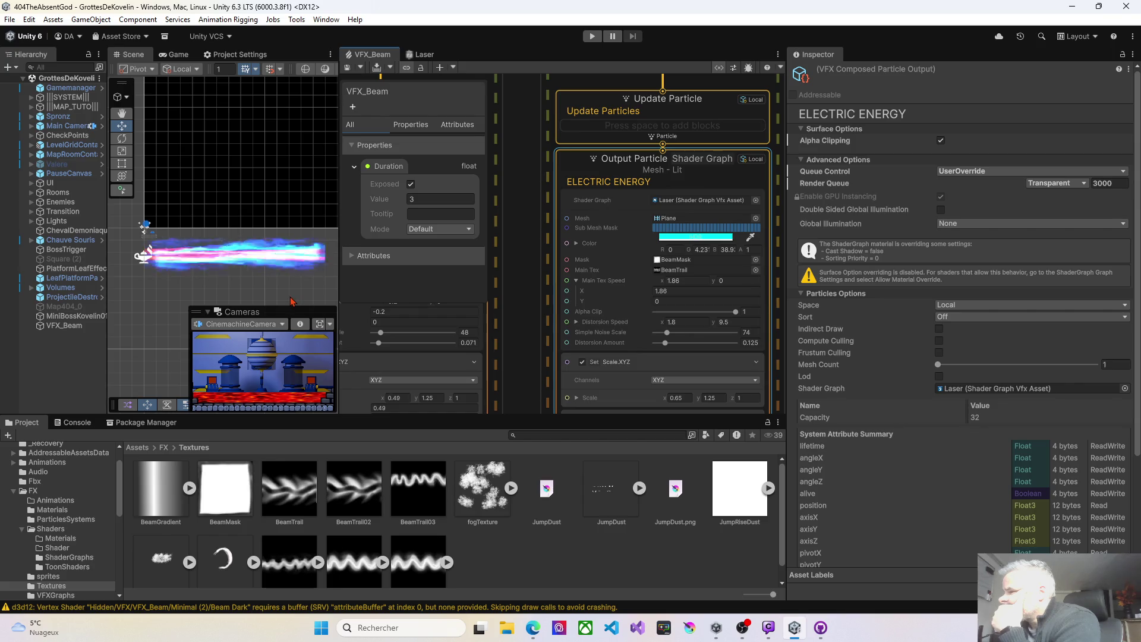
{"action": "scroll", "coordinate": [287, 288], "scroll_direction": "up", "scroll_amount": 2}
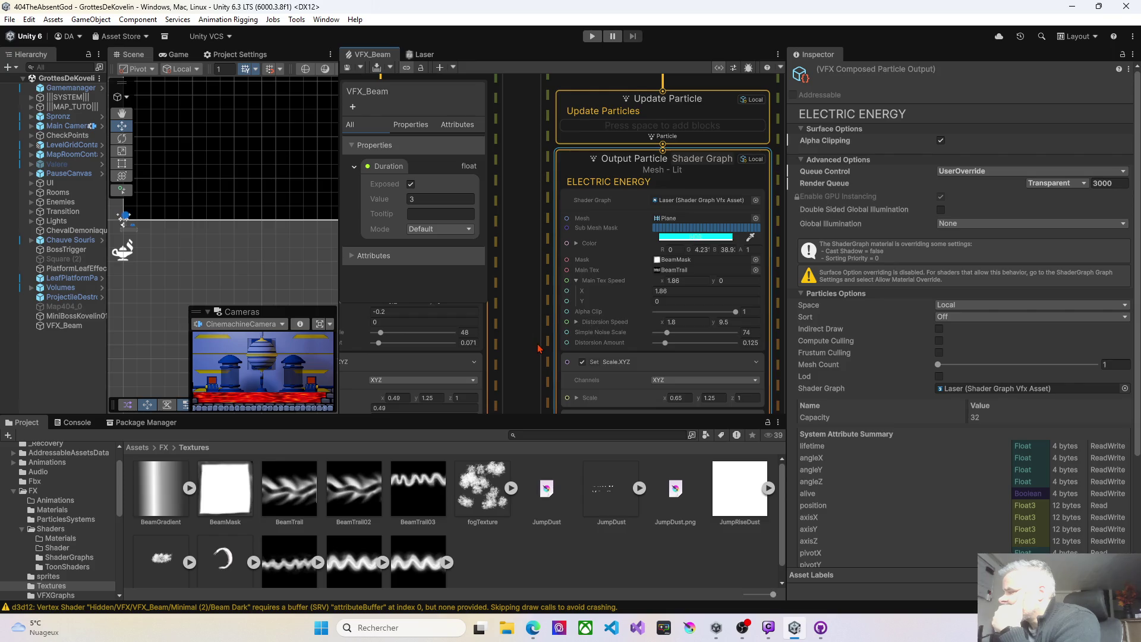
{"action": "scroll", "coordinate": [540, 349], "scroll_direction": "down", "scroll_amount": 2}
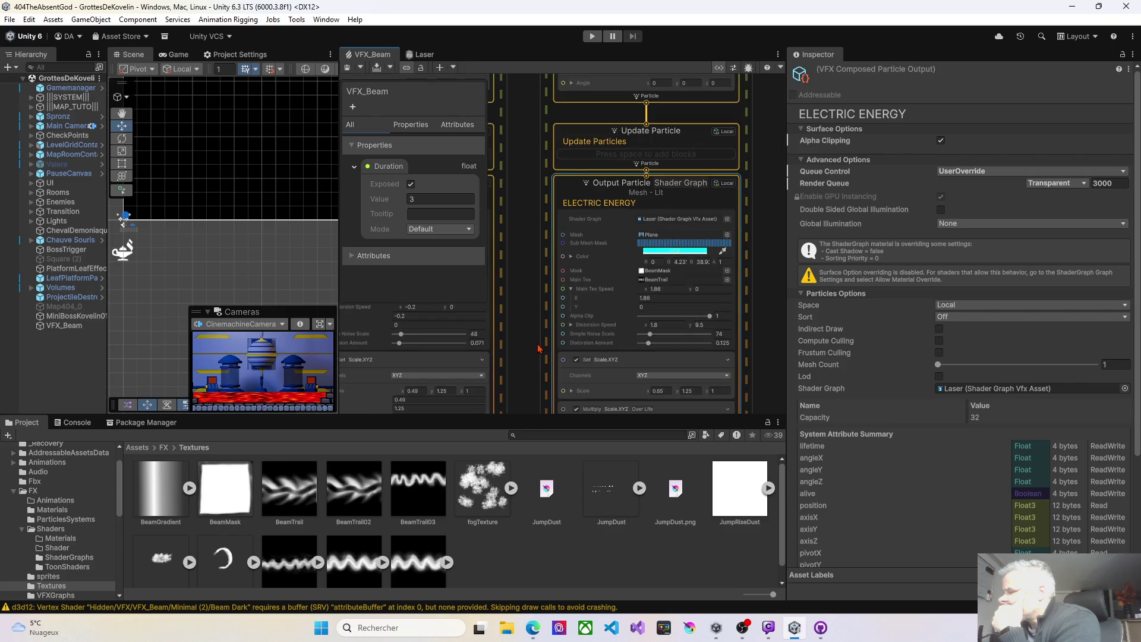
Narrow ELECTRIC ENERGY's scale X from 0.65 to 0.47, then pan to the Beam Dark output
{"action": "mouse_move", "coordinate": [534, 354]}
{"action": "left_mouse_down"}
{"action": "mouse_move", "coordinate": [684, 256]}
{"action": "mouse_move", "coordinate": [519, 283]}
{"action": "left_mouse_up"}
{"action": "left_click_drag", "start_coordinate": [632, 320], "coordinate": [628, 319]}
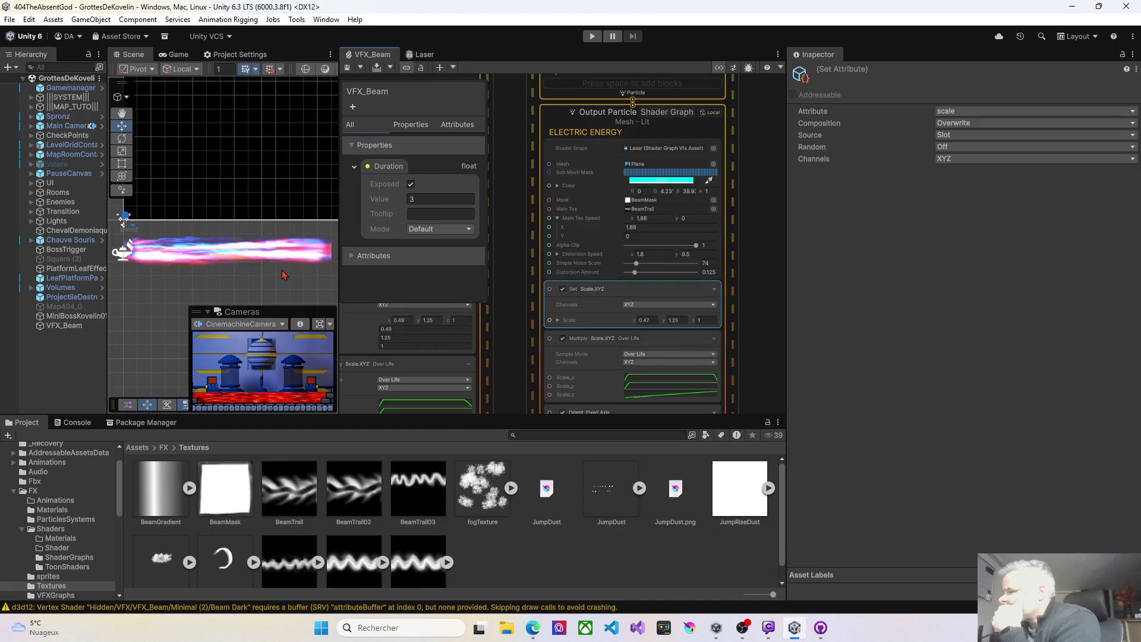
{"action": "scroll", "coordinate": [248, 277], "scroll_direction": "up", "scroll_amount": 1}
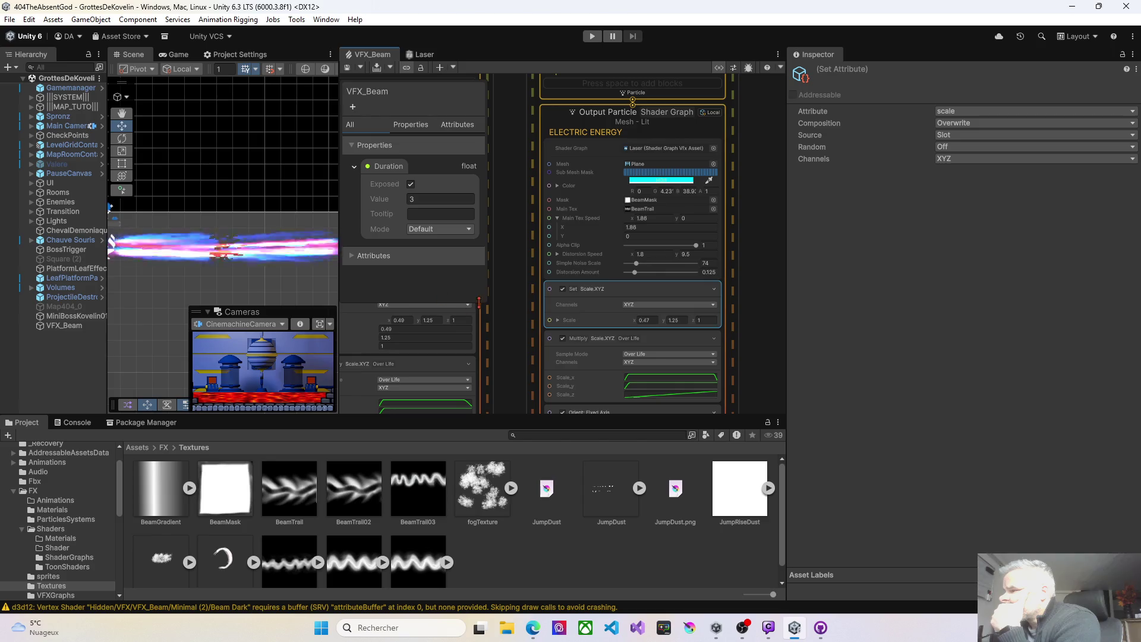
{"action": "mouse_move", "coordinate": [564, 315]}
{"action": "left_mouse_down"}
{"action": "mouse_move", "coordinate": [581, 305]}
{"action": "mouse_move", "coordinate": [676, 307]}
{"action": "mouse_move", "coordinate": [547, 299]}
{"action": "left_mouse_up"}
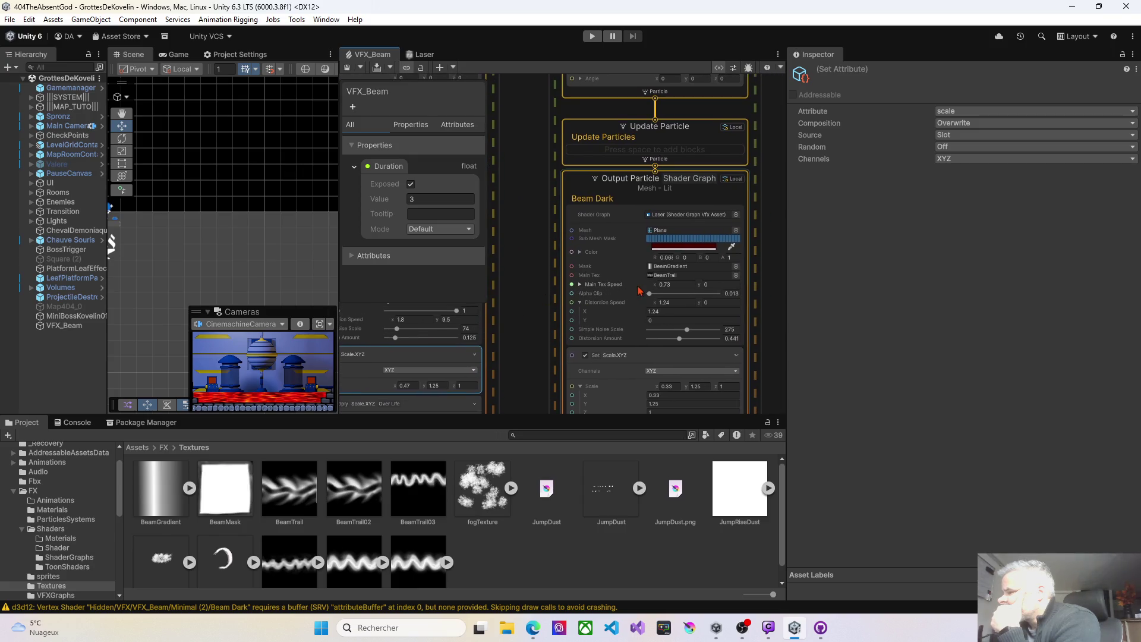
Set Beam Dark's main texture speed to 0.46 and alpha clip to 0.958, then save
{"action": "left_click_drag", "start_coordinate": [656, 289], "coordinate": [650, 285]}
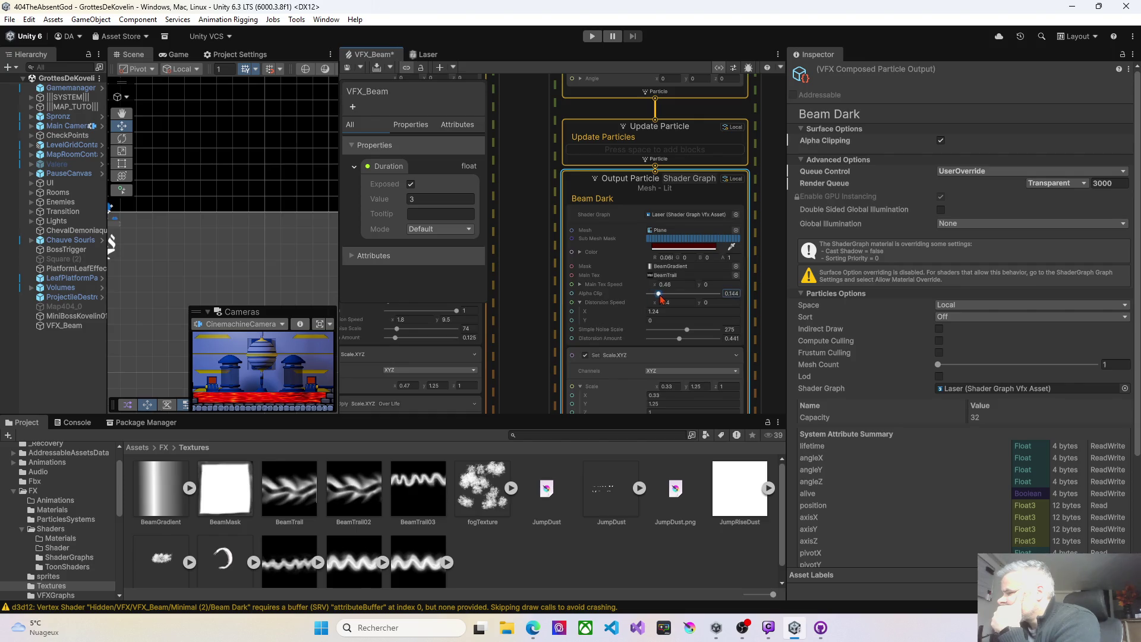
{"action": "left_click_drag", "start_coordinate": [681, 294], "coordinate": [685, 294]}
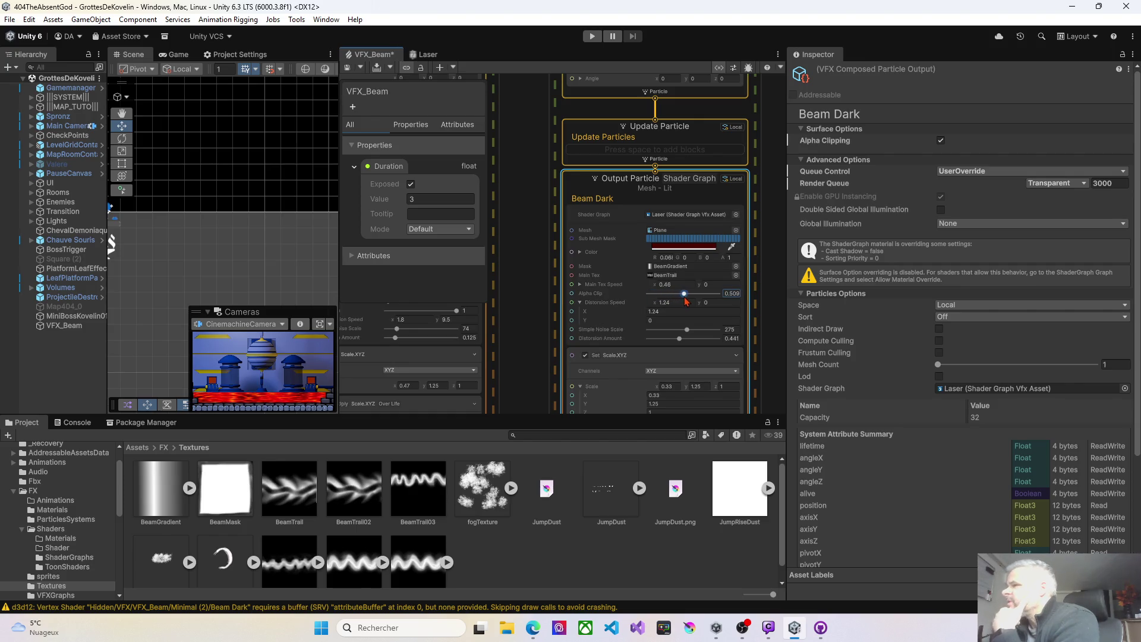
{"action": "left_click", "coordinate": [348, 70]}
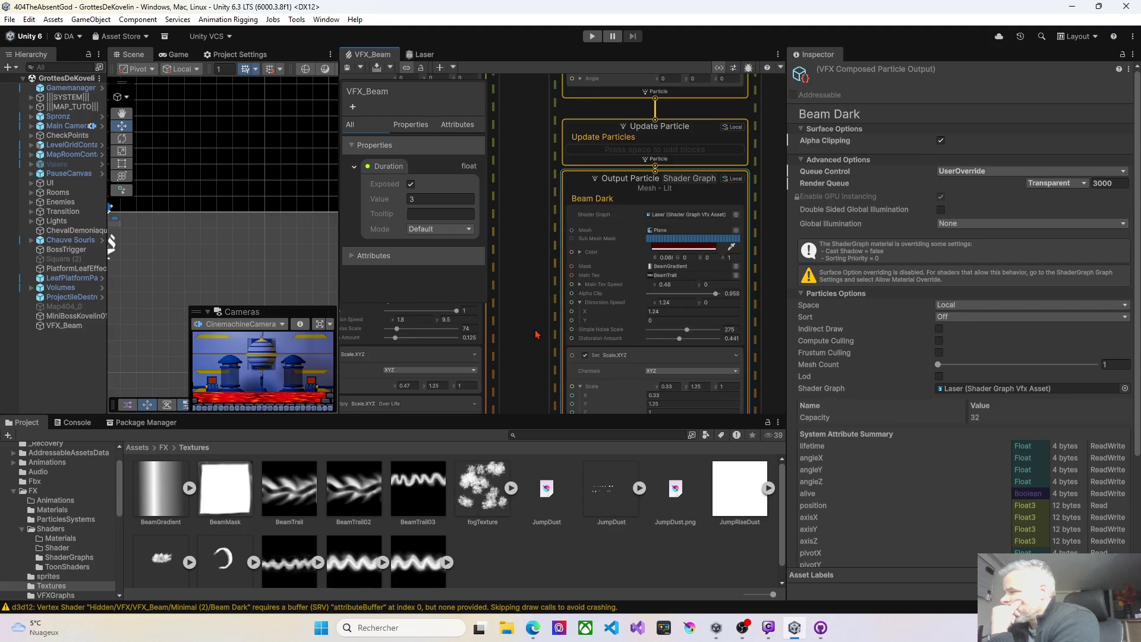
Narrow Beam Dark's scale X to 0.18 and raise its noise scale to 420, saving each change
{"action": "scroll", "coordinate": [537, 336], "scroll_direction": "down", "scroll_amount": 1}
{"action": "scroll", "coordinate": [537, 336], "scroll_direction": "up", "scroll_amount": 1}
{"action": "scroll", "coordinate": [553, 309], "scroll_direction": "down", "scroll_amount": 2}
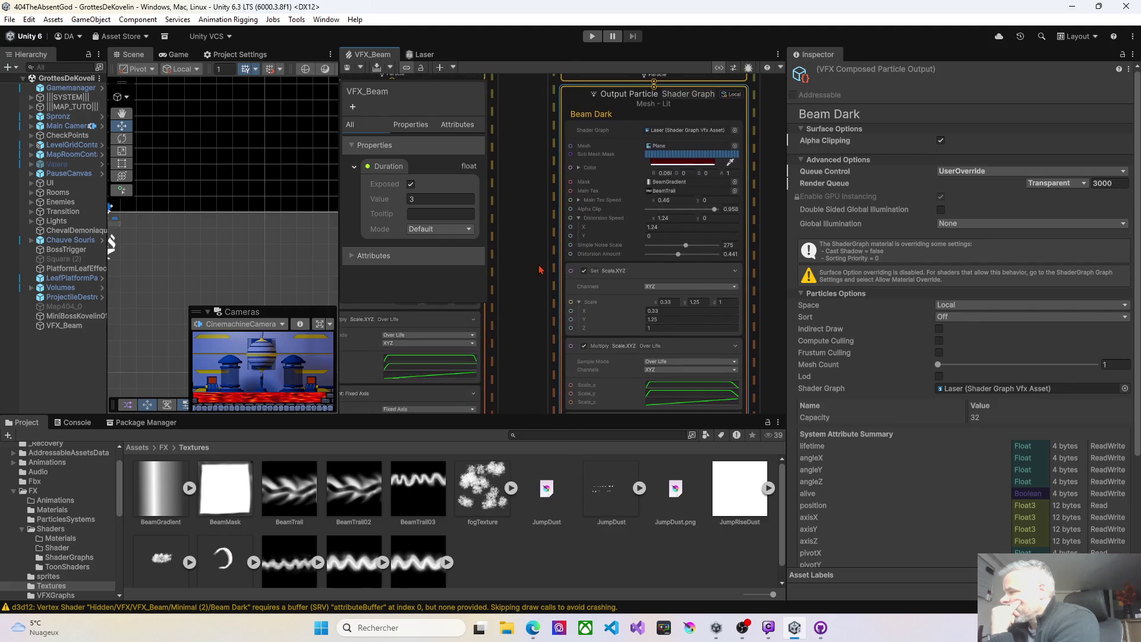
{"action": "left_click", "coordinate": [574, 284]}
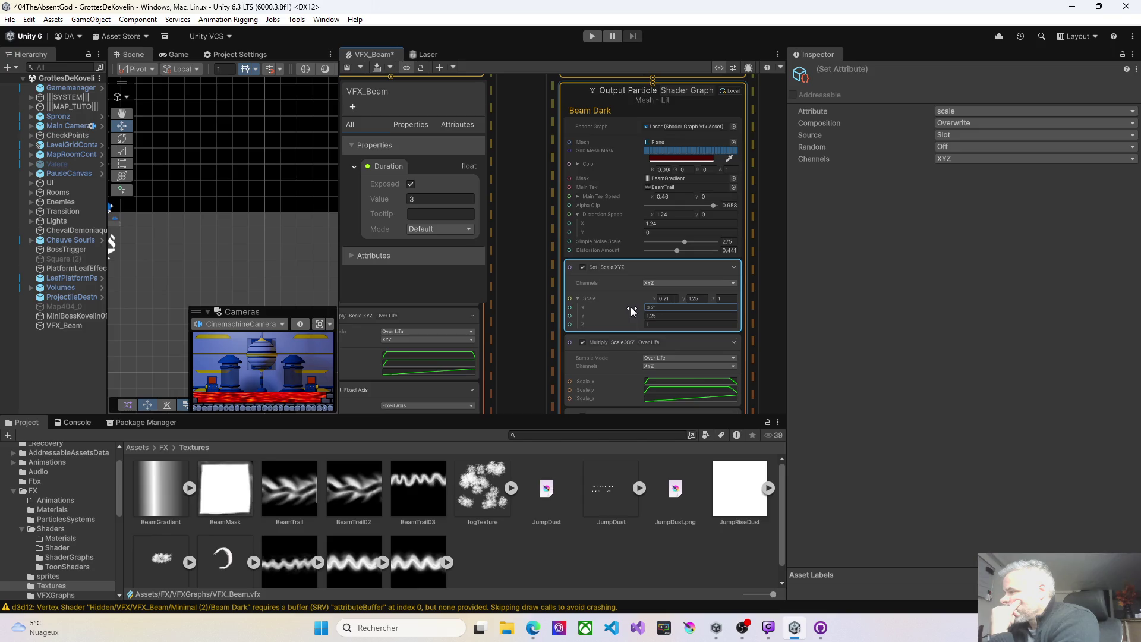
{"action": "type", "text": "0.18"}
{"action": "key", "text": "ctrl+s"}
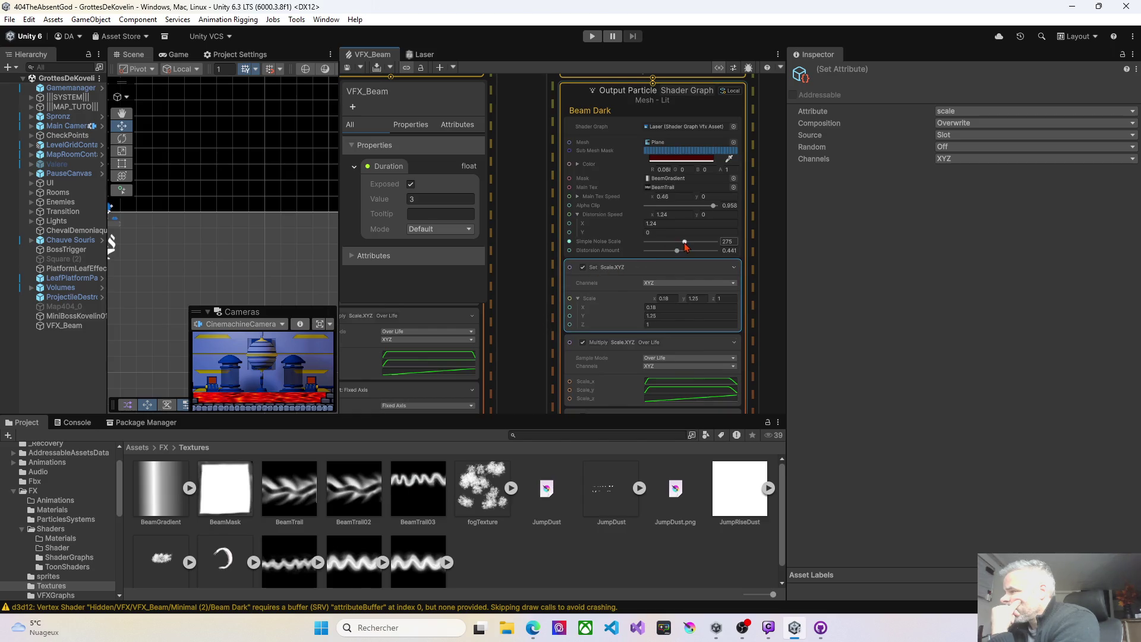
{"action": "left_click_drag", "start_coordinate": [685, 242], "coordinate": [695, 243]}
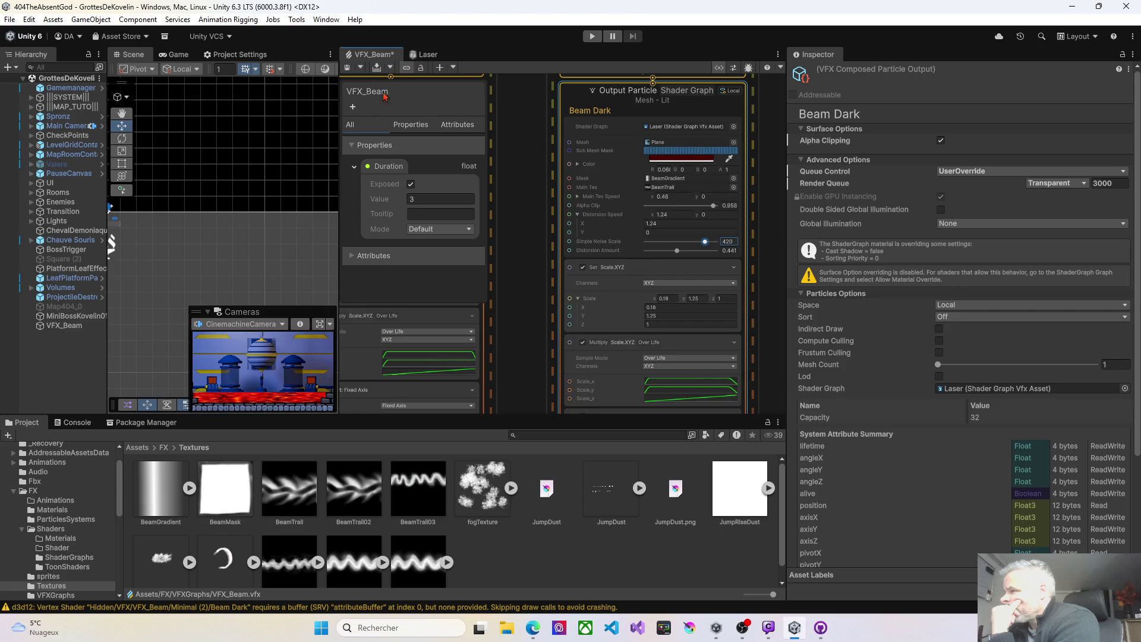
{"action": "left_click", "coordinate": [348, 69]}
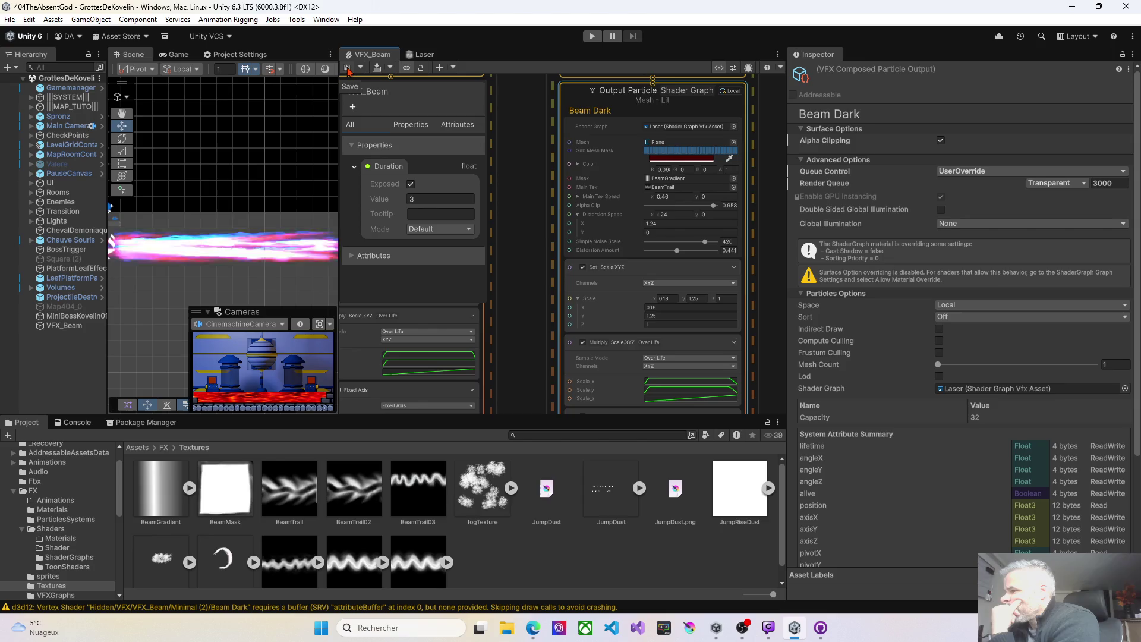
{"action": "mouse_move", "coordinate": [525, 238]}
{"action": "left_mouse_down"}
{"action": "mouse_move", "coordinate": [624, 202]}
{"action": "mouse_move", "coordinate": [651, 215]}
{"action": "left_mouse_up"}
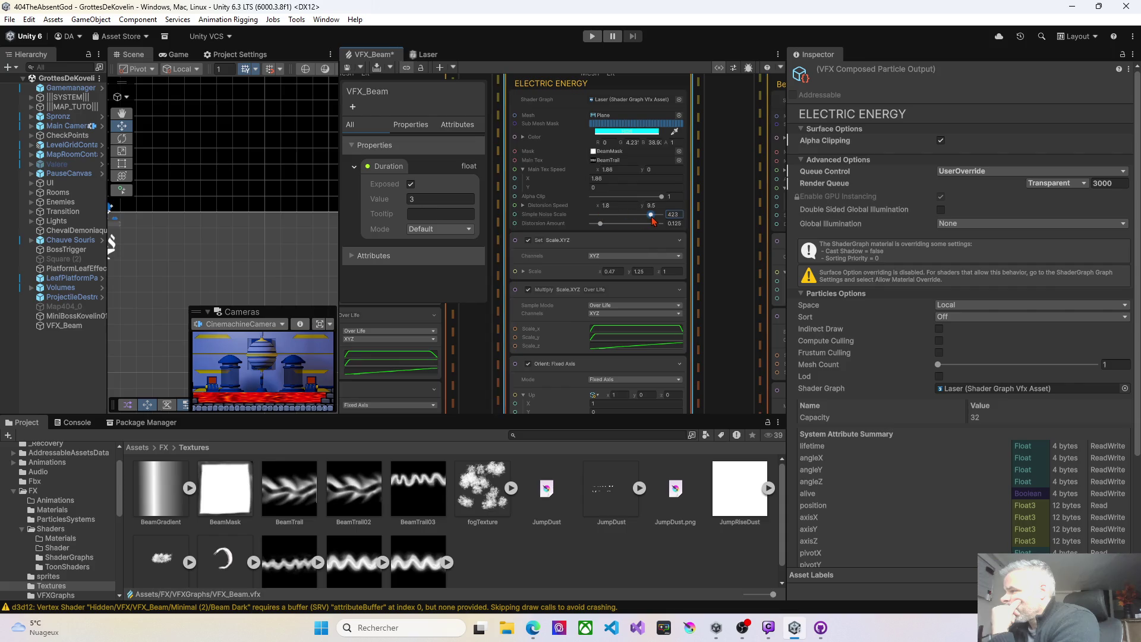
Drop ELECTRIC ENERGY's Simple Noise Scale from 423 to 42, recompile, and select the VFX_Beam asset
{"action": "left_click", "coordinate": [347, 64]}
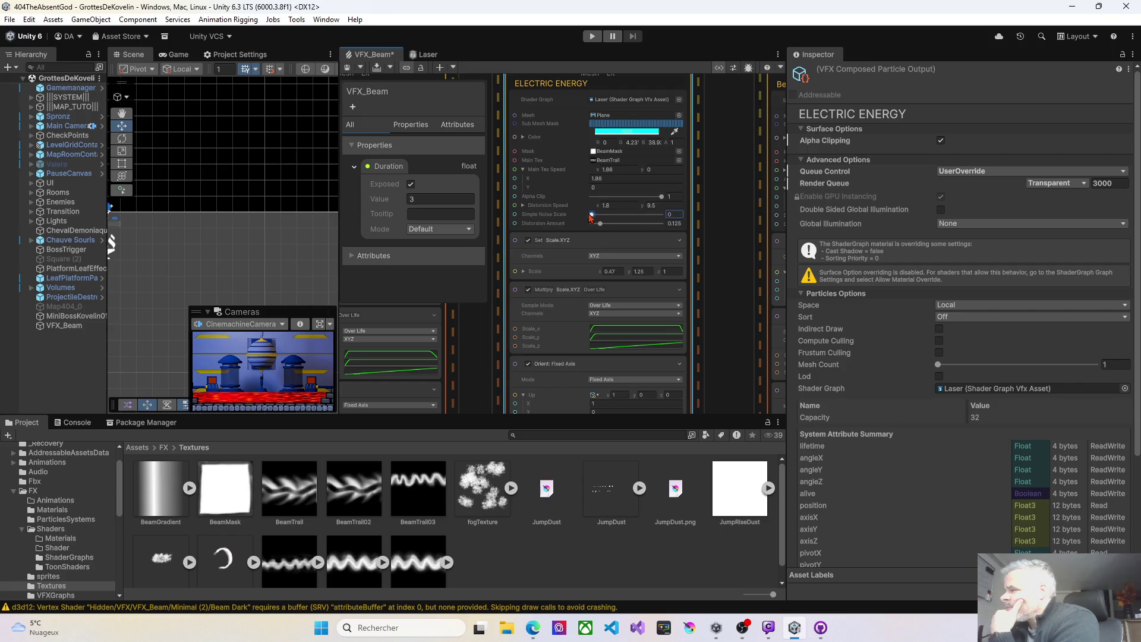
{"action": "left_click", "coordinate": [344, 67]}
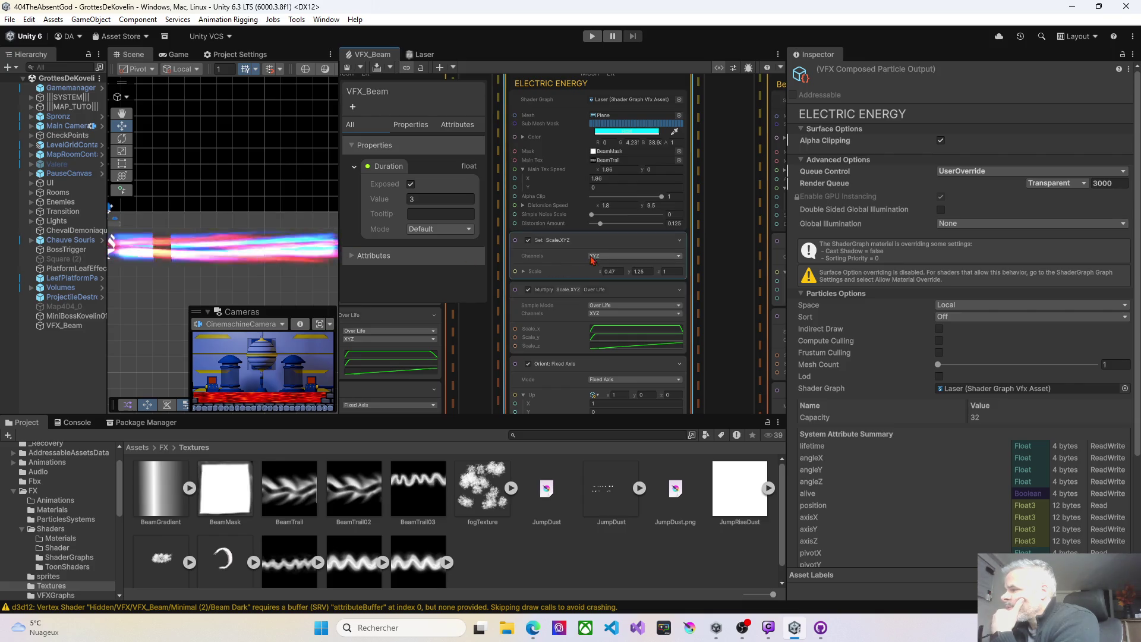
{"action": "left_click_drag", "start_coordinate": [592, 214], "coordinate": [598, 213]}
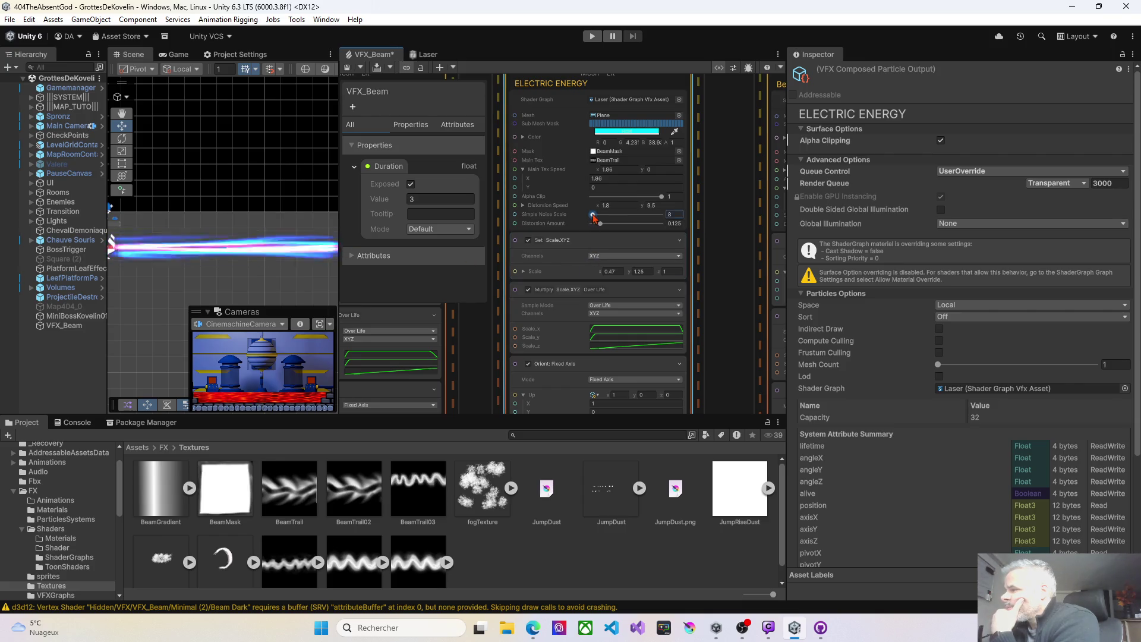
{"action": "left_click", "coordinate": [349, 66]}
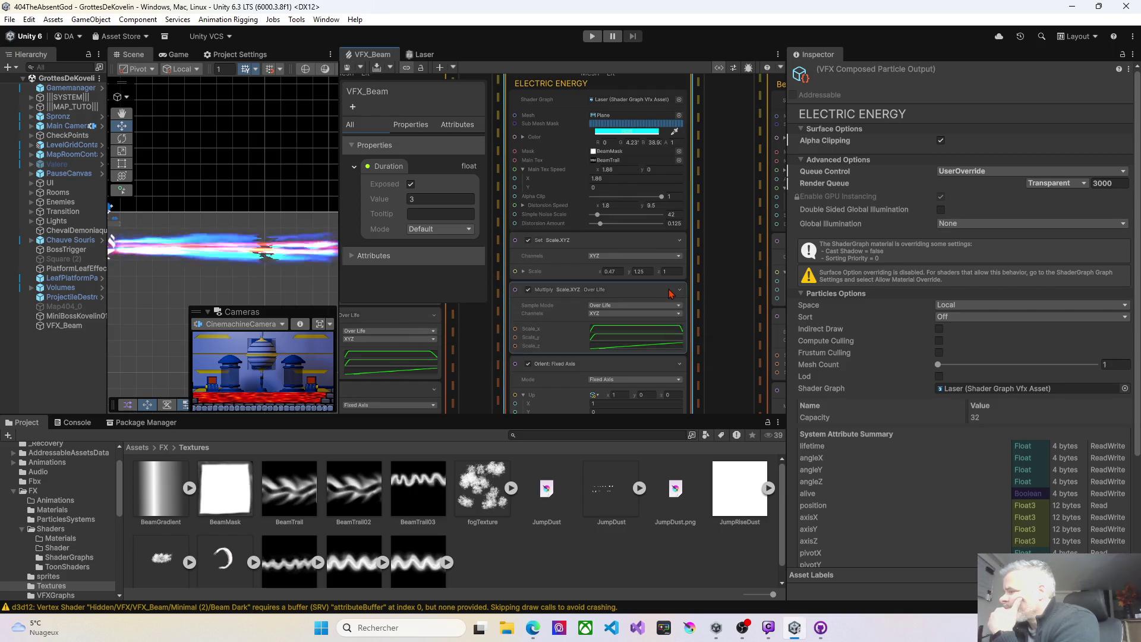
{"action": "left_click", "coordinate": [739, 241]}
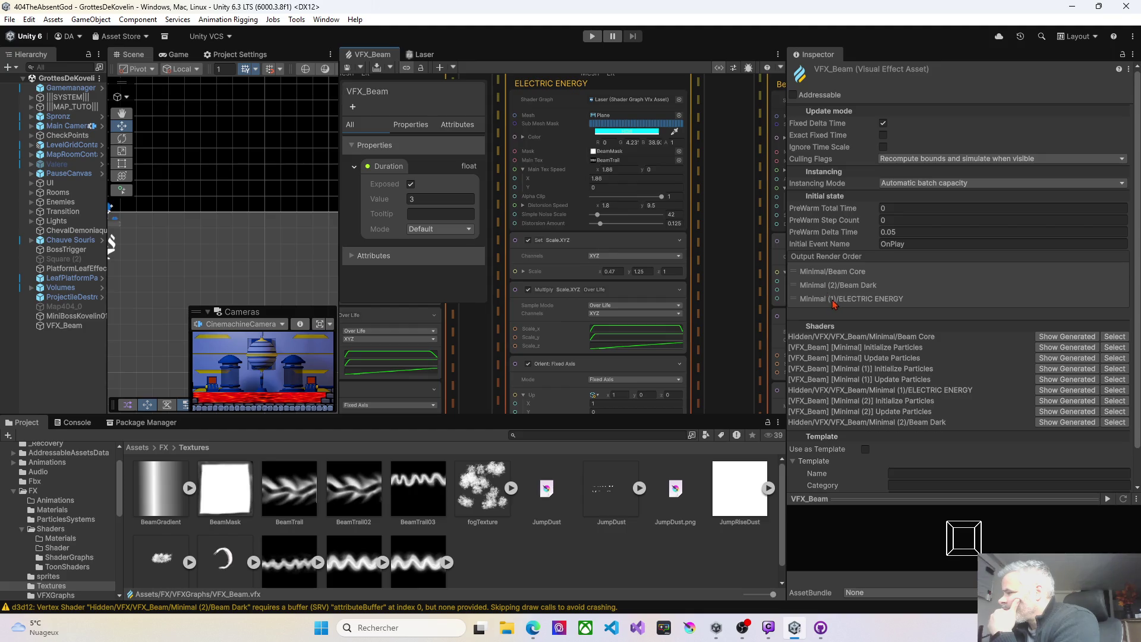
Move ELECTRIC ENERGY above Beam Dark in Output Render Order and widen the Scene view
{"action": "left_click_drag", "start_coordinate": [835, 304], "coordinate": [835, 285]}
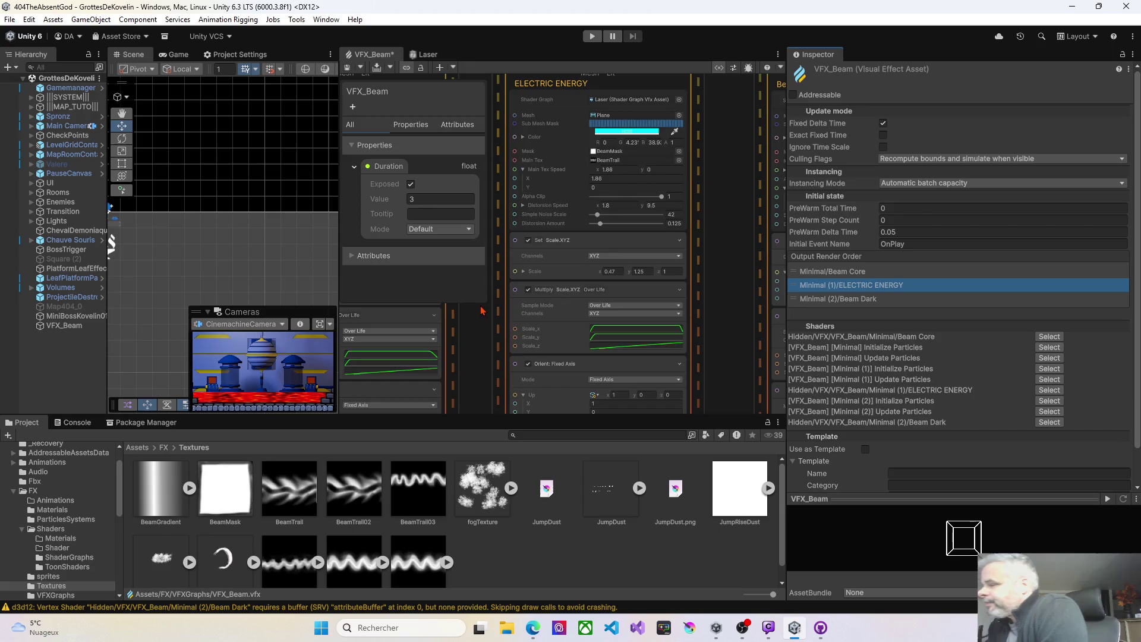
{"action": "left_click_drag", "start_coordinate": [340, 260], "coordinate": [438, 260]}
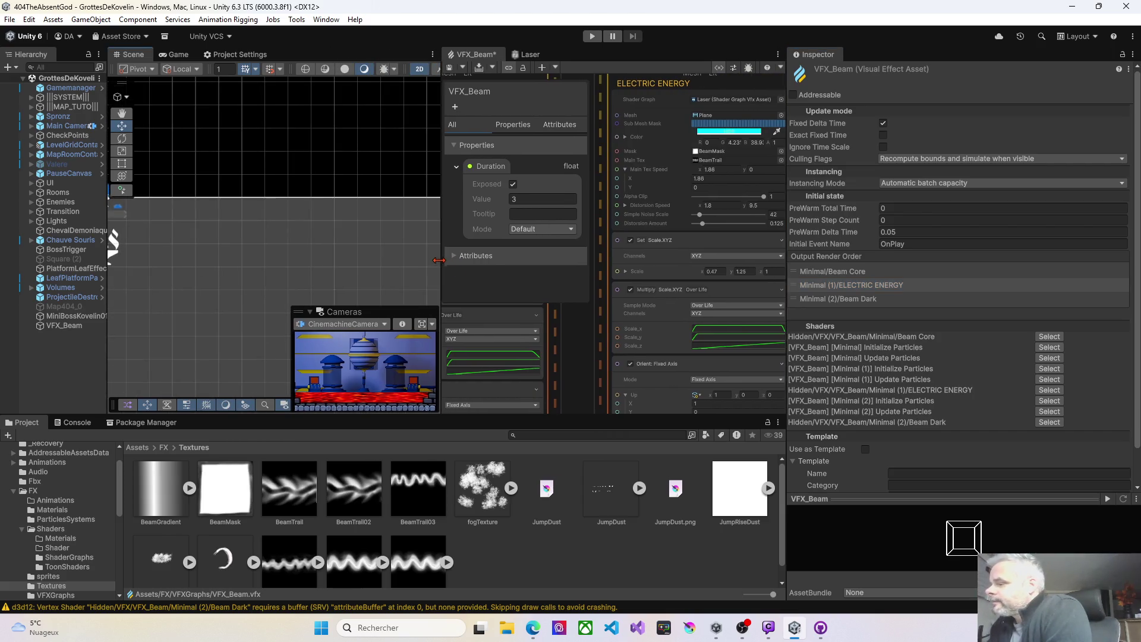
Select the ELECTRIC ENERGY output, center the graph columns, and recompile the graph
{"action": "scroll", "coordinate": [688, 239], "scroll_direction": "down", "scroll_amount": 10}
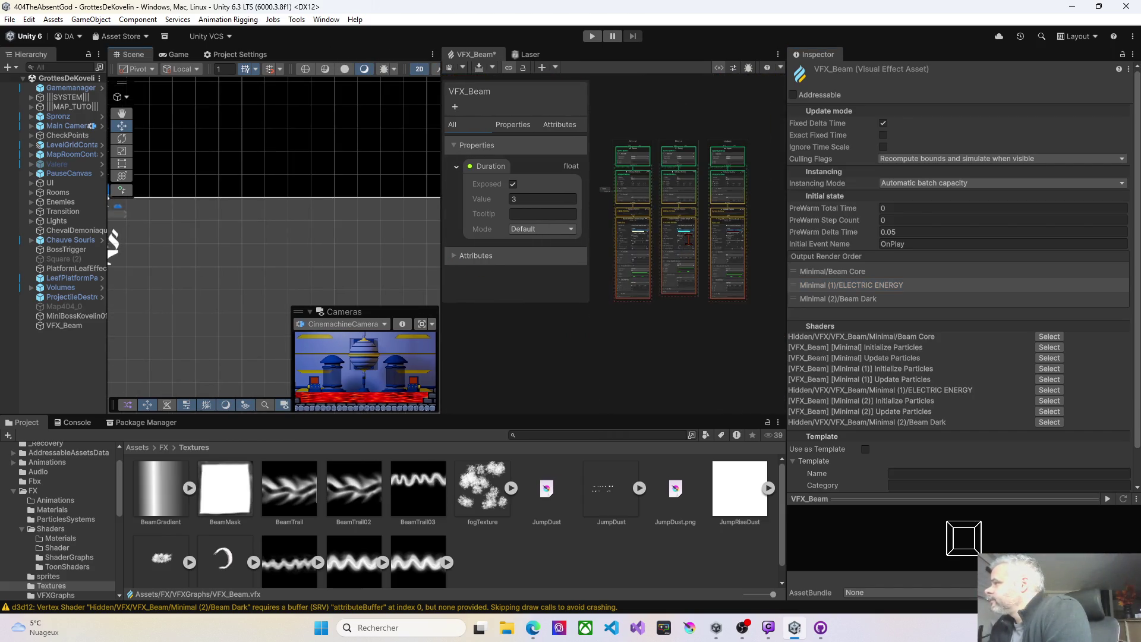
{"action": "left_click", "coordinate": [688, 239]}
{"action": "scroll", "coordinate": [705, 186], "scroll_direction": "up", "scroll_amount": 5}
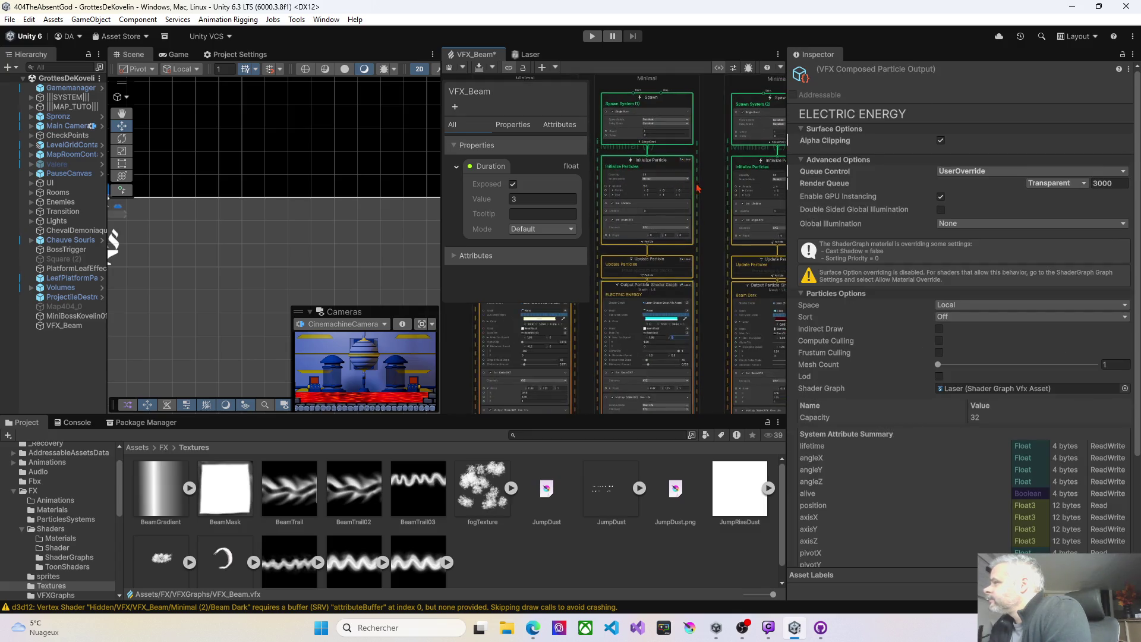
{"action": "scroll", "coordinate": [701, 208], "scroll_direction": "up", "scroll_amount": 3}
{"action": "scroll", "coordinate": [701, 211], "scroll_direction": "down", "scroll_amount": 2}
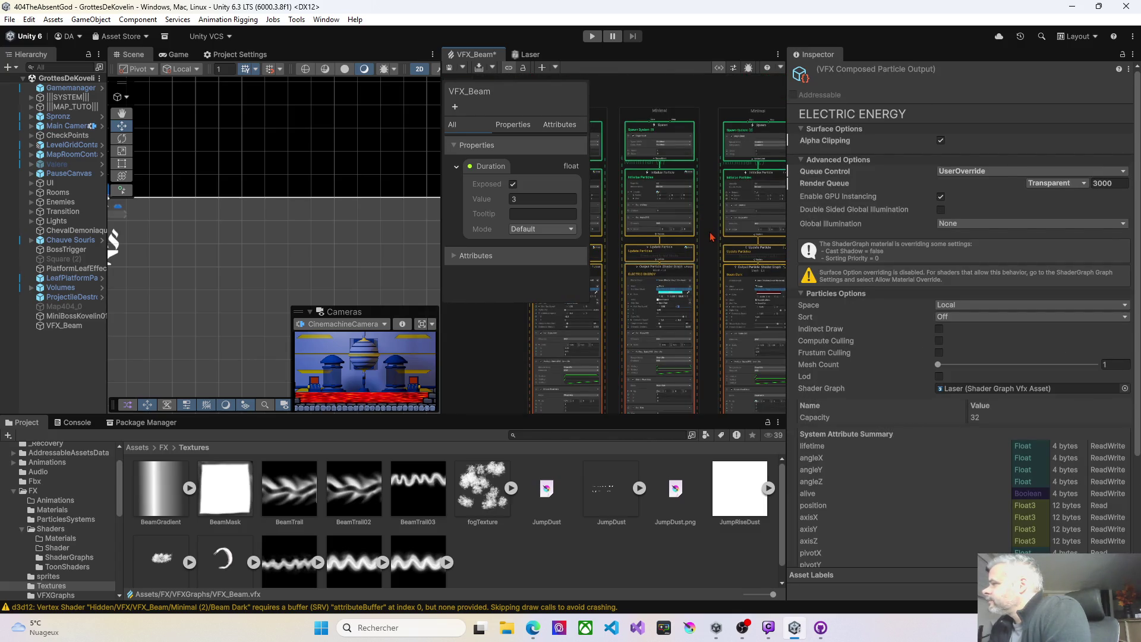
{"action": "left_click_drag", "start_coordinate": [711, 237], "coordinate": [690, 208]}
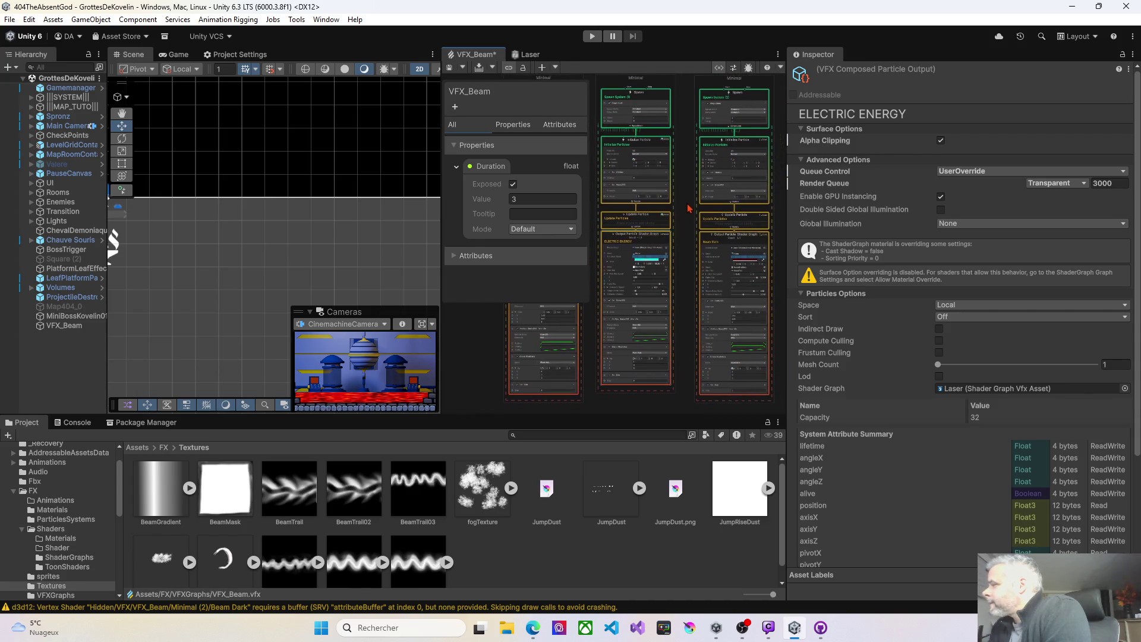
{"action": "scroll", "coordinate": [689, 208], "scroll_direction": "up", "scroll_amount": 6}
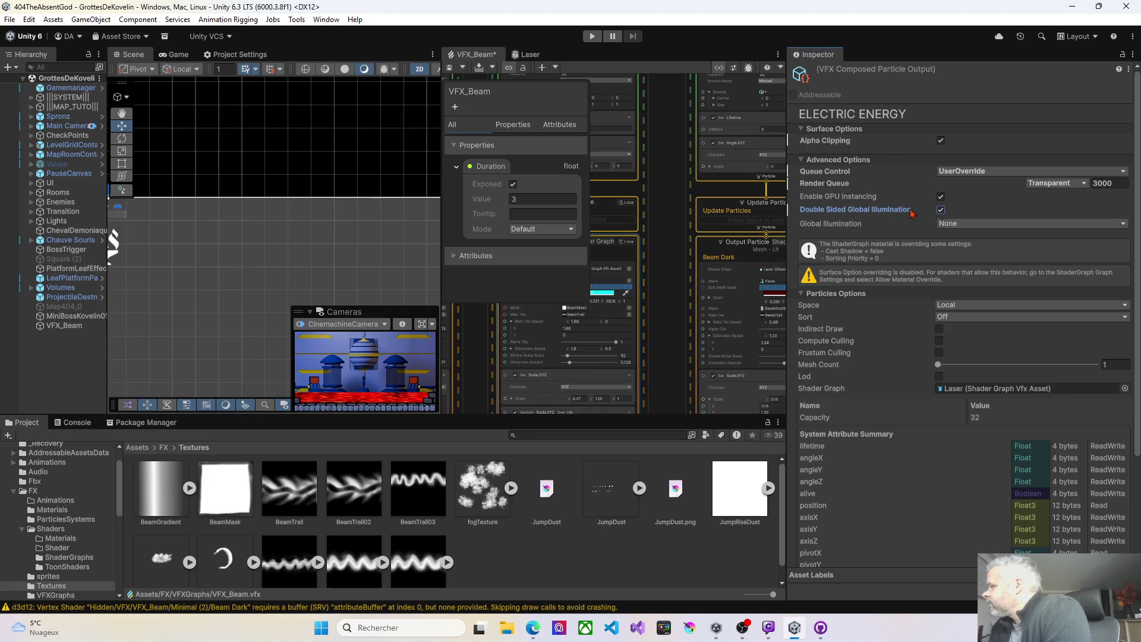
{"action": "left_click", "coordinate": [451, 68]}
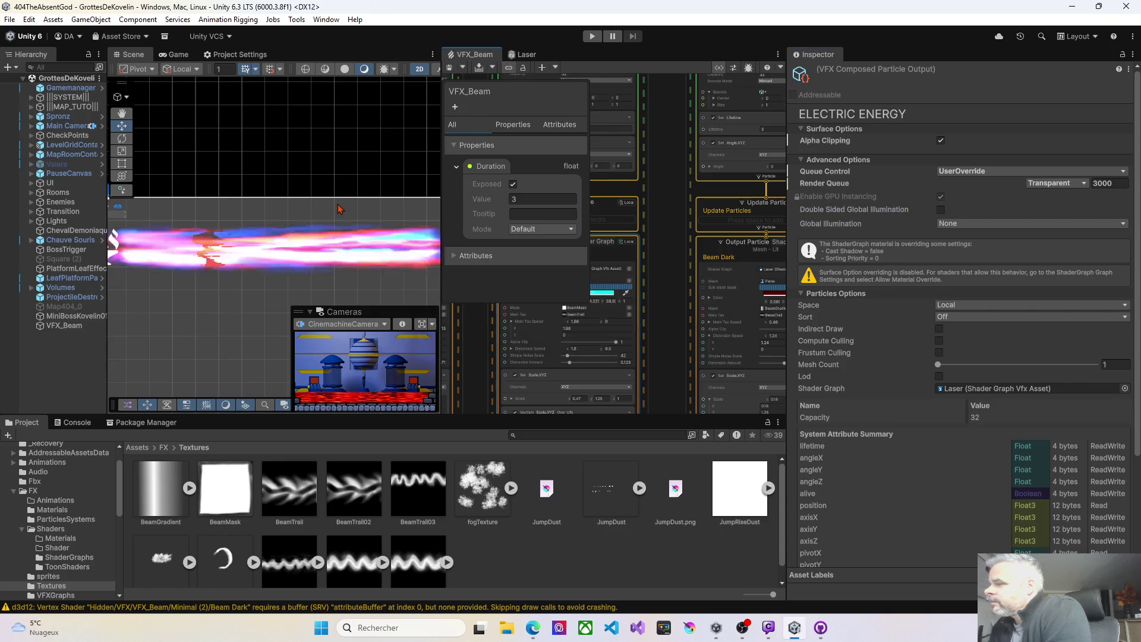
Pan the Scene view to the lamp, replay the beam twice, and narrow the Inspector
{"action": "left_click_drag", "start_coordinate": [259, 283], "coordinate": [318, 275]}
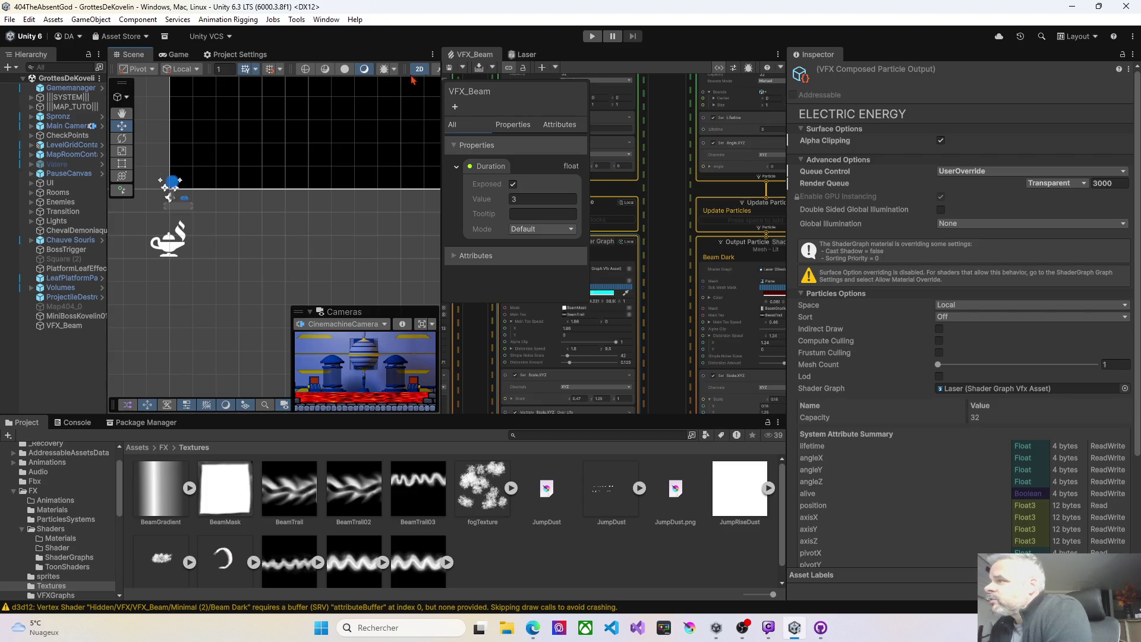
{"action": "left_click", "coordinate": [448, 68]}
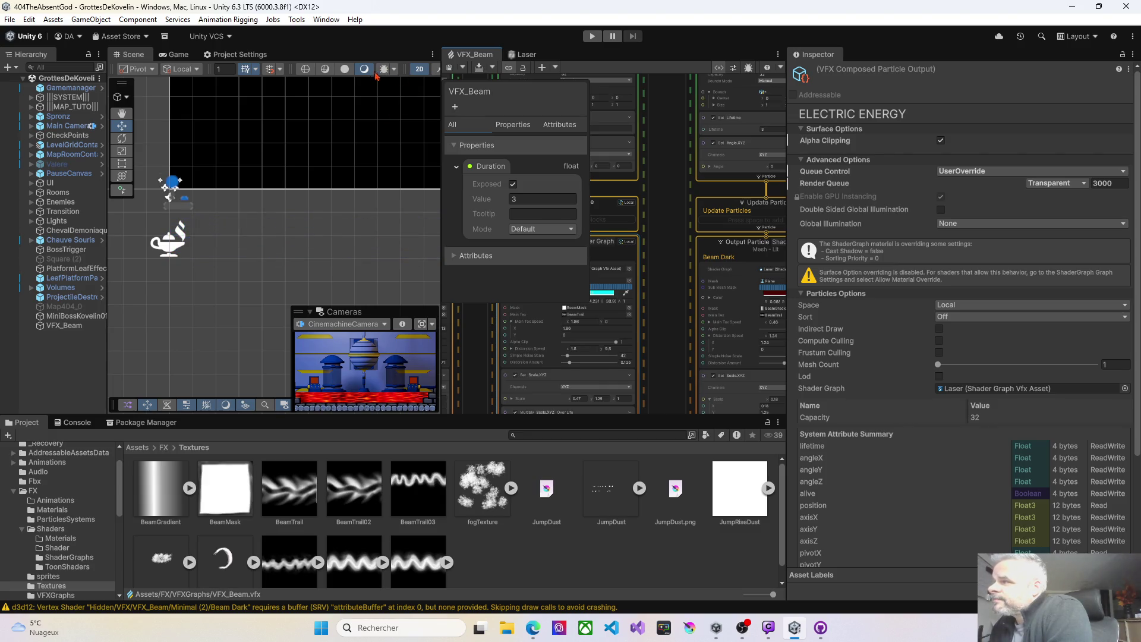
{"action": "left_click", "coordinate": [449, 69]}
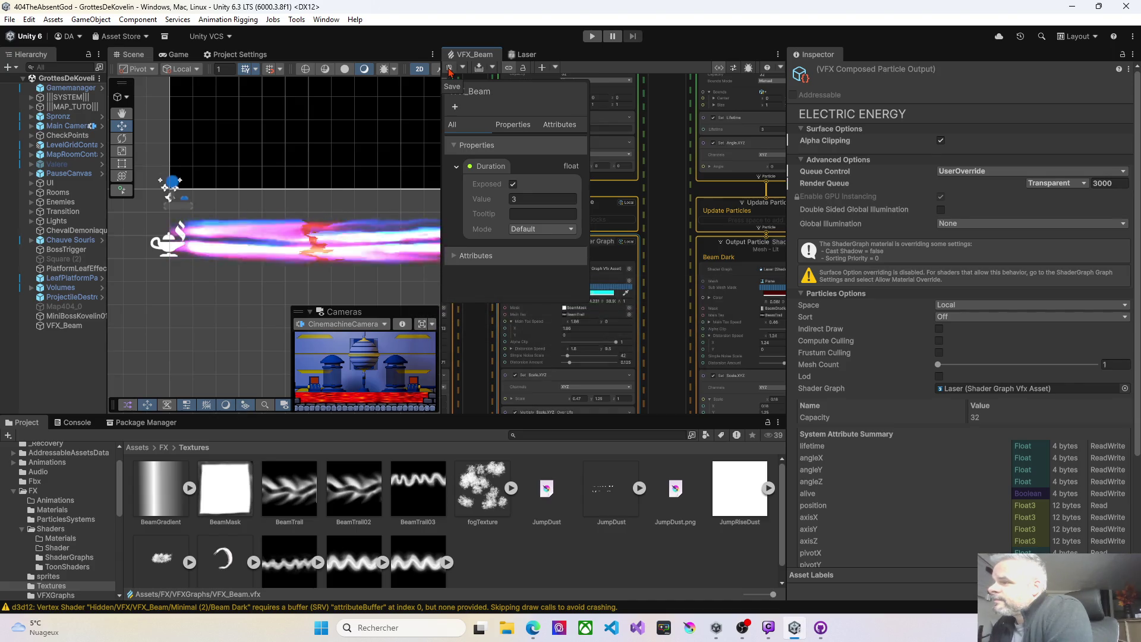
{"action": "scroll", "coordinate": [633, 306], "scroll_direction": "down", "scroll_amount": 3}
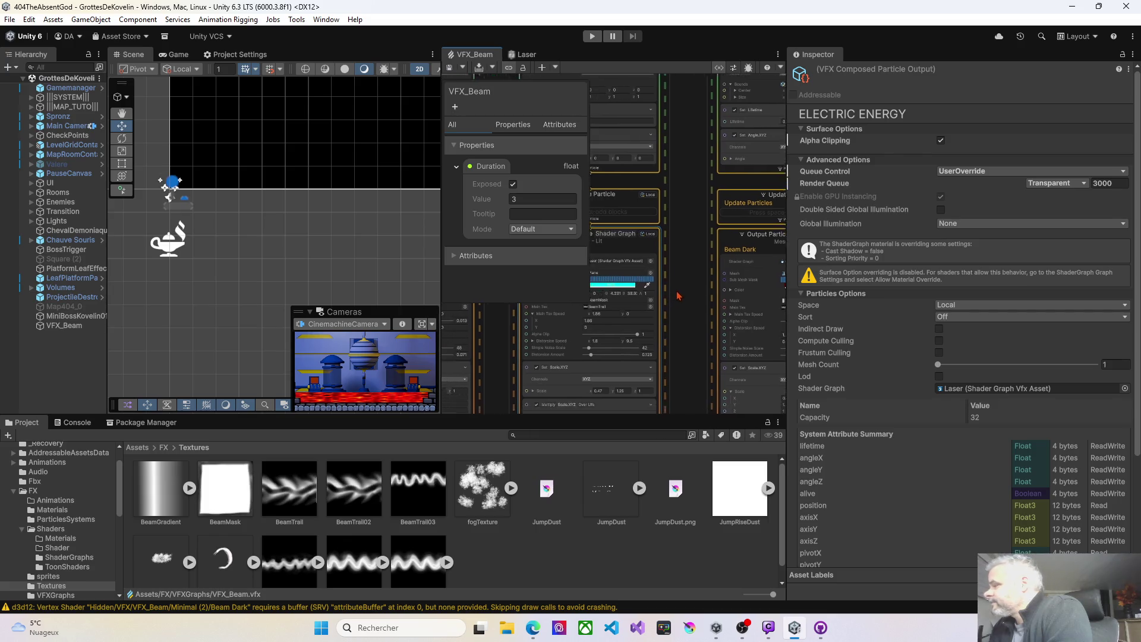
{"action": "scroll", "coordinate": [633, 306], "scroll_direction": "down", "scroll_amount": 2}
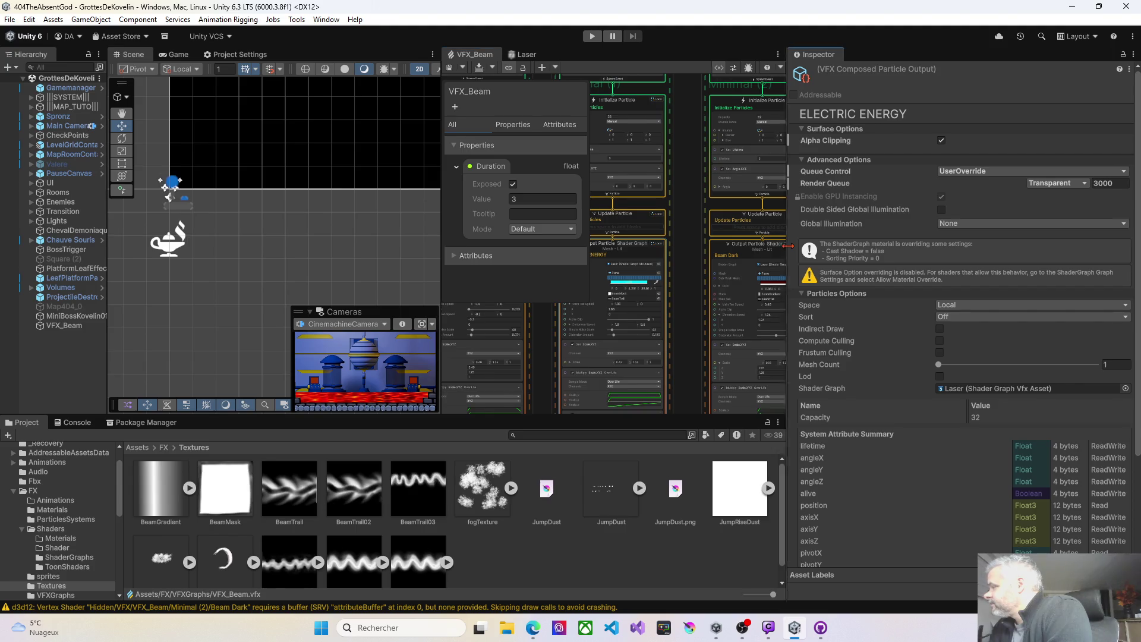
{"action": "left_click_drag", "start_coordinate": [786, 246], "coordinate": [795, 284]}
{"action": "scroll", "coordinate": [631, 356], "scroll_direction": "up", "scroll_amount": 5}
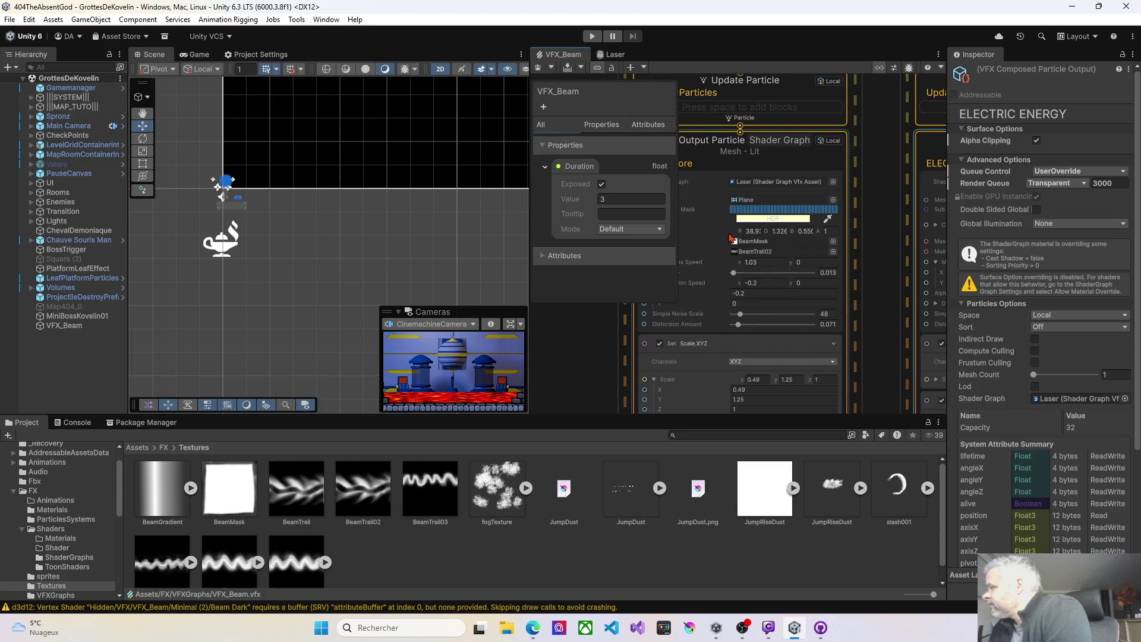
Set Beam Core's alpha clip to 0 and recompile the graph
{"action": "left_click", "coordinate": [708, 279]}
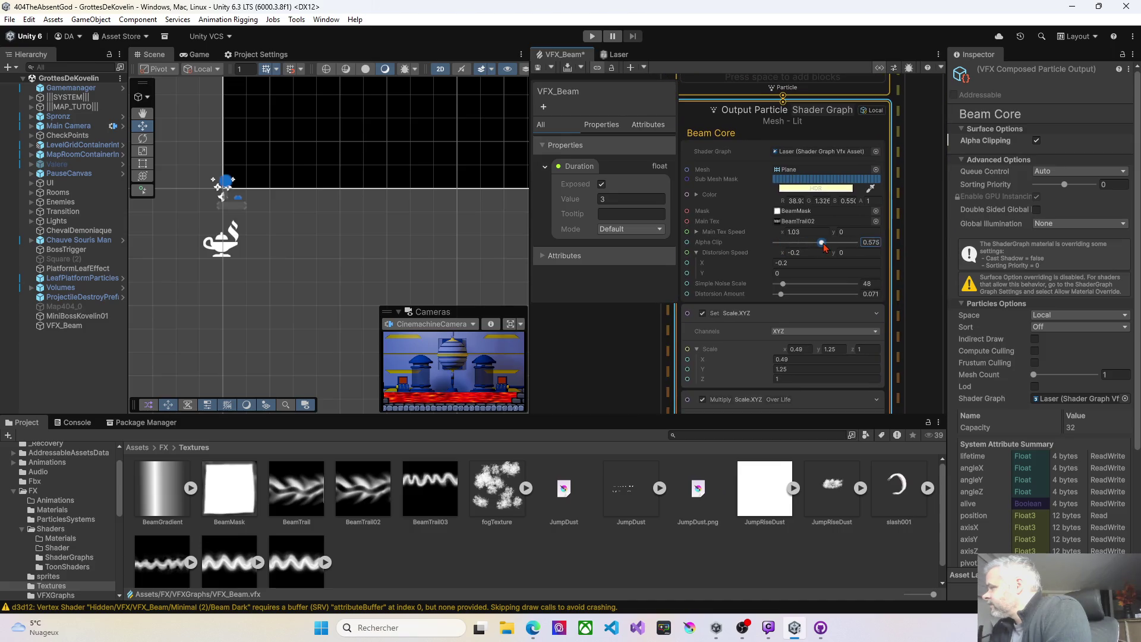
{"action": "left_click_drag", "start_coordinate": [825, 247], "coordinate": [826, 246]}
{"action": "key", "text": "ctrl+s"}
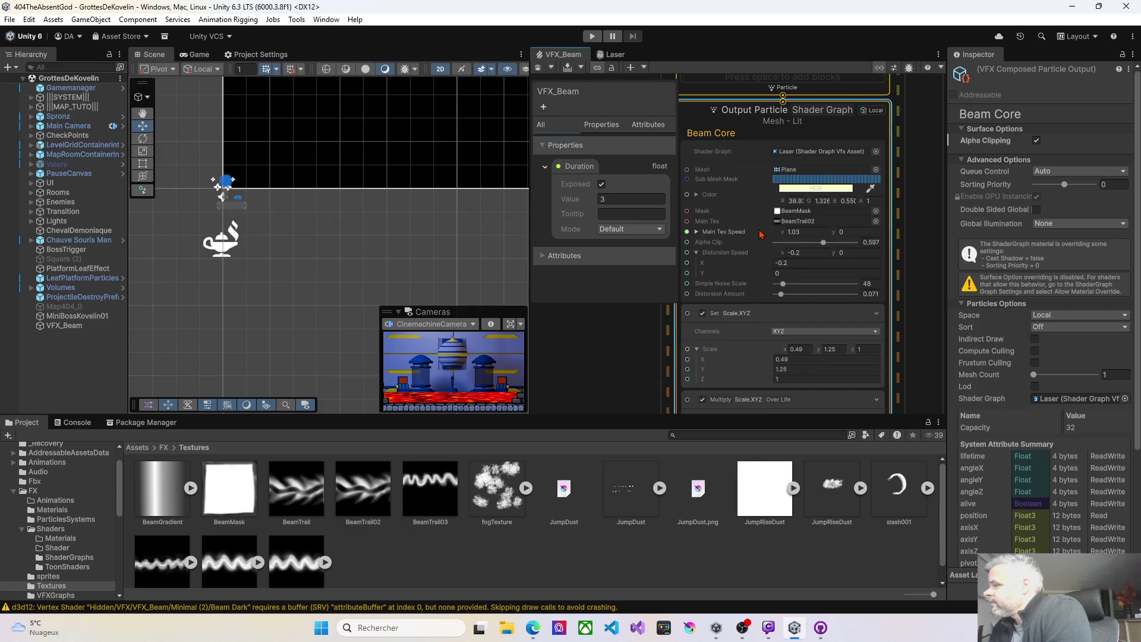
{"action": "left_click_drag", "start_coordinate": [823, 243], "coordinate": [765, 243]}
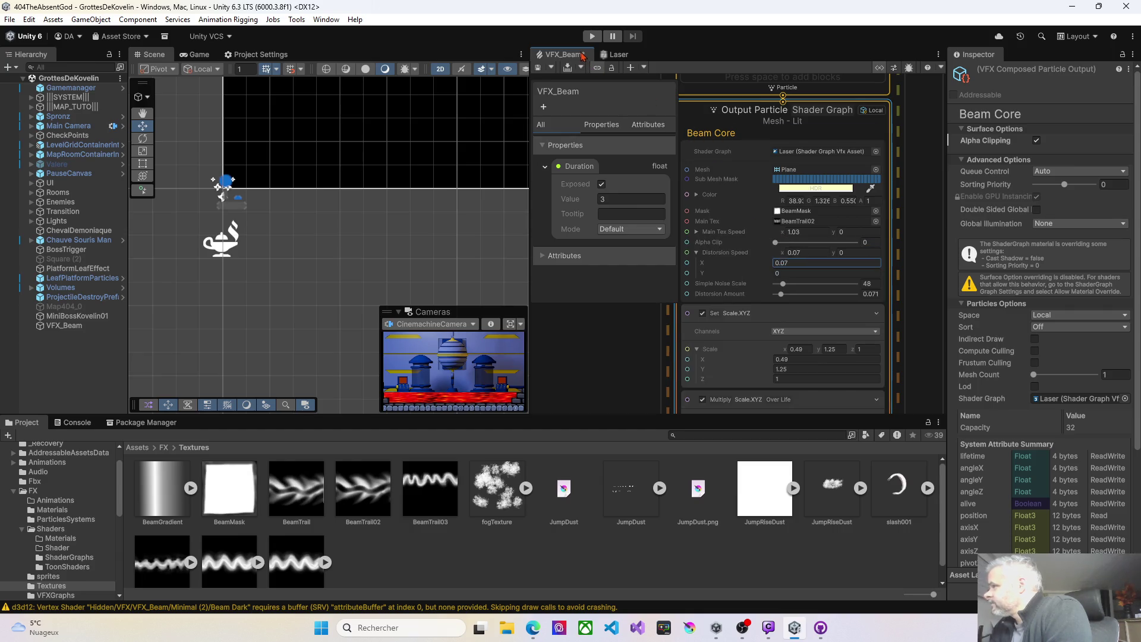
{"action": "left_click", "coordinate": [538, 68]}
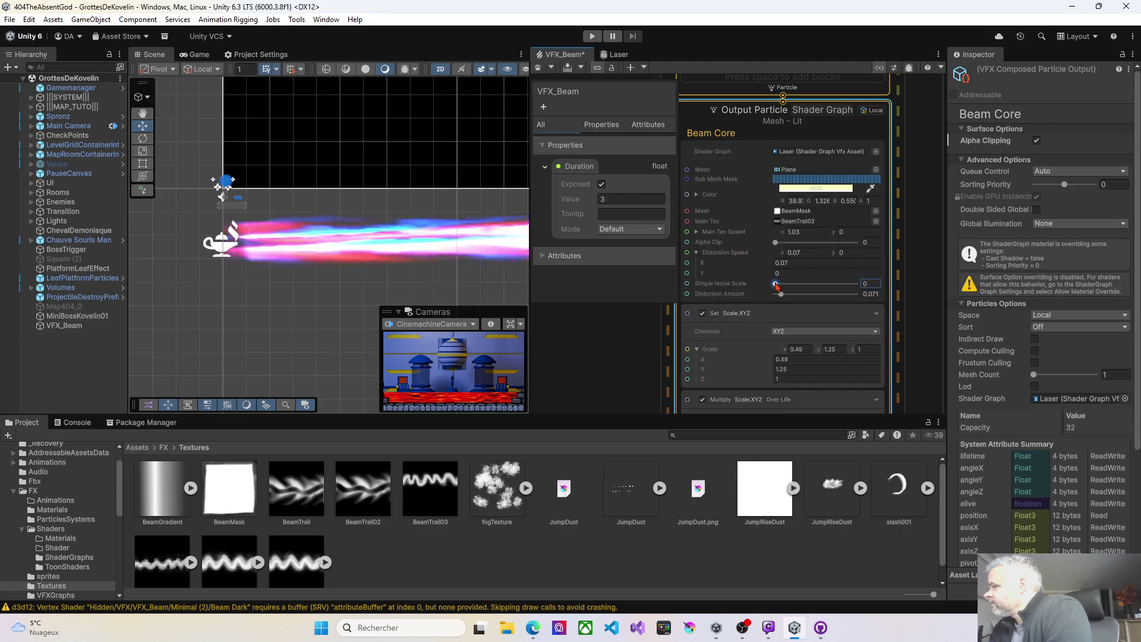
Zero Beam Core's simple noise scale and distortion speed X, recompiling the graph
{"action": "left_click_drag", "start_coordinate": [783, 284], "coordinate": [770, 286]}
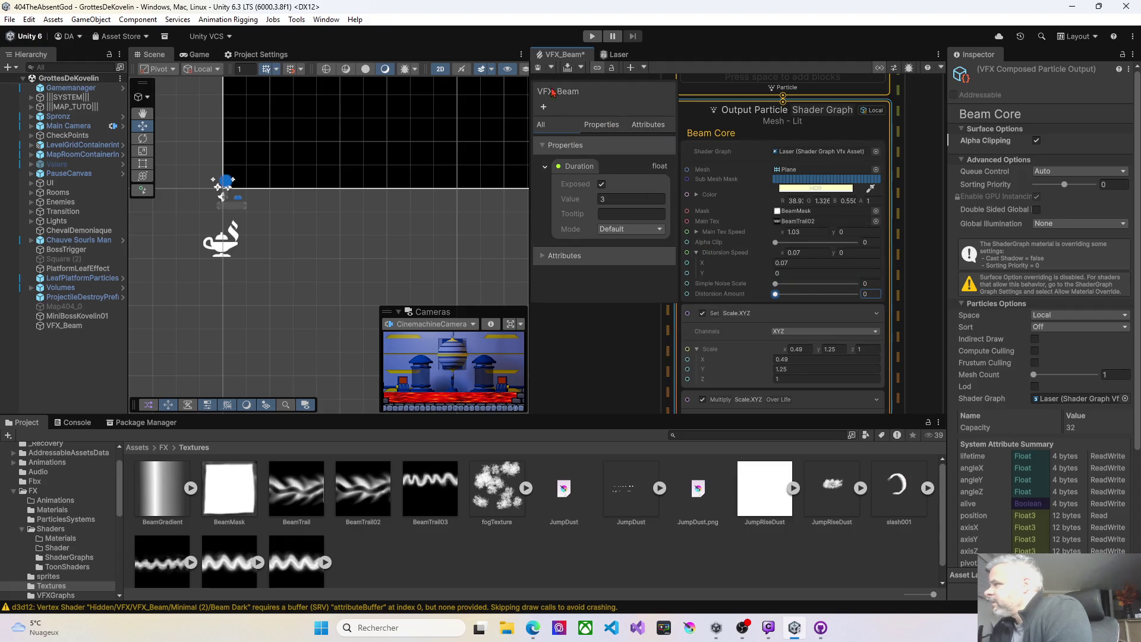
{"action": "key", "text": "ctrl+s"}
{"action": "left_click", "coordinate": [774, 264]}
{"action": "type", "text": "-0.05"}
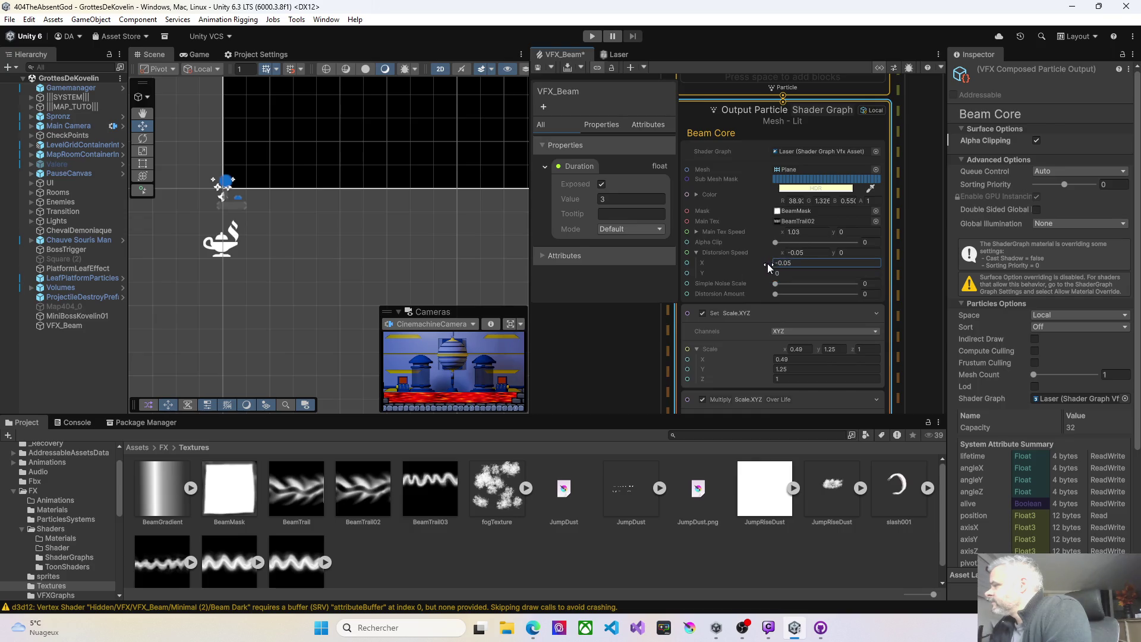
{"action": "type", "text": "0"}
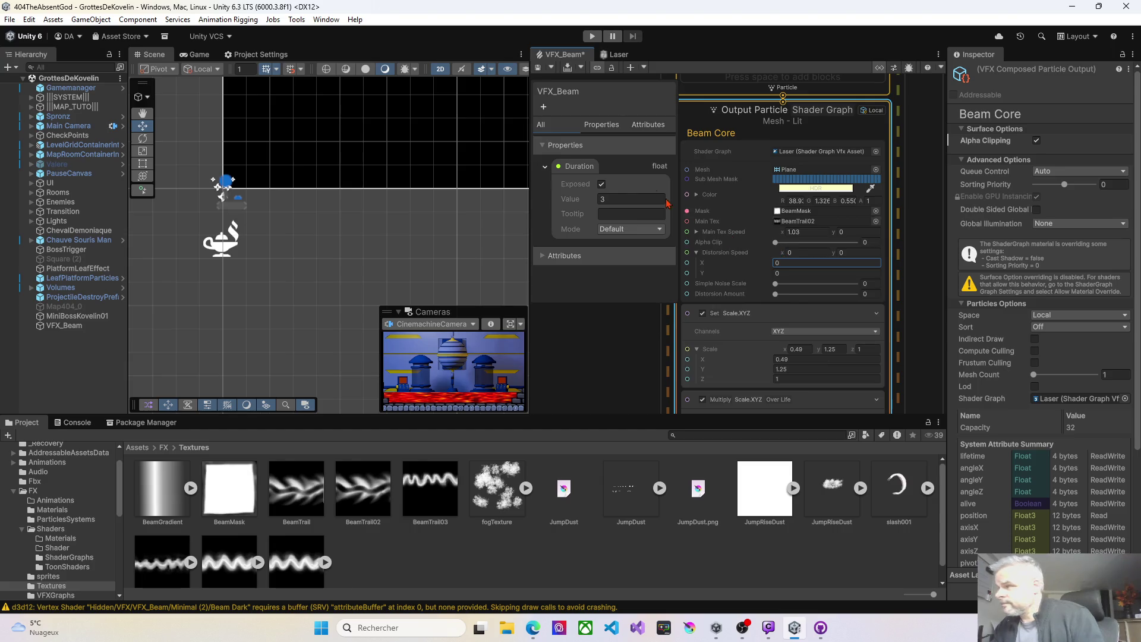
{"action": "key", "text": "ctrl+s"}
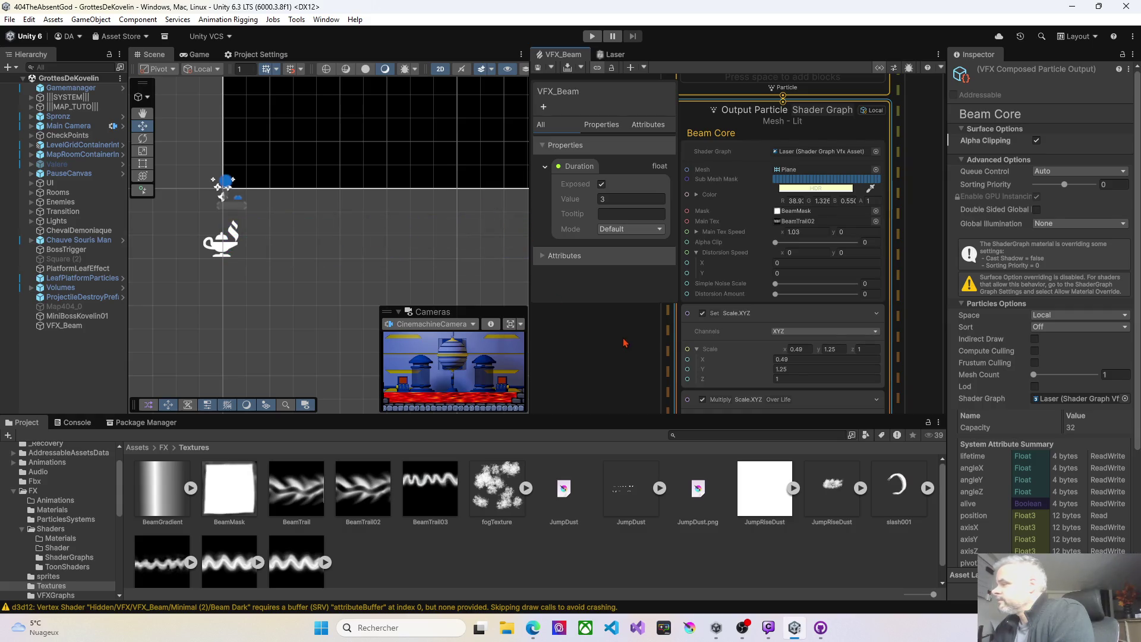
{"action": "left_click_drag", "start_coordinate": [448, 304], "coordinate": [373, 303]}
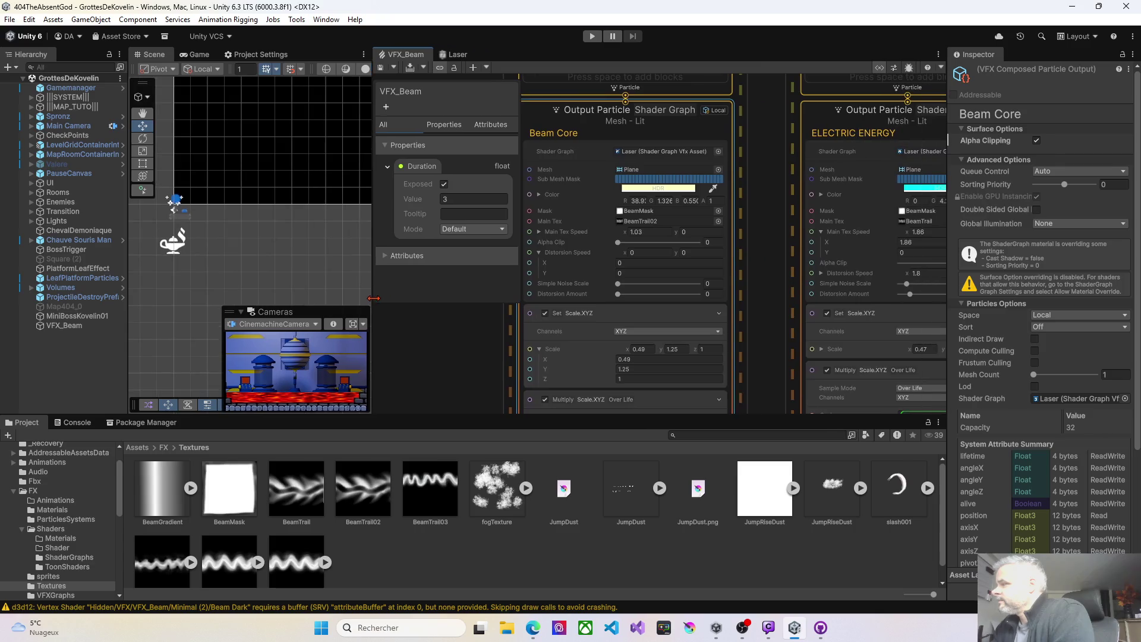
Set the BeamGradient texture's type to Default in its import settings
{"action": "scroll", "coordinate": [732, 318], "scroll_direction": "right", "scroll_amount": 5}
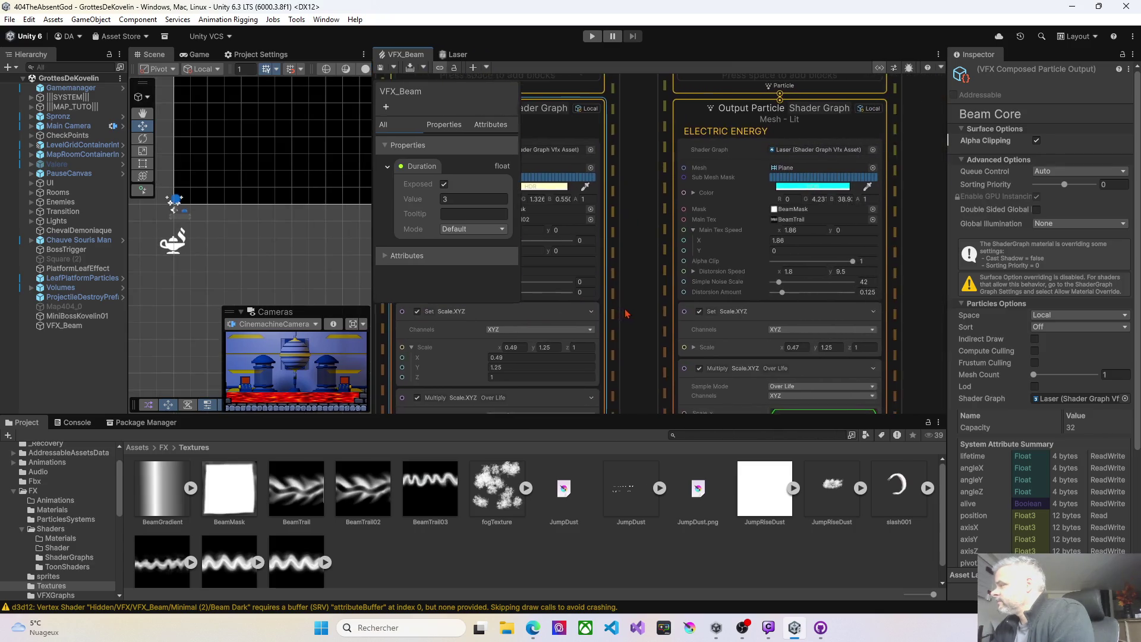
{"action": "left_click_drag", "start_coordinate": [703, 325], "coordinate": [545, 315]}
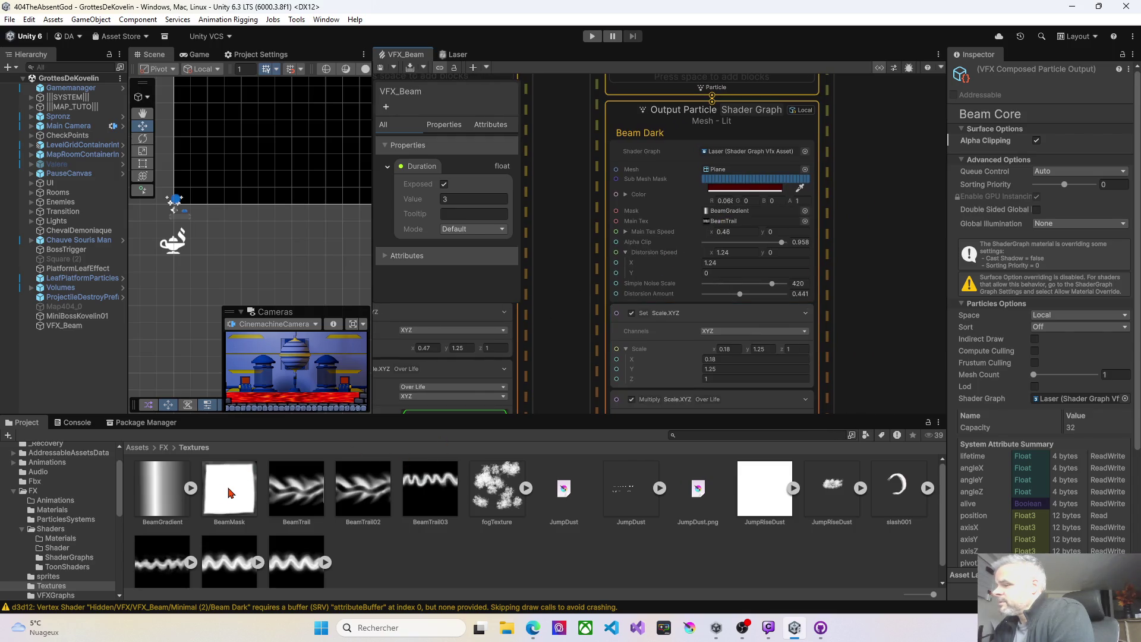
{"action": "left_click", "coordinate": [163, 490]}
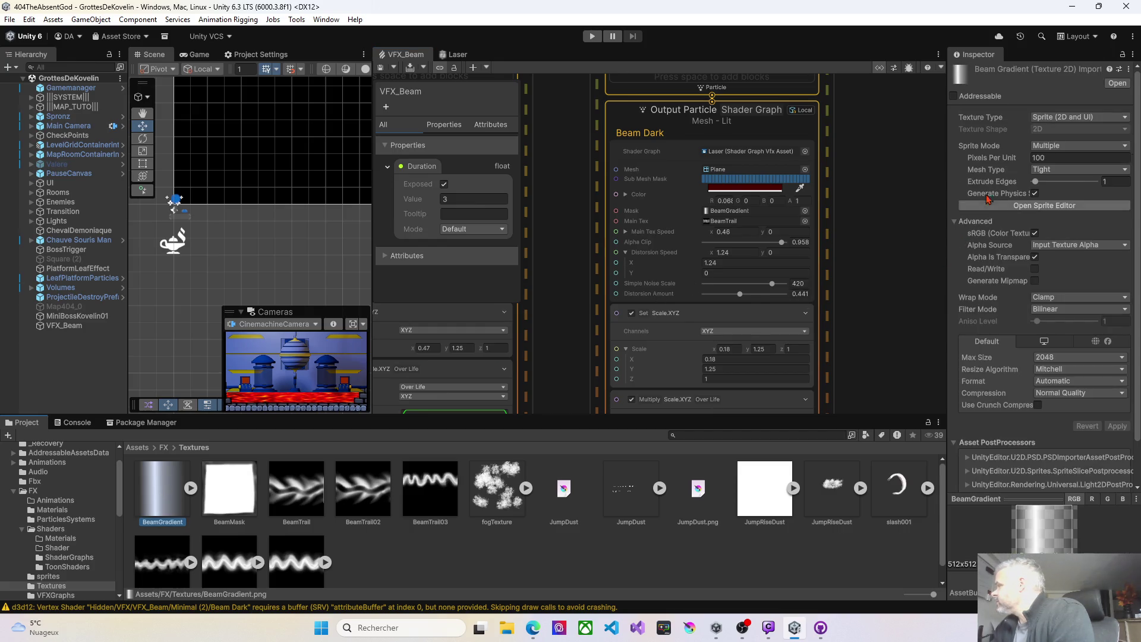
{"action": "left_click", "coordinate": [1048, 118]}
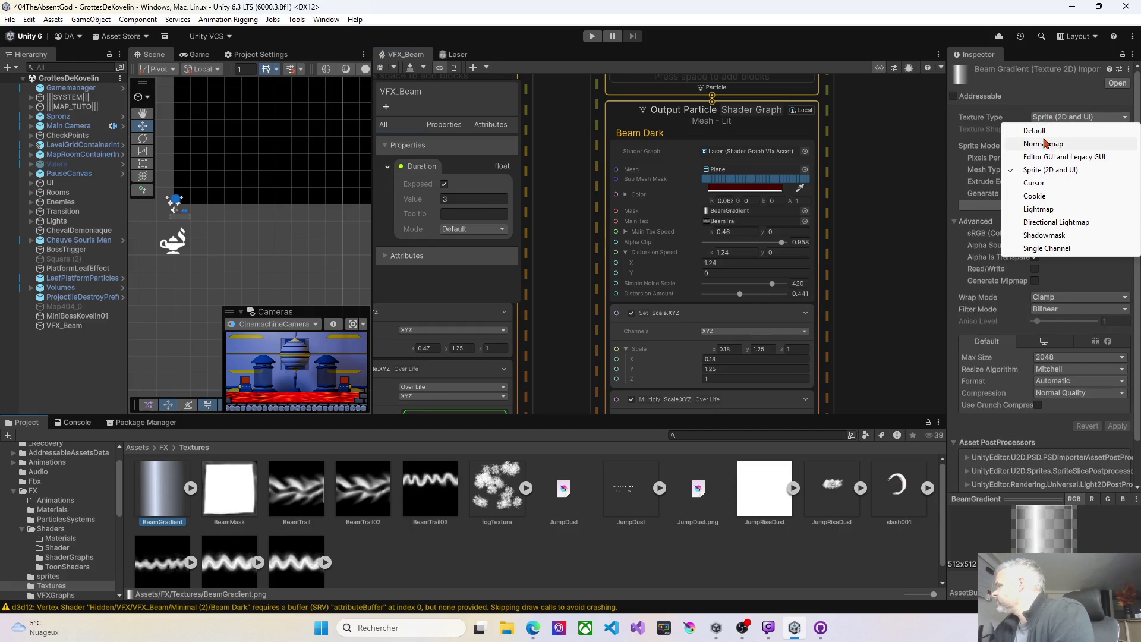
{"action": "left_click", "coordinate": [1035, 131]}
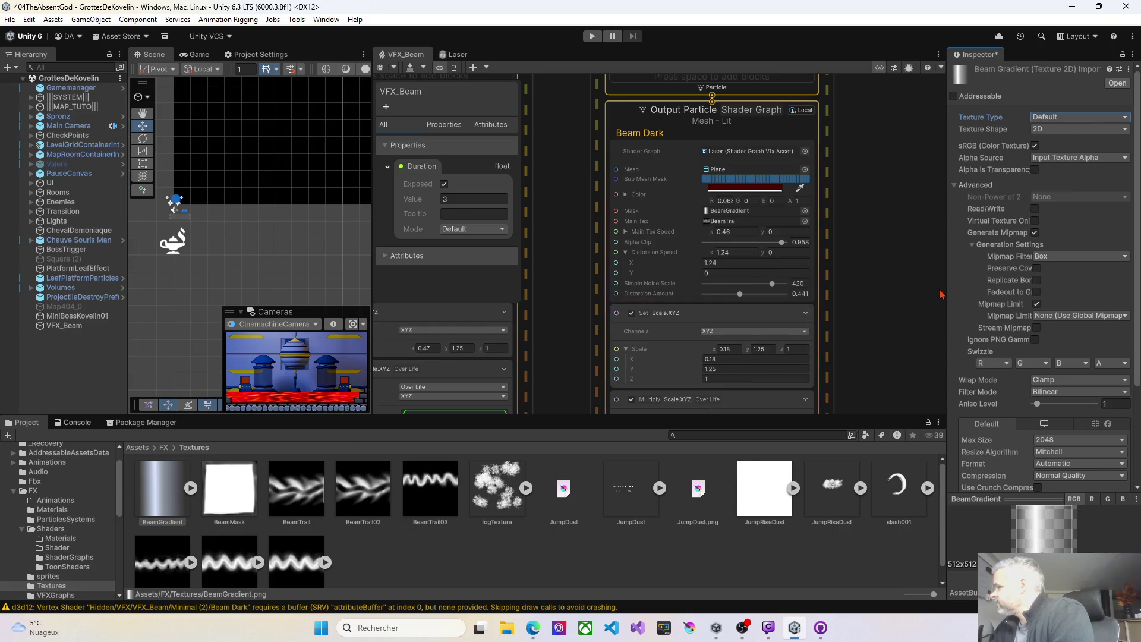
Give BeamGradient alpha from grayscale, Alpha Is Transparency, and Repeat wrap mode, then apply
{"action": "left_click_drag", "start_coordinate": [946, 284], "coordinate": [869, 275]}
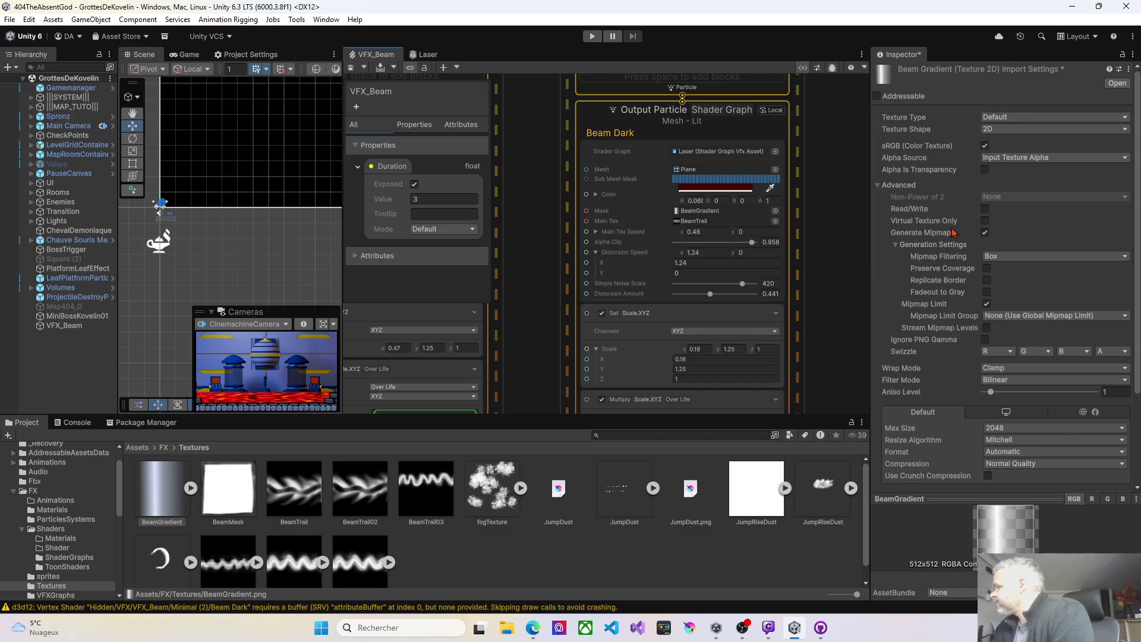
{"action": "left_click", "coordinate": [1006, 159]}
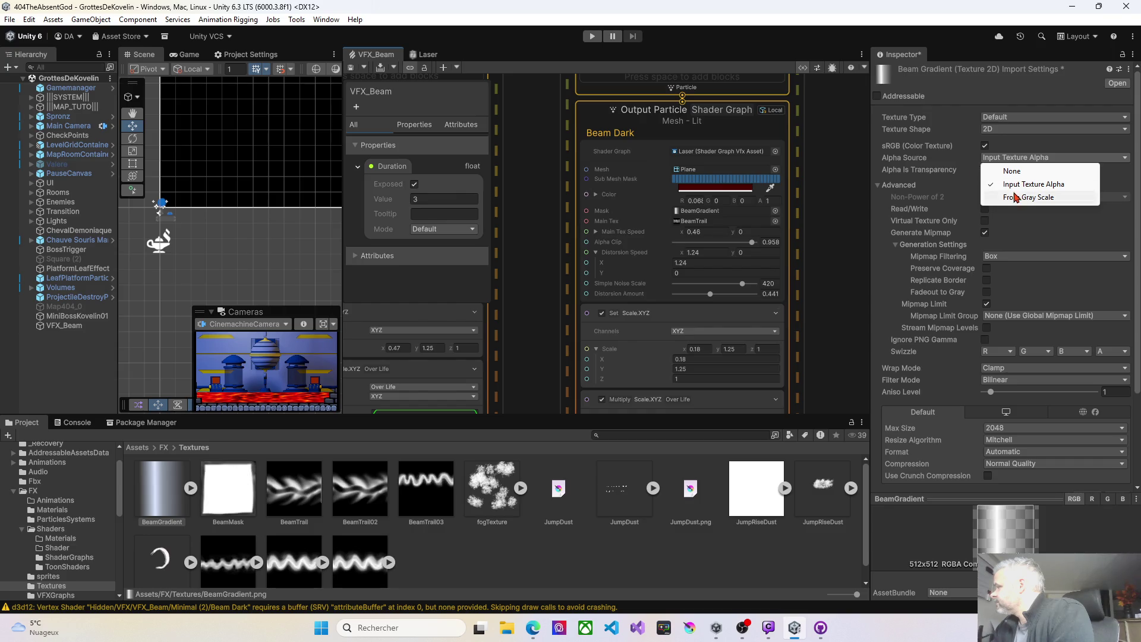
{"action": "left_click", "coordinate": [1017, 198]}
{"action": "left_click", "coordinate": [985, 171]}
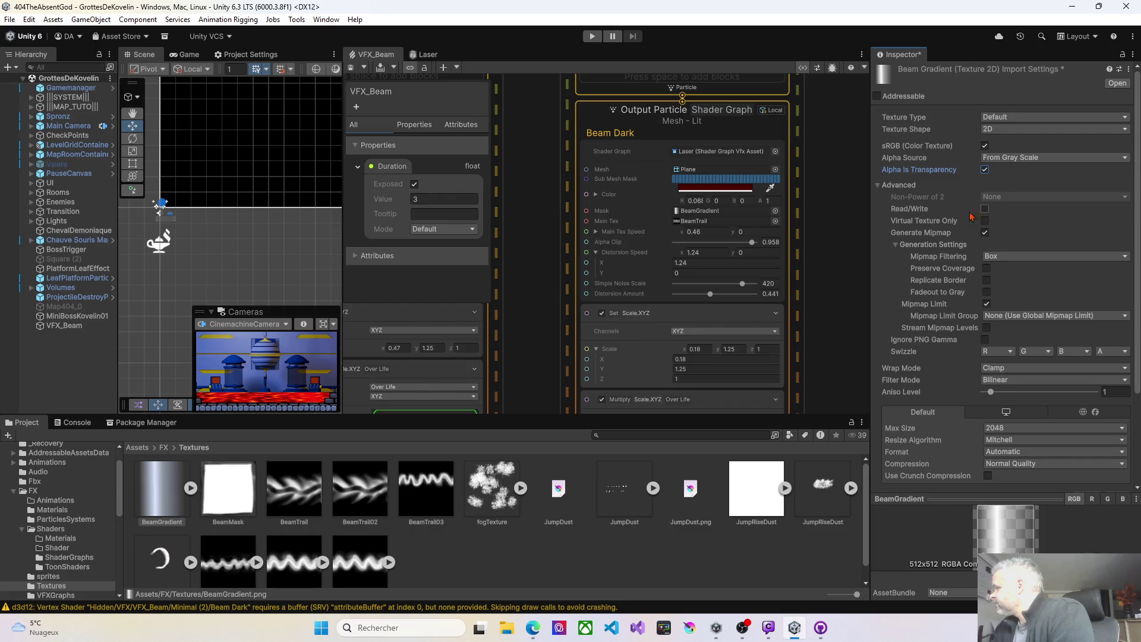
{"action": "left_click", "coordinate": [878, 186]}
{"action": "left_click", "coordinate": [988, 201]}
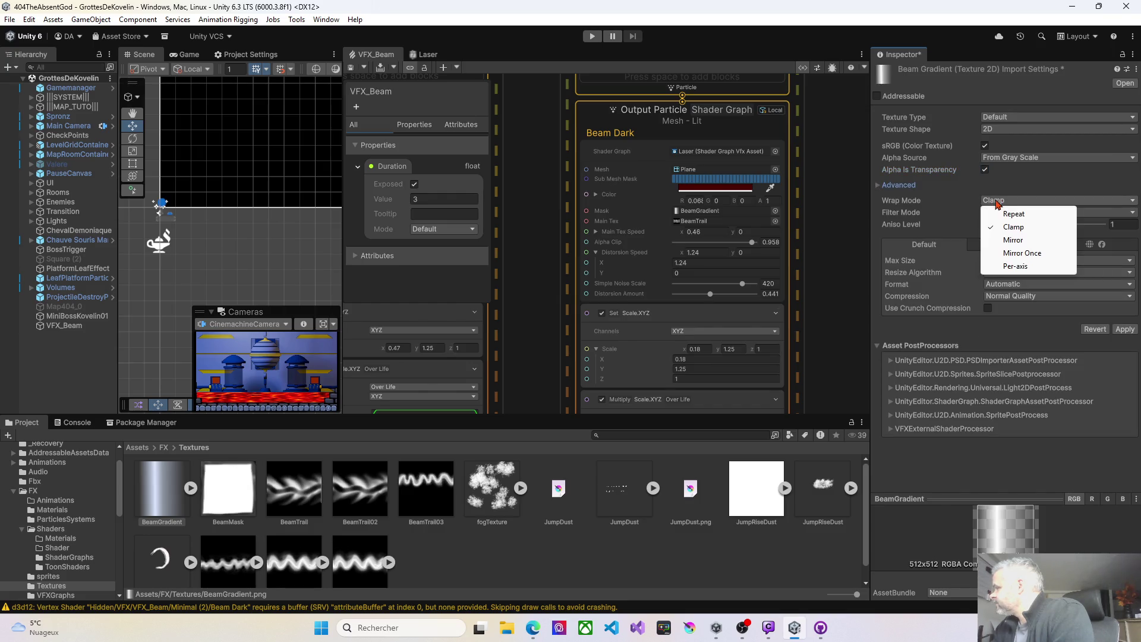
{"action": "left_click", "coordinate": [1011, 212]}
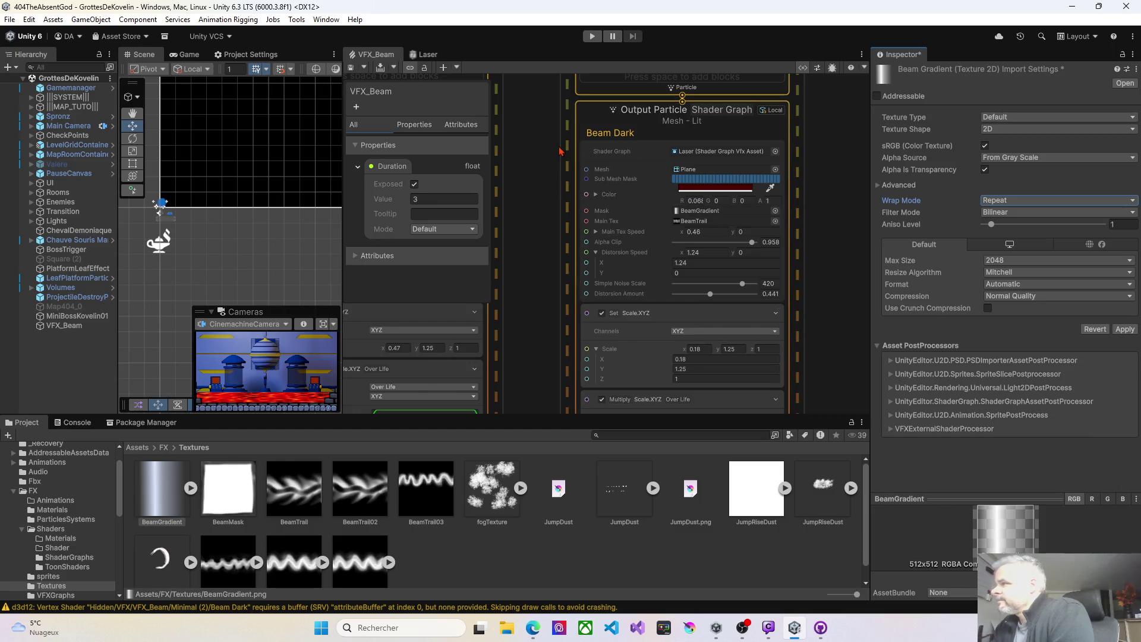
{"action": "left_click", "coordinate": [355, 70]}
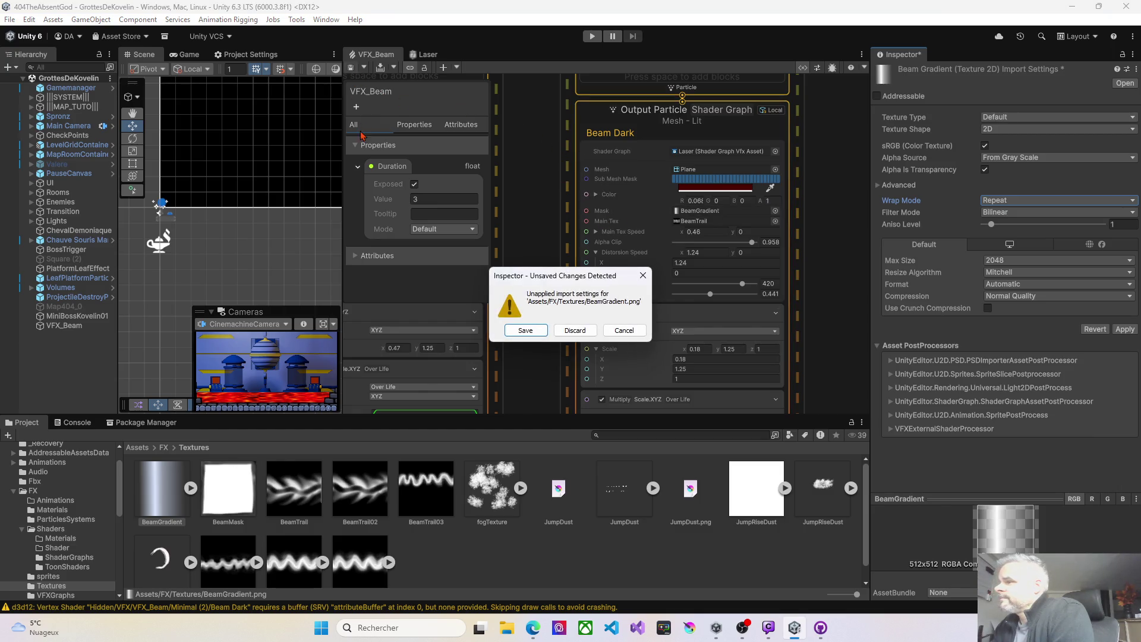
{"action": "left_click", "coordinate": [524, 331]}
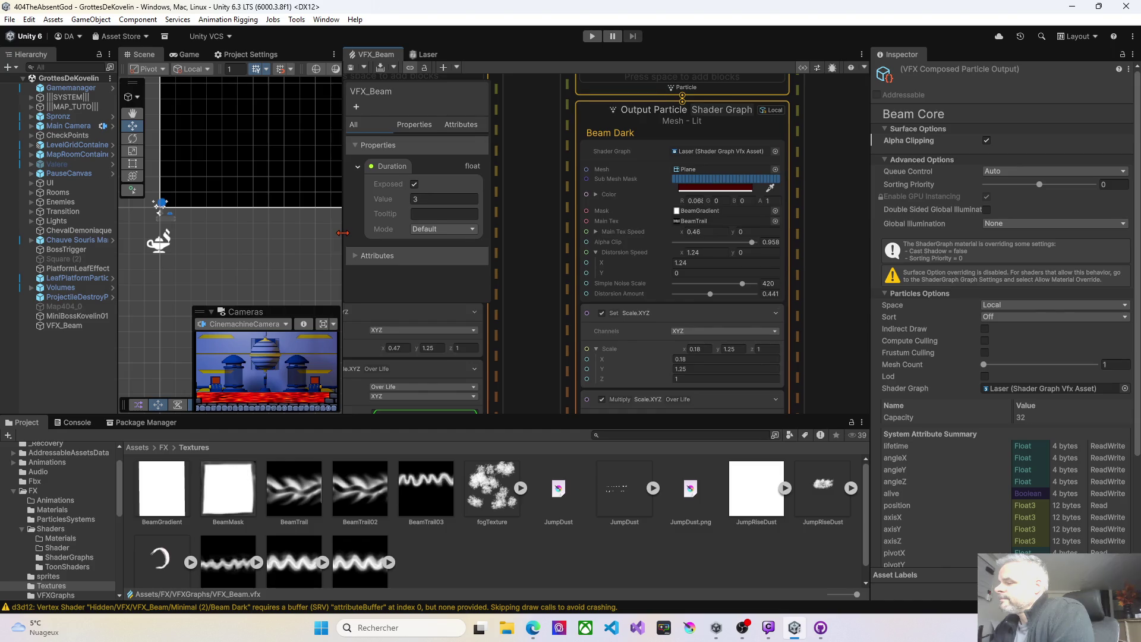
Widen the Scene view, recompile the VFX_Beam graph, and launch Krita from the taskbar
{"action": "mouse_move", "coordinate": [343, 233]}
{"action": "left_mouse_down"}
{"action": "mouse_move", "coordinate": [526, 148]}
{"action": "mouse_move", "coordinate": [456, 99]}
{"action": "left_mouse_up"}
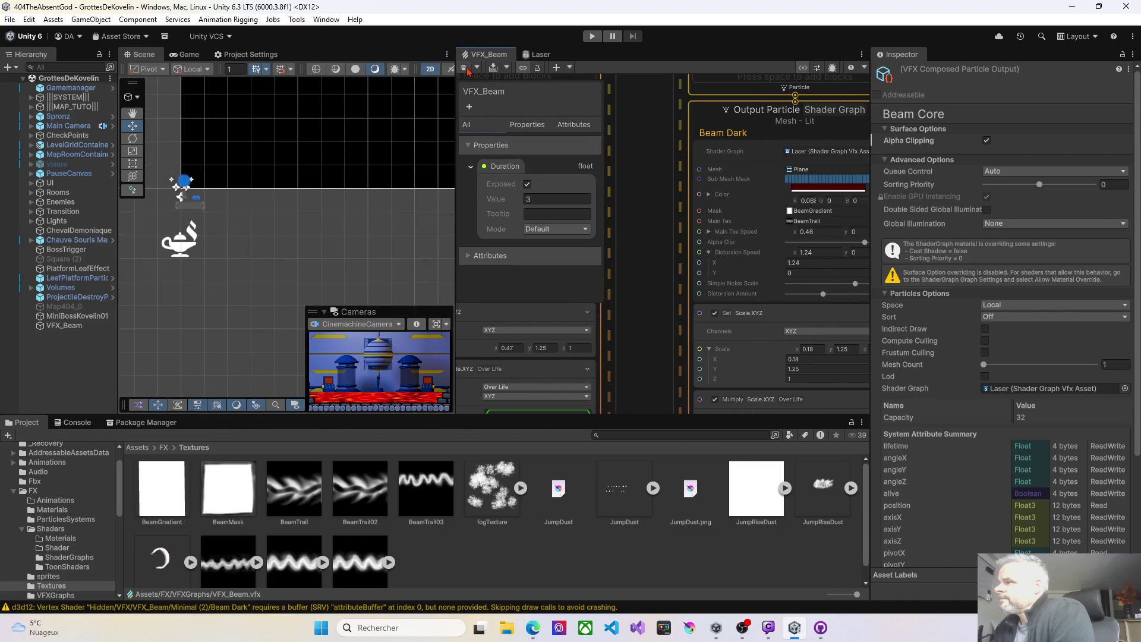
{"action": "left_click", "coordinate": [467, 69]}
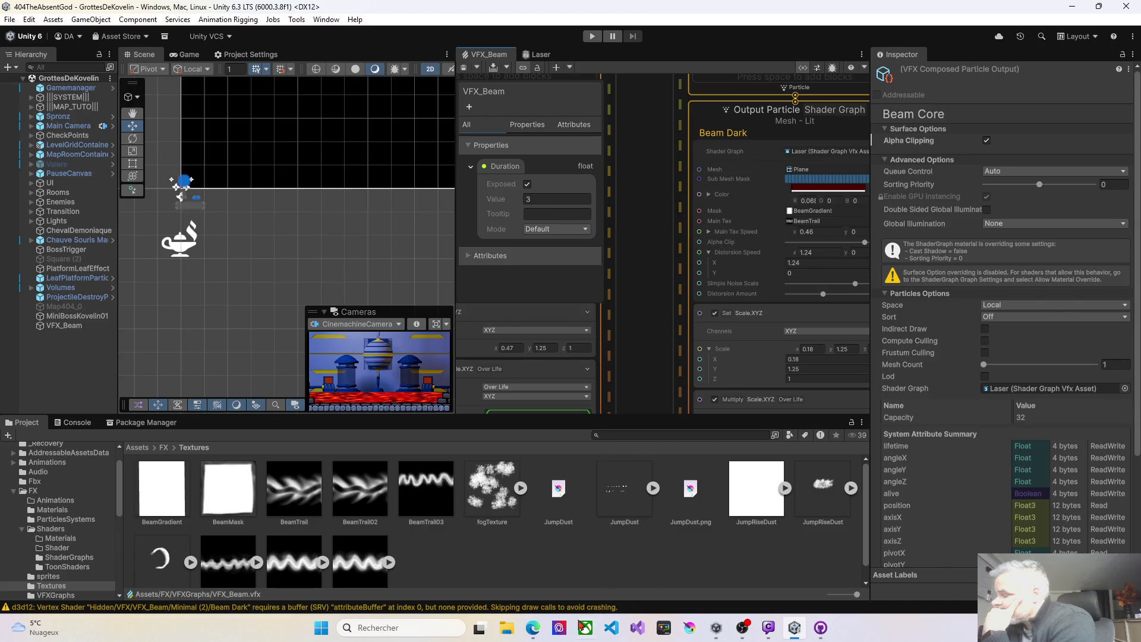
{"action": "mouse_move", "coordinate": [540, 631]}
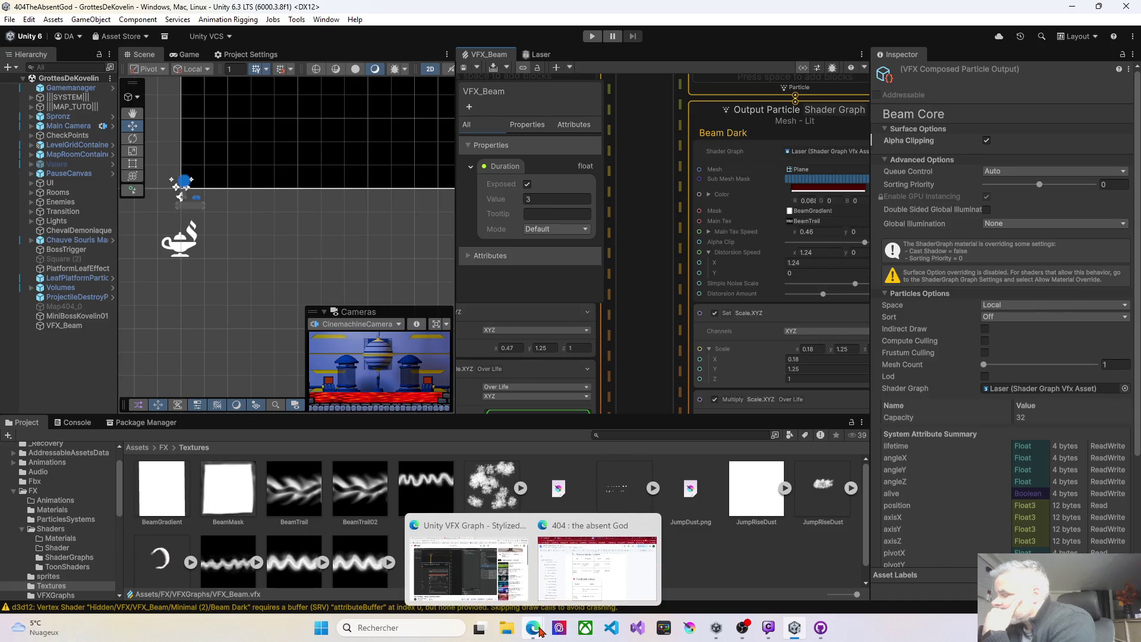
{"action": "left_click", "coordinate": [687, 631]}
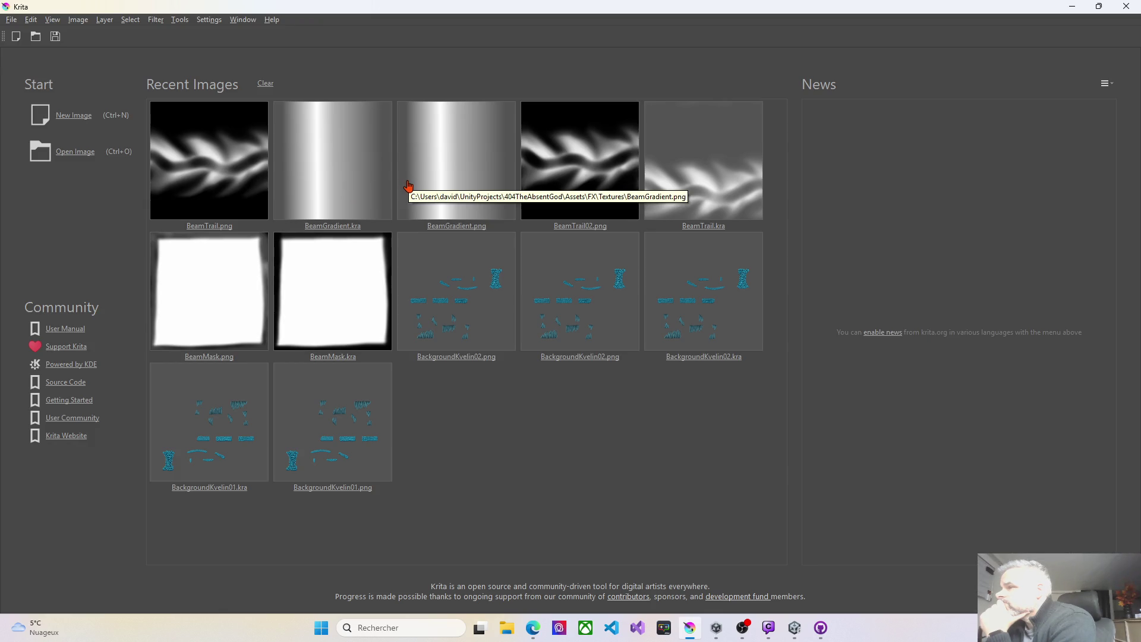
Open BeamGradient.kra from Krita's recent images, then close Krita
{"action": "left_click", "coordinate": [361, 189]}
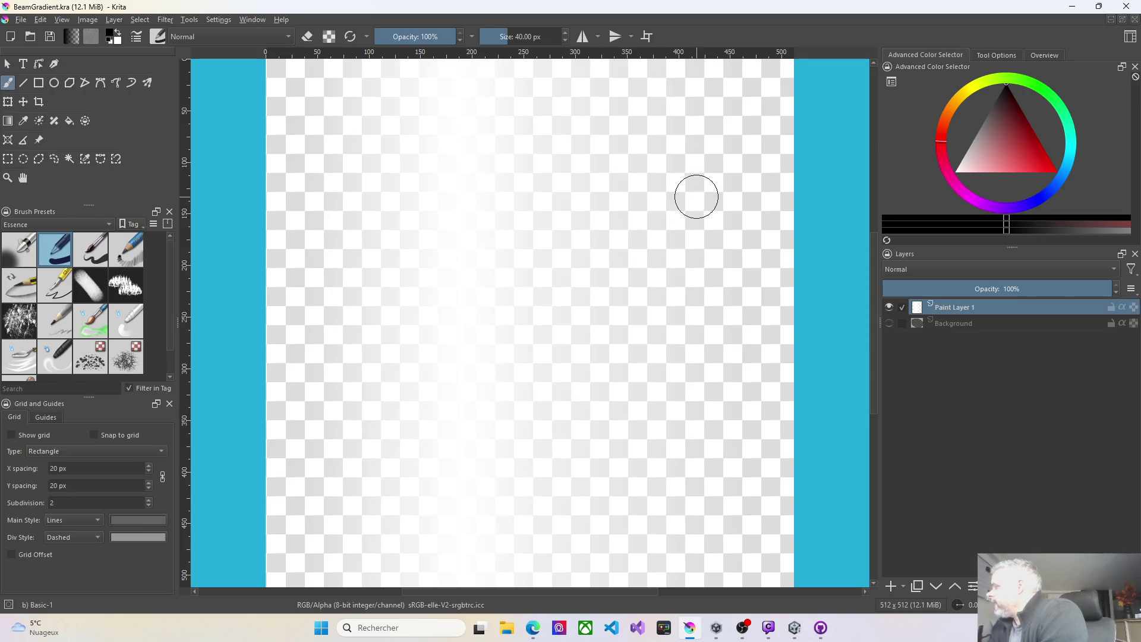
{"action": "left_click", "coordinate": [1125, 6]}
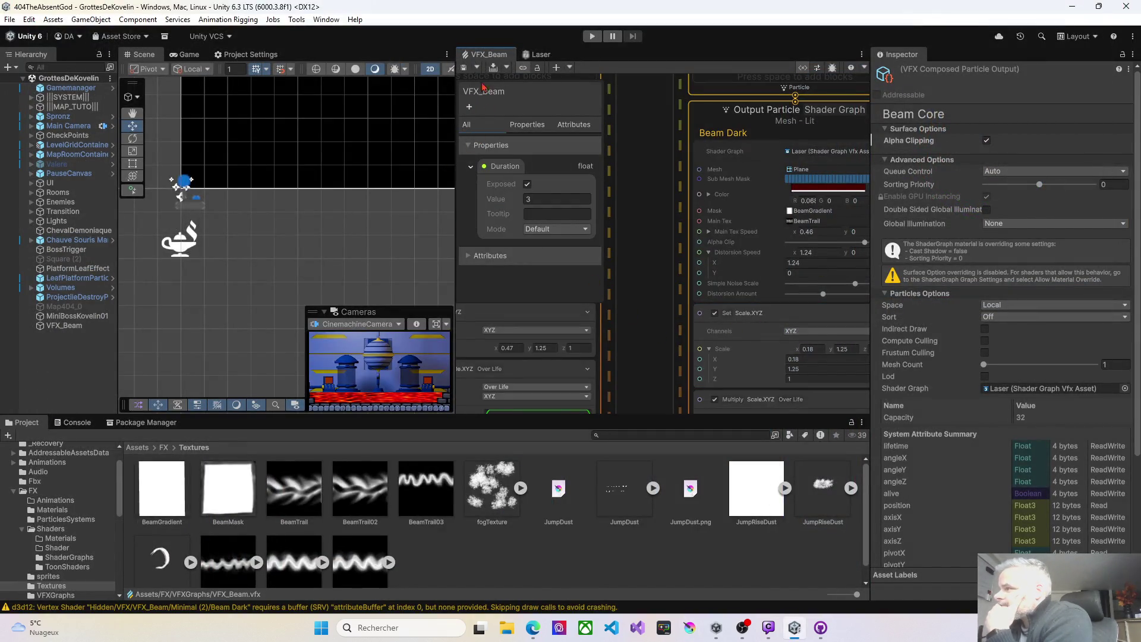
Lower ELECTRIC ENERGY's alpha clip to 0.655 and save the graph
{"action": "left_click", "coordinate": [465, 67]}
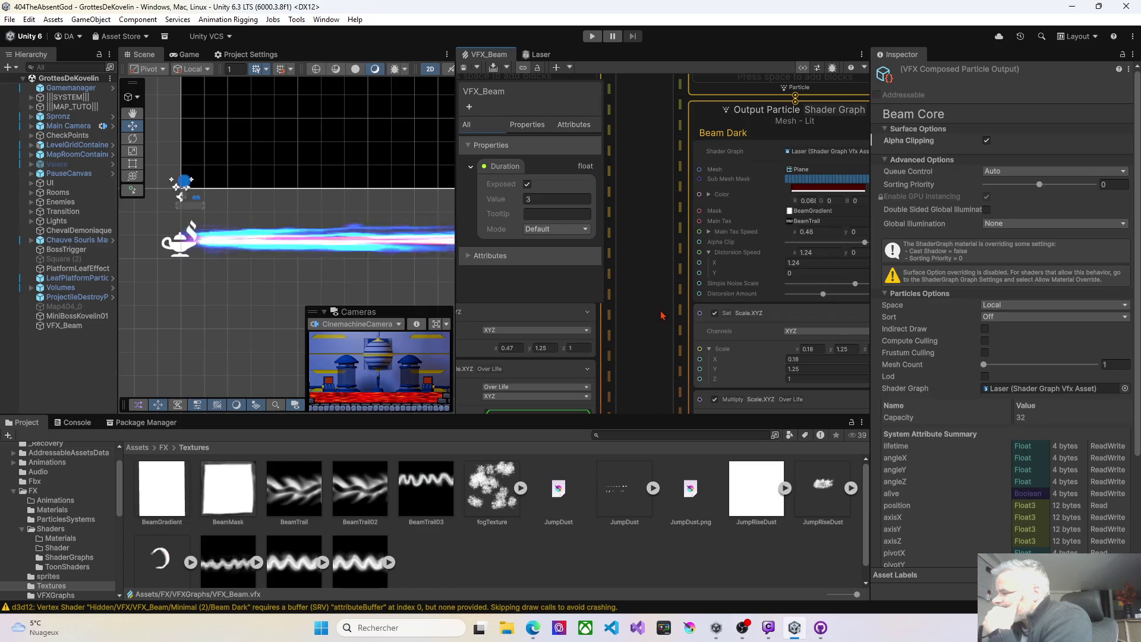
{"action": "mouse_move", "coordinate": [657, 317]}
{"action": "left_mouse_down"}
{"action": "mouse_move", "coordinate": [578, 310]}
{"action": "mouse_move", "coordinate": [568, 299]}
{"action": "mouse_move", "coordinate": [863, 325]}
{"action": "mouse_move", "coordinate": [893, 316]}
{"action": "mouse_move", "coordinate": [890, 250]}
{"action": "left_mouse_up"}
{"action": "left_click_drag", "start_coordinate": [813, 222], "coordinate": [788, 225]}
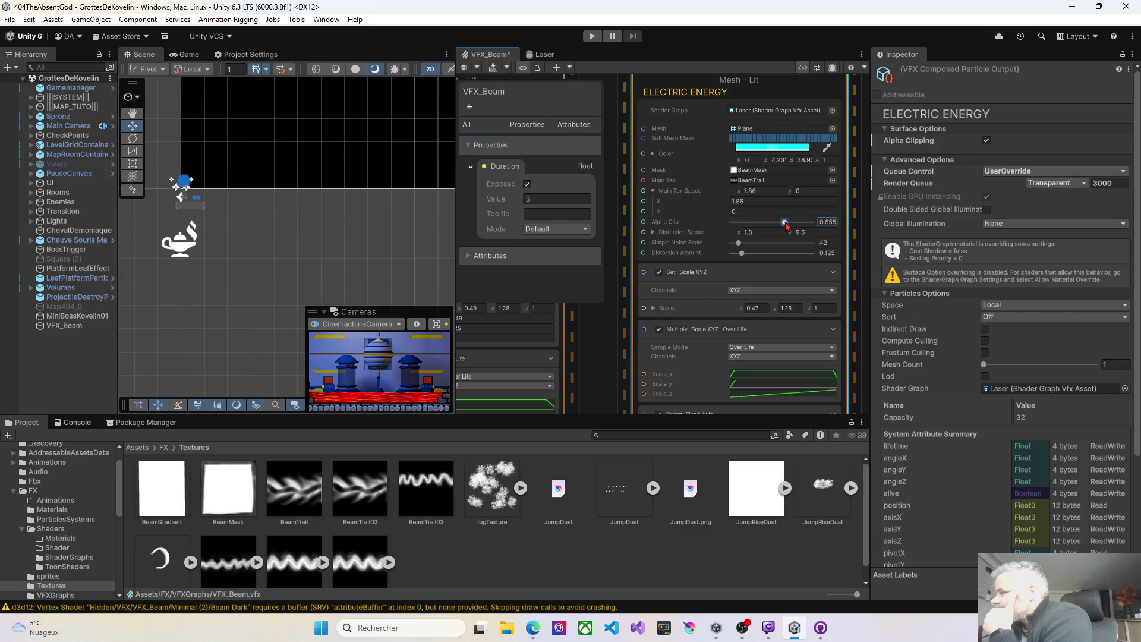
{"action": "left_click", "coordinate": [464, 68]}
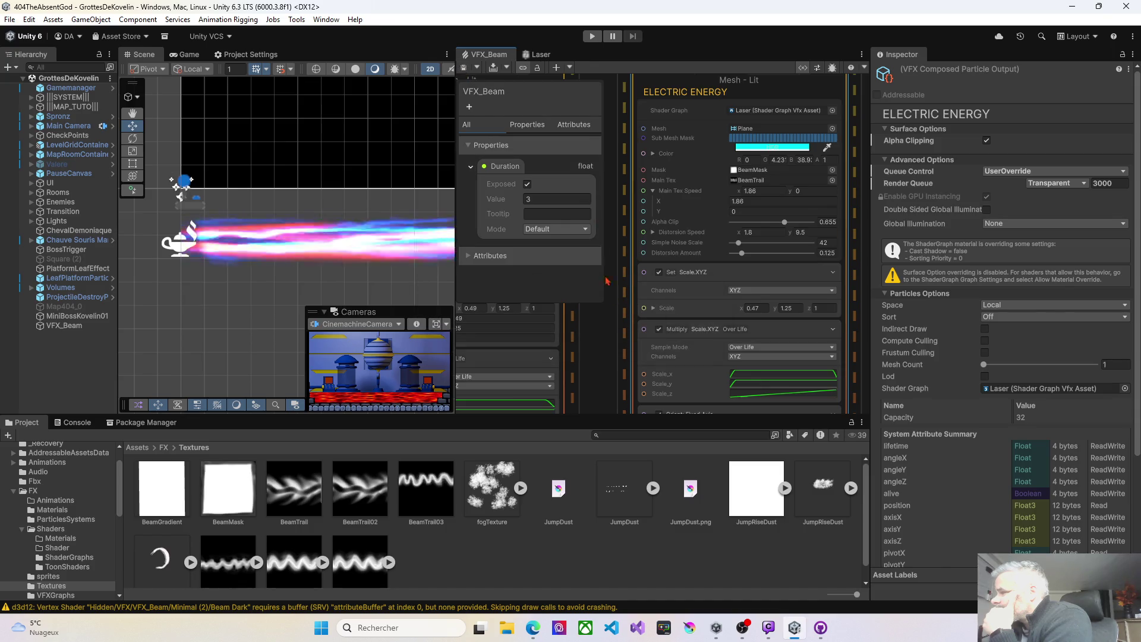
Raise Beam Core's alpha clip to 0.041, save, and select the VFX_Beam asset
{"action": "left_click_drag", "start_coordinate": [607, 282], "coordinate": [836, 326]}
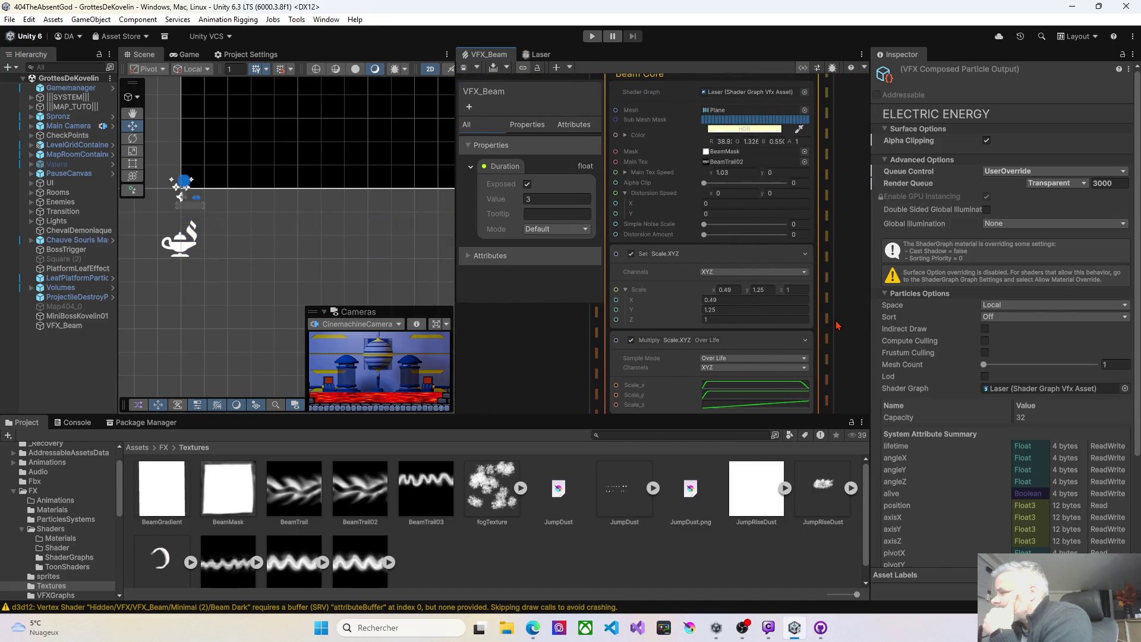
{"action": "left_click_drag", "start_coordinate": [707, 186], "coordinate": [708, 185]}
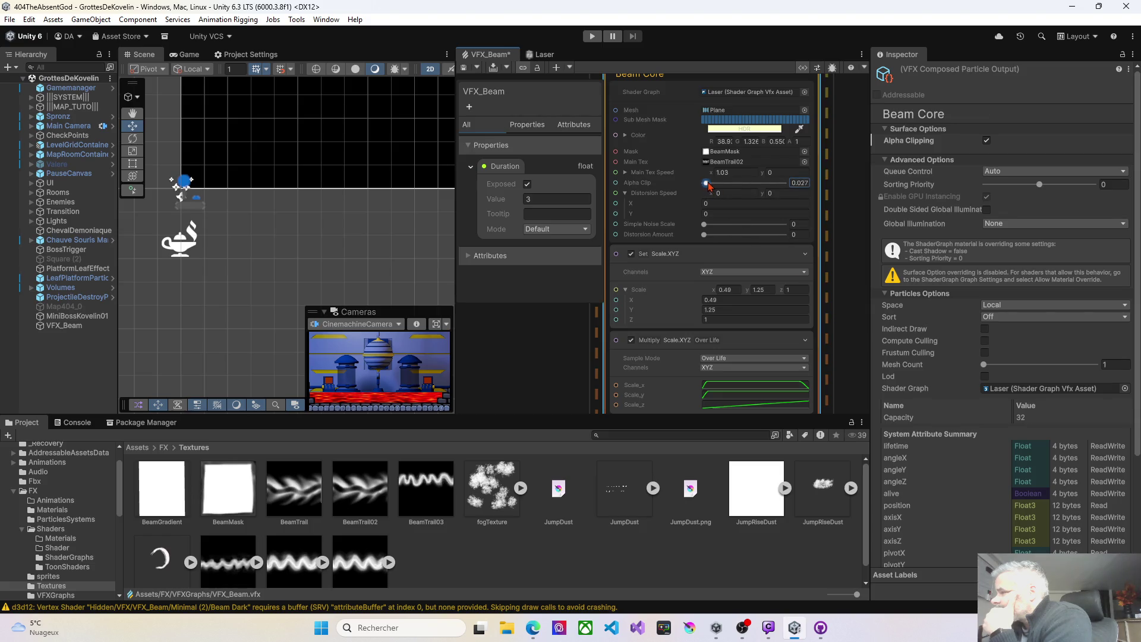
{"action": "left_click", "coordinate": [464, 68]}
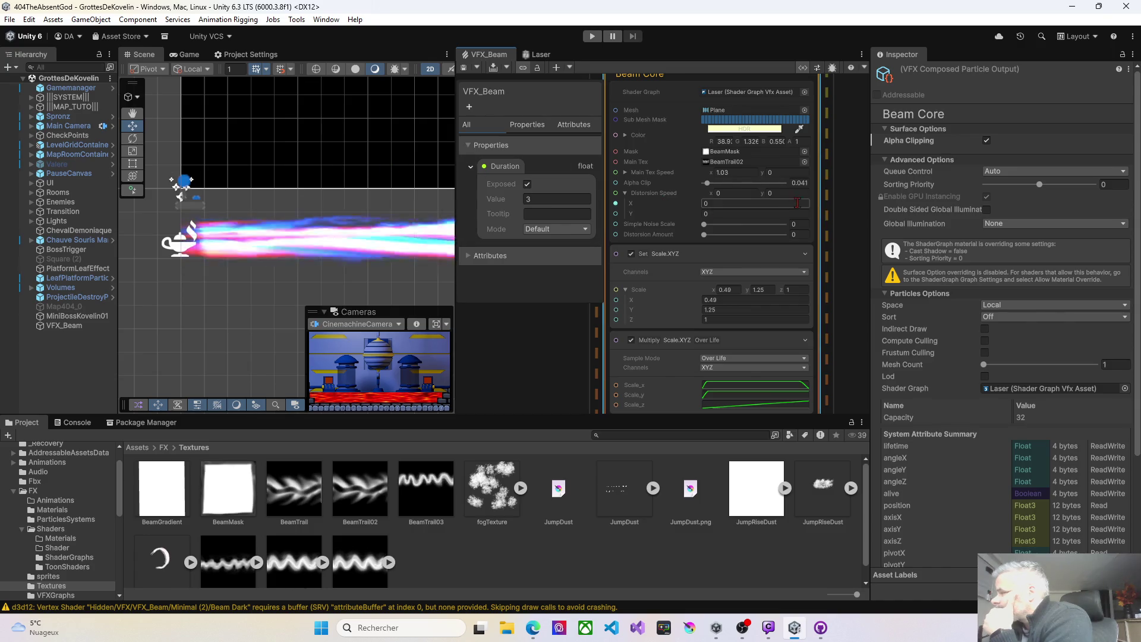
{"action": "left_click", "coordinate": [869, 278]}
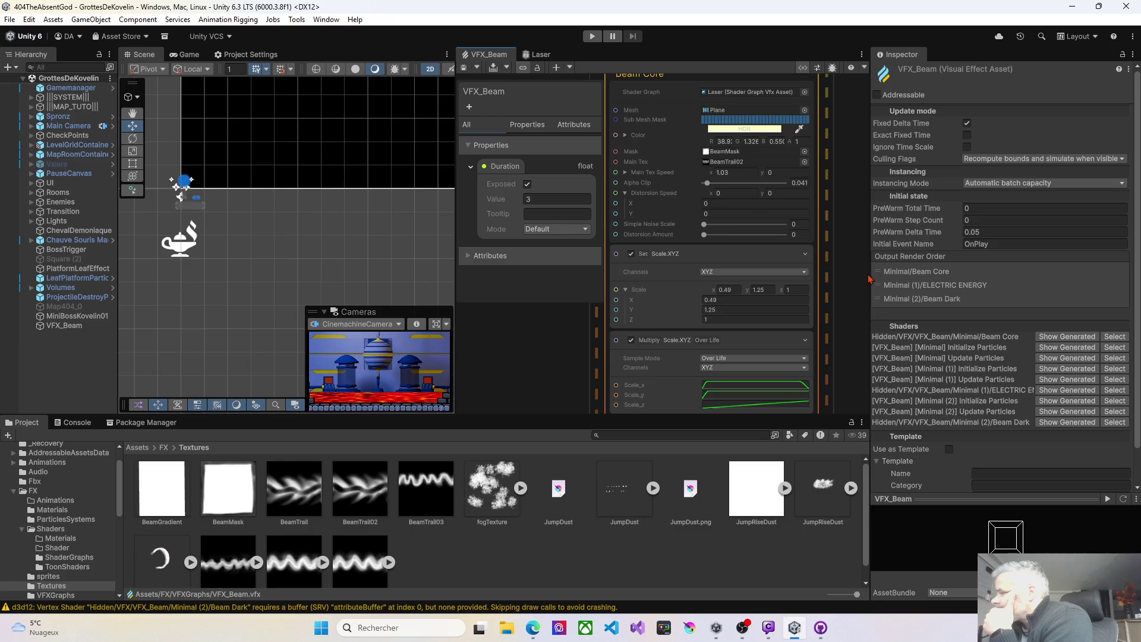
{"action": "left_click", "coordinate": [909, 289]}
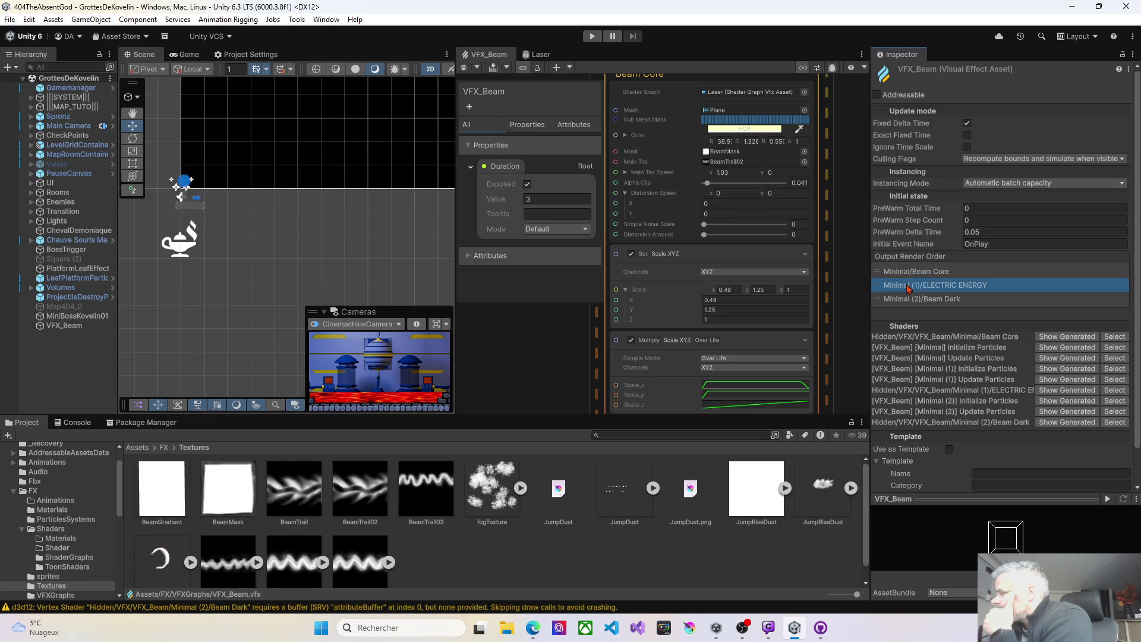
{"action": "left_click_drag", "start_coordinate": [907, 273], "coordinate": [910, 302]}
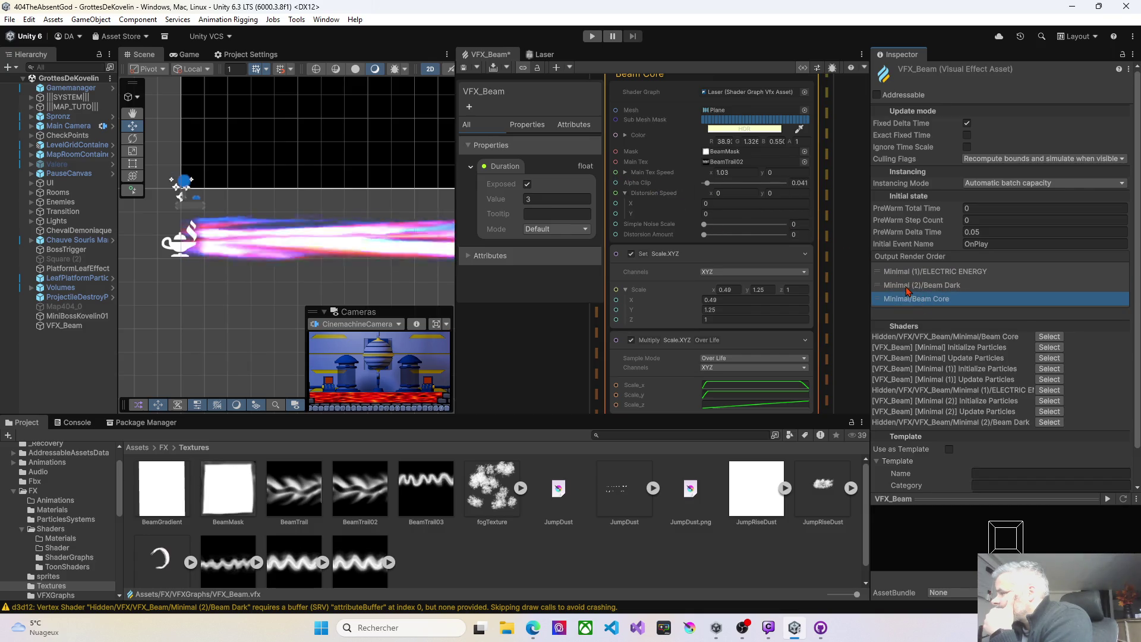
{"action": "left_click_drag", "start_coordinate": [910, 299], "coordinate": [903, 268]}
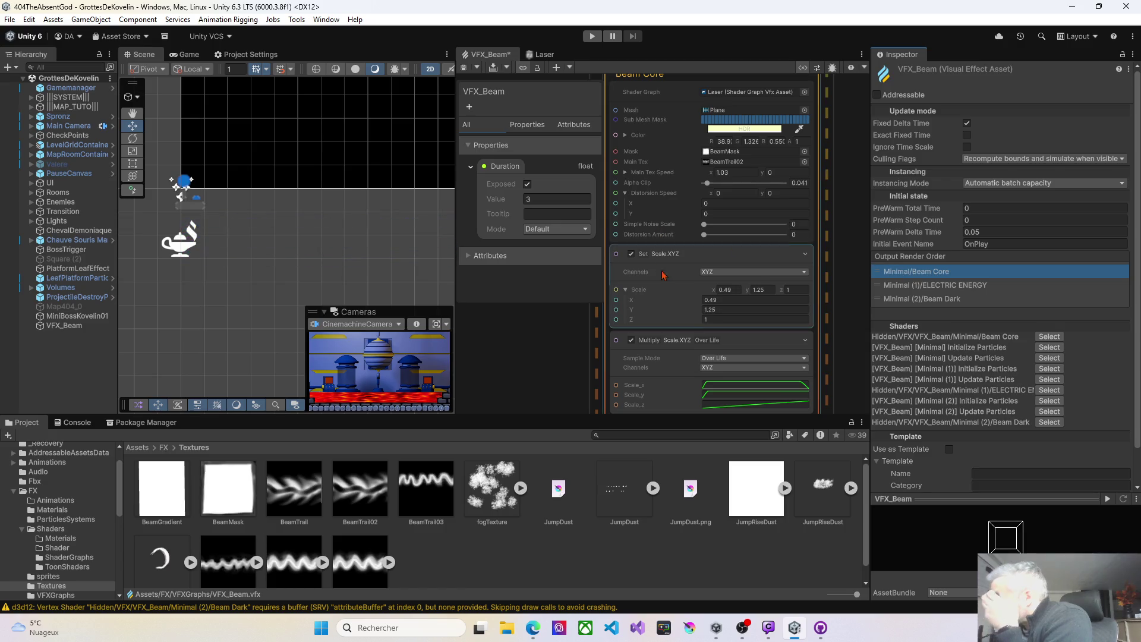
{"action": "scroll", "coordinate": [702, 331], "scroll_direction": "right", "scroll_amount": 5}
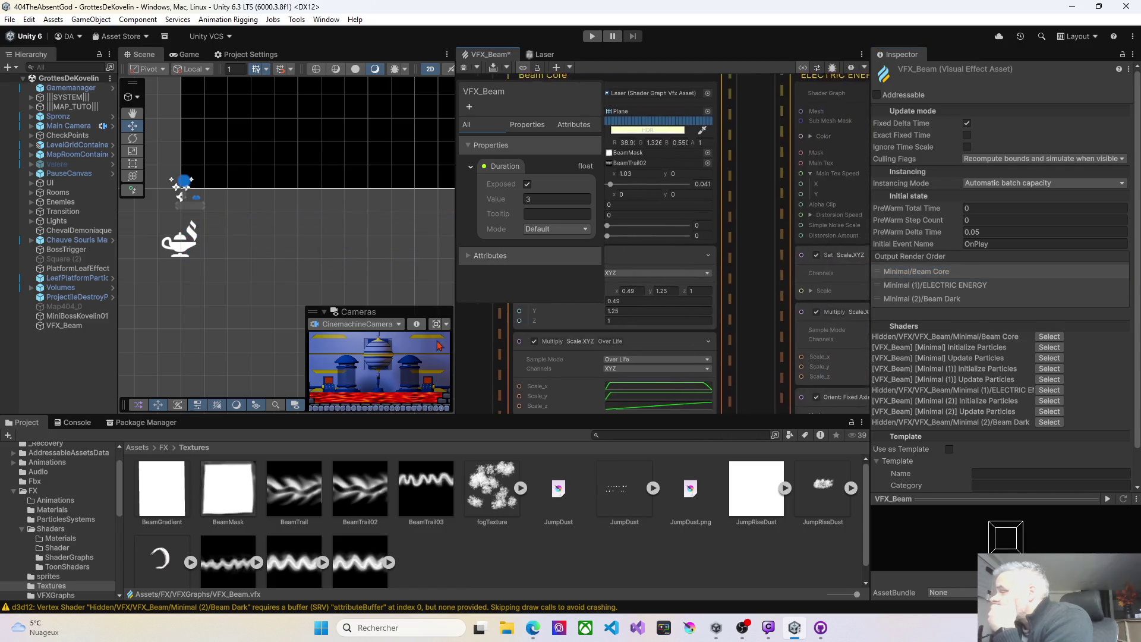
{"action": "scroll", "coordinate": [702, 332], "scroll_direction": "right", "scroll_amount": 5}
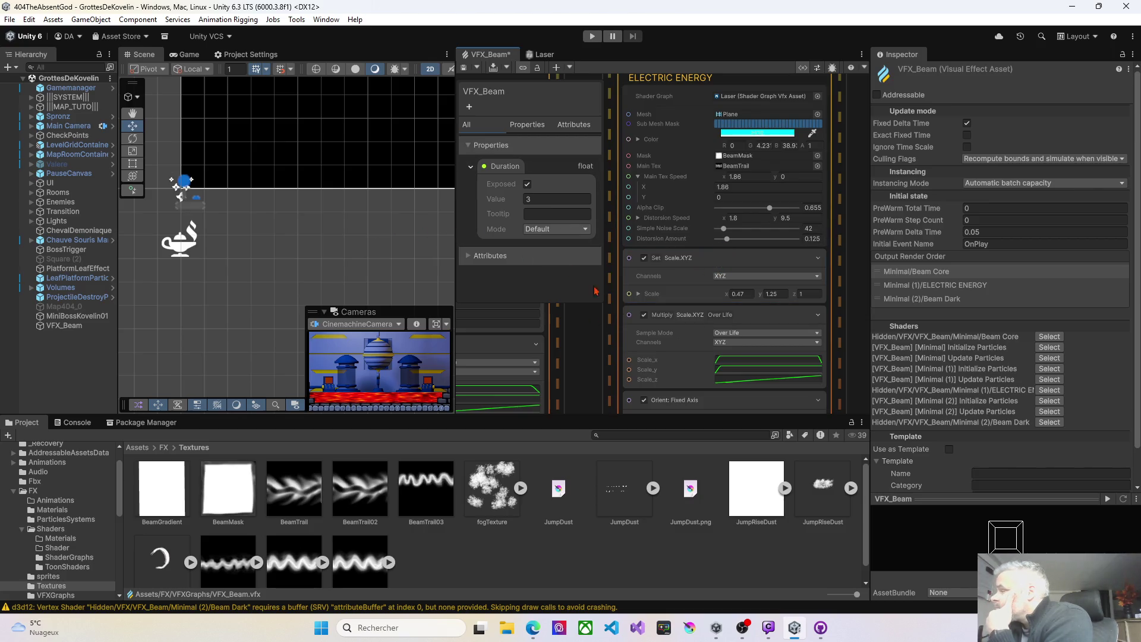
{"action": "scroll", "coordinate": [599, 318], "scroll_direction": "left", "scroll_amount": 7}
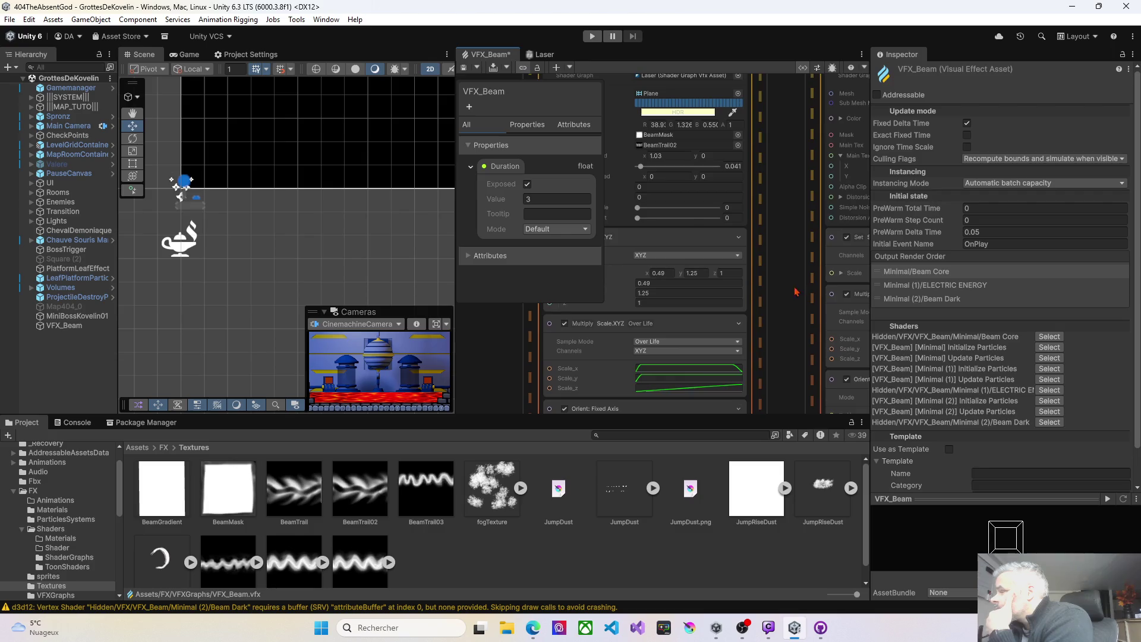
Enter scale X of 1 for Beam Core and Beam Dark and save the VFX_Beam graph
{"action": "type", "text": "1"}
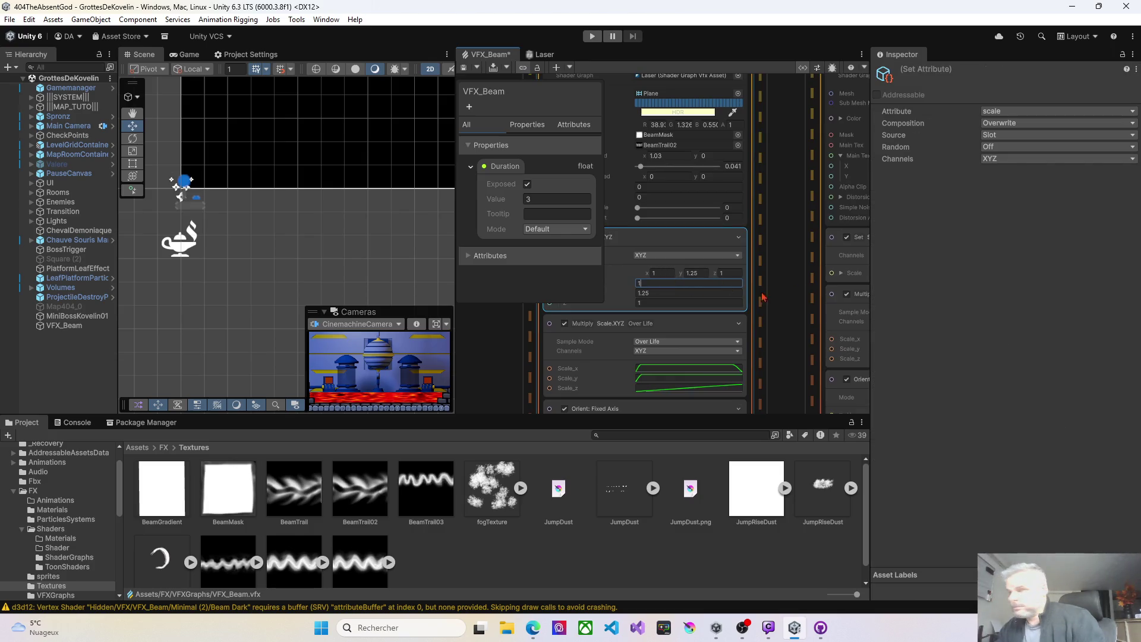
{"action": "key", "text": "Return"}
{"action": "scroll", "coordinate": [793, 303], "scroll_direction": "right", "scroll_amount": 5}
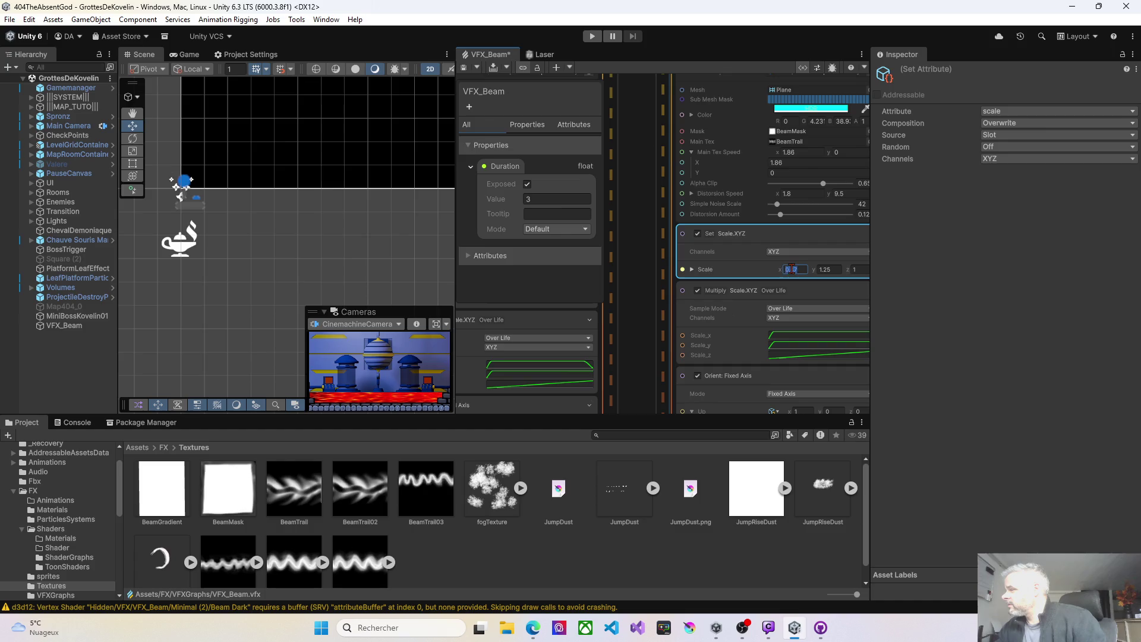
{"action": "scroll", "coordinate": [773, 303], "scroll_direction": "right", "scroll_amount": 8}
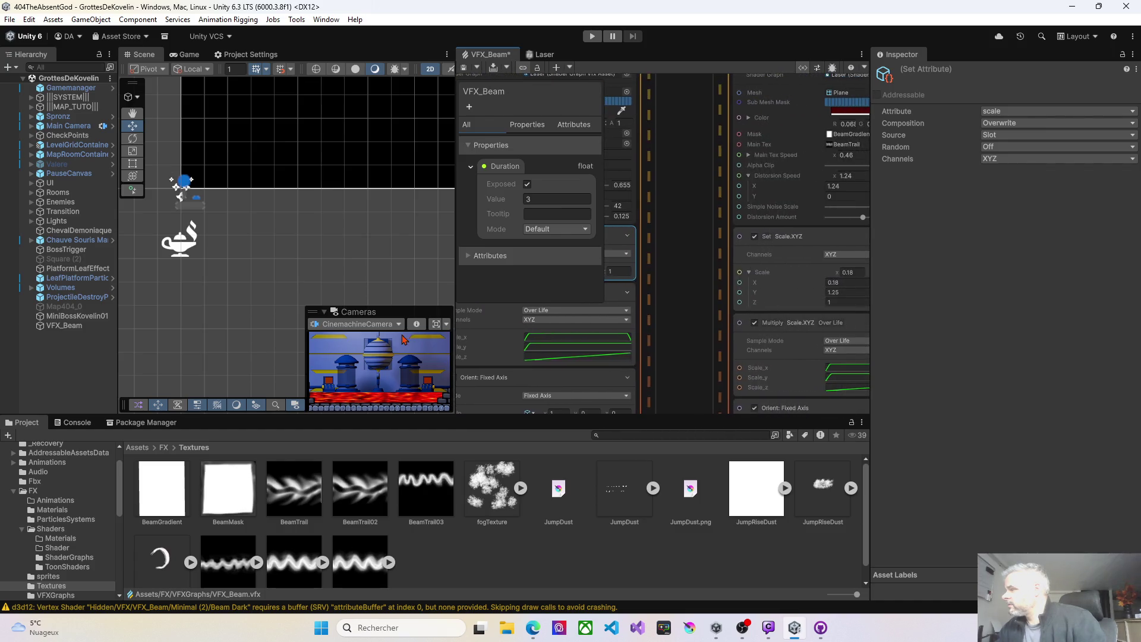
{"action": "left_click", "coordinate": [843, 284]}
{"action": "type", "text": "1"}
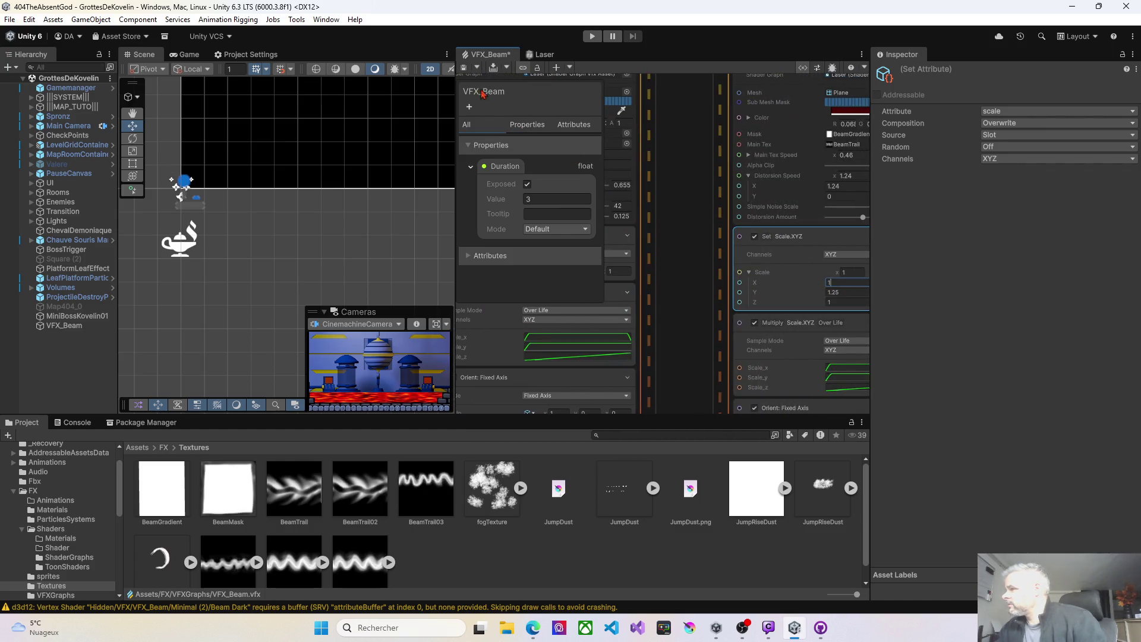
{"action": "left_click", "coordinate": [466, 70]}
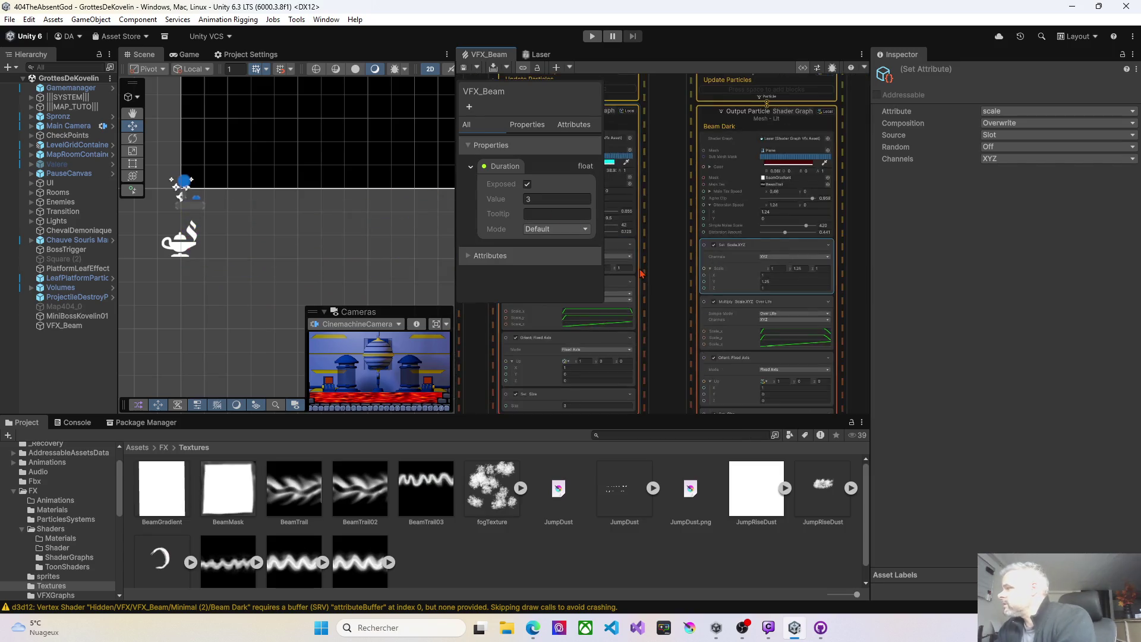
{"action": "scroll", "coordinate": [703, 282], "scroll_direction": "down", "scroll_amount": 5}
{"action": "scroll", "coordinate": [703, 283], "scroll_direction": "up", "scroll_amount": 5}
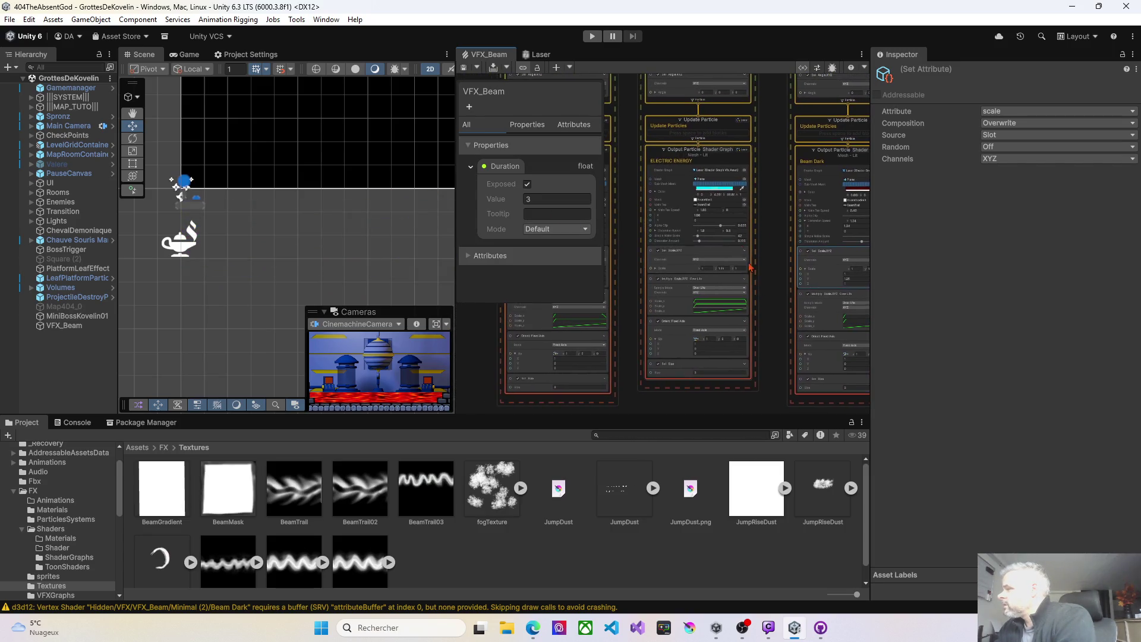
{"action": "scroll", "coordinate": [717, 207], "scroll_direction": "up", "scroll_amount": 1}
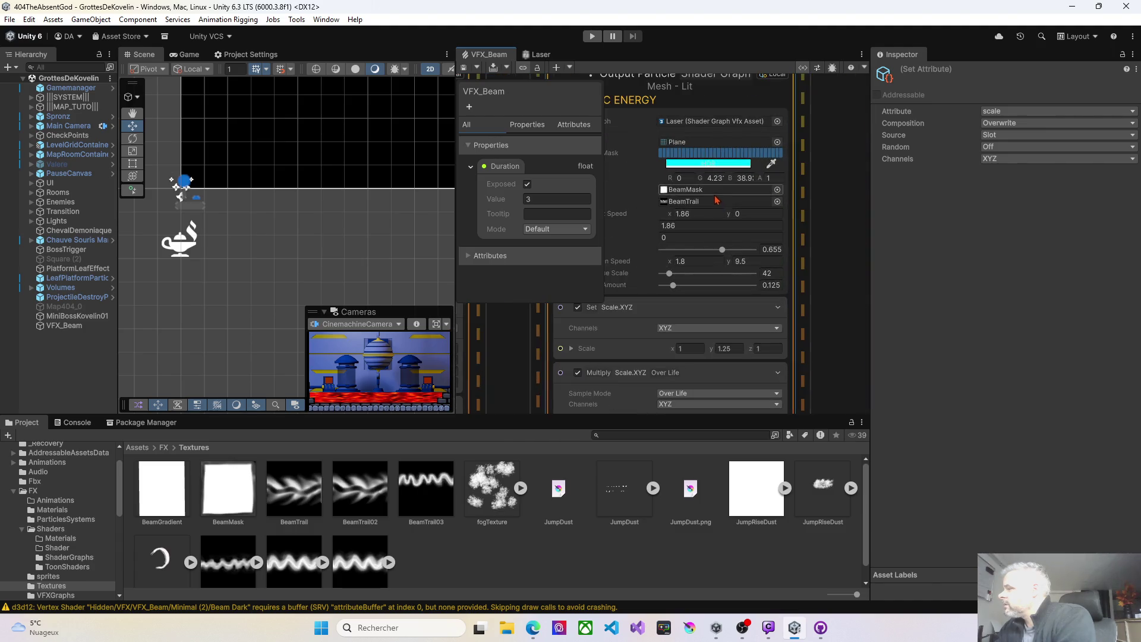
Raise the ELECTRIC ENERGY main texture speed X to 35.39 and save
{"action": "left_click", "coordinate": [787, 231]}
{"action": "scroll", "coordinate": [773, 226], "scroll_direction": "down", "scroll_amount": 3}
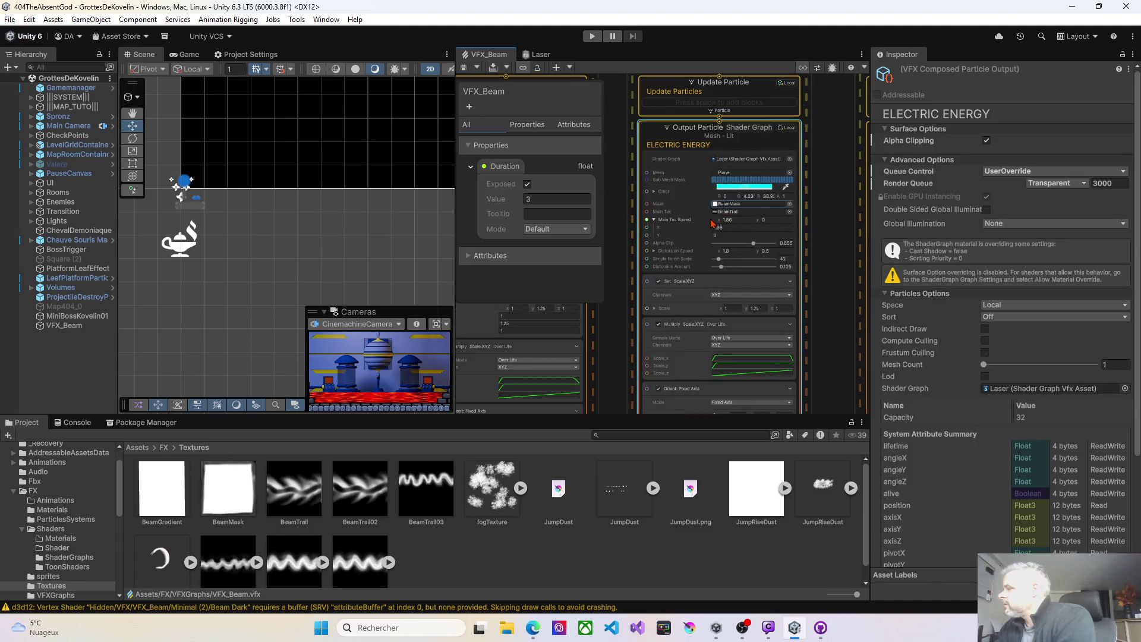
{"action": "left_click_drag", "start_coordinate": [721, 223], "coordinate": [935, 225]}
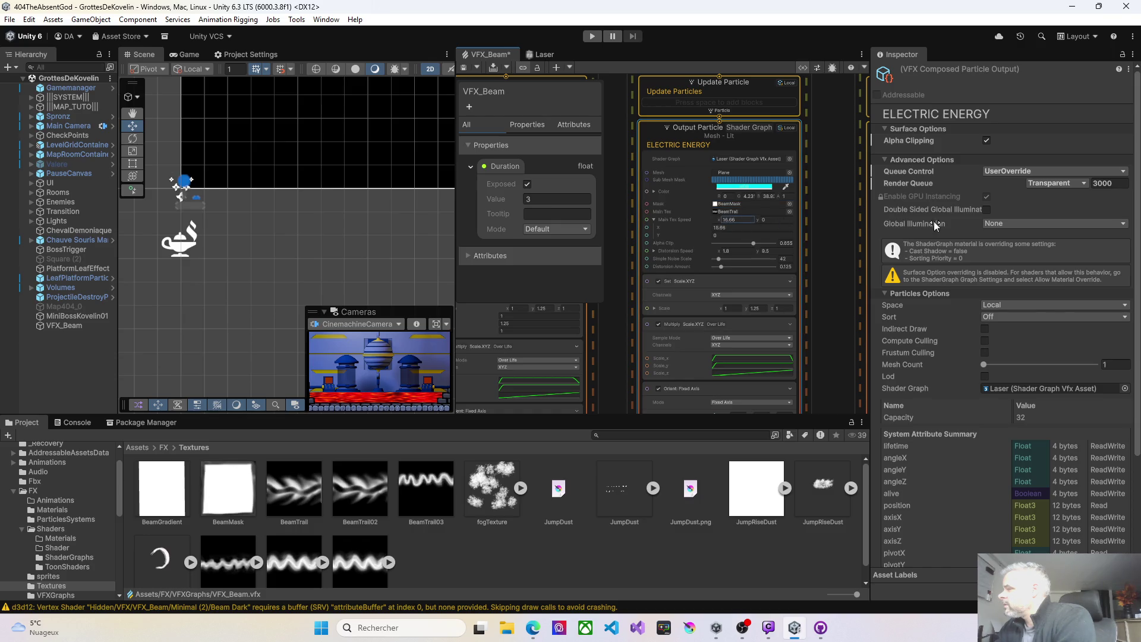
{"action": "left_click_drag", "start_coordinate": [59, 226], "coordinate": [481, 78]}
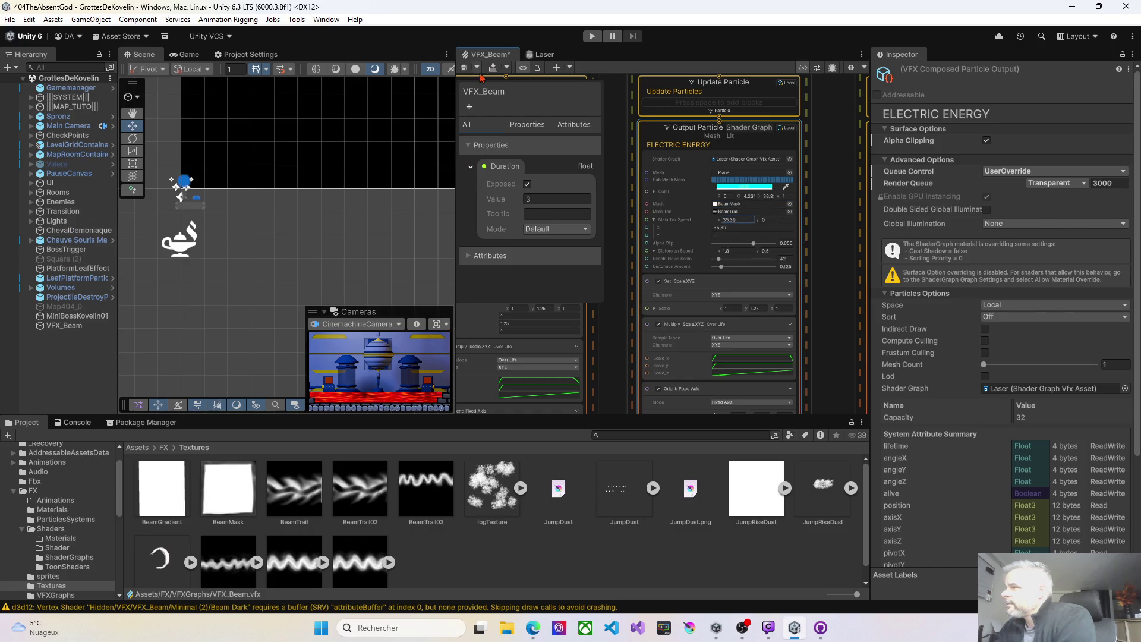
{"action": "left_click", "coordinate": [464, 67]}
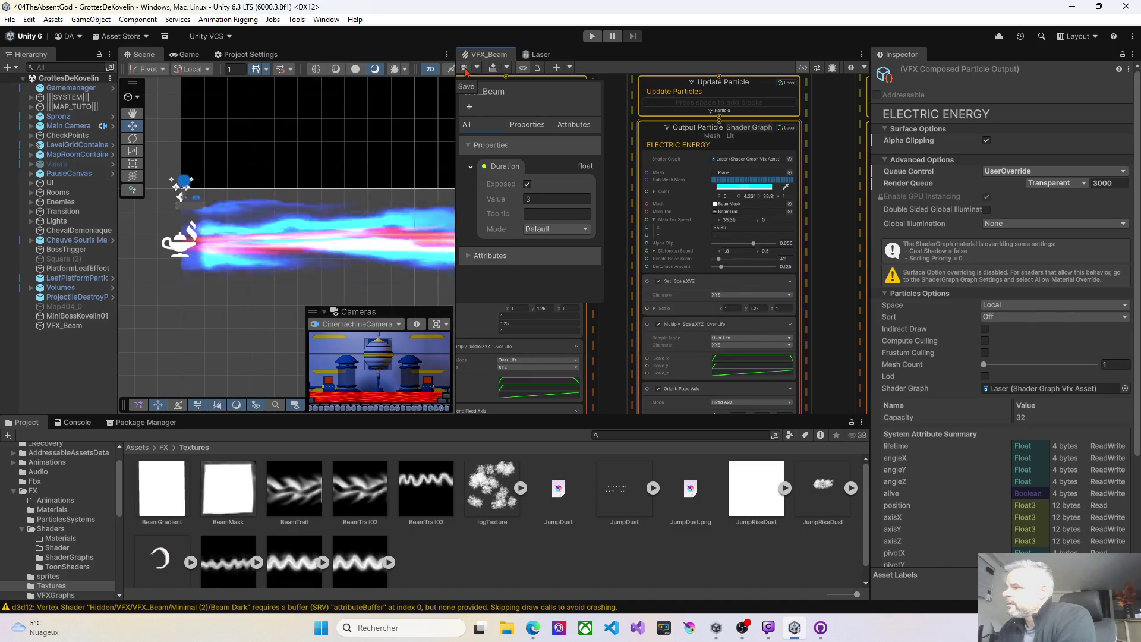
Increase the ELECTRIC ENERGY distortion amount to 0.134 and save to preview it
{"action": "scroll", "coordinate": [723, 221], "scroll_direction": "up", "scroll_amount": 5}
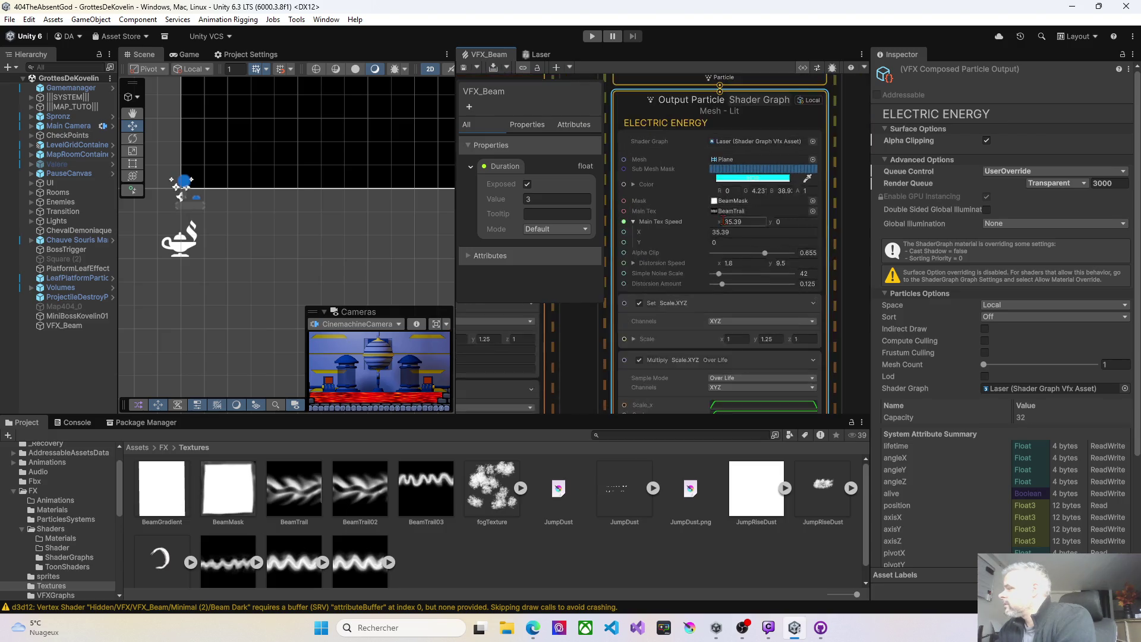
{"action": "scroll", "coordinate": [723, 221], "scroll_direction": "down", "scroll_amount": 3}
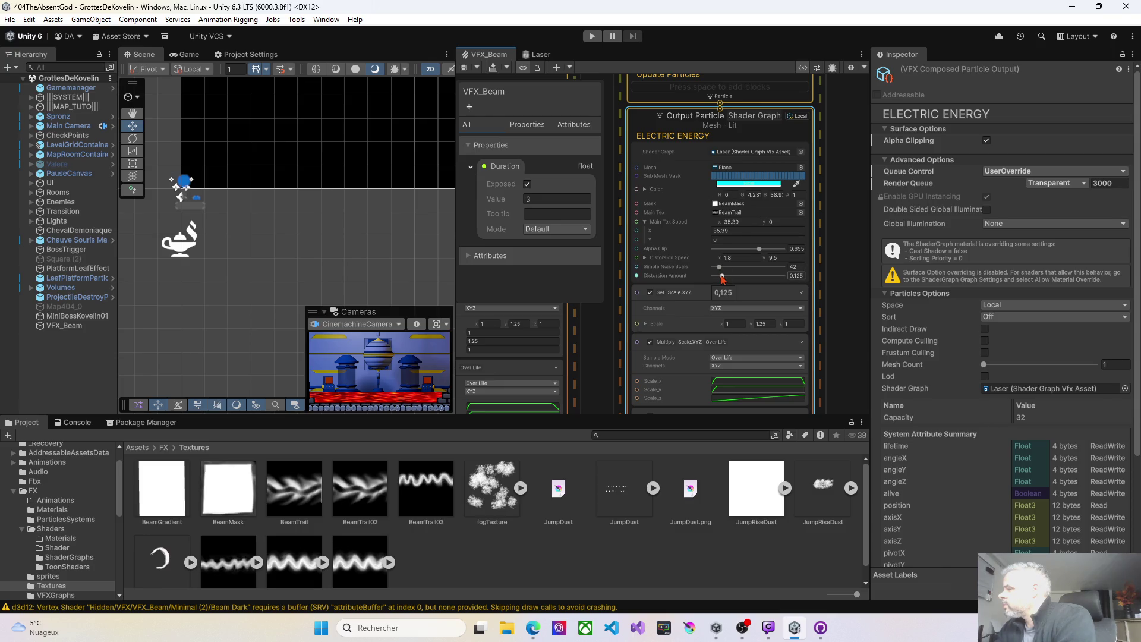
{"action": "left_click_drag", "start_coordinate": [721, 277], "coordinate": [787, 279]}
{"action": "left_click", "coordinate": [464, 71]}
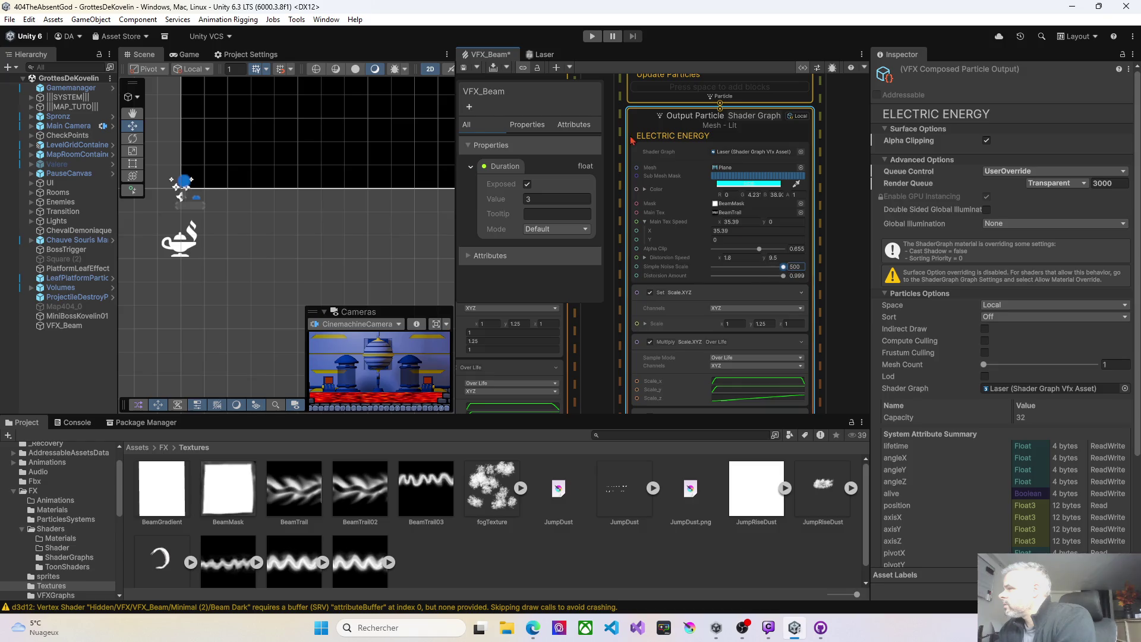
{"action": "left_click", "coordinate": [464, 68]}
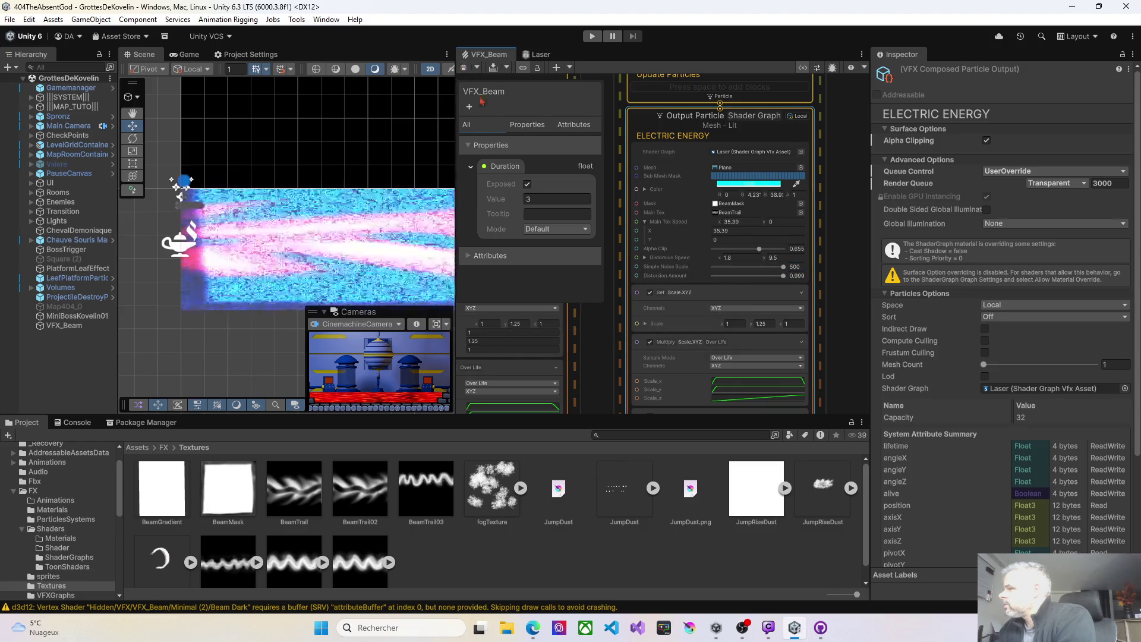
Lower the Simple Noise Scale to 25 and save to replay the beam
{"action": "left_click_drag", "start_coordinate": [783, 267], "coordinate": [754, 268]}
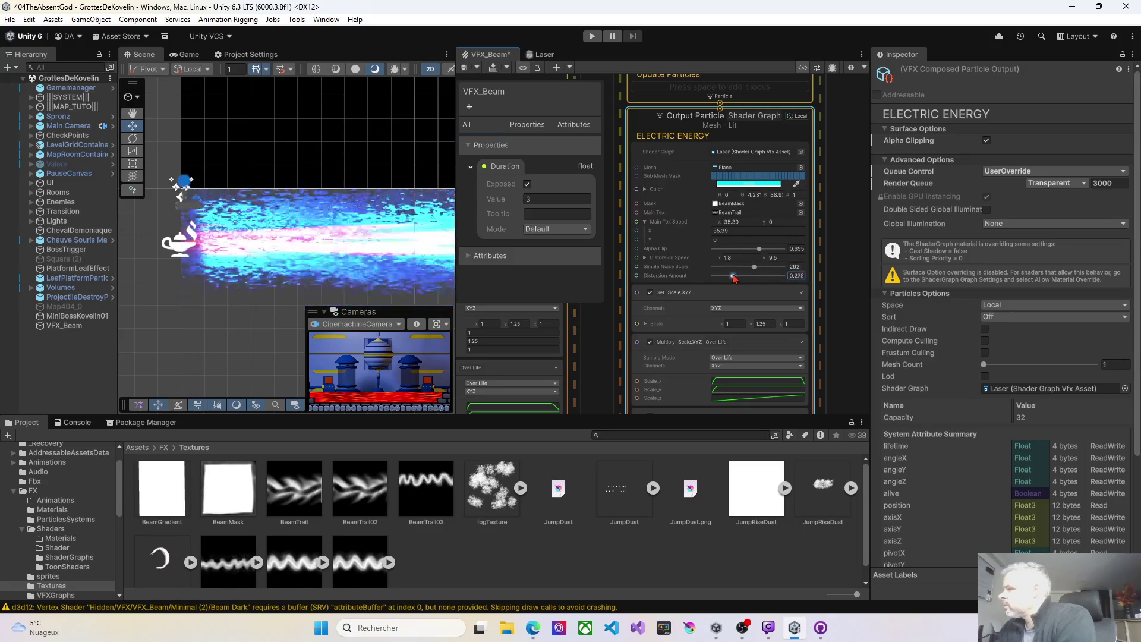
{"action": "left_click", "coordinate": [467, 70]}
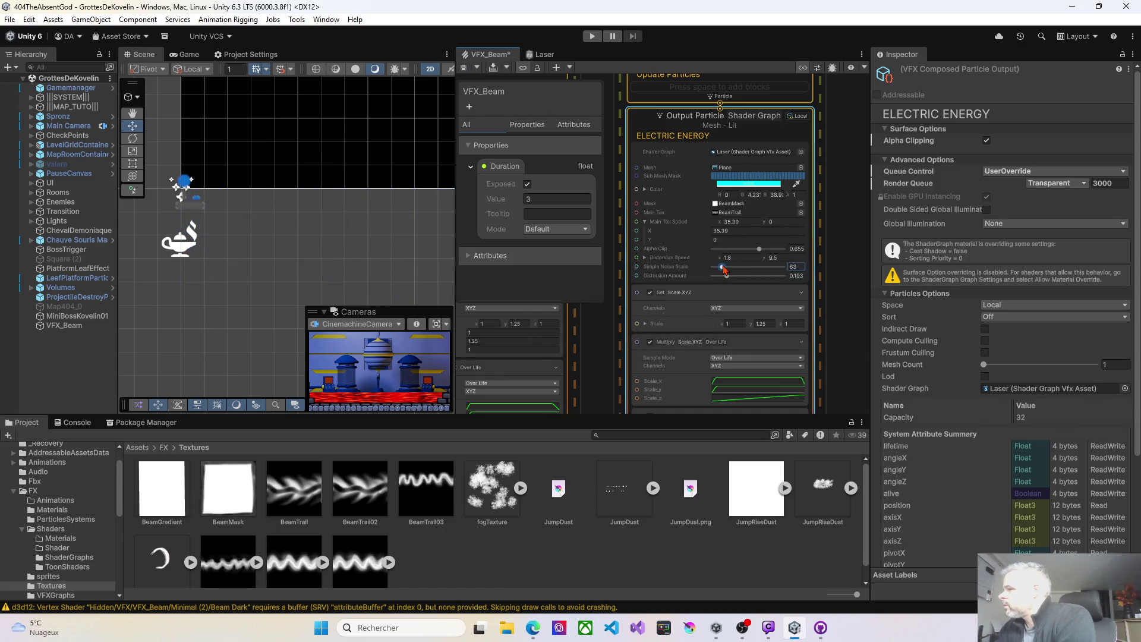
{"action": "left_click", "coordinate": [467, 70]}
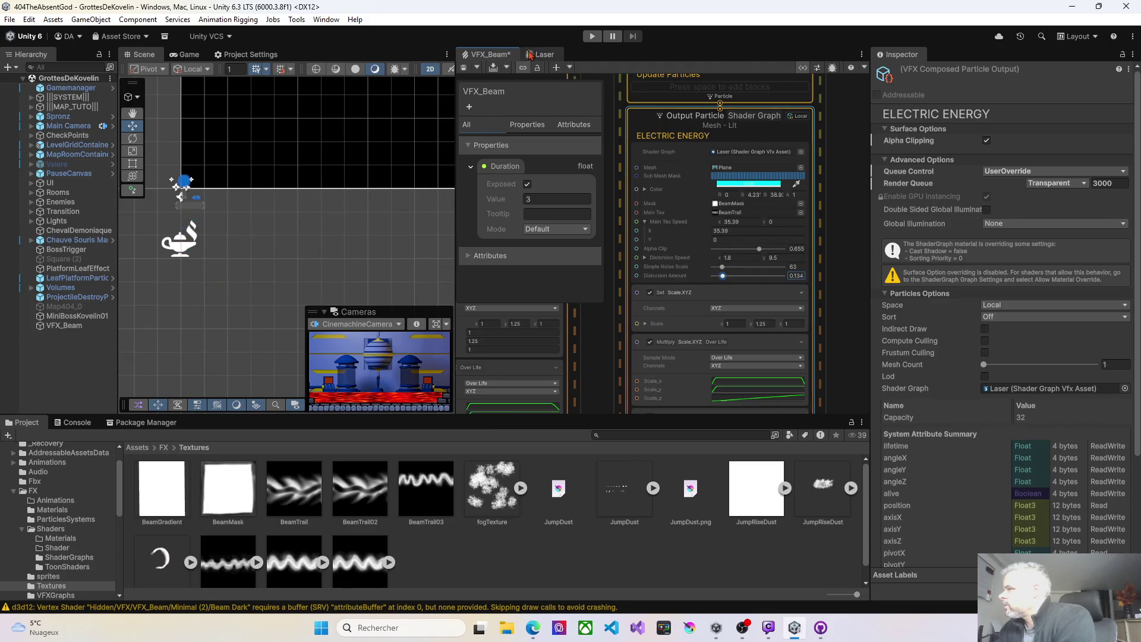
{"action": "key", "text": "ctrl+s"}
{"action": "left_click_drag", "start_coordinate": [717, 267], "coordinate": [717, 268]}
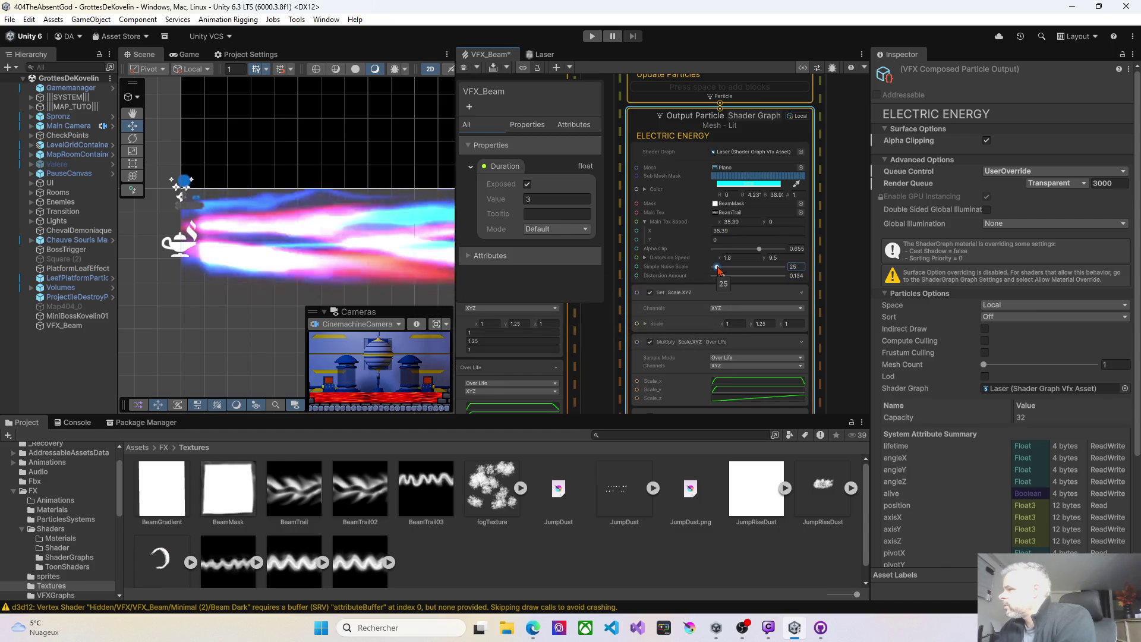
{"action": "left_click", "coordinate": [464, 73]}
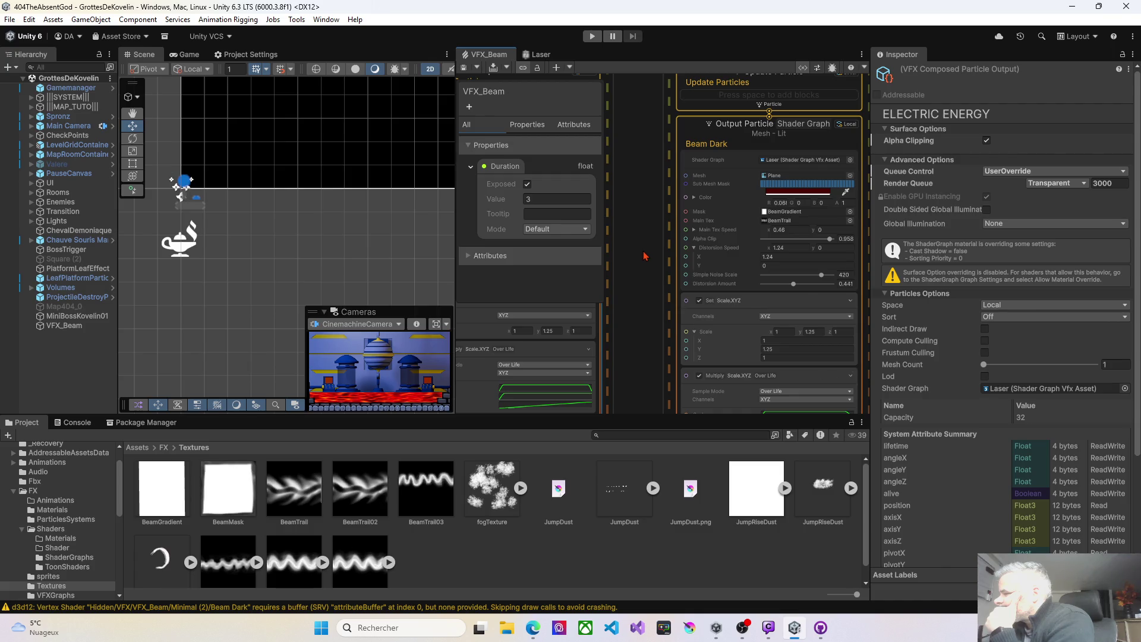
Drop BeamGradient into the ELECTRIC ENERGY Mask slot, save, and open BeamGradient.png
{"action": "left_click_drag", "start_coordinate": [645, 255], "coordinate": [811, 262]}
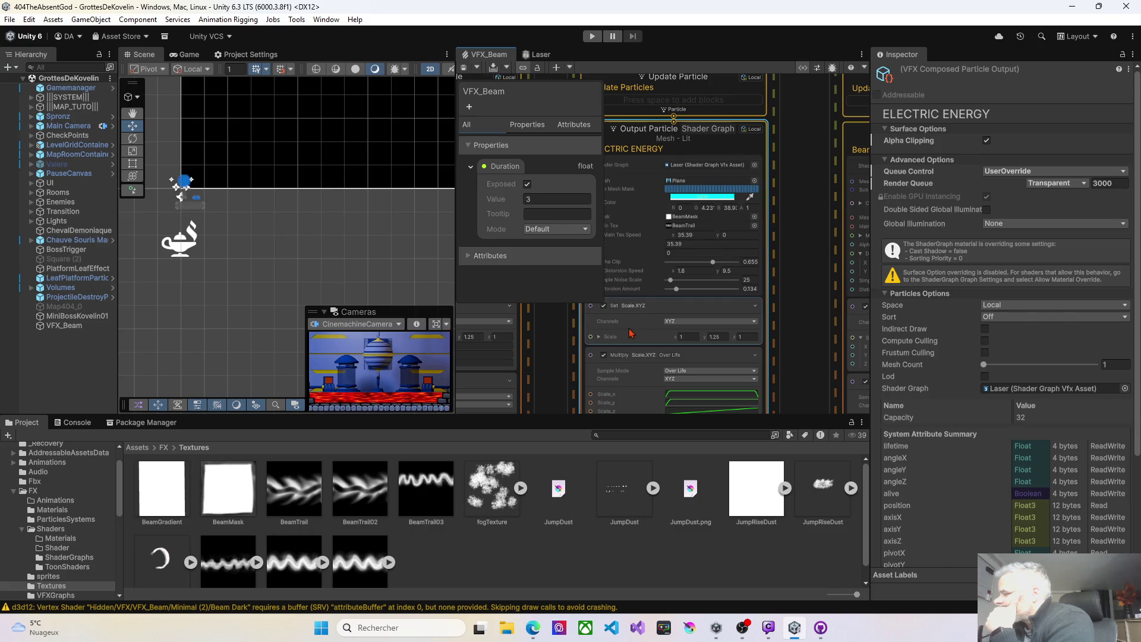
{"action": "mouse_move", "coordinate": [180, 493]}
{"action": "left_mouse_down"}
{"action": "mouse_move", "coordinate": [190, 475]}
{"action": "mouse_move", "coordinate": [446, 327]}
{"action": "mouse_move", "coordinate": [680, 221]}
{"action": "left_mouse_up"}
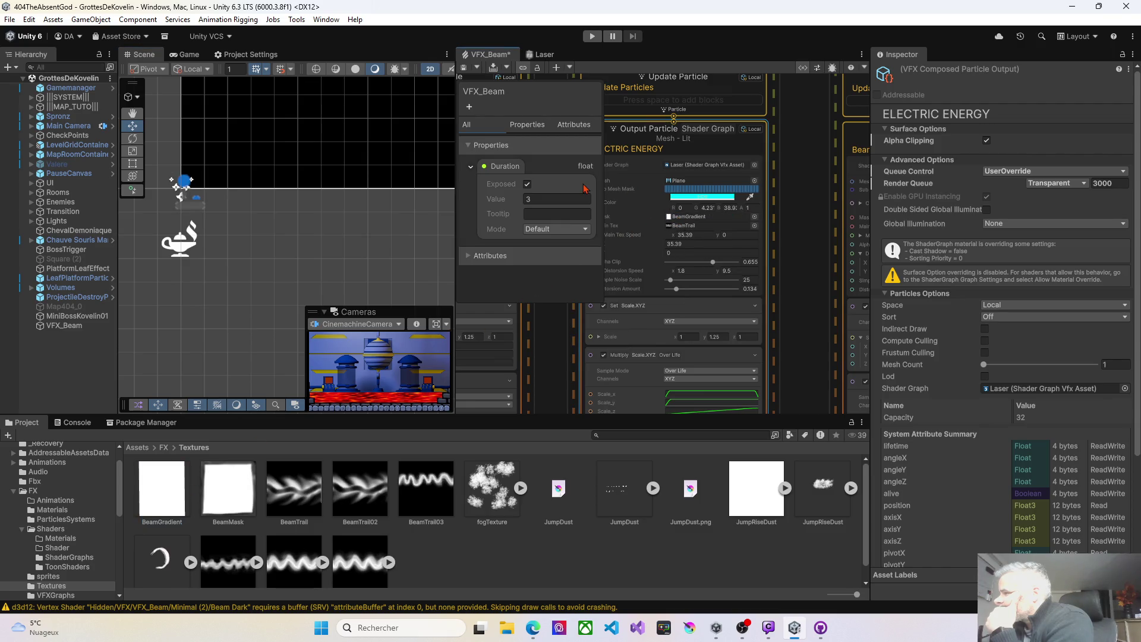
{"action": "left_click", "coordinate": [468, 70]}
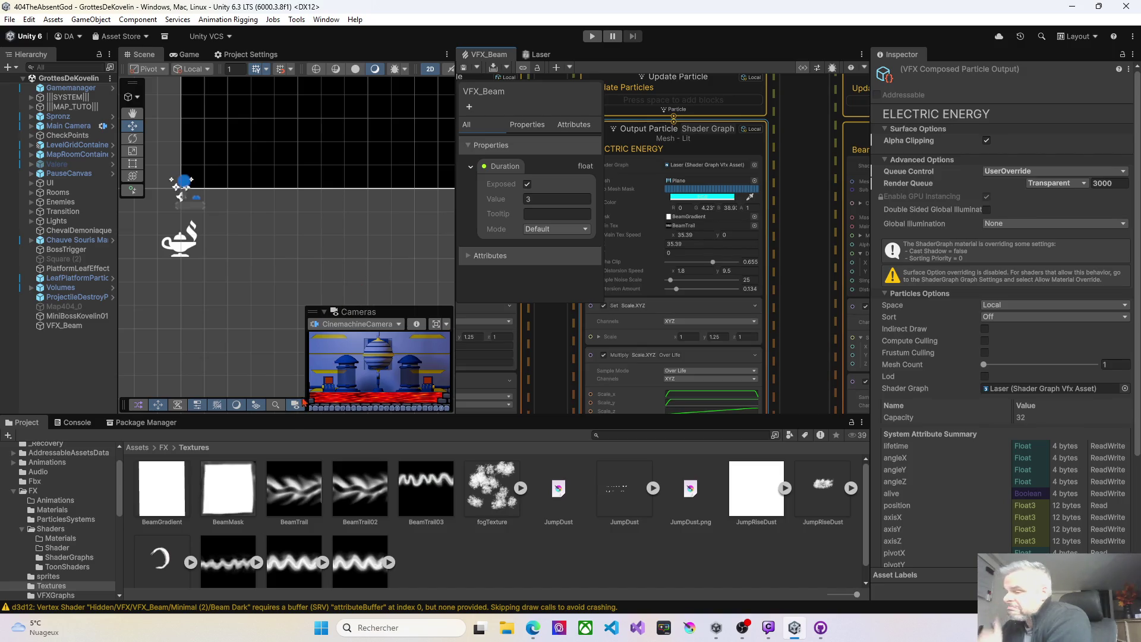
{"action": "left_click_drag", "start_coordinate": [229, 487], "coordinate": [680, 223]}
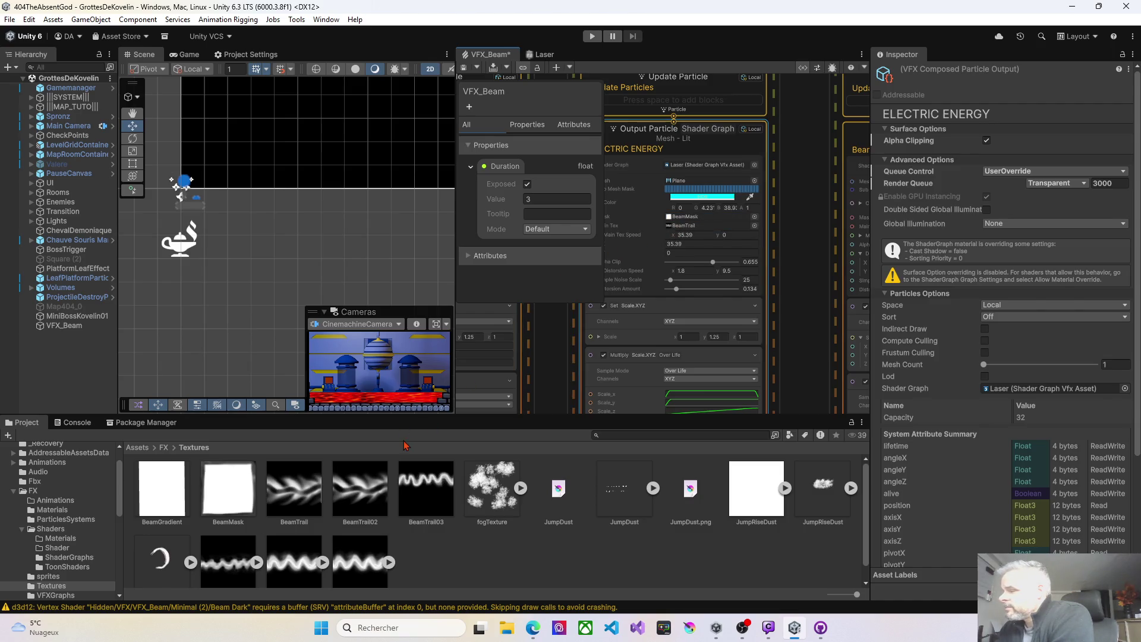
{"action": "left_click", "coordinate": [170, 497]}
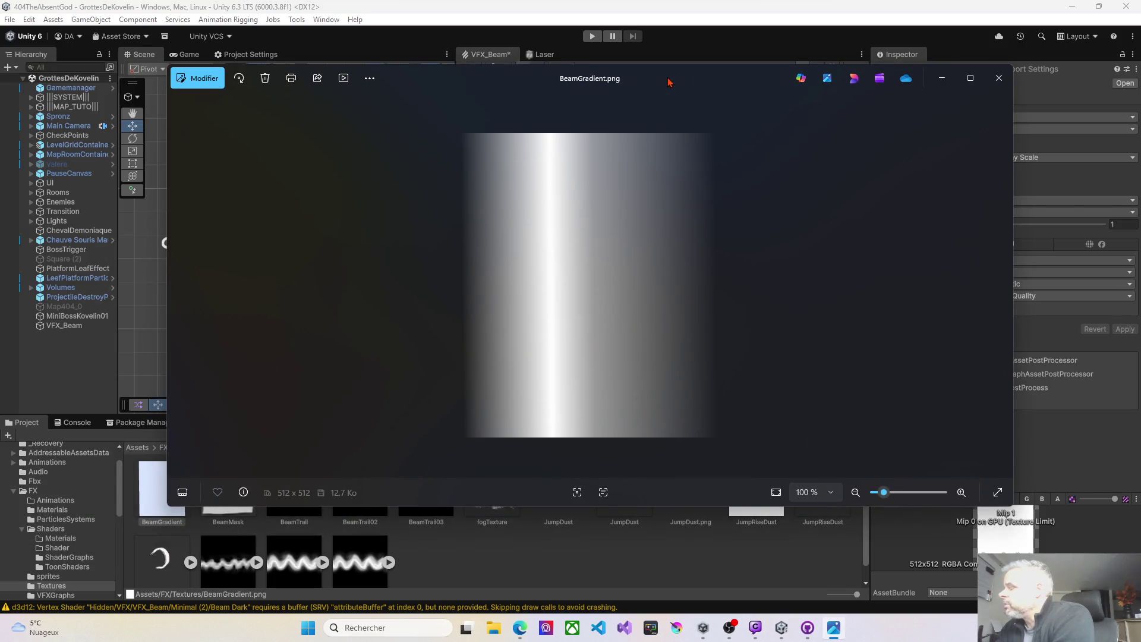
Close the Photos viewer showing BeamGradient.png with Alt+F4
{"action": "key", "text": "alt+F4"}
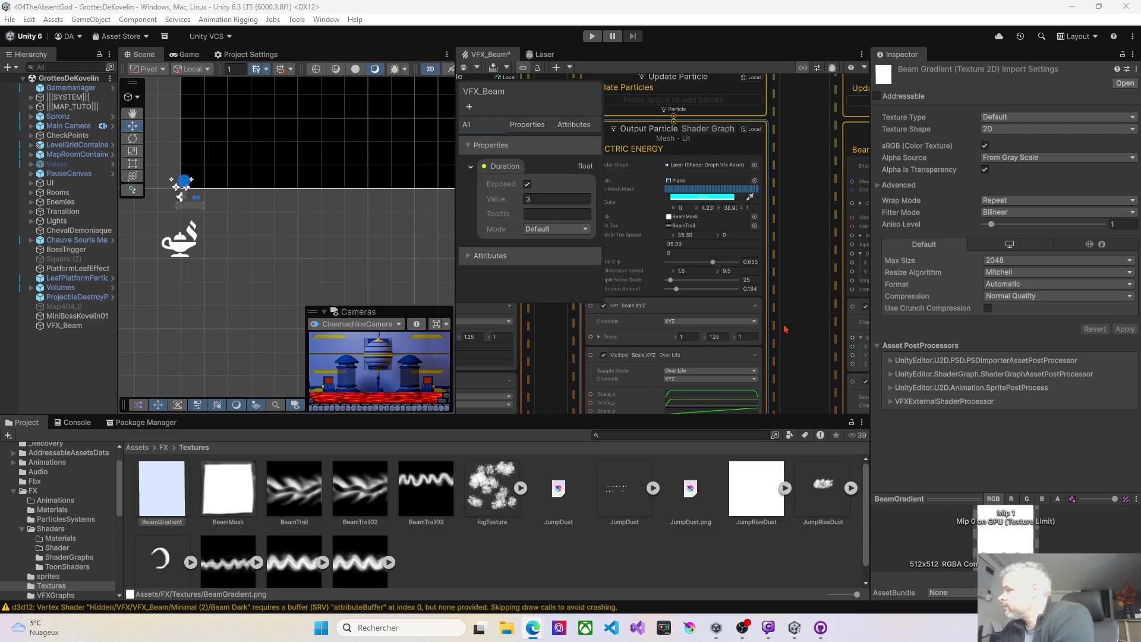
Pan past the Beam Dark output and select empty graph space to show VFX_Beam's render order
{"action": "mouse_move", "coordinate": [795, 336]}
{"action": "left_mouse_down"}
{"action": "mouse_move", "coordinate": [586, 354]}
{"action": "mouse_move", "coordinate": [632, 353]}
{"action": "left_mouse_up"}
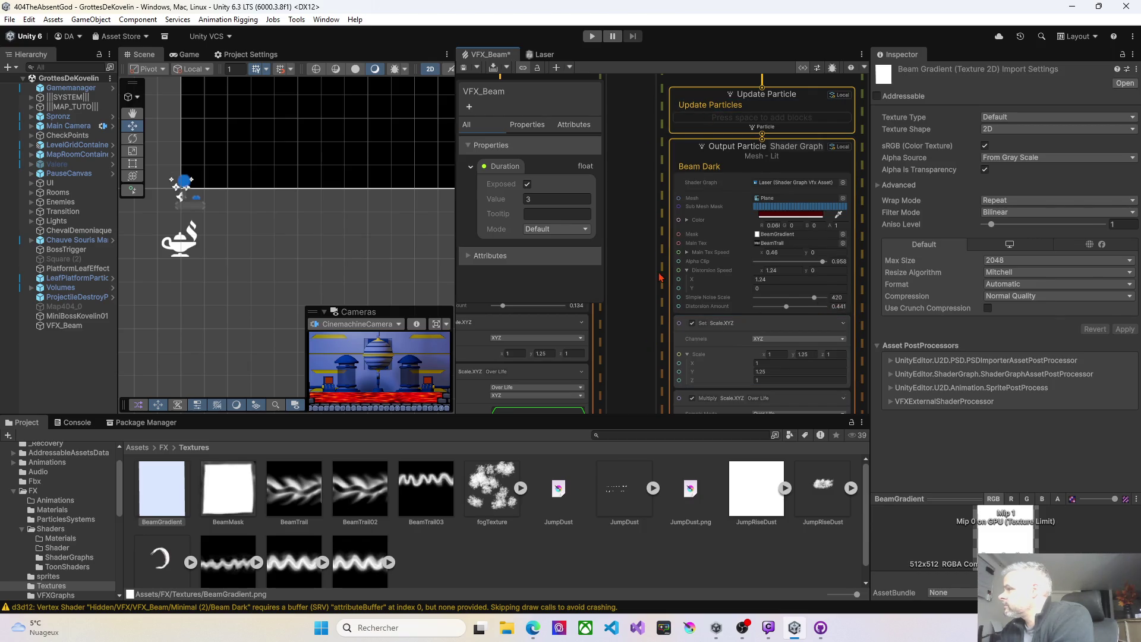
{"action": "left_click_drag", "start_coordinate": [660, 277], "coordinate": [523, 317]}
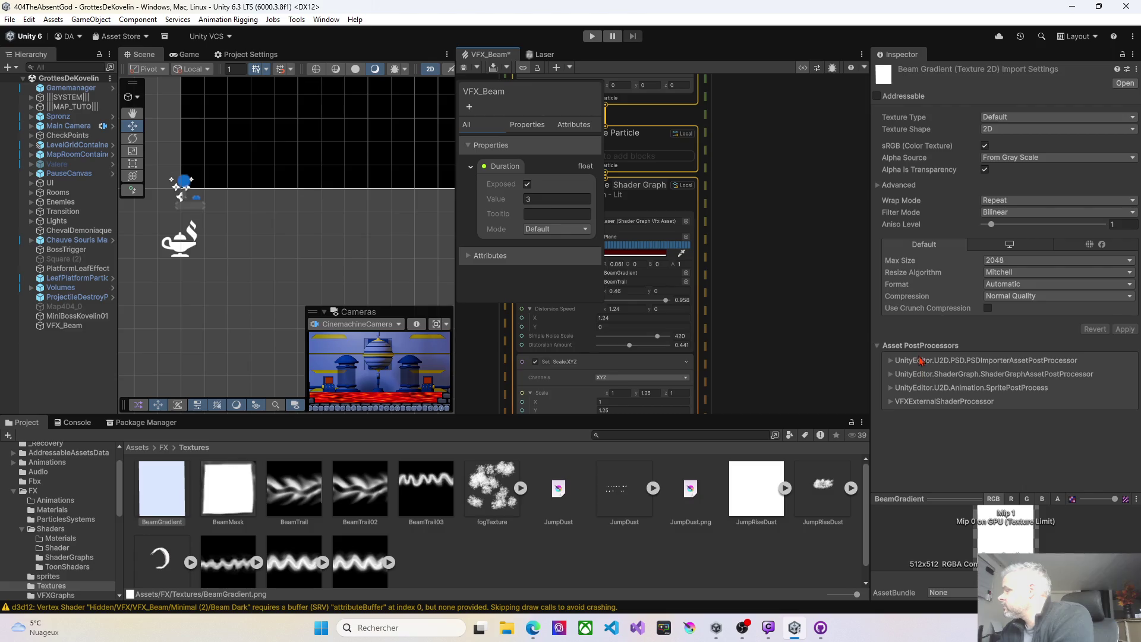
{"action": "scroll", "coordinate": [752, 309], "scroll_direction": "down", "scroll_amount": 5}
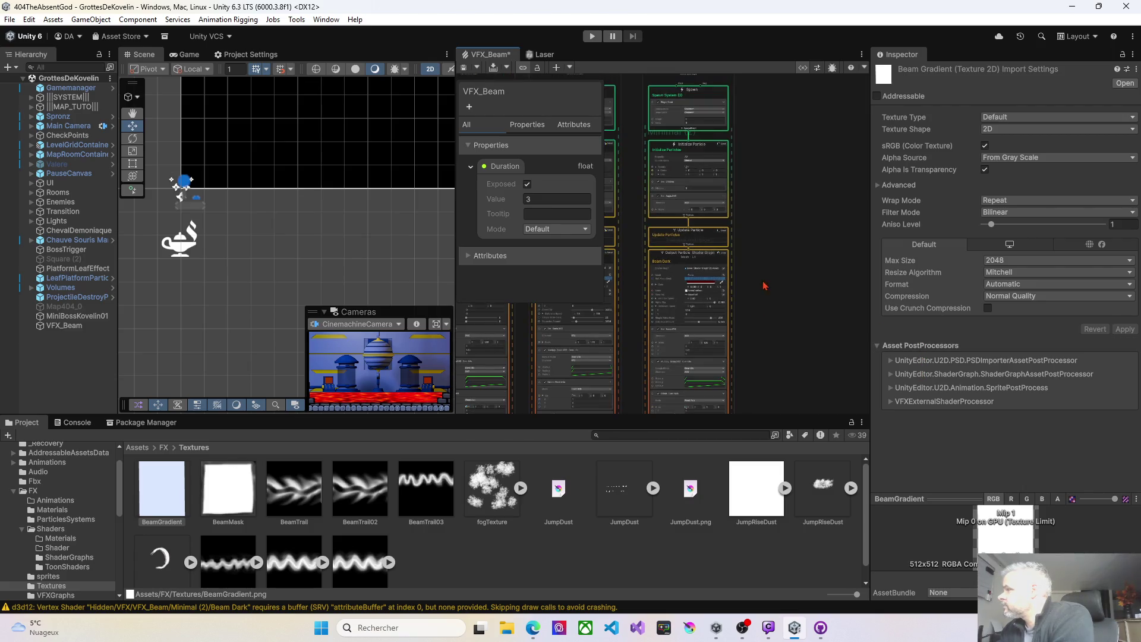
{"action": "left_click", "coordinate": [707, 111]}
{"action": "left_click", "coordinate": [756, 117]}
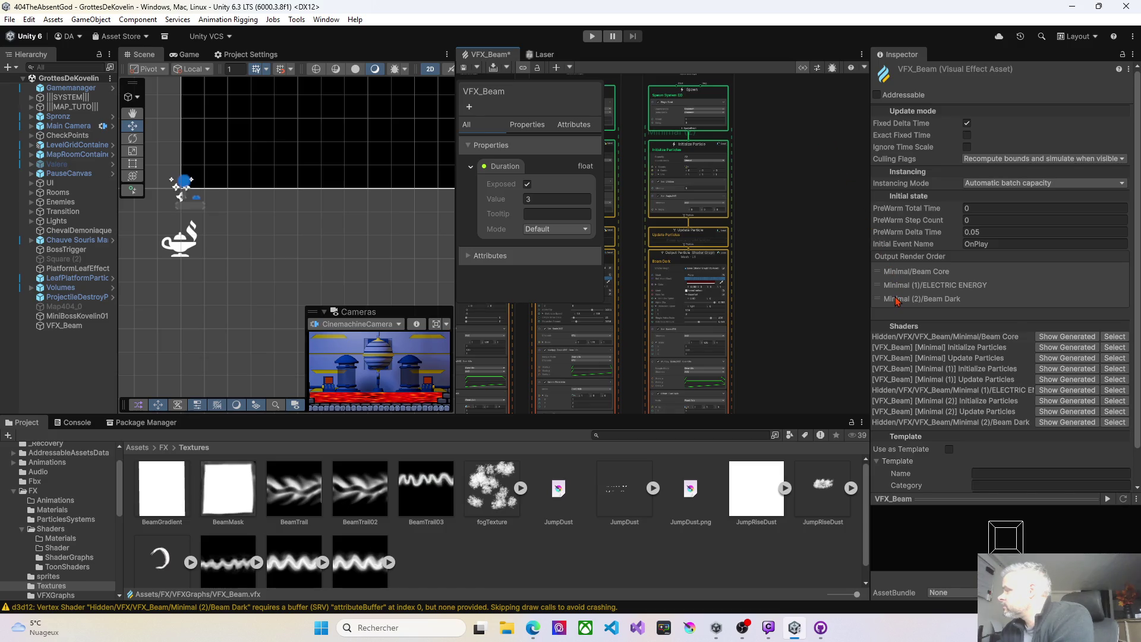
{"action": "left_click_drag", "start_coordinate": [897, 302], "coordinate": [898, 272]}
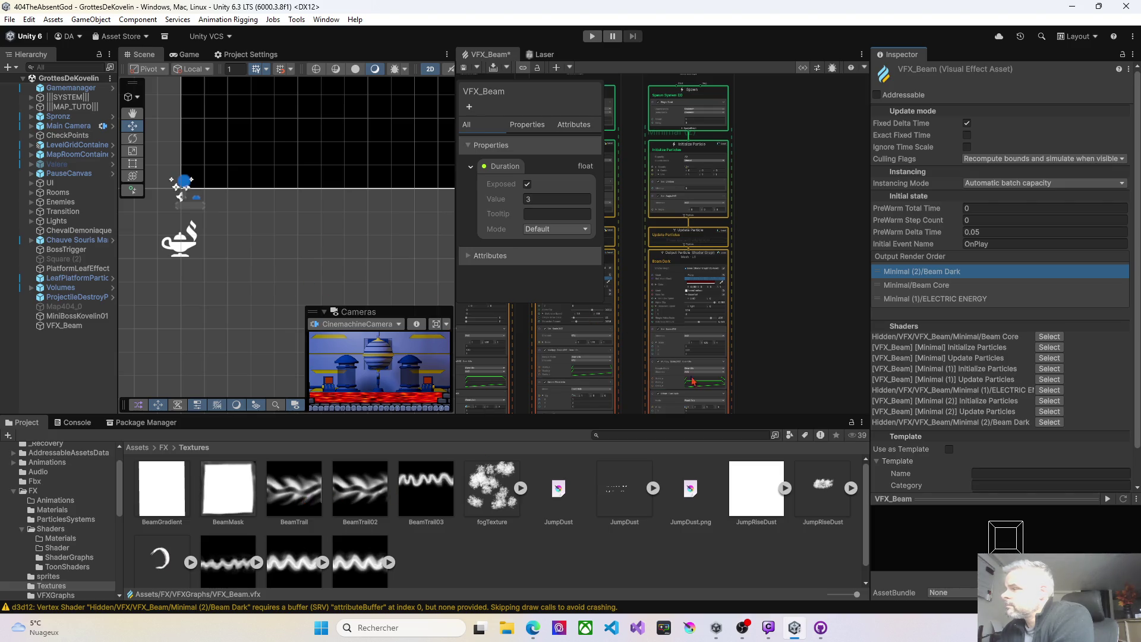
{"action": "scroll", "coordinate": [699, 333], "scroll_direction": "up", "scroll_amount": 5}
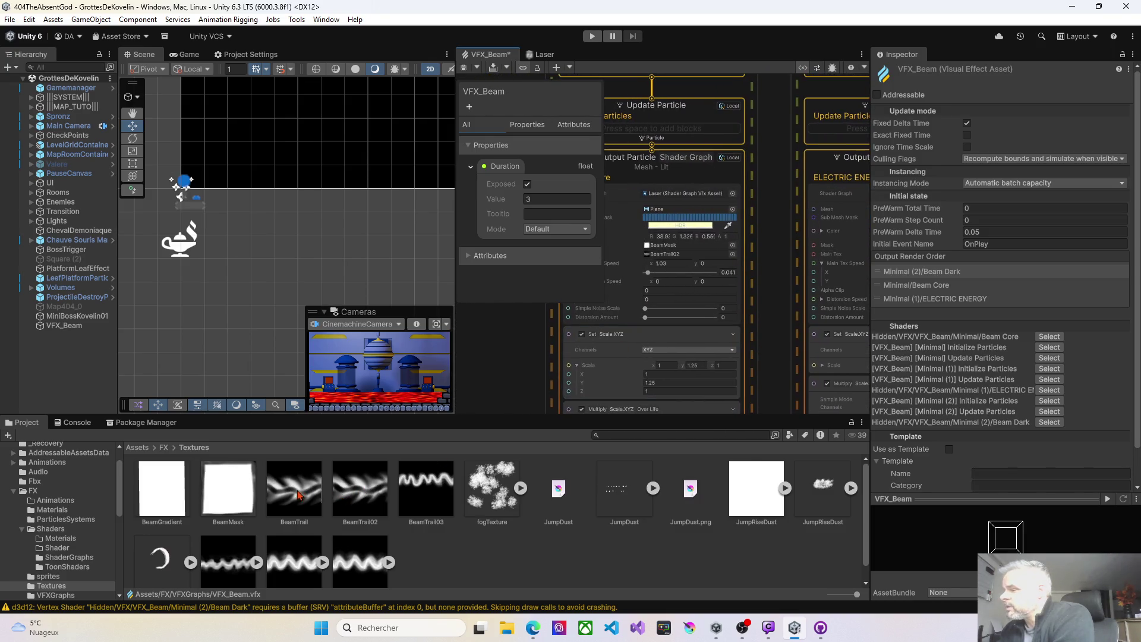
{"action": "mouse_move", "coordinate": [299, 495]}
{"action": "left_mouse_down"}
{"action": "mouse_move", "coordinate": [683, 297]}
{"action": "mouse_move", "coordinate": [661, 254]}
{"action": "left_mouse_up"}
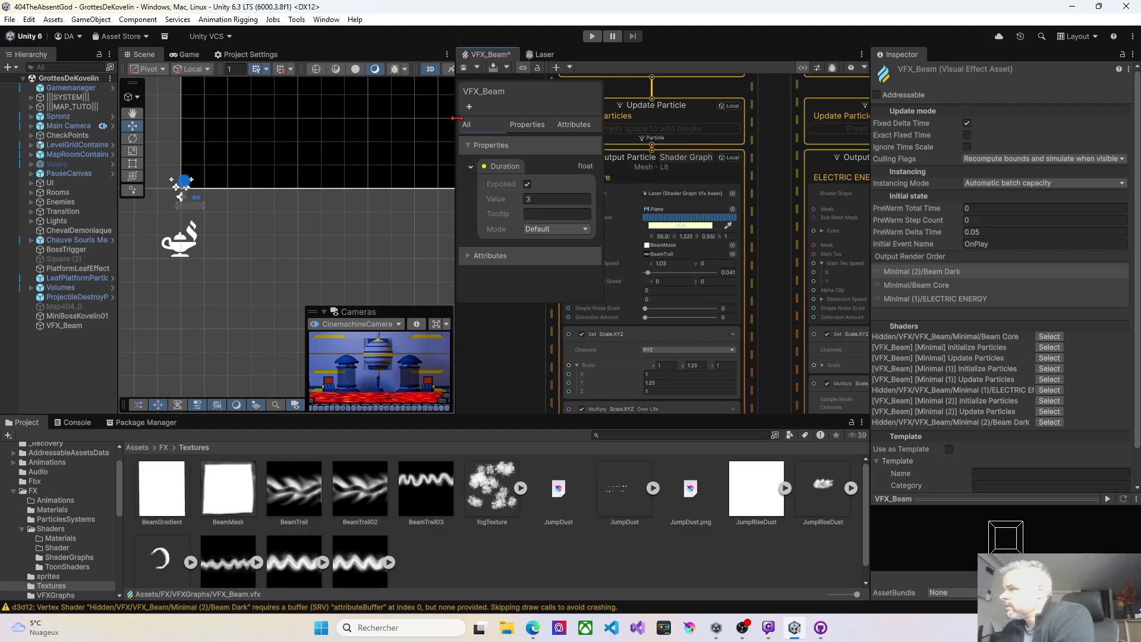
{"action": "left_click", "coordinate": [464, 67]}
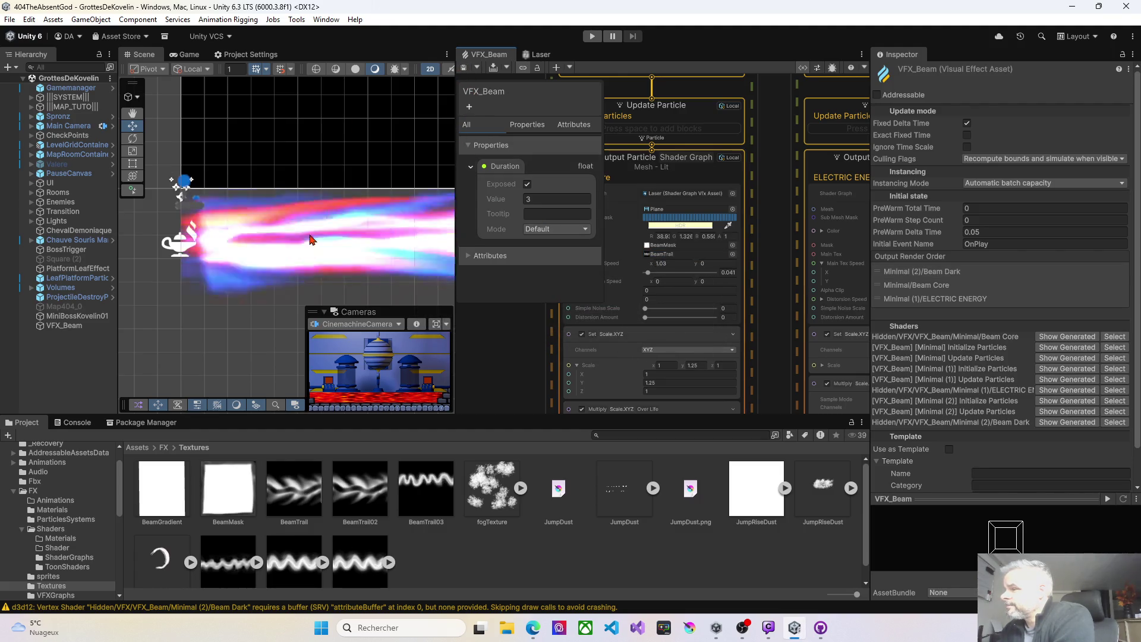
{"action": "scroll", "coordinate": [333, 256], "scroll_direction": "down", "scroll_amount": 4}
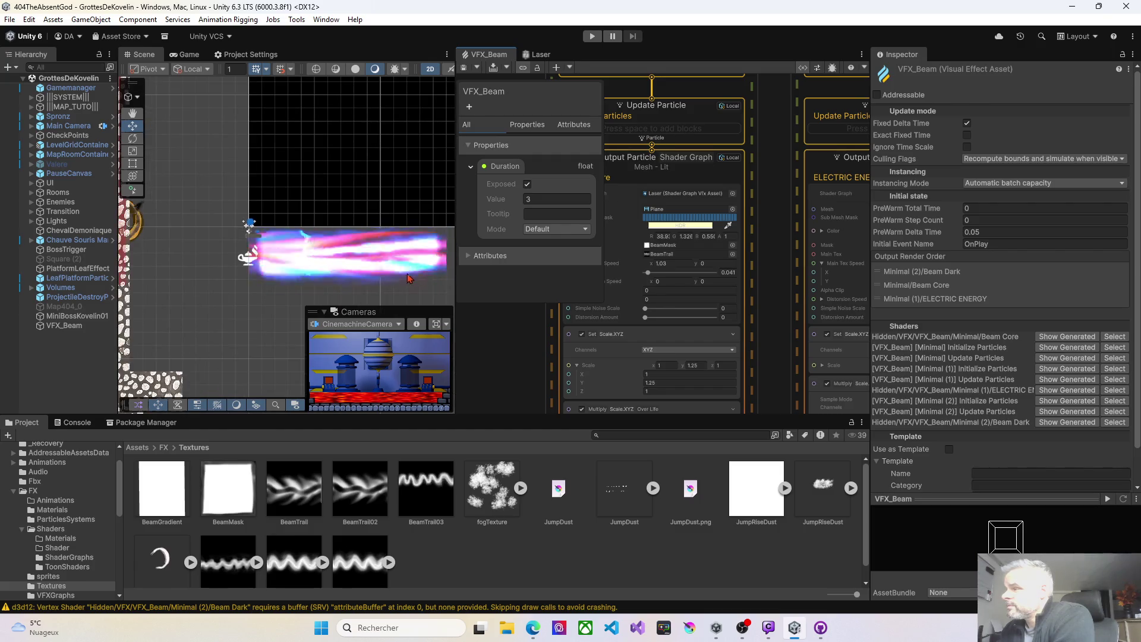
{"action": "left_click_drag", "start_coordinate": [394, 277], "coordinate": [346, 269]}
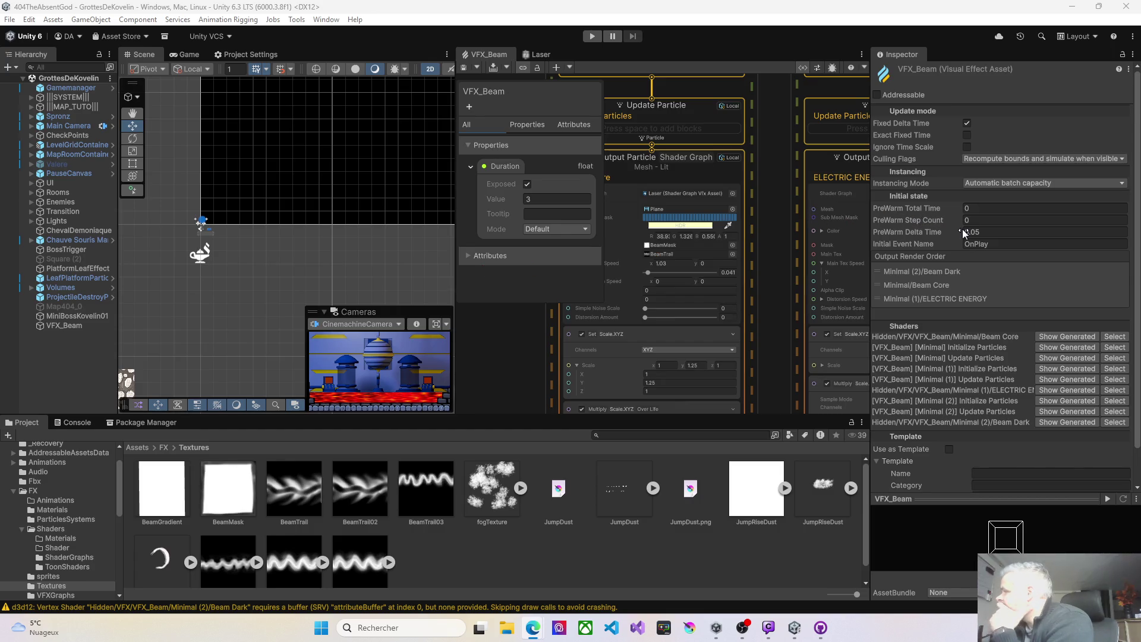
{"action": "left_click", "coordinate": [977, 160]}
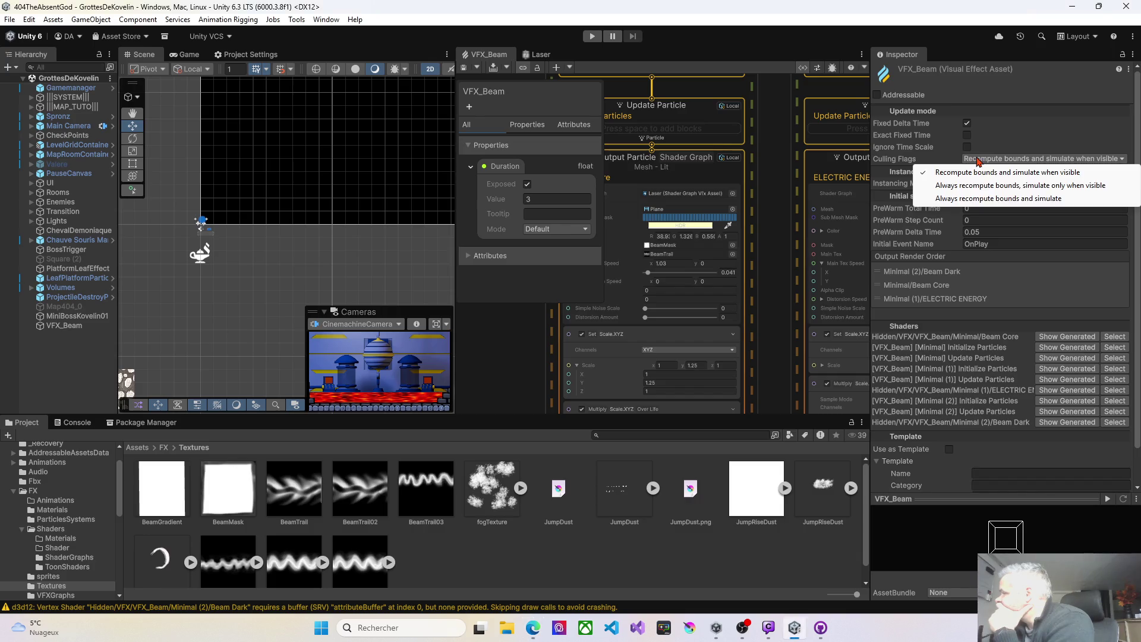
{"action": "left_click", "coordinate": [1008, 136]}
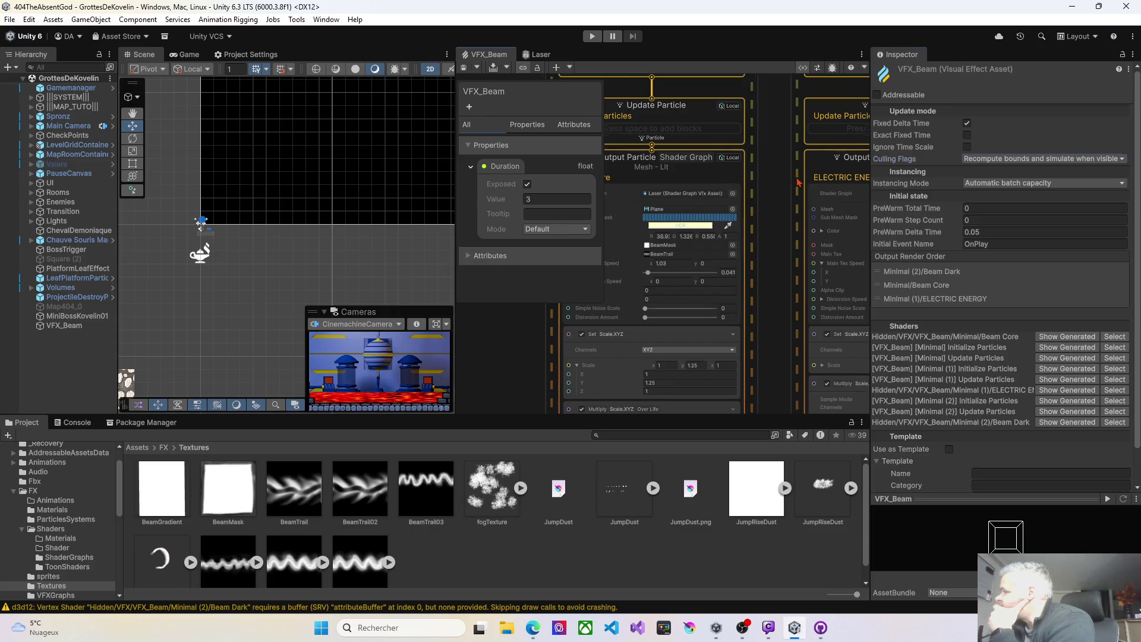
{"action": "left_click_drag", "start_coordinate": [717, 179], "coordinate": [777, 223]}
Set the ELECTRIC ENERGY output's sorting to Auto, keeping queue control on UserOverride
{"action": "left_click", "coordinate": [814, 224]}
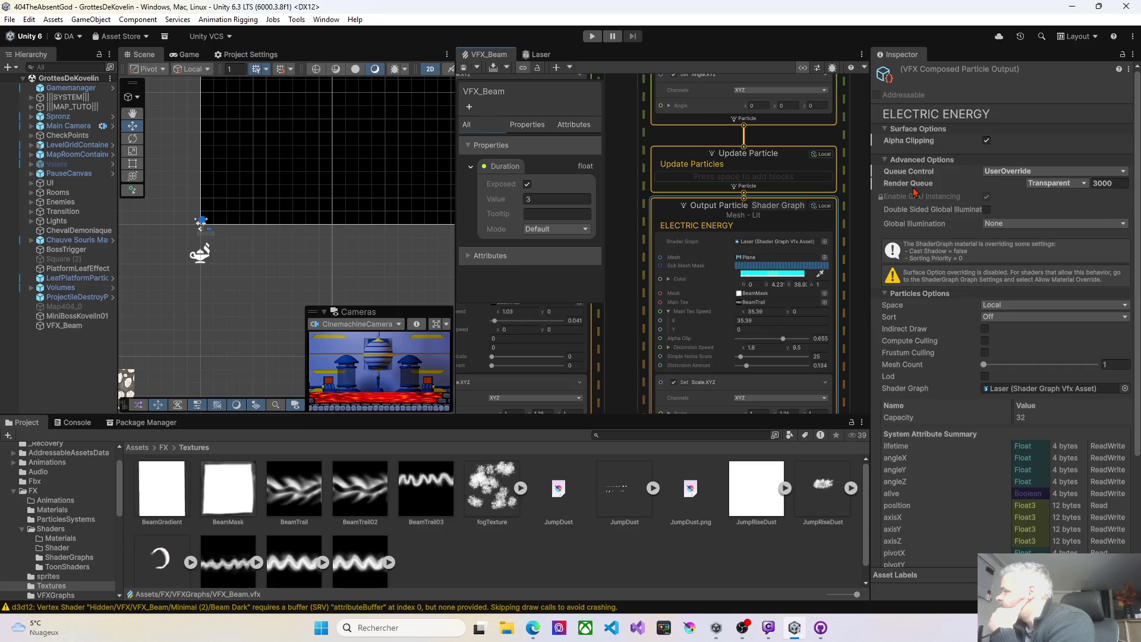
{"action": "left_click", "coordinate": [1022, 172]}
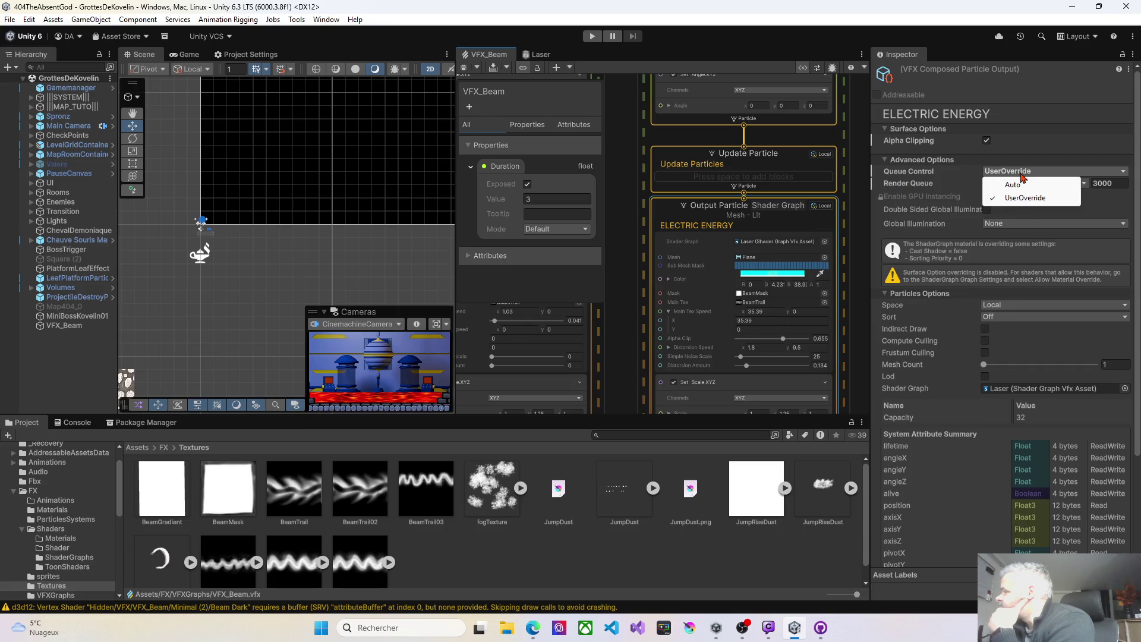
{"action": "left_click", "coordinate": [972, 177]}
{"action": "left_click", "coordinate": [1009, 320]}
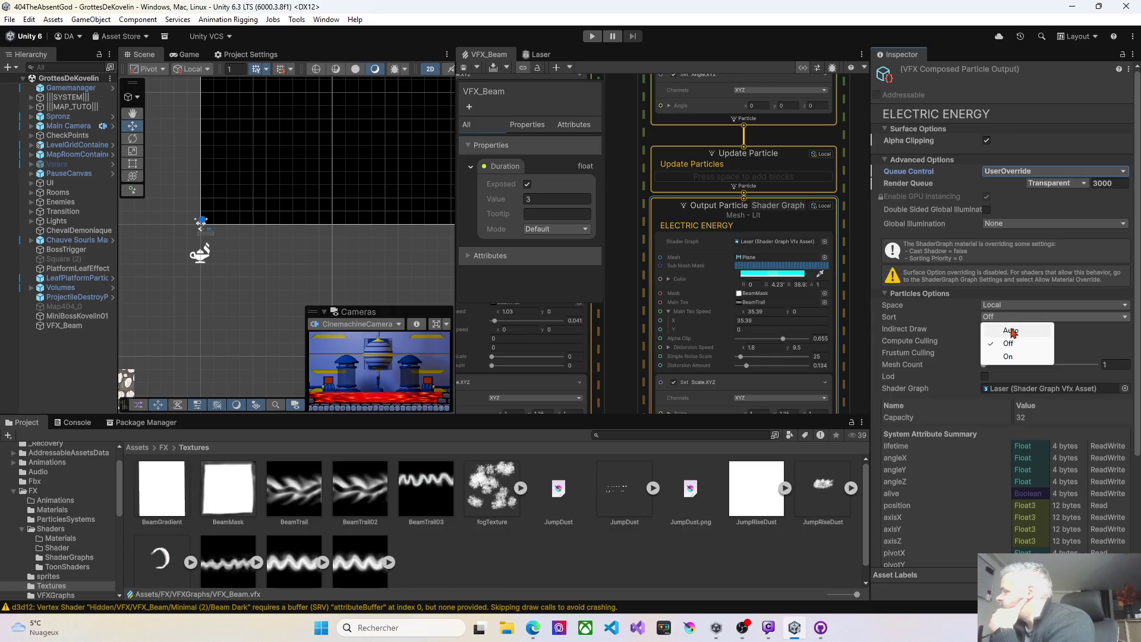
{"action": "left_click", "coordinate": [1013, 331]}
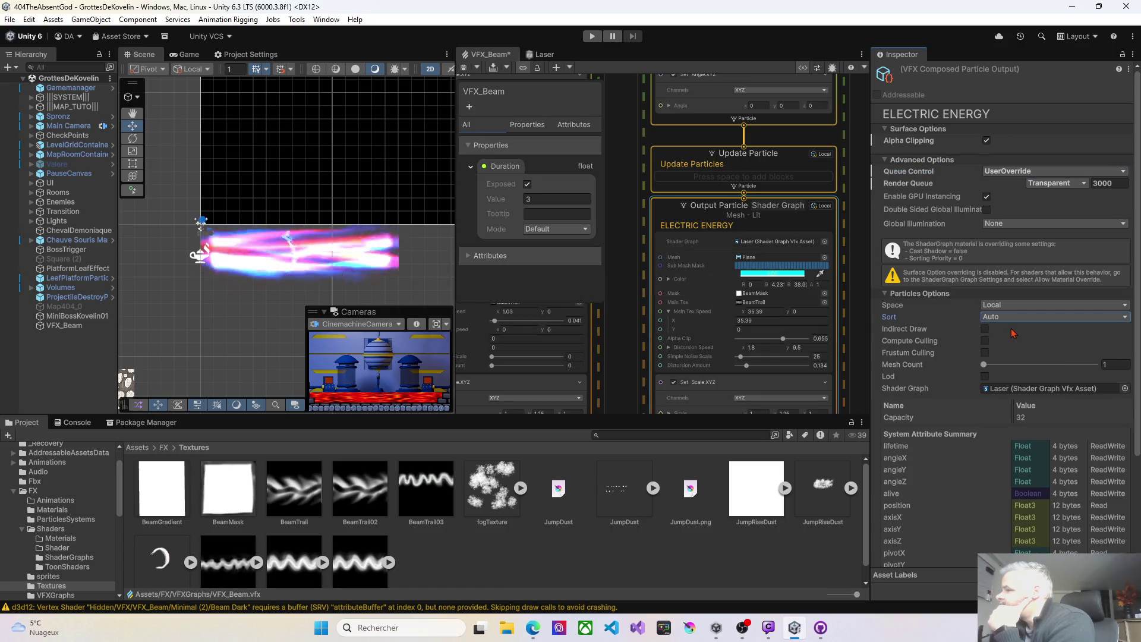
Switch the Beam Core output's sorting to On, by distance to camera
{"action": "key", "text": "ctrl+z"}
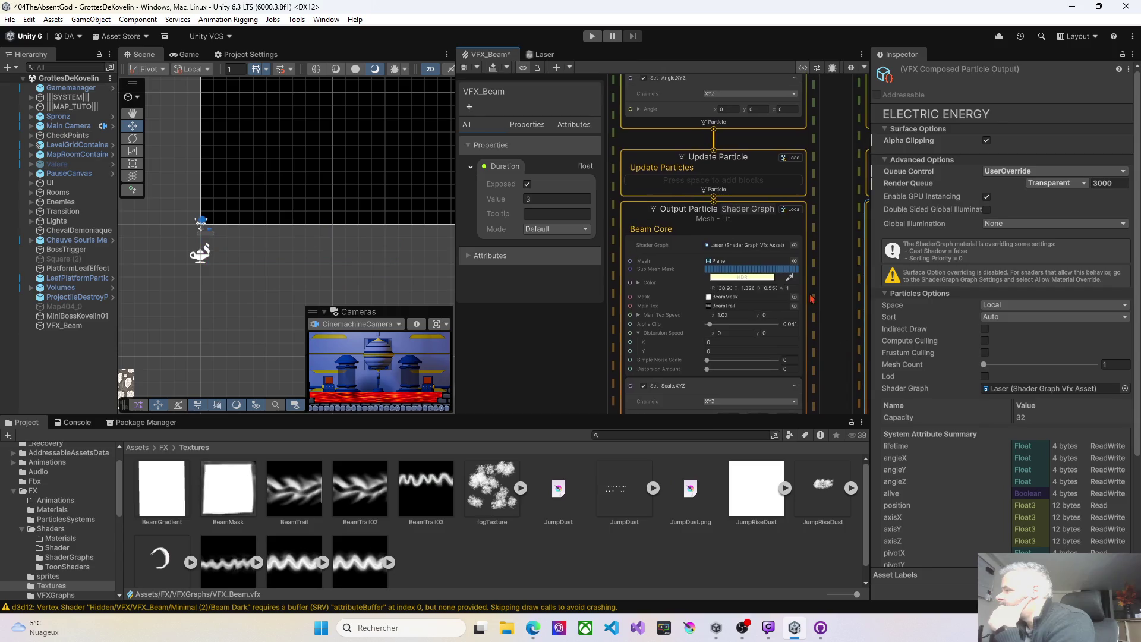
{"action": "left_click", "coordinate": [994, 316]}
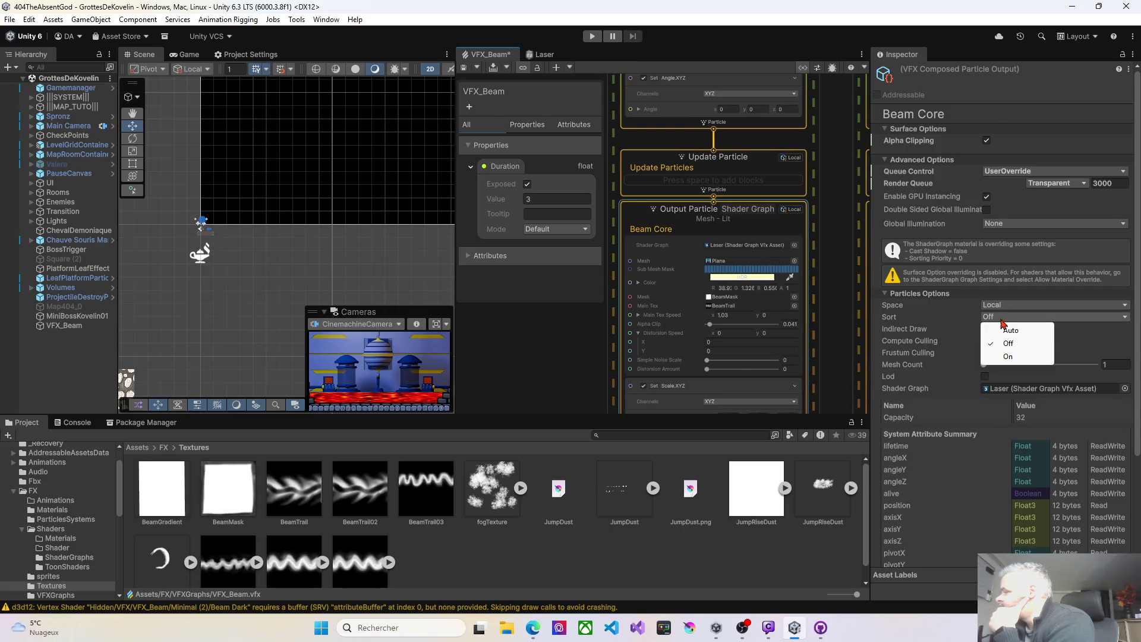
{"action": "left_click", "coordinate": [1010, 331]}
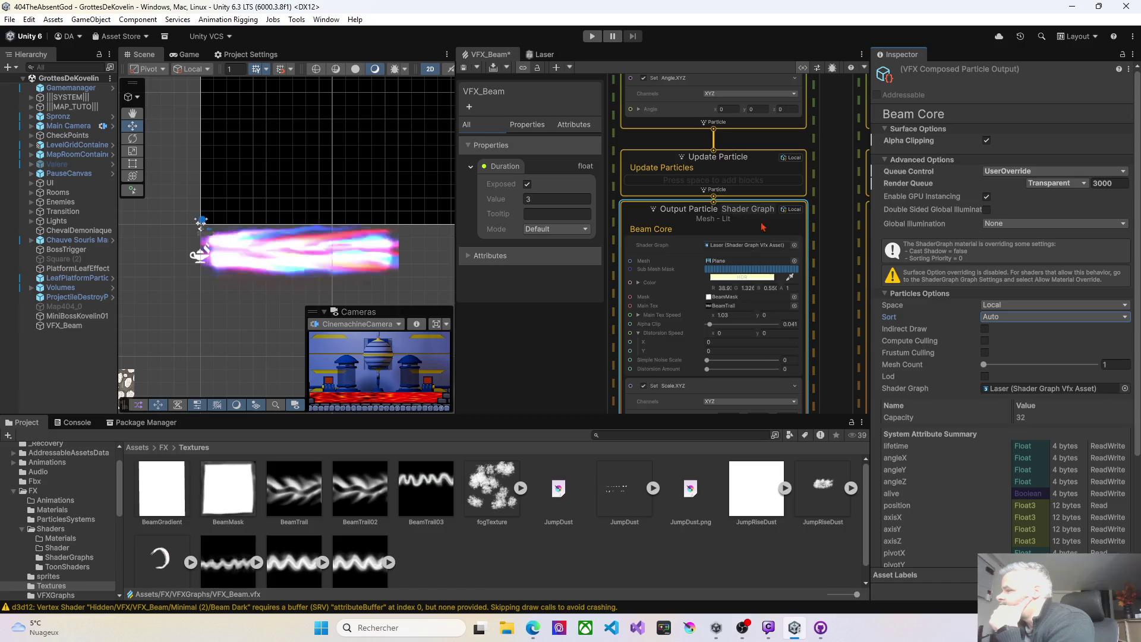
{"action": "left_click", "coordinate": [990, 318]}
{"action": "left_click", "coordinate": [1010, 355]}
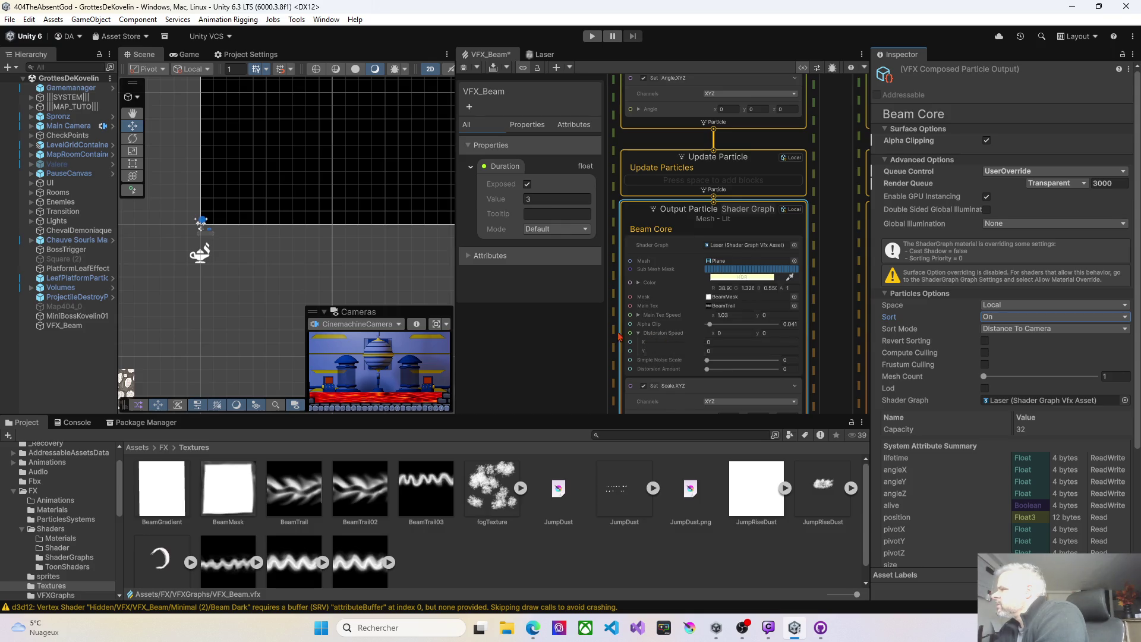
{"action": "scroll", "coordinate": [603, 335], "scroll_direction": "down", "scroll_amount": 2}
{"action": "left_click_drag", "start_coordinate": [578, 300], "coordinate": [581, 297]}
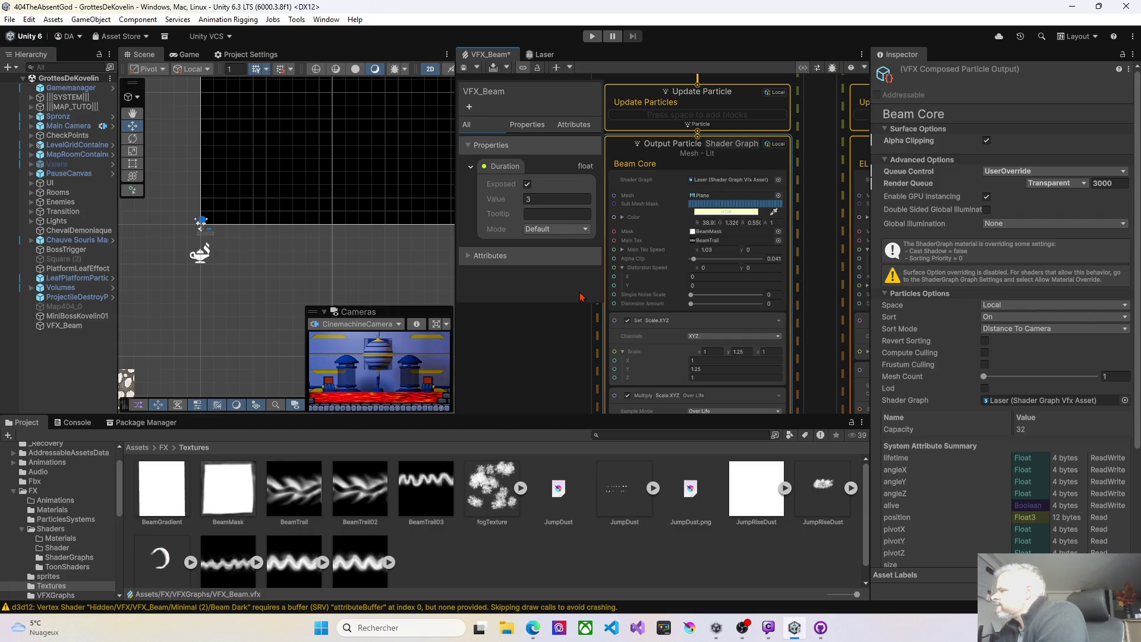
{"action": "mouse_move", "coordinate": [580, 297]}
{"action": "left_mouse_down"}
{"action": "mouse_move", "coordinate": [620, 207]}
{"action": "mouse_move", "coordinate": [599, 253]}
{"action": "left_mouse_up"}
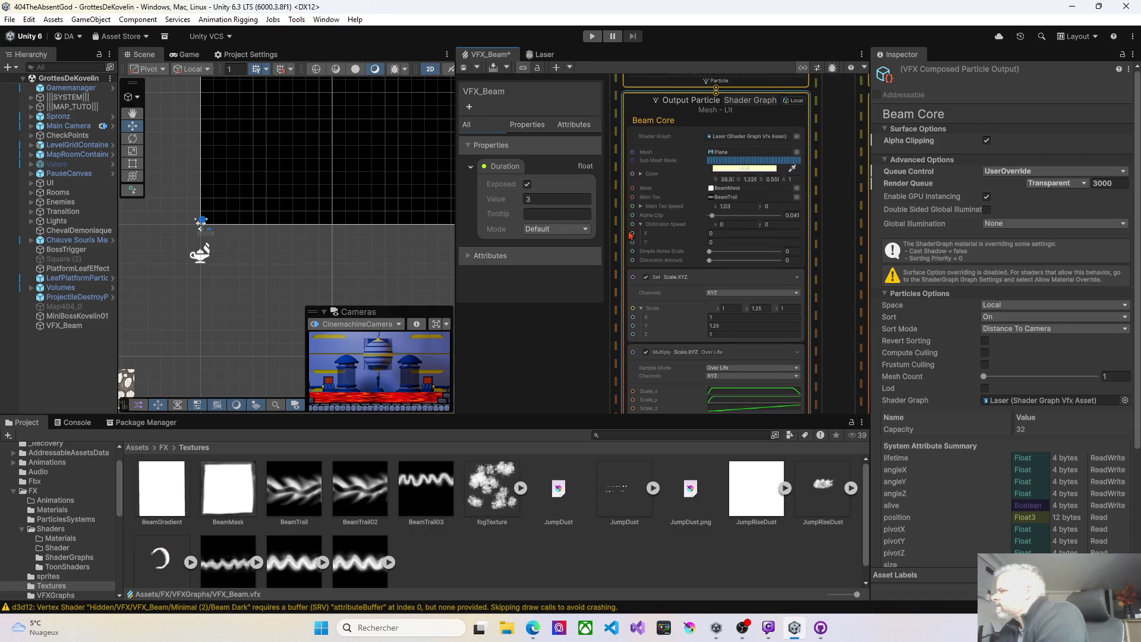
{"action": "scroll", "coordinate": [683, 224], "scroll_direction": "up", "scroll_amount": 3}
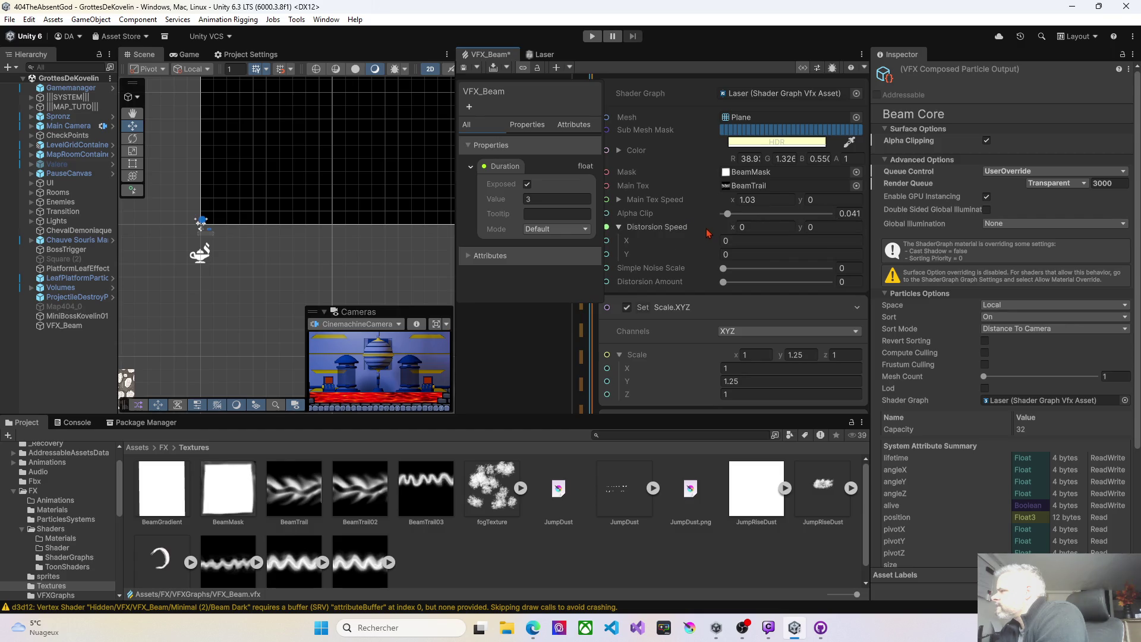
Set the ELECTRIC ENERGY main texture speed X to 8.6 and save
{"action": "left_click_drag", "start_coordinate": [560, 358], "coordinate": [304, 363]}
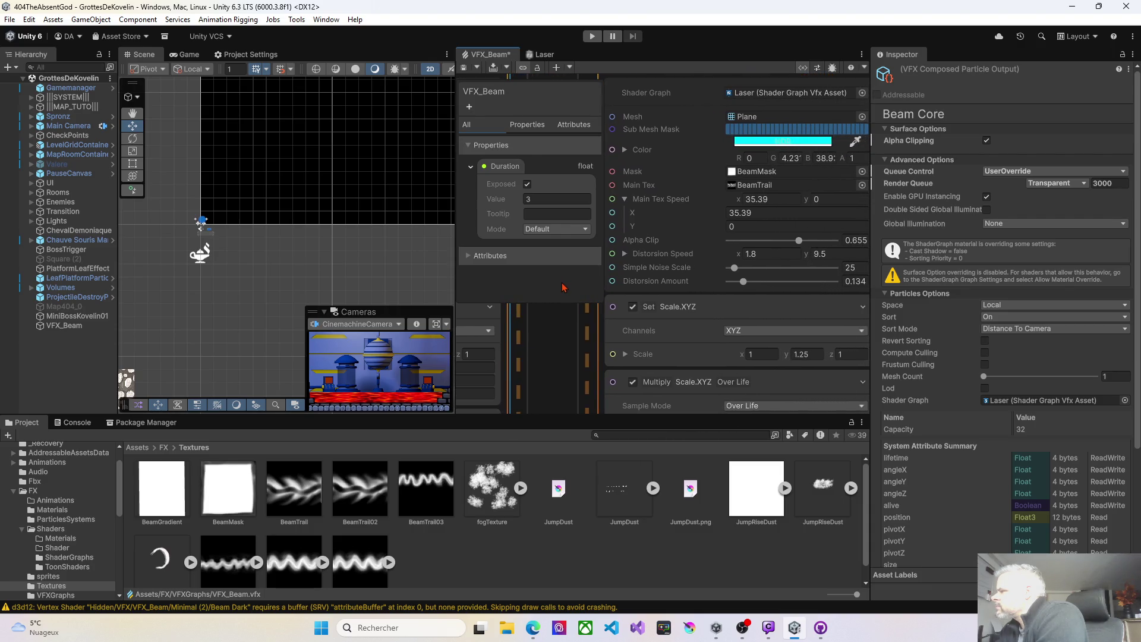
{"action": "left_click_drag", "start_coordinate": [563, 287], "coordinate": [588, 283]}
{"action": "left_click_drag", "start_coordinate": [727, 213], "coordinate": [724, 214]}
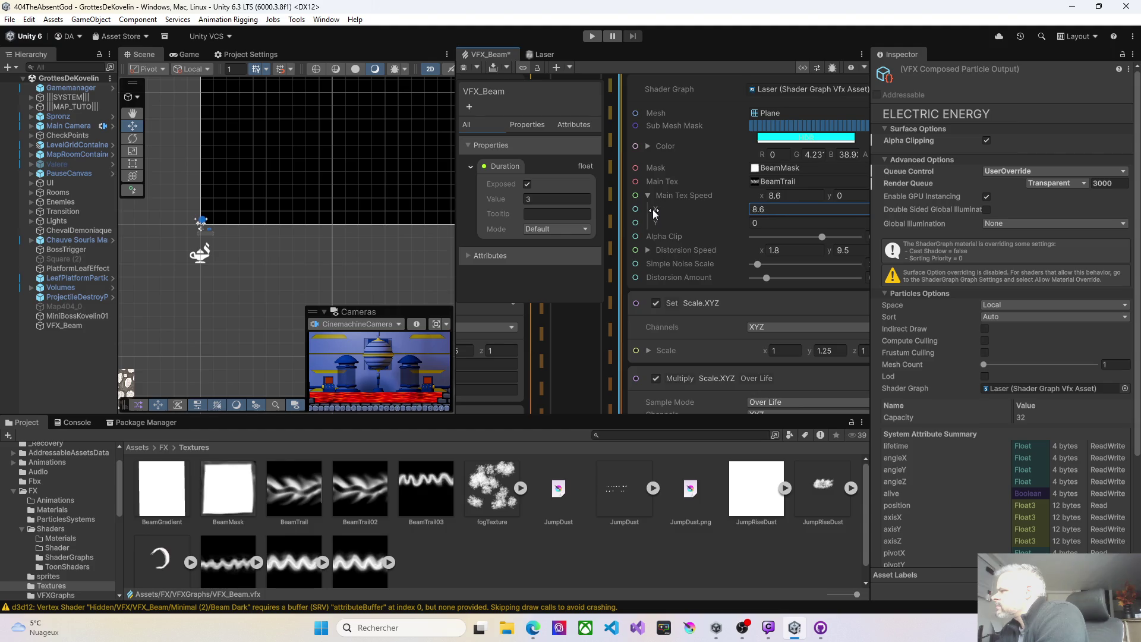
{"action": "left_click", "coordinate": [465, 68]}
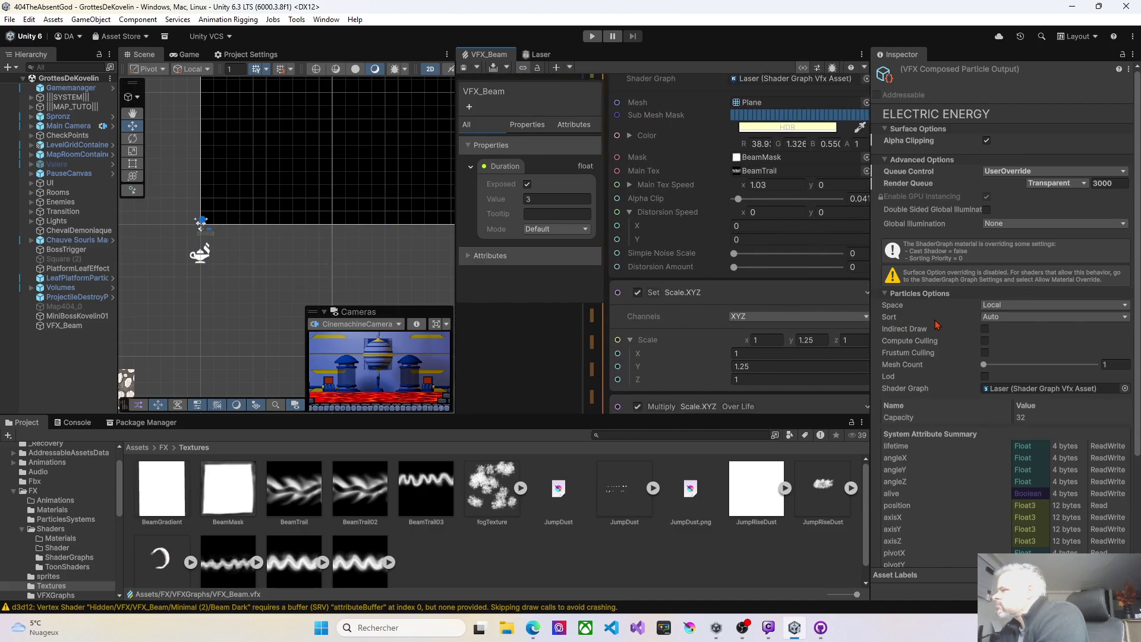
Raise Beam Core's main texture speed X to 3.51 and save the graph
{"action": "left_click_drag", "start_coordinate": [726, 198], "coordinate": [779, 201]}
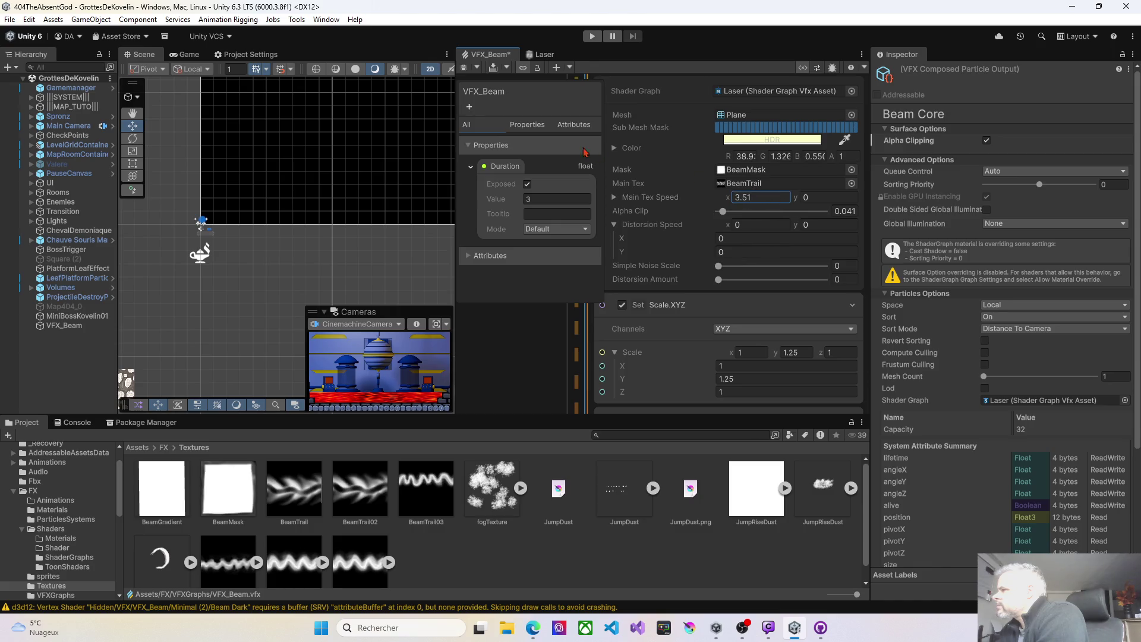
{"action": "left_click", "coordinate": [462, 67]}
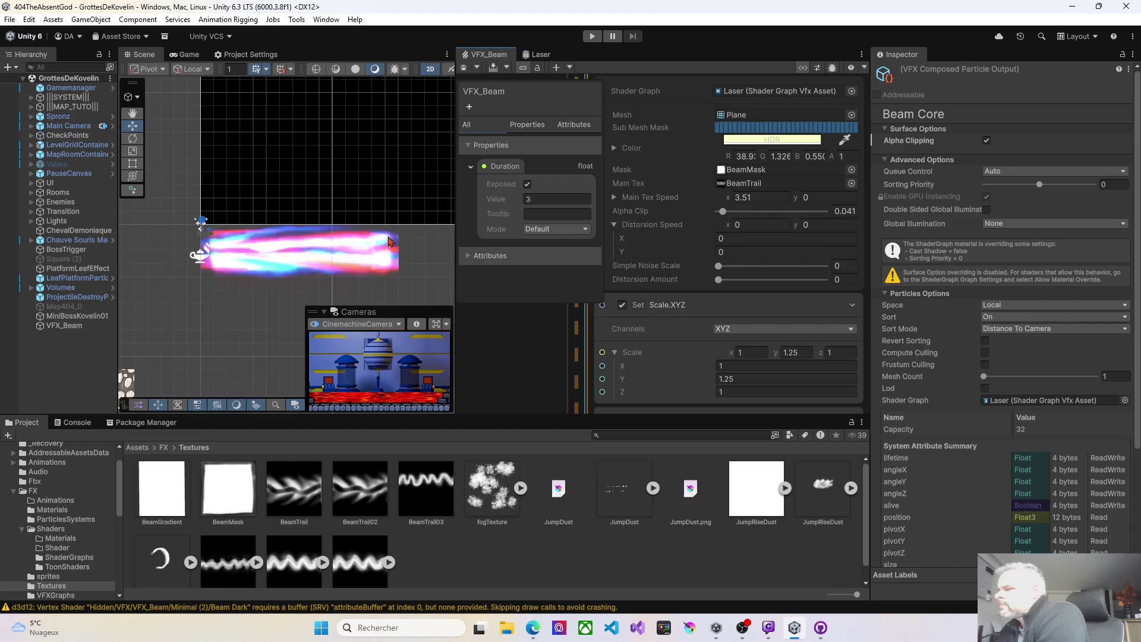
{"action": "left_click", "coordinate": [64, 326]}
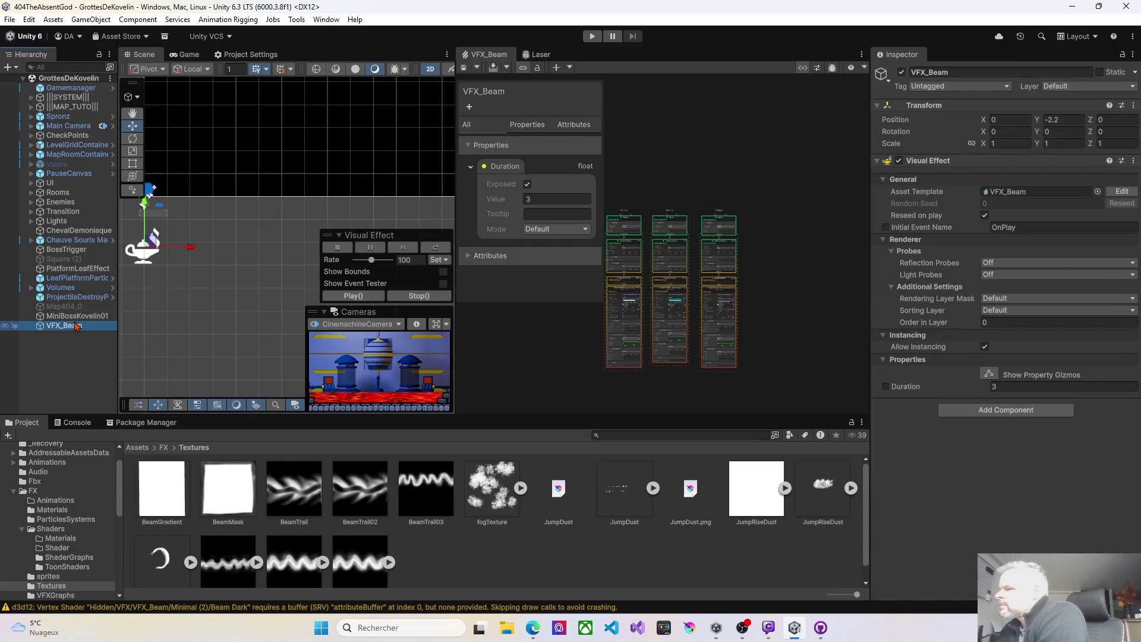
Drag the middle and right particle system columns upward relative to the left system
{"action": "left_click", "coordinate": [629, 214]}
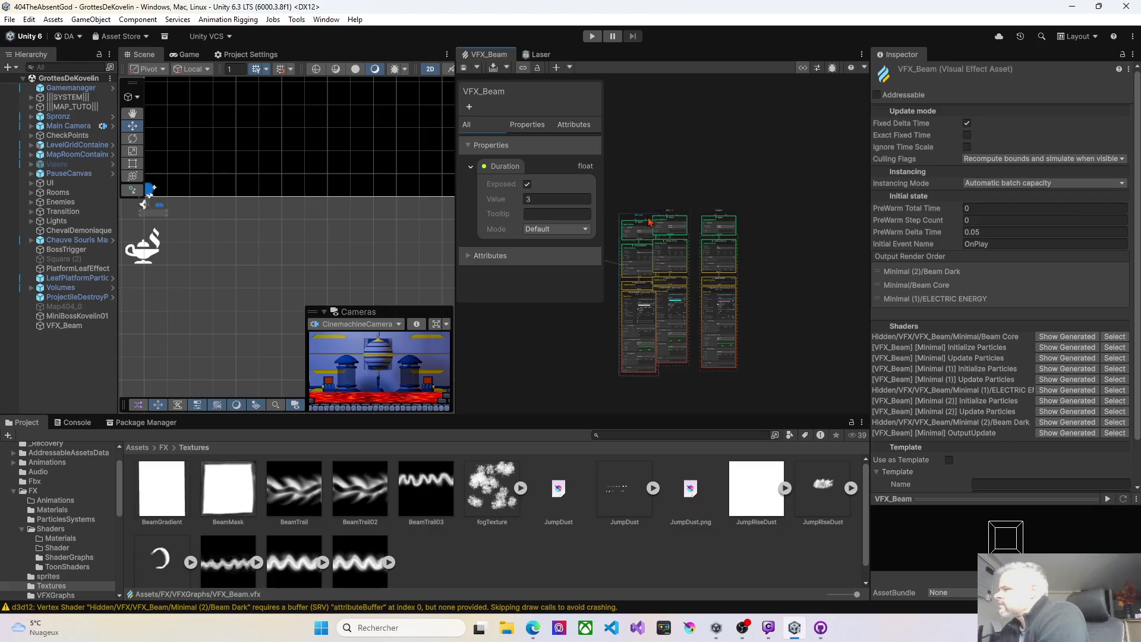
{"action": "left_click_drag", "start_coordinate": [658, 216], "coordinate": [661, 136]}
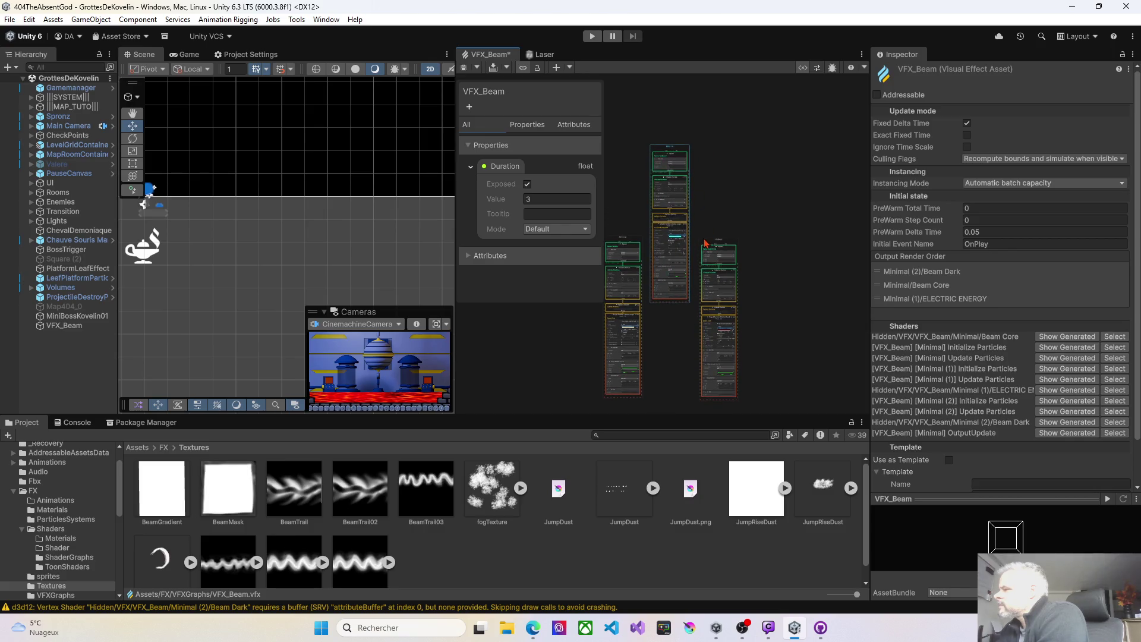
{"action": "left_click_drag", "start_coordinate": [709, 220], "coordinate": [703, 153]}
{"action": "scroll", "coordinate": [651, 227], "scroll_direction": "up", "scroll_amount": 10}
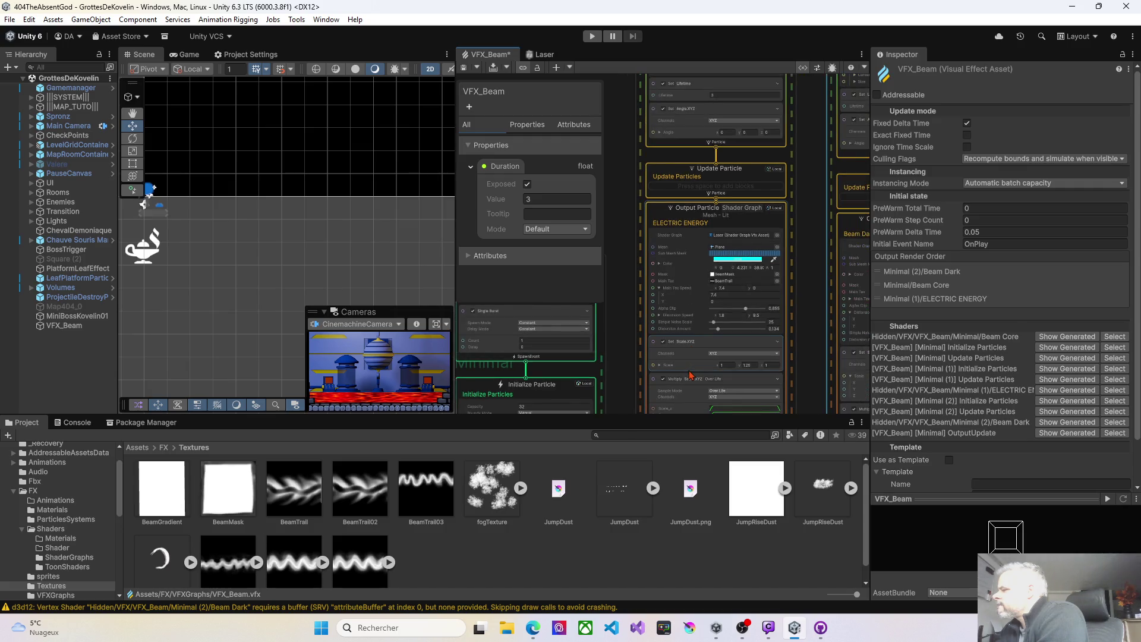
{"action": "scroll", "coordinate": [626, 281], "scroll_direction": "down", "scroll_amount": 2}
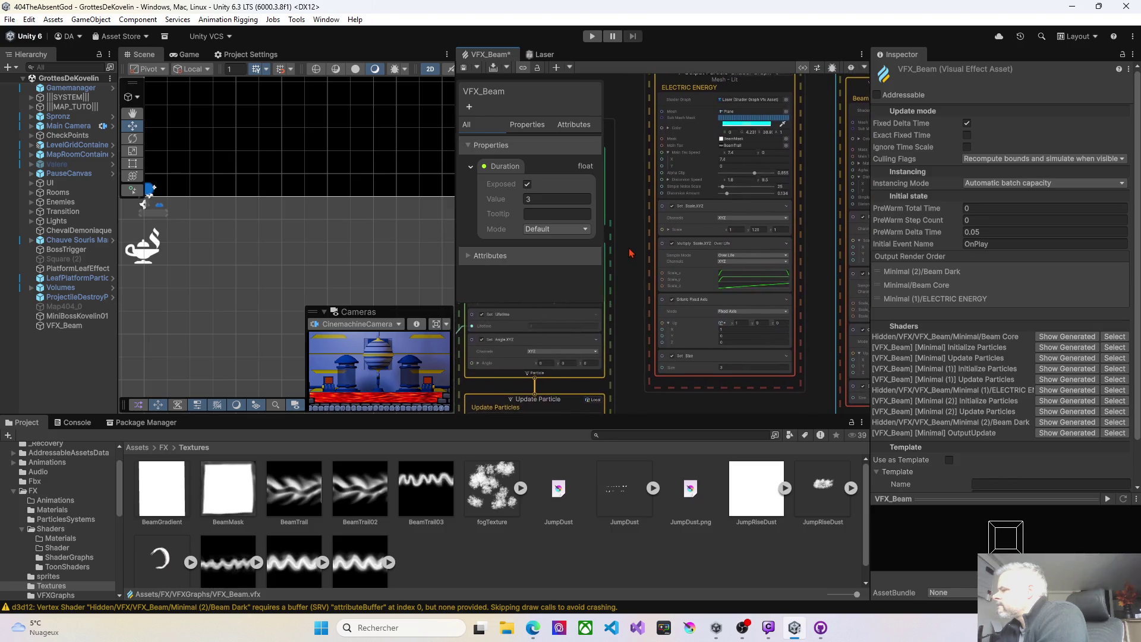
{"action": "mouse_move", "coordinate": [626, 281]}
{"action": "left_mouse_down"}
{"action": "mouse_move", "coordinate": [453, 290]}
{"action": "mouse_move", "coordinate": [731, 196]}
{"action": "mouse_move", "coordinate": [765, 151]}
{"action": "left_mouse_up"}
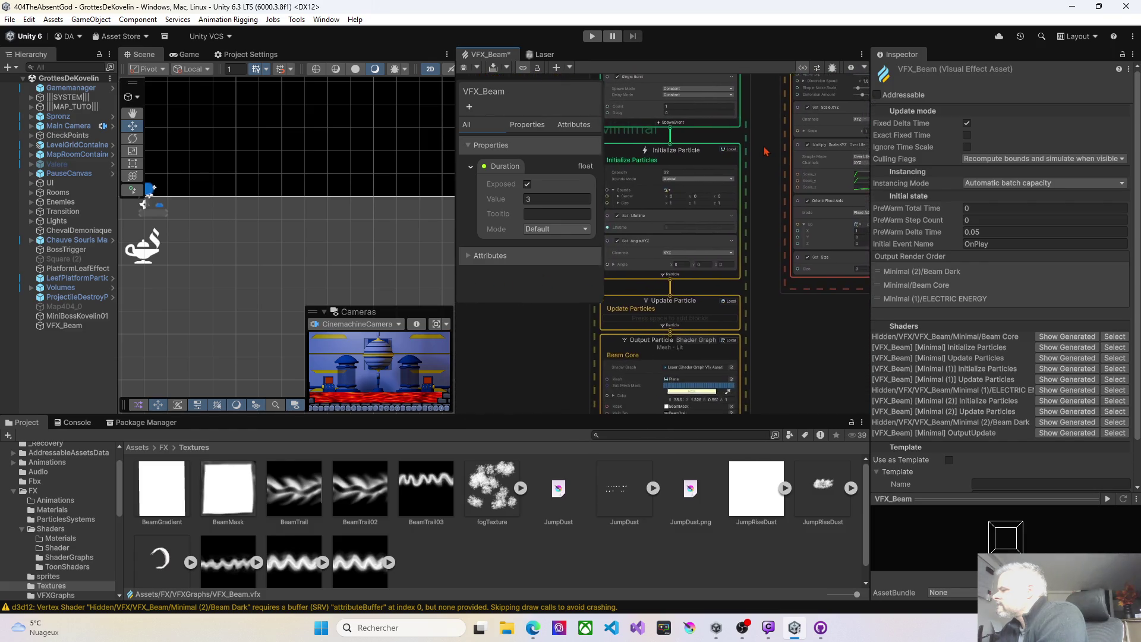
{"action": "scroll", "coordinate": [767, 161], "scroll_direction": "down", "scroll_amount": 5}
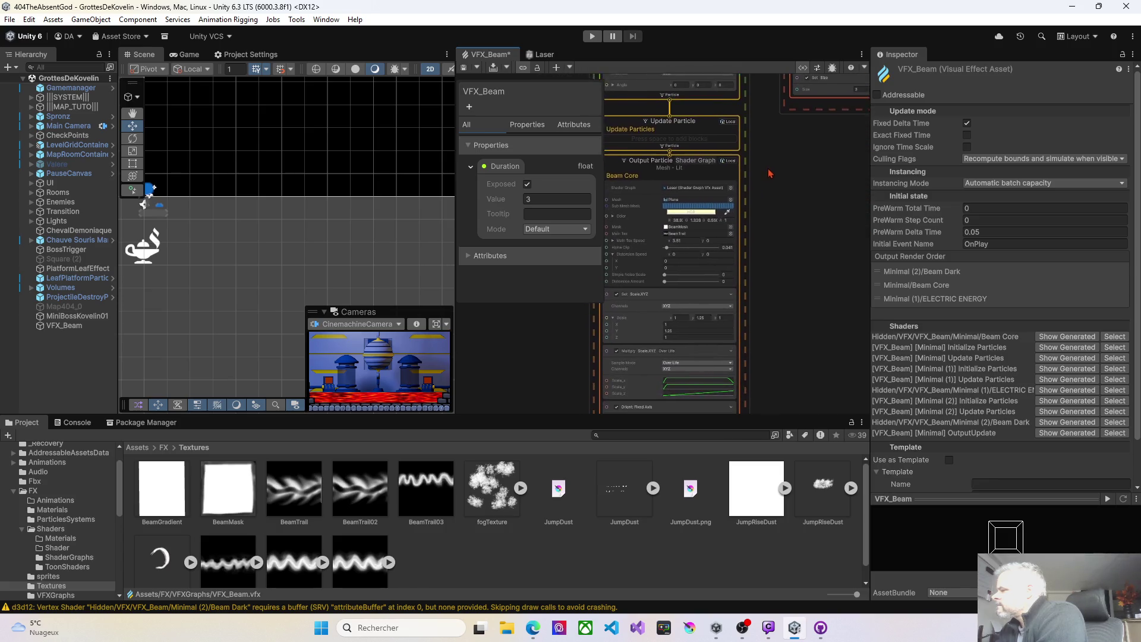
{"action": "scroll", "coordinate": [768, 173], "scroll_direction": "down", "scroll_amount": 3}
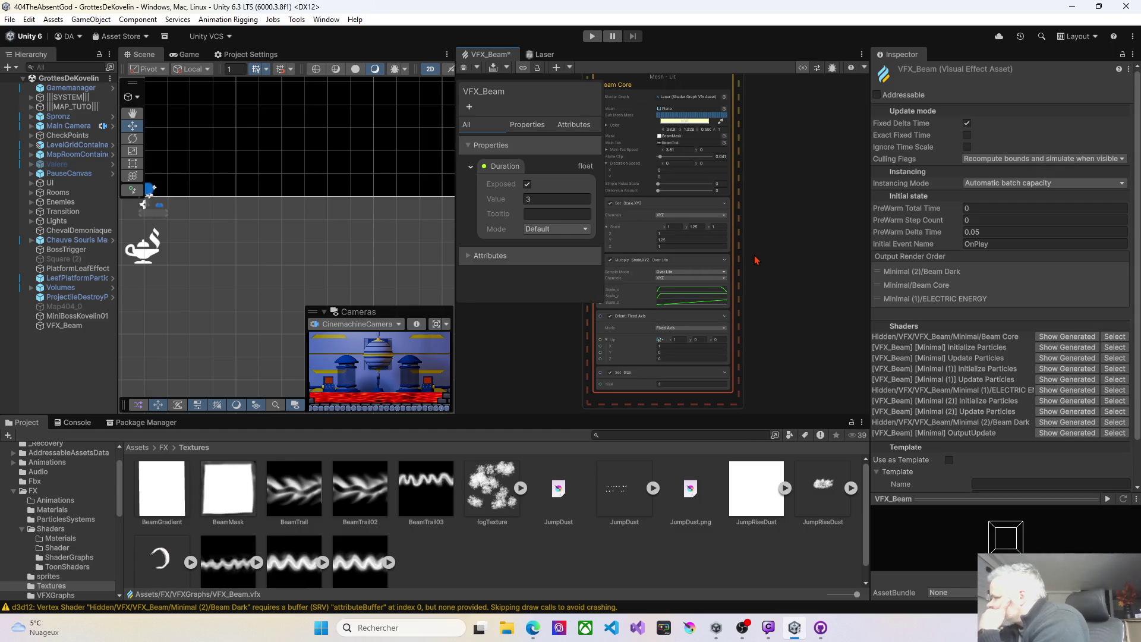
{"action": "left_click_drag", "start_coordinate": [755, 260], "coordinate": [775, 418]}
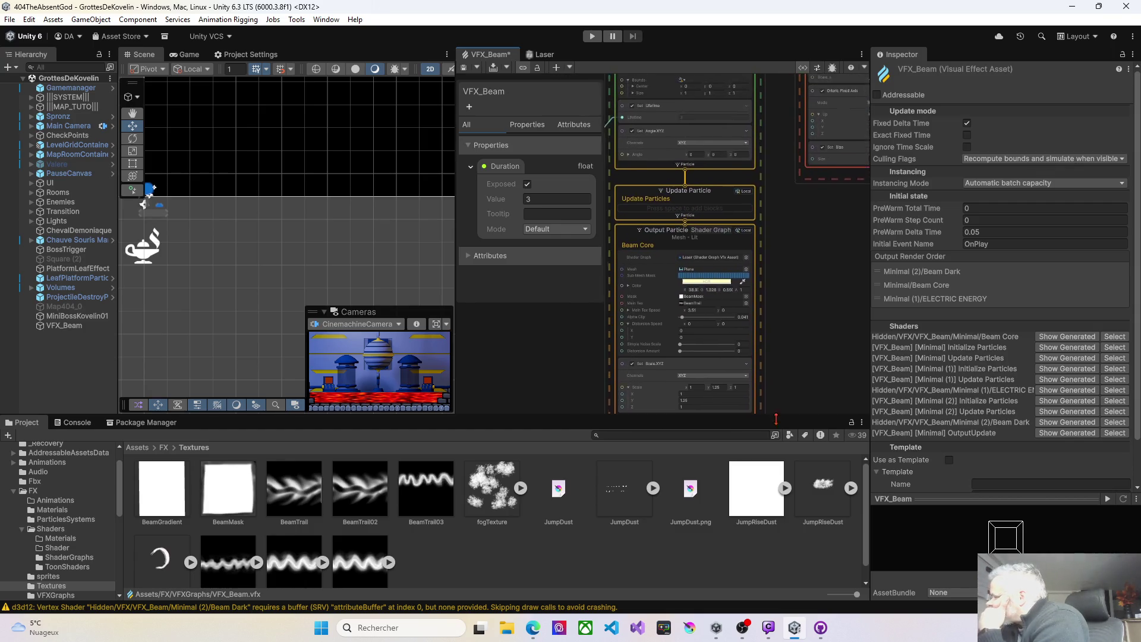
{"action": "left_click_drag", "start_coordinate": [673, 221], "coordinate": [688, 360]}
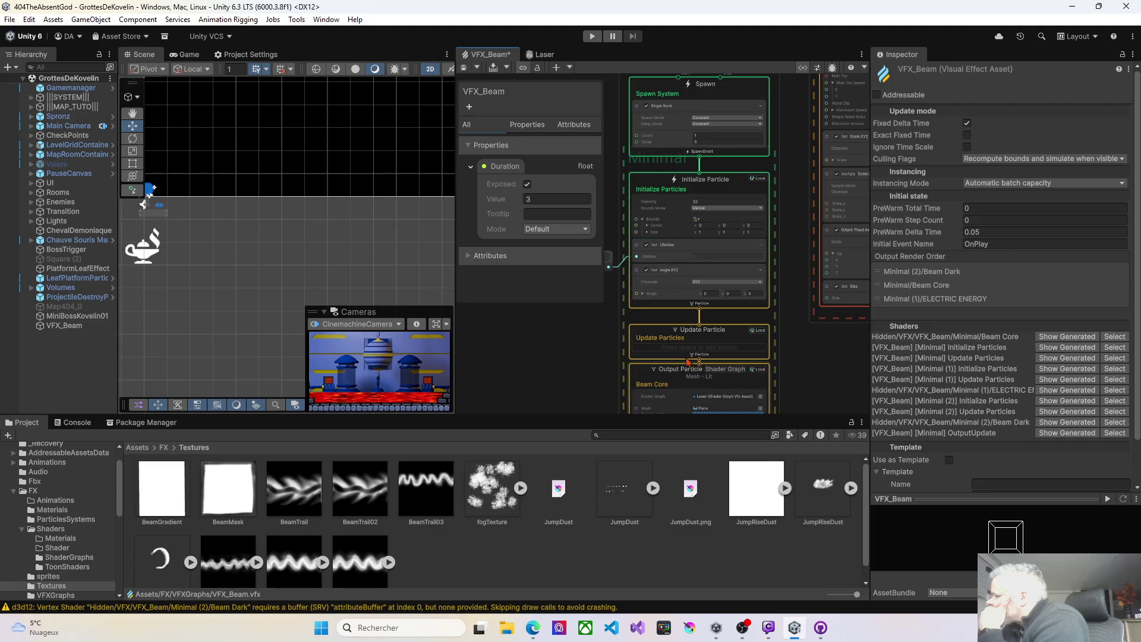
{"action": "left_click", "coordinate": [635, 377]}
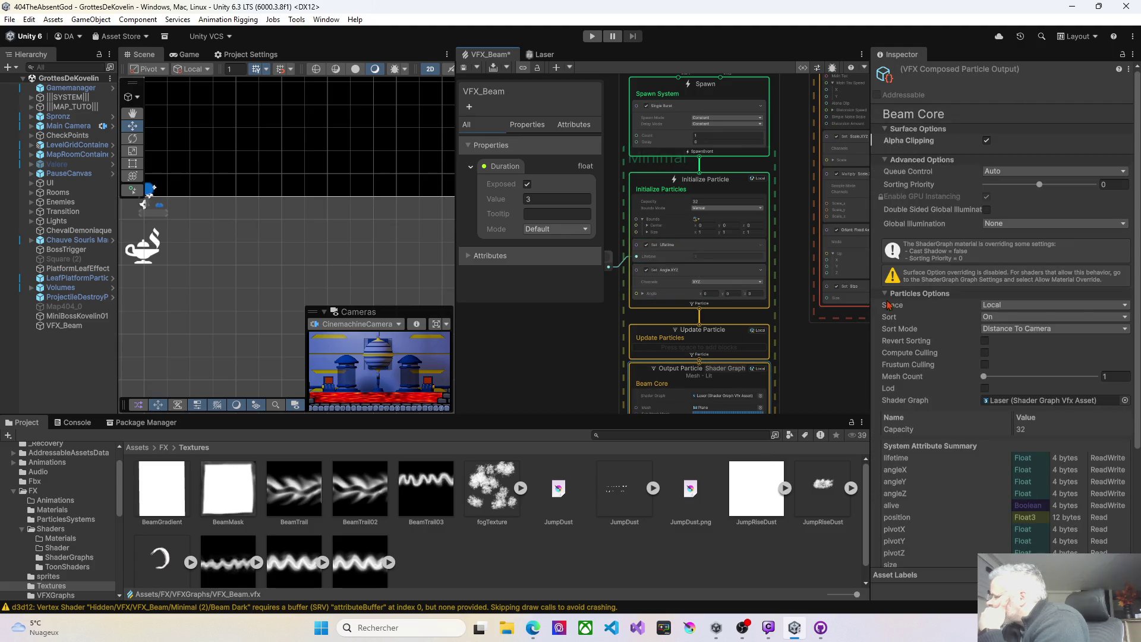
Keep Beam Core sorting On and switch its Queue Control to UserOverride, then save
{"action": "left_click", "coordinate": [1004, 322]}
{"action": "left_click", "coordinate": [961, 319]}
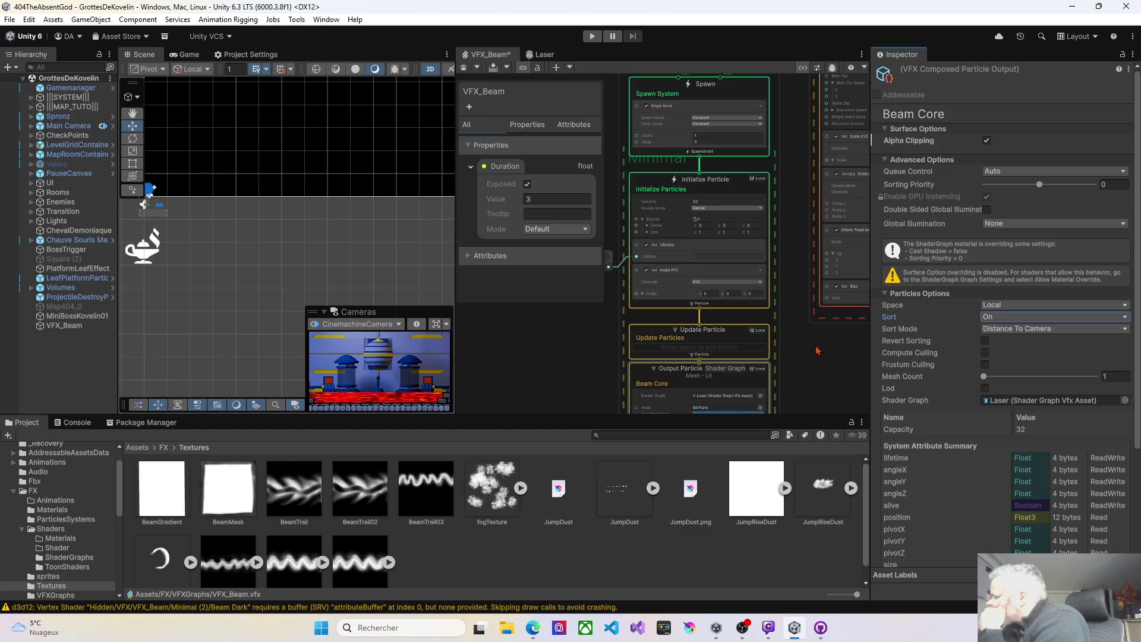
{"action": "left_click", "coordinate": [993, 173]}
{"action": "left_click", "coordinate": [957, 174]}
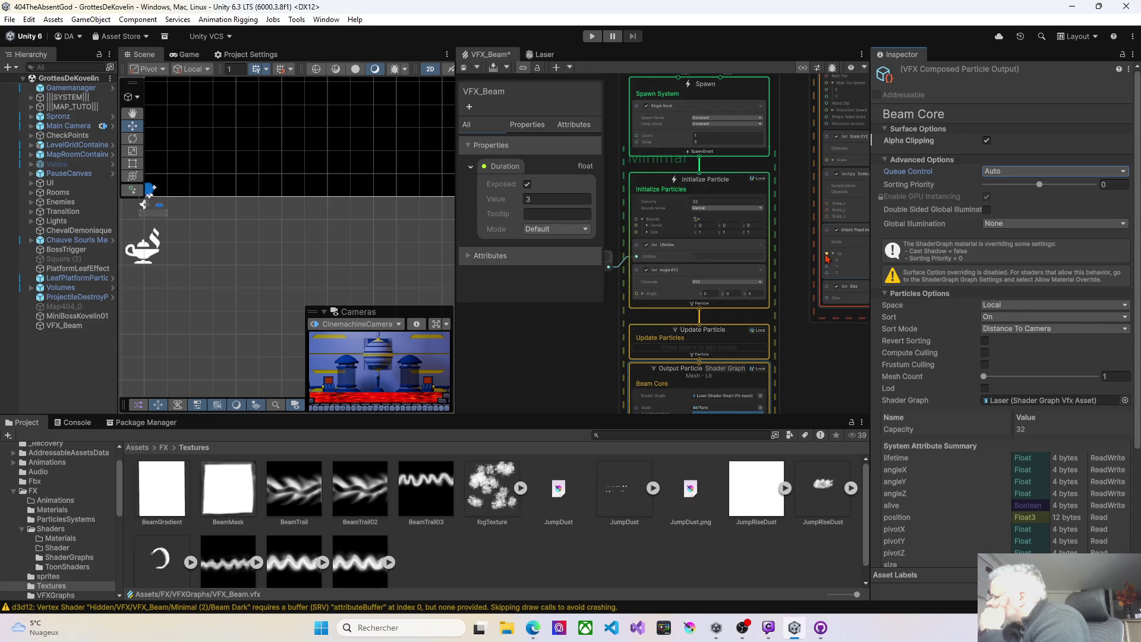
{"action": "left_click_drag", "start_coordinate": [790, 275], "coordinate": [738, 283]}
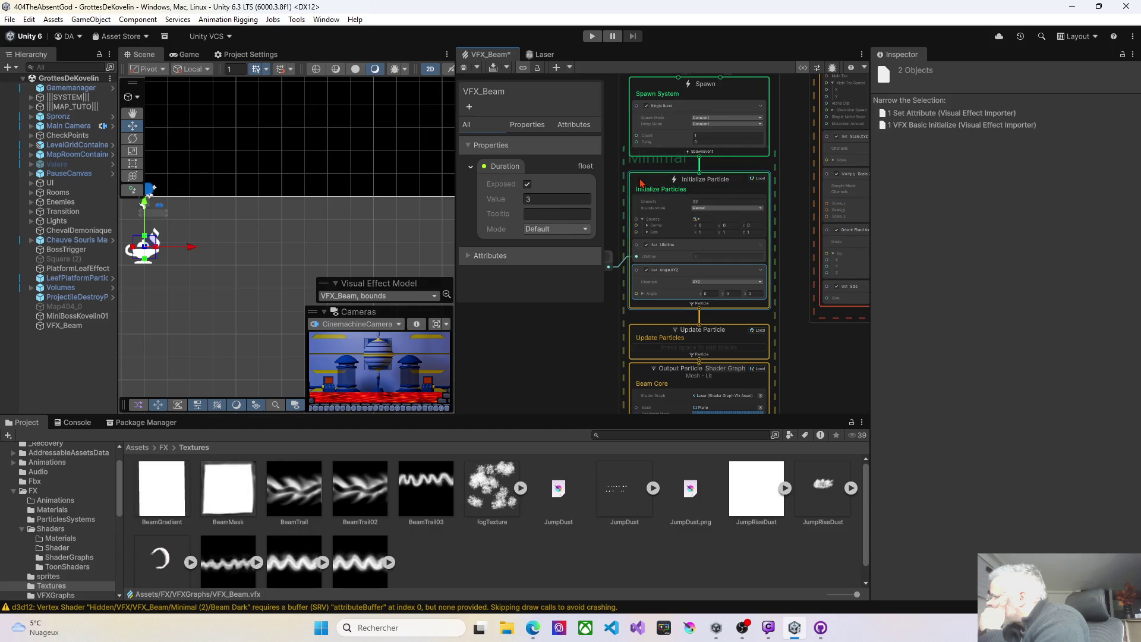
{"action": "left_click", "coordinate": [638, 376]}
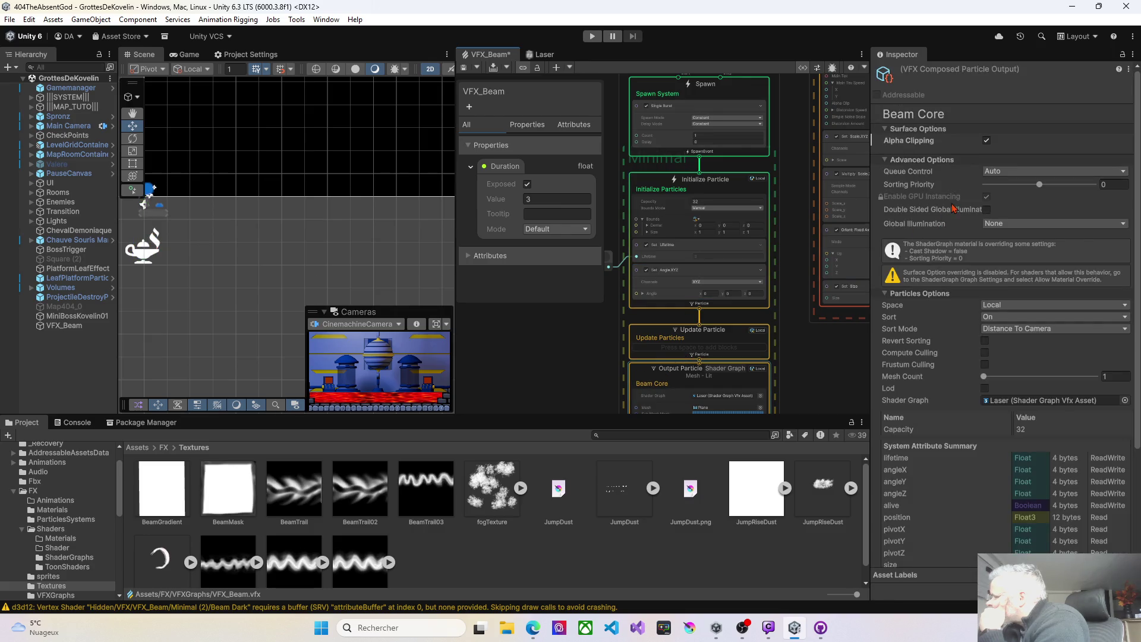
{"action": "left_click", "coordinate": [1014, 171]}
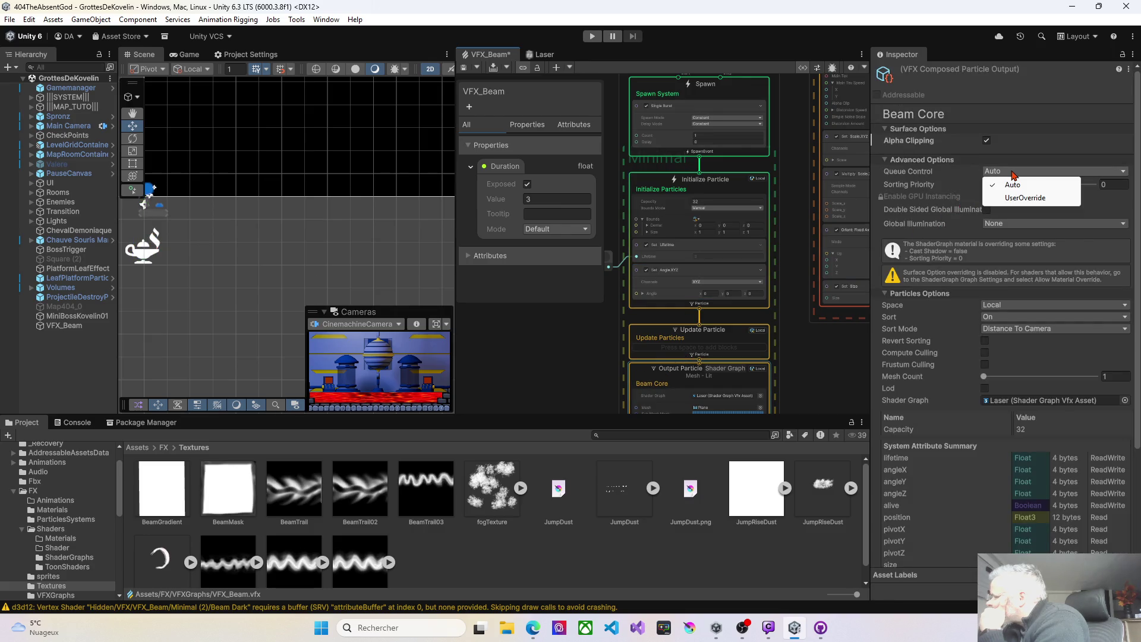
{"action": "left_click", "coordinate": [963, 173]}
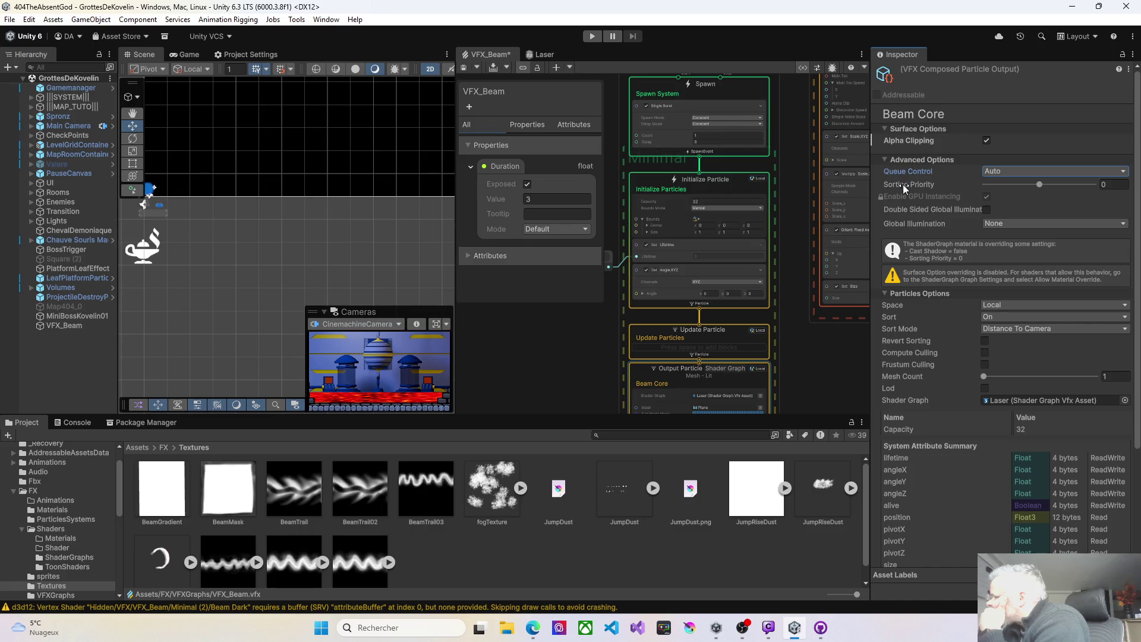
{"action": "left_click", "coordinate": [997, 174]}
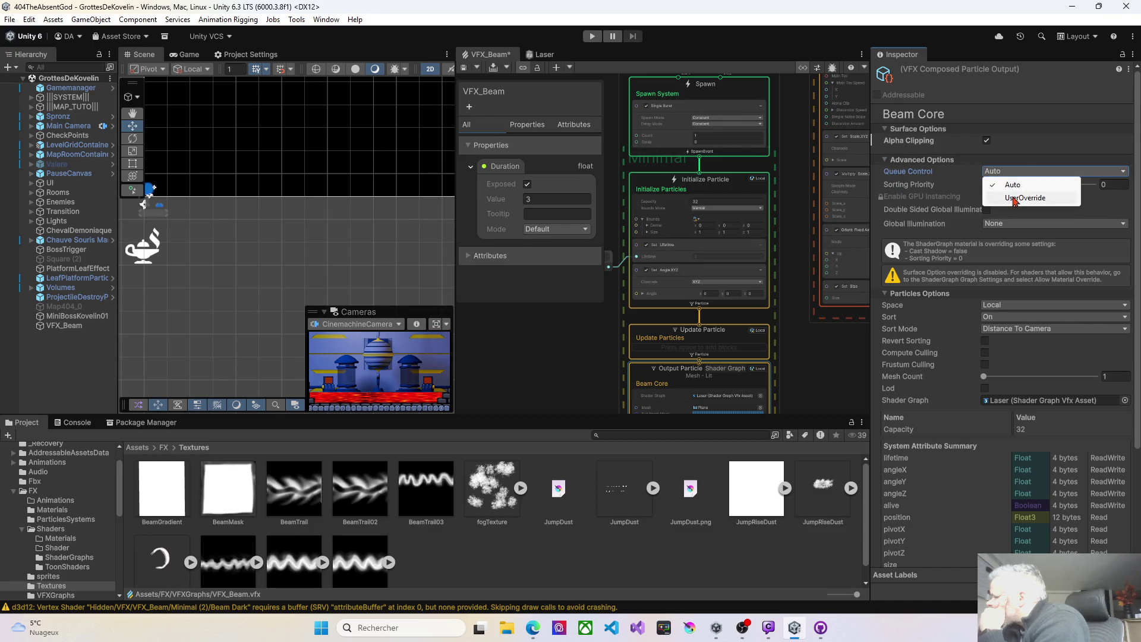
{"action": "left_click", "coordinate": [1013, 198]}
{"action": "key", "text": "ctrl+s"}
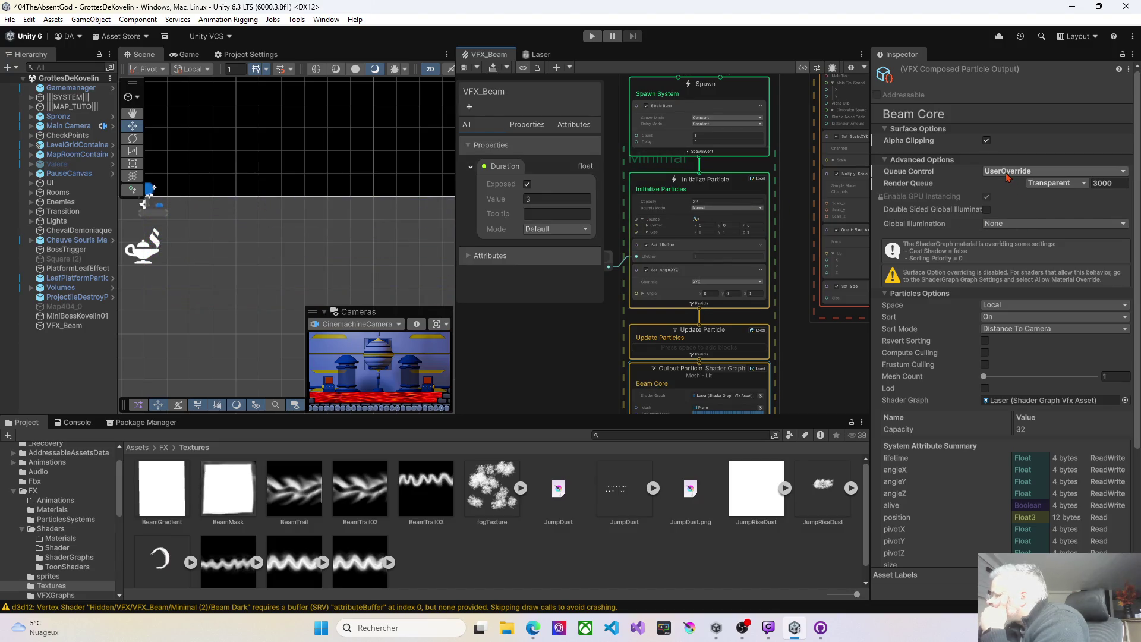
Set Beam Core's render queue to Transparent 3000 and save the VFX graph
{"action": "left_click", "coordinate": [1047, 185]}
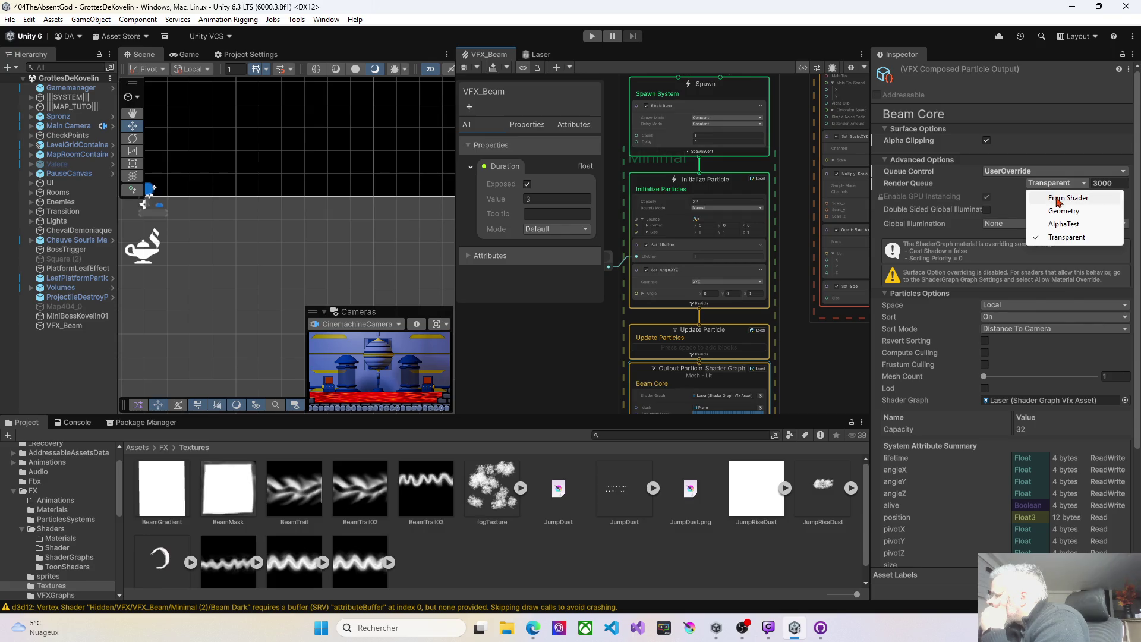
{"action": "left_click", "coordinate": [1068, 198]}
{"action": "left_click", "coordinate": [467, 69]}
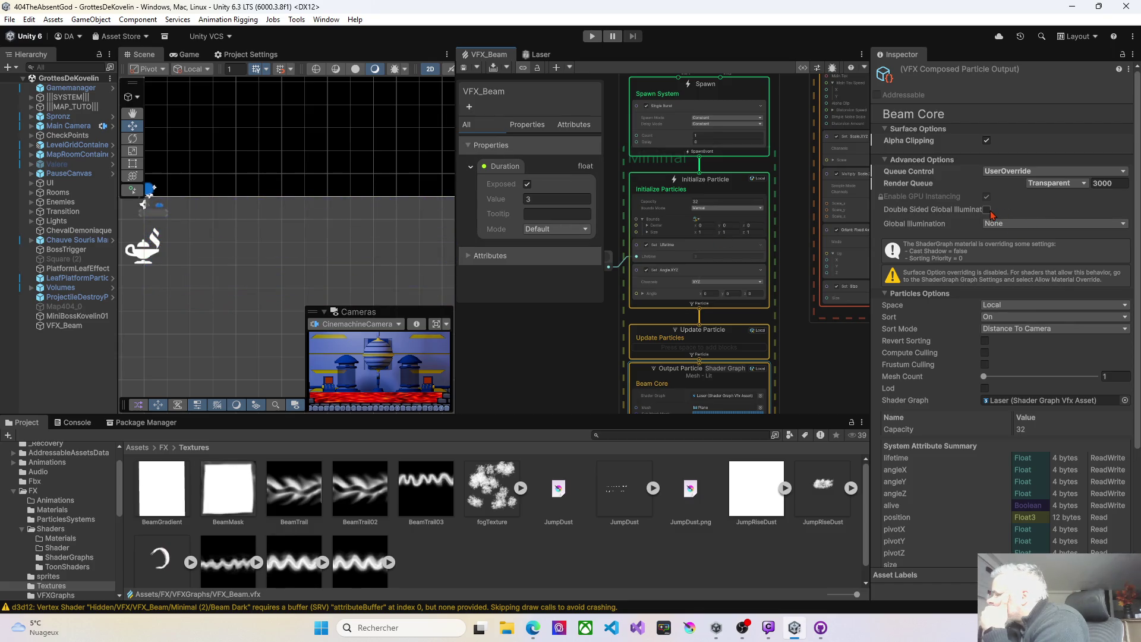
{"action": "left_click", "coordinate": [464, 69]}
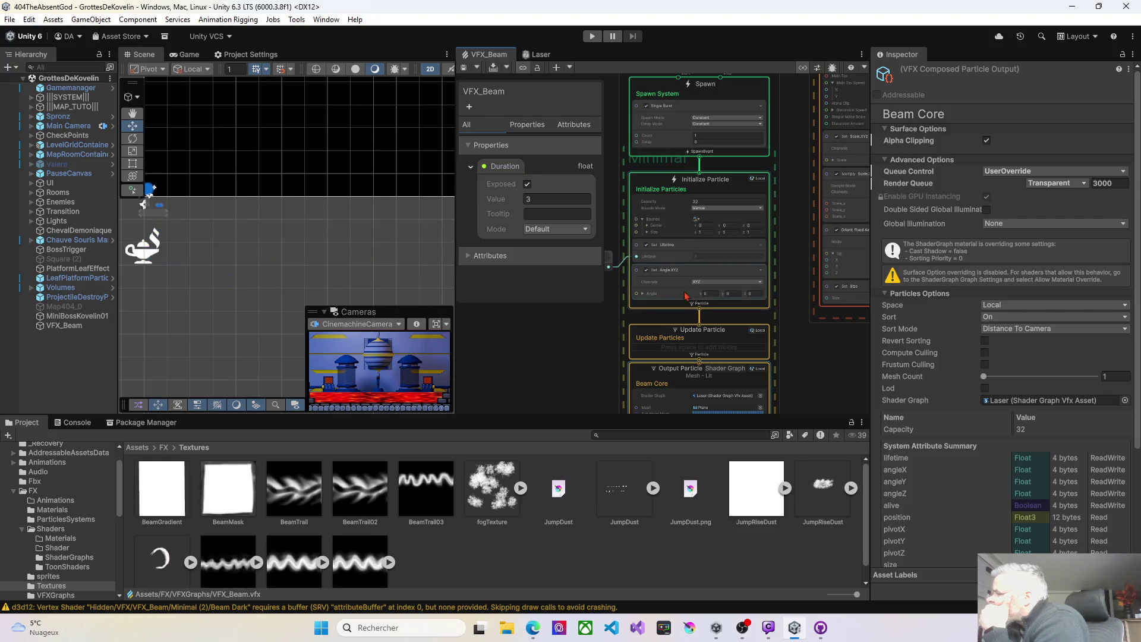
{"action": "left_click", "coordinate": [995, 224]}
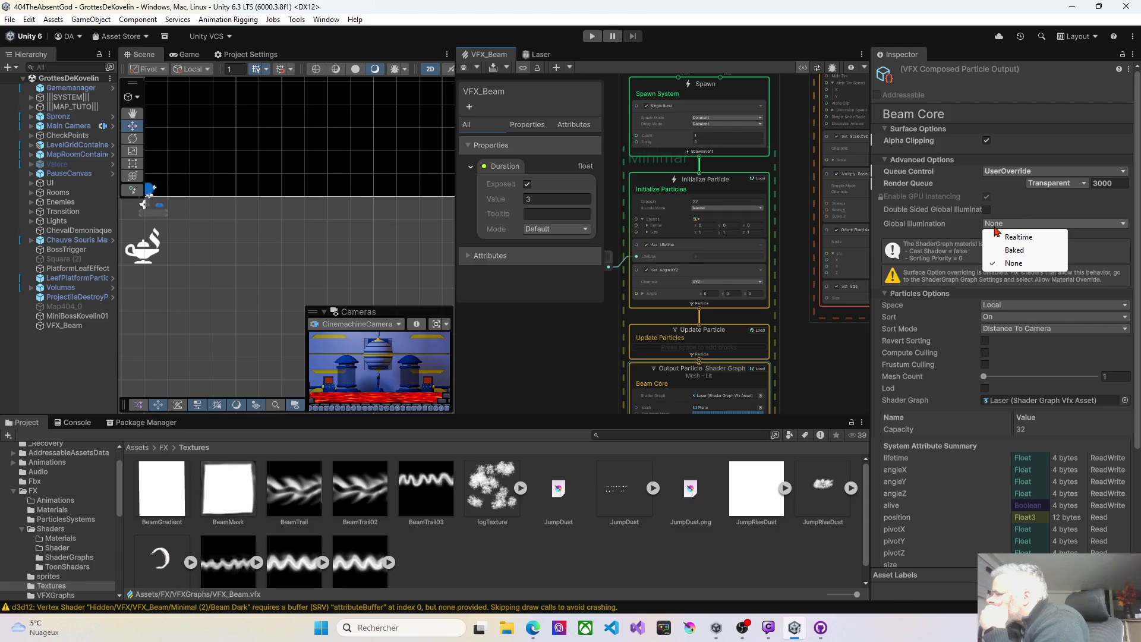
{"action": "left_click", "coordinate": [818, 355]}
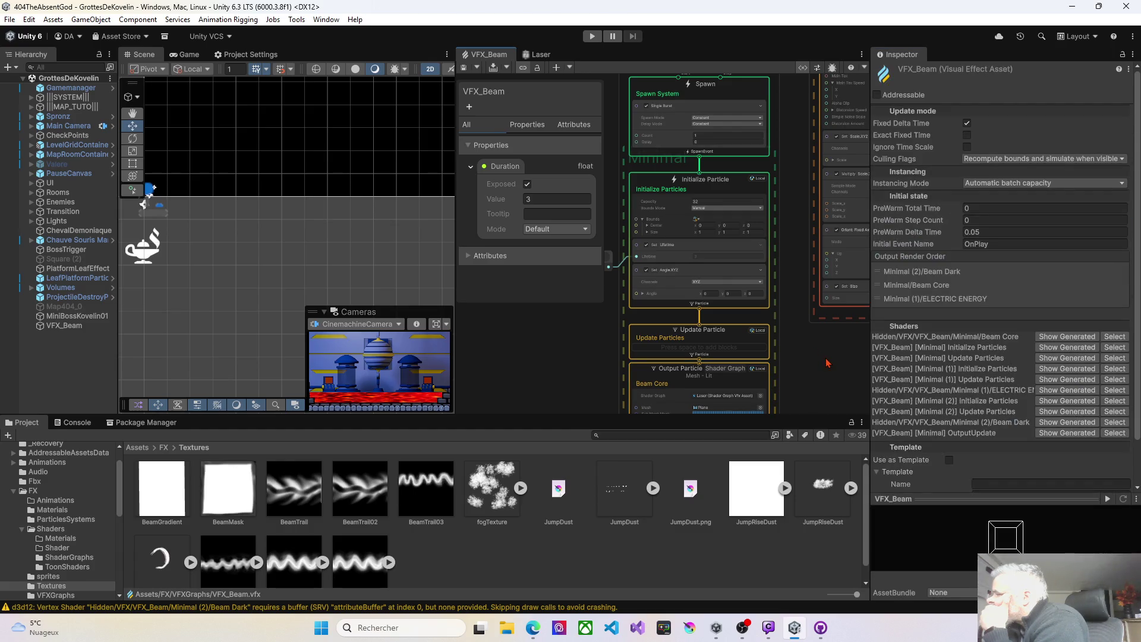
{"action": "mouse_move", "coordinate": [830, 366]}
{"action": "left_mouse_down"}
{"action": "mouse_move", "coordinate": [735, 393]}
{"action": "mouse_move", "coordinate": [664, 466]}
{"action": "left_mouse_up"}
Return ELECTRIC ENERGY queue control to Auto, raise its alpha clip to about 0.93, and save
{"action": "left_click_drag", "start_coordinate": [694, 138], "coordinate": [687, 194]}
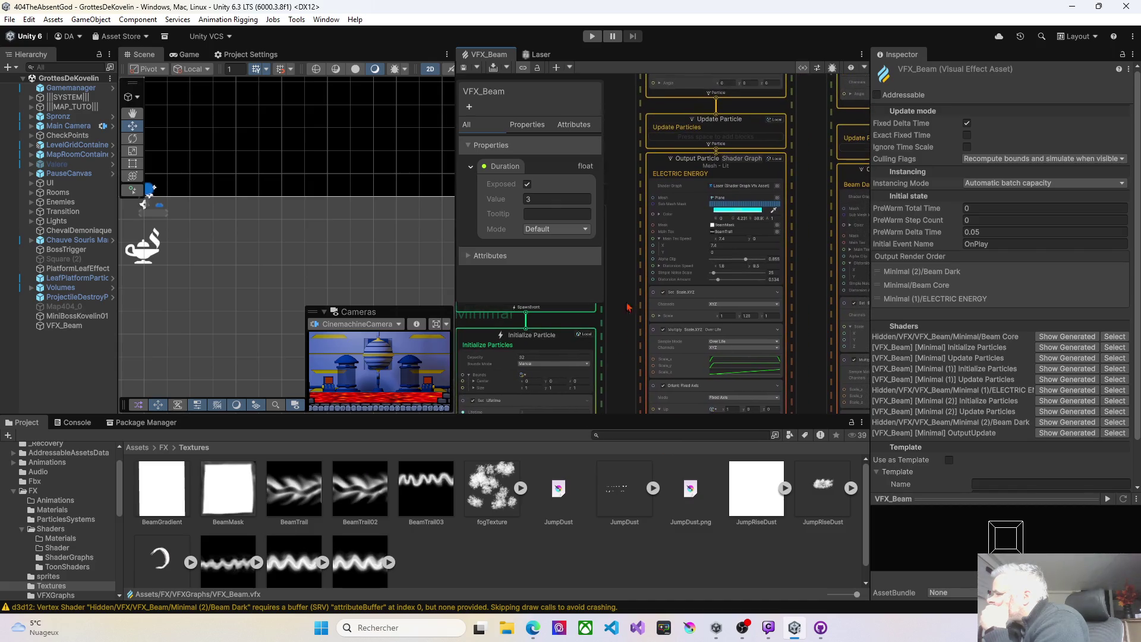
{"action": "left_click", "coordinate": [686, 195]}
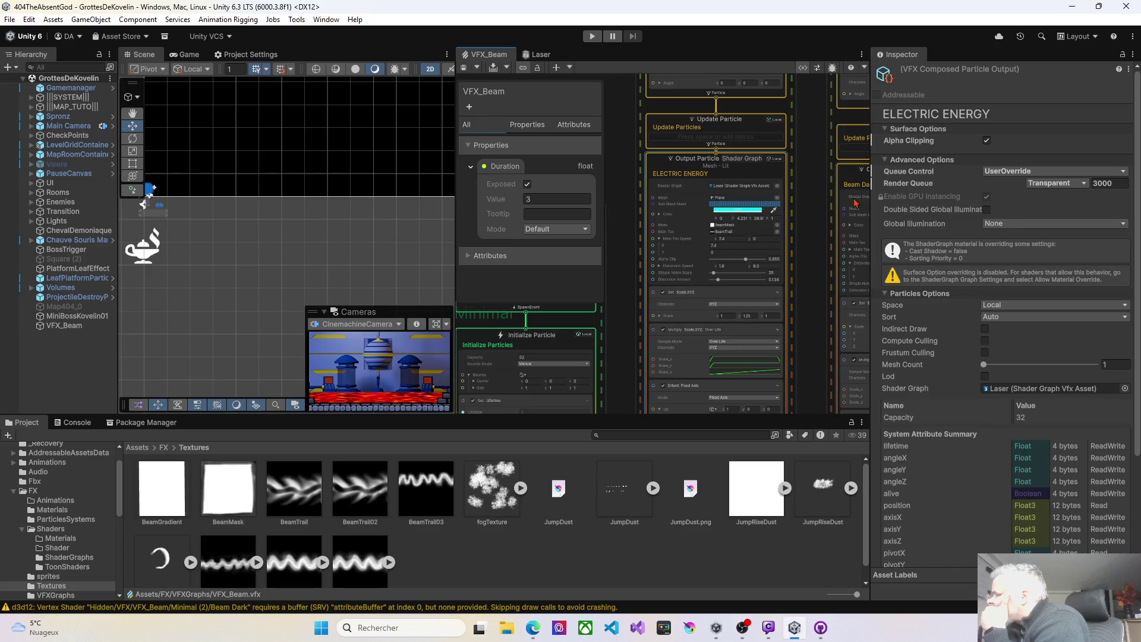
{"action": "left_click", "coordinate": [1042, 171]}
{"action": "left_click", "coordinate": [1015, 185]}
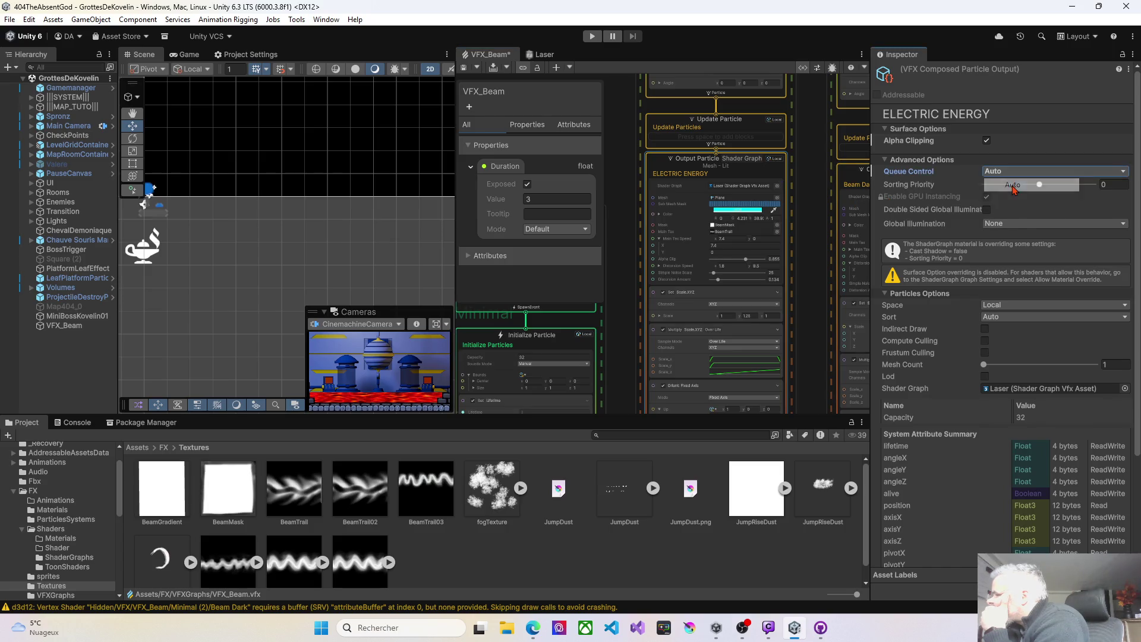
{"action": "left_click", "coordinate": [465, 69]}
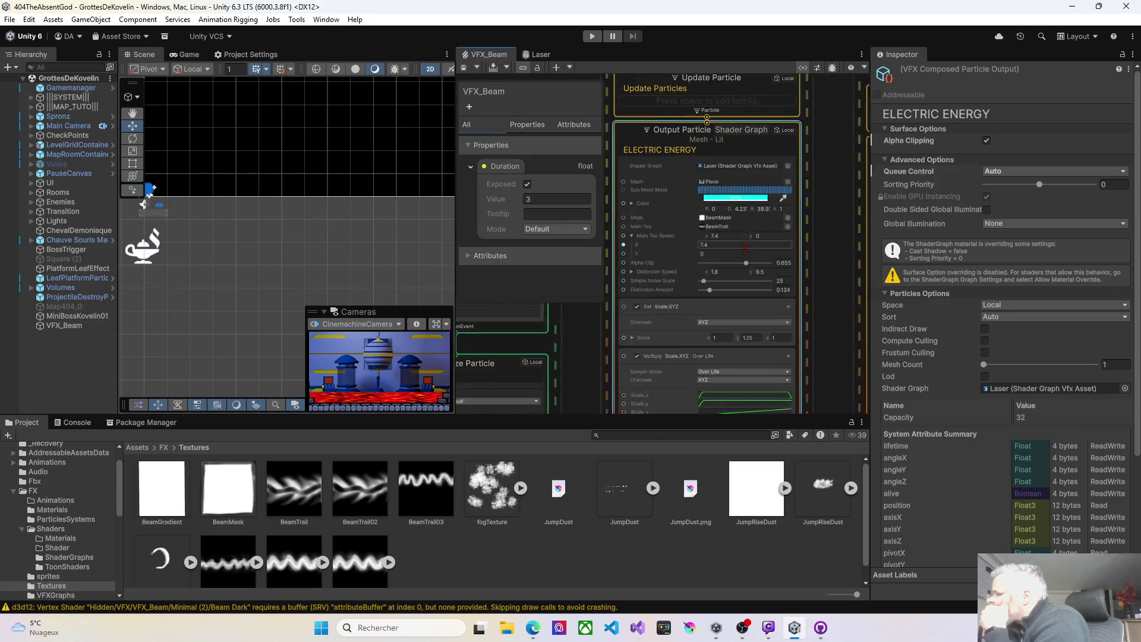
{"action": "scroll", "coordinate": [743, 255], "scroll_direction": "up", "scroll_amount": 4}
{"action": "left_click_drag", "start_coordinate": [753, 274], "coordinate": [790, 252]}
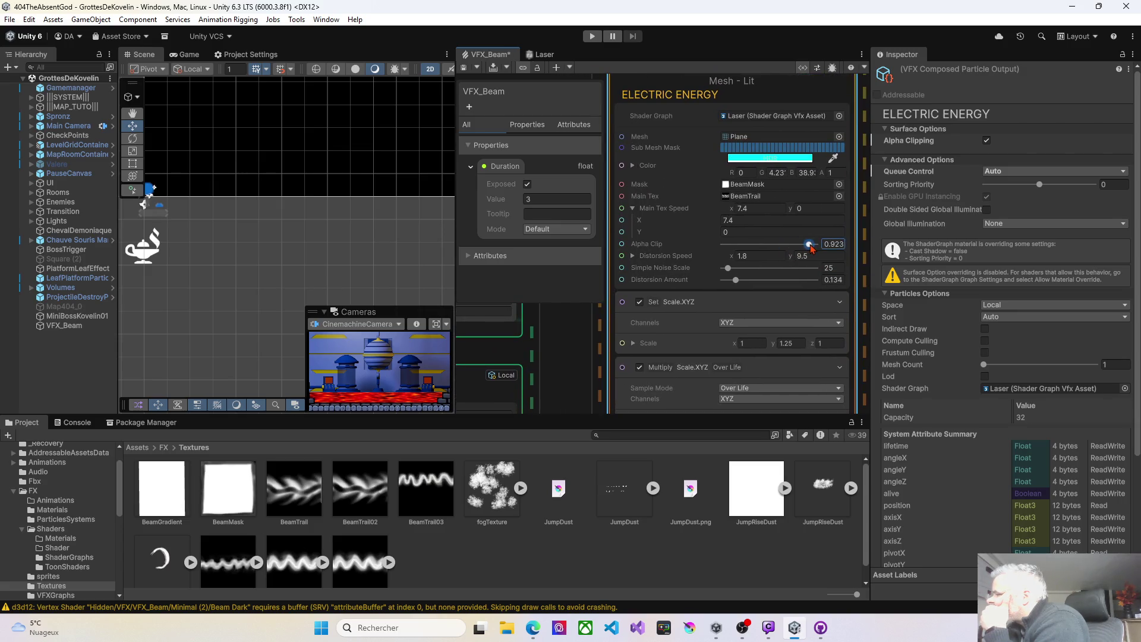
{"action": "left_click", "coordinate": [465, 67]}
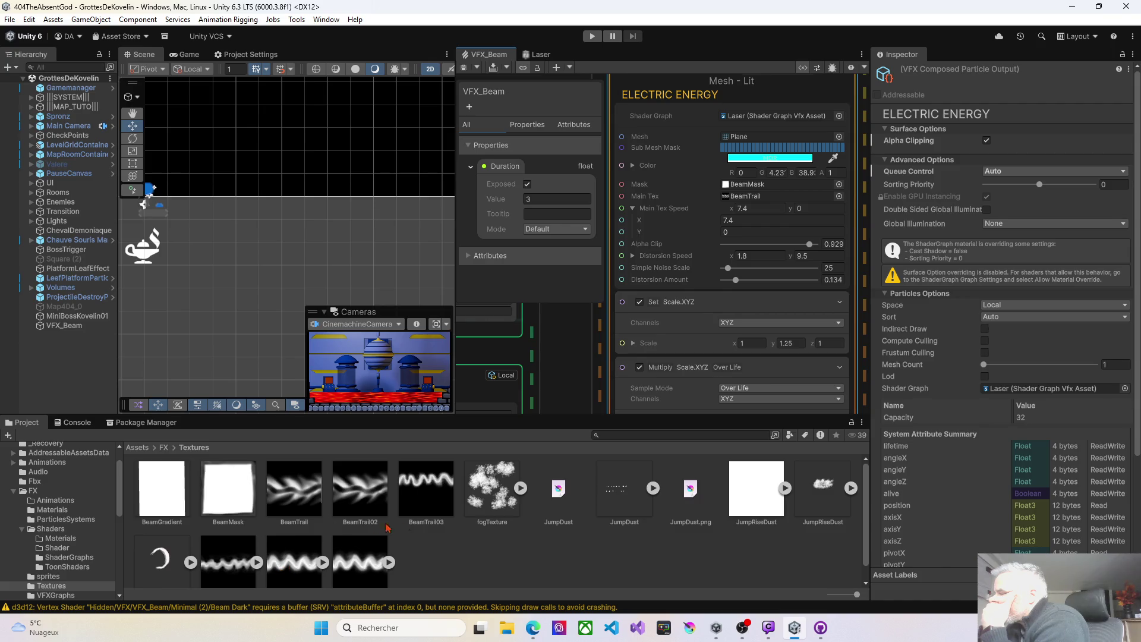
Try a different trail texture as Main Tex, then restore BeamTrail
{"action": "mouse_move", "coordinate": [426, 484]}
{"action": "left_mouse_down"}
{"action": "mouse_move", "coordinate": [613, 249]}
{"action": "mouse_move", "coordinate": [763, 229]}
{"action": "mouse_move", "coordinate": [766, 204]}
{"action": "left_mouse_up"}
{"action": "left_click", "coordinate": [467, 70]}
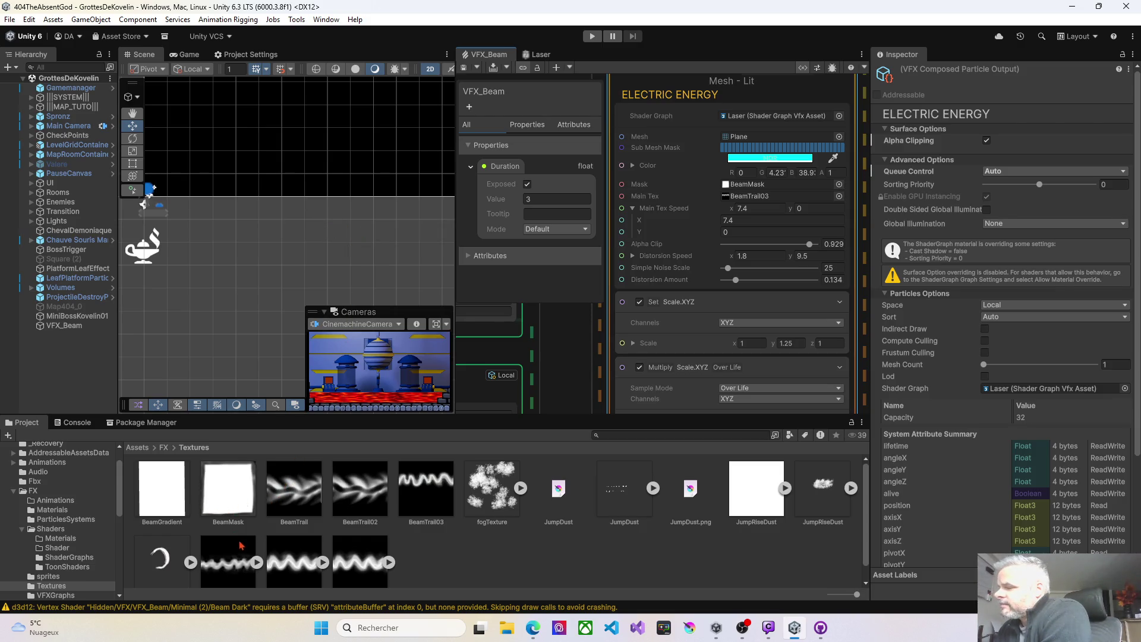
{"action": "left_click_drag", "start_coordinate": [284, 504], "coordinate": [732, 198]}
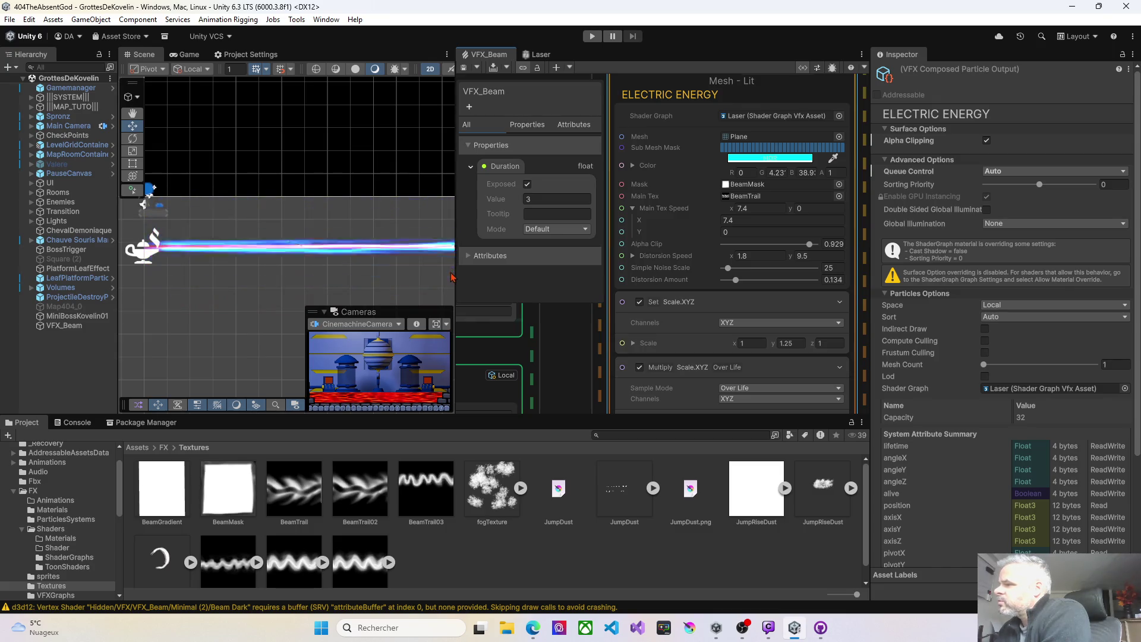
{"action": "left_click_drag", "start_coordinate": [453, 271], "coordinate": [406, 271]}
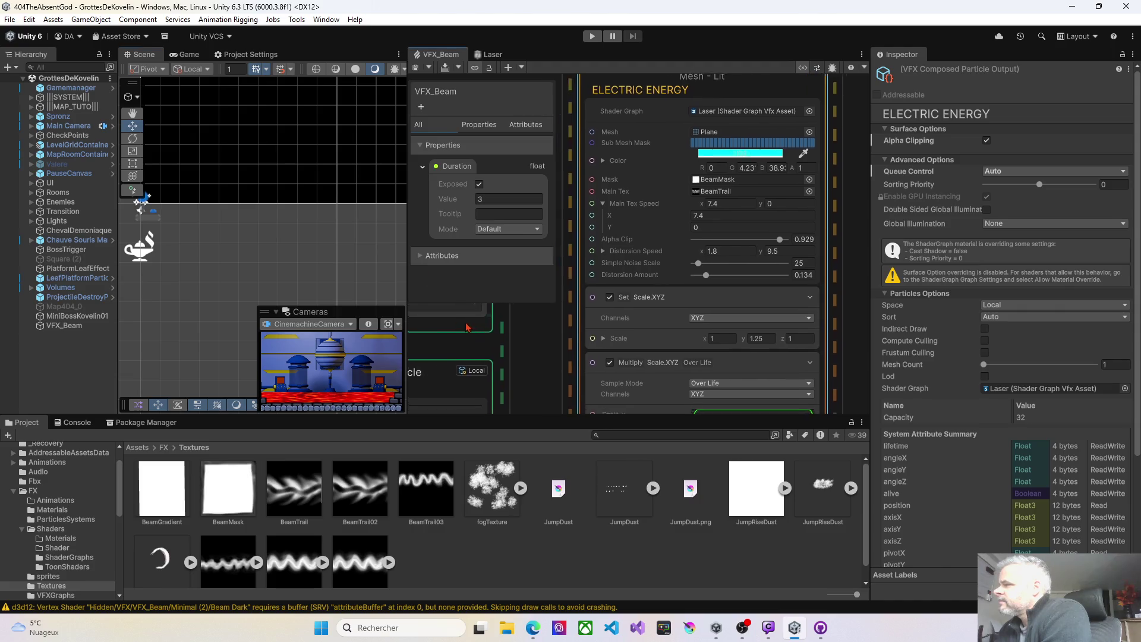
{"action": "mouse_move", "coordinate": [602, 319]}
{"action": "left_mouse_down"}
{"action": "mouse_move", "coordinate": [518, 295]}
{"action": "mouse_move", "coordinate": [584, 307]}
{"action": "left_mouse_up"}
{"action": "left_click", "coordinate": [675, 281]}
Give Beam Dark X scale 0.46, alpha clip 0.186, noise scale 103, distortion 0.147, and save
{"action": "left_click_drag", "start_coordinate": [701, 280], "coordinate": [691, 280]}
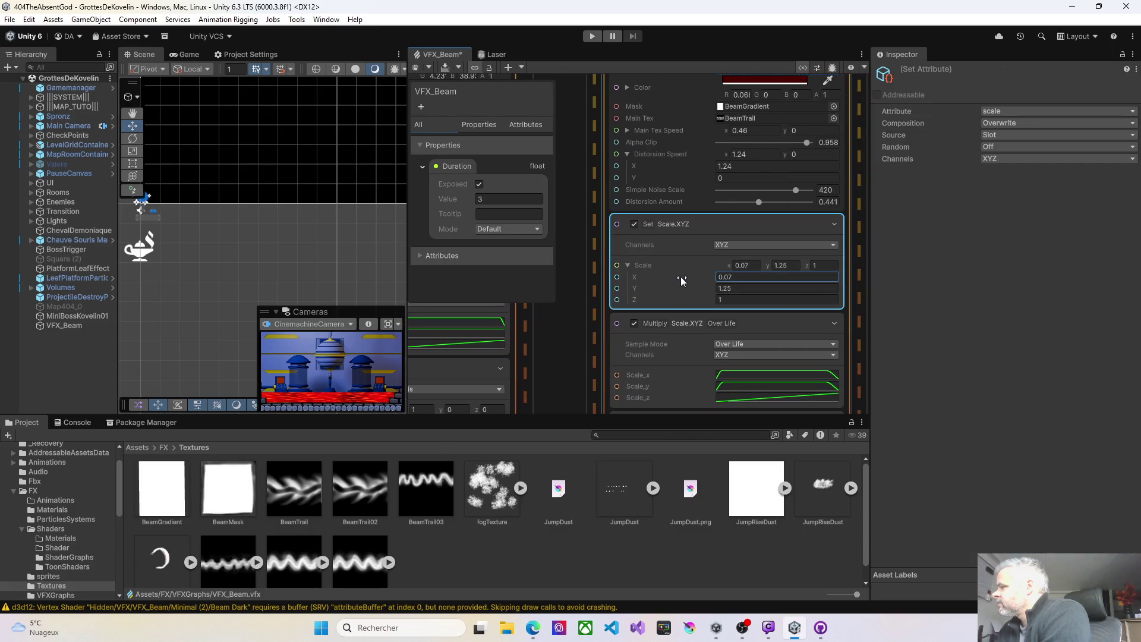
{"action": "left_click", "coordinate": [416, 68]}
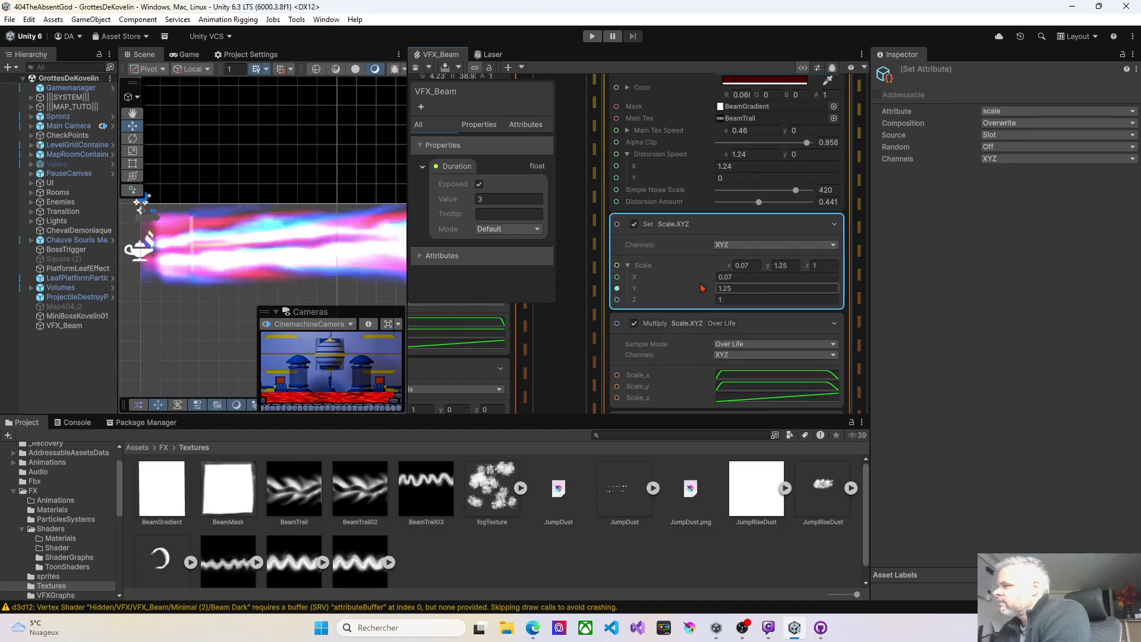
{"action": "left_click_drag", "start_coordinate": [701, 277], "coordinate": [707, 277]}
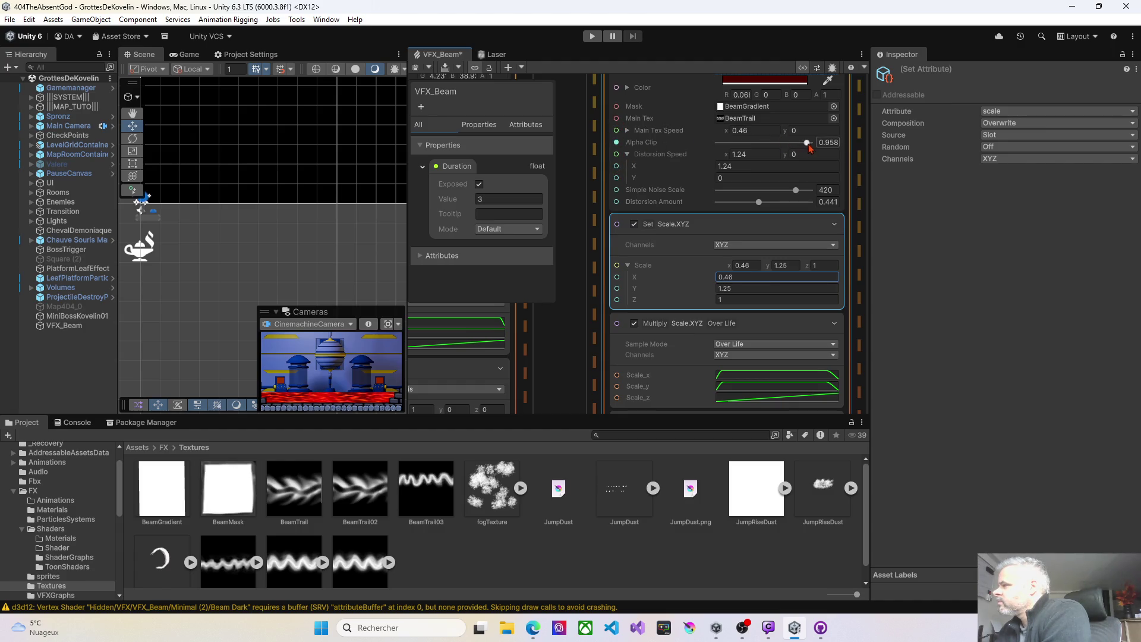
{"action": "left_click_drag", "start_coordinate": [807, 143], "coordinate": [791, 143]}
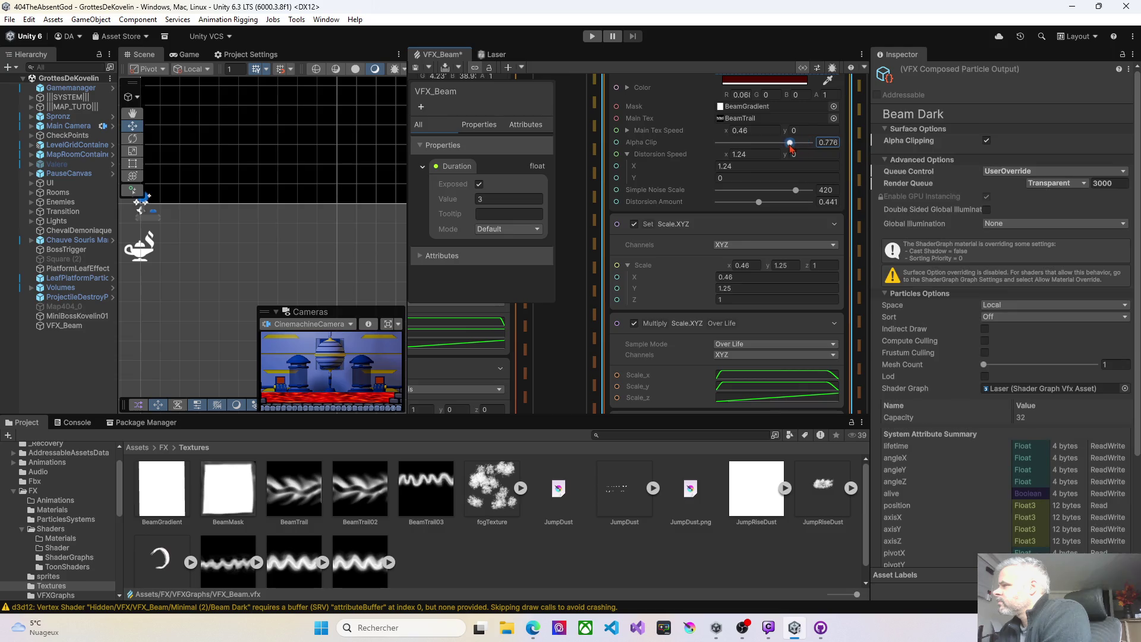
{"action": "left_click", "coordinate": [415, 68]}
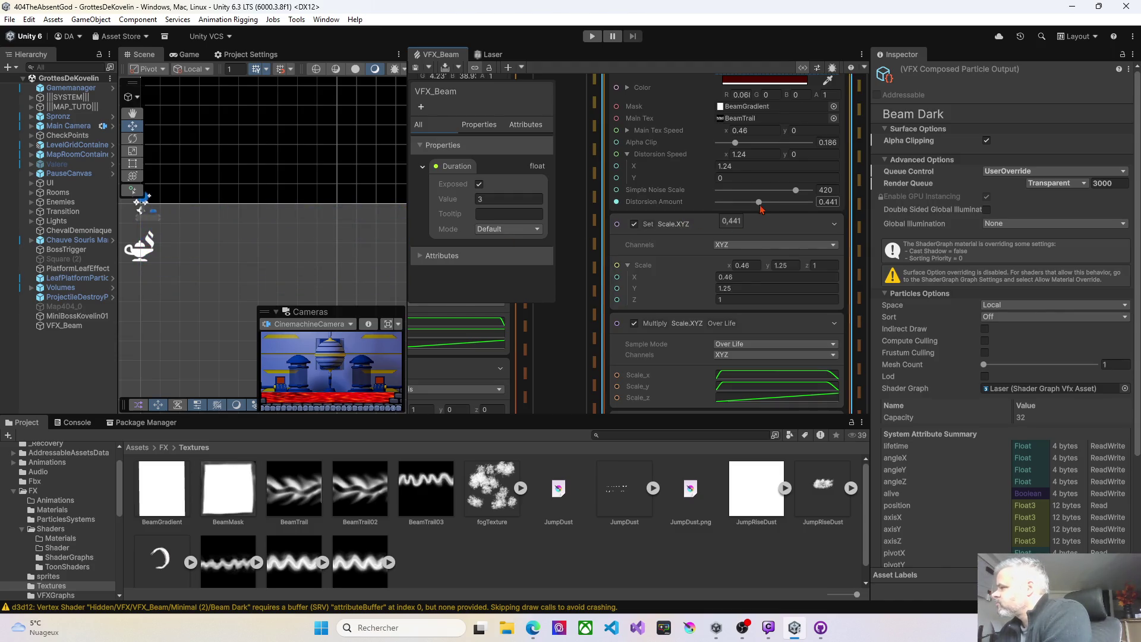
{"action": "left_click_drag", "start_coordinate": [795, 194], "coordinate": [780, 195]}
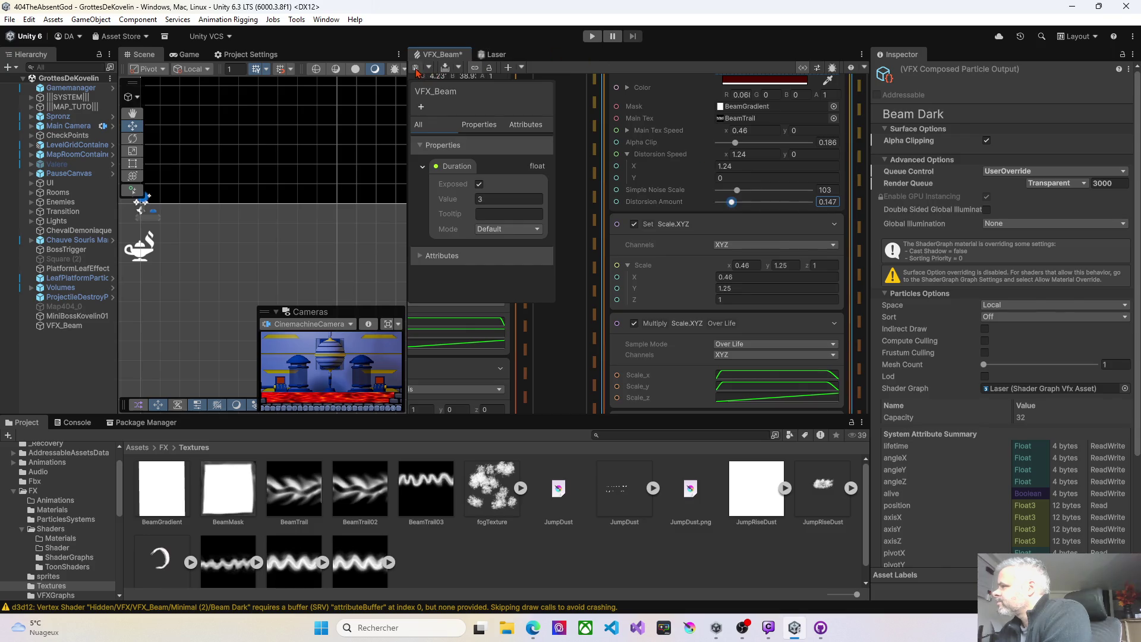
{"action": "key", "text": "ctrl+s"}
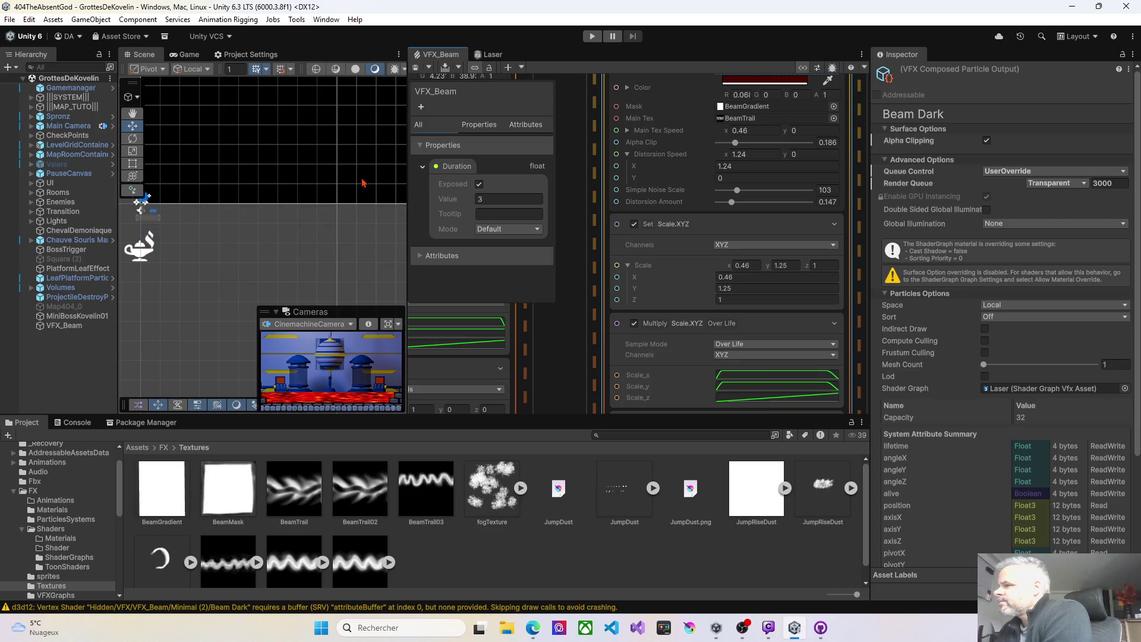
{"action": "left_click_drag", "start_coordinate": [683, 225], "coordinate": [879, 282]}
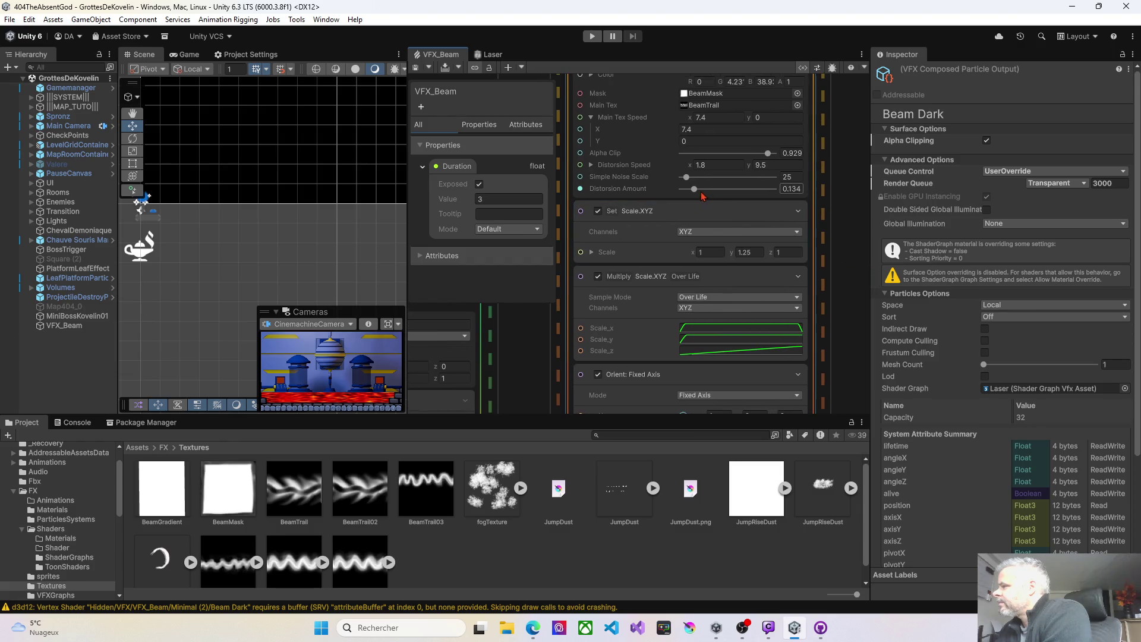
Lower ELECTRIC ENERGY's distortion amount to 0.071 and slightly raise its main texture scroll speed, saving each change
{"action": "left_click_drag", "start_coordinate": [694, 189], "coordinate": [689, 189]}
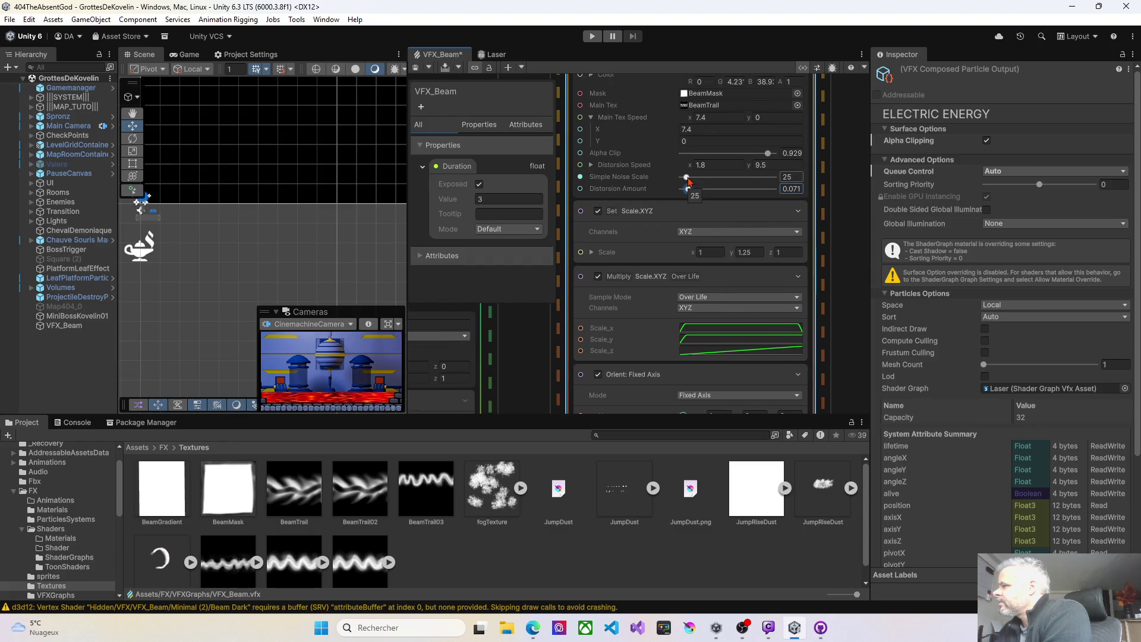
{"action": "left_click", "coordinate": [415, 69]}
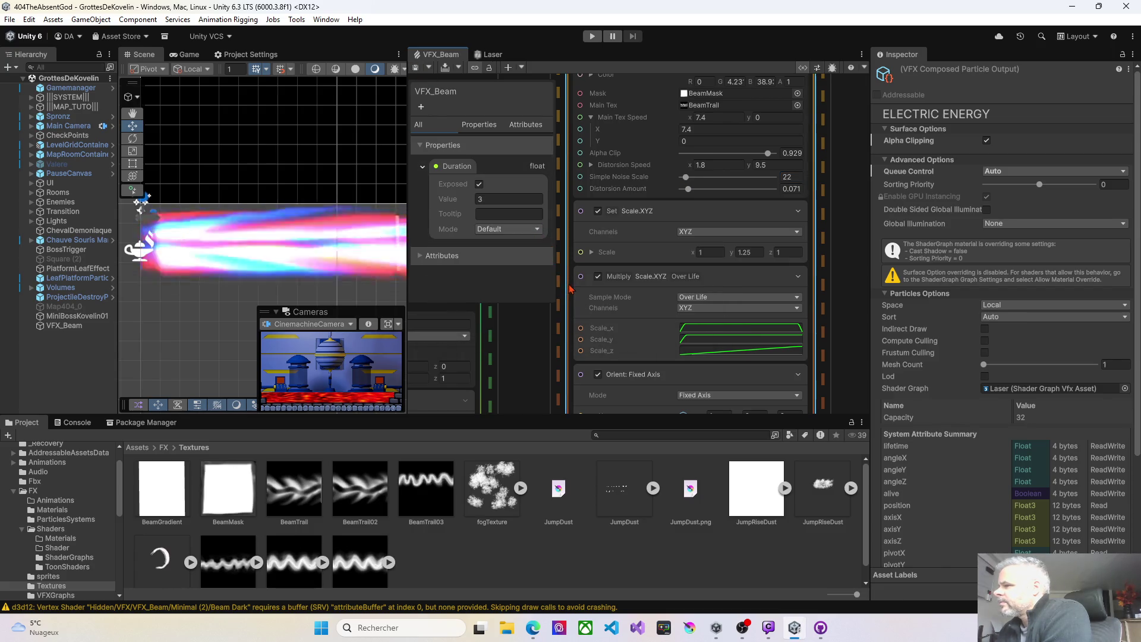
{"action": "left_click_drag", "start_coordinate": [669, 129], "coordinate": [658, 131]}
{"action": "left_click", "coordinate": [415, 69]}
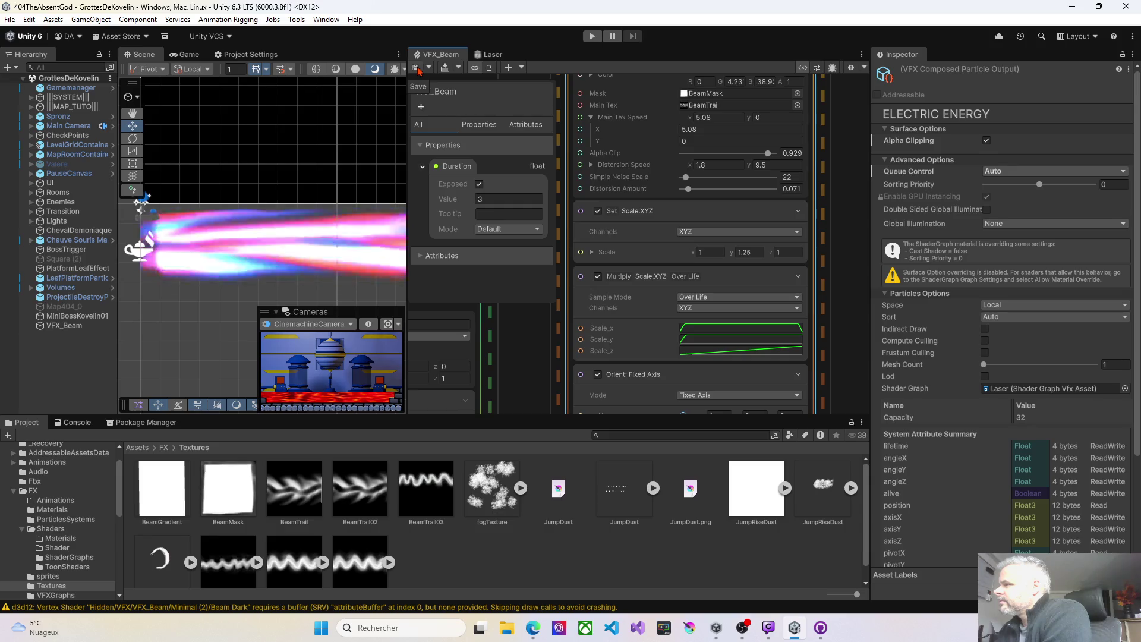
Give Beam Core a Simple Noise Scale of 16 and save the graph to preview the beam
{"action": "mouse_move", "coordinate": [541, 326]}
{"action": "left_mouse_down"}
{"action": "mouse_move", "coordinate": [844, 238]}
{"action": "mouse_move", "coordinate": [867, 113]}
{"action": "left_mouse_up"}
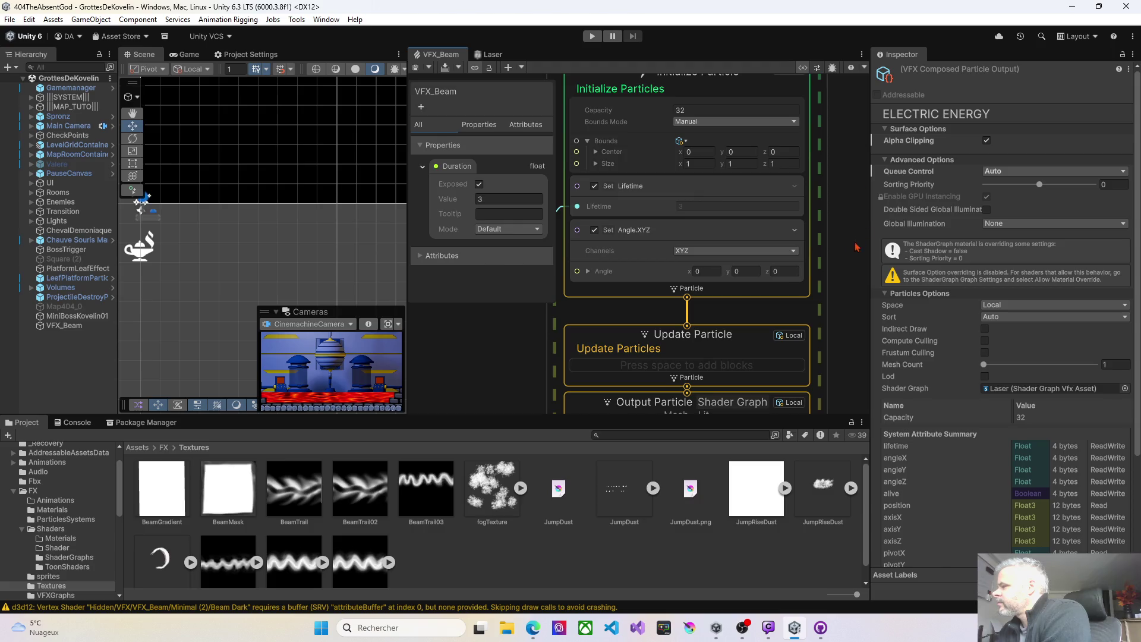
{"action": "left_click_drag", "start_coordinate": [858, 246], "coordinate": [862, 110]}
{"action": "mouse_move", "coordinate": [818, 402]}
{"action": "left_mouse_down"}
{"action": "mouse_move", "coordinate": [818, 260]}
{"action": "mouse_move", "coordinate": [843, 205]}
{"action": "left_mouse_up"}
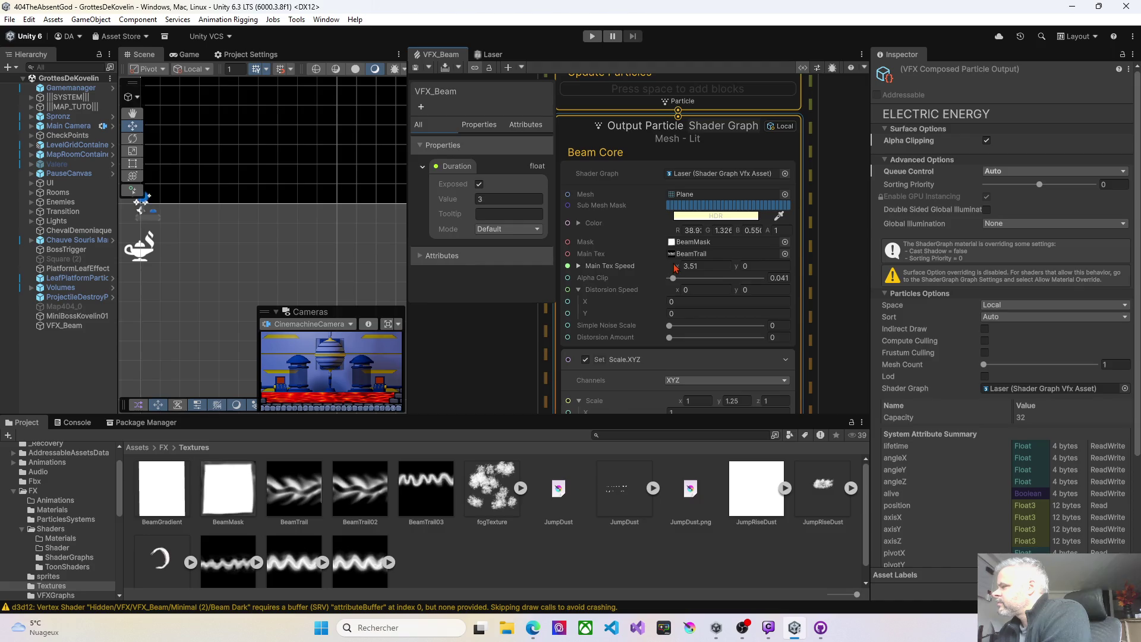
{"action": "left_click", "coordinate": [674, 278]}
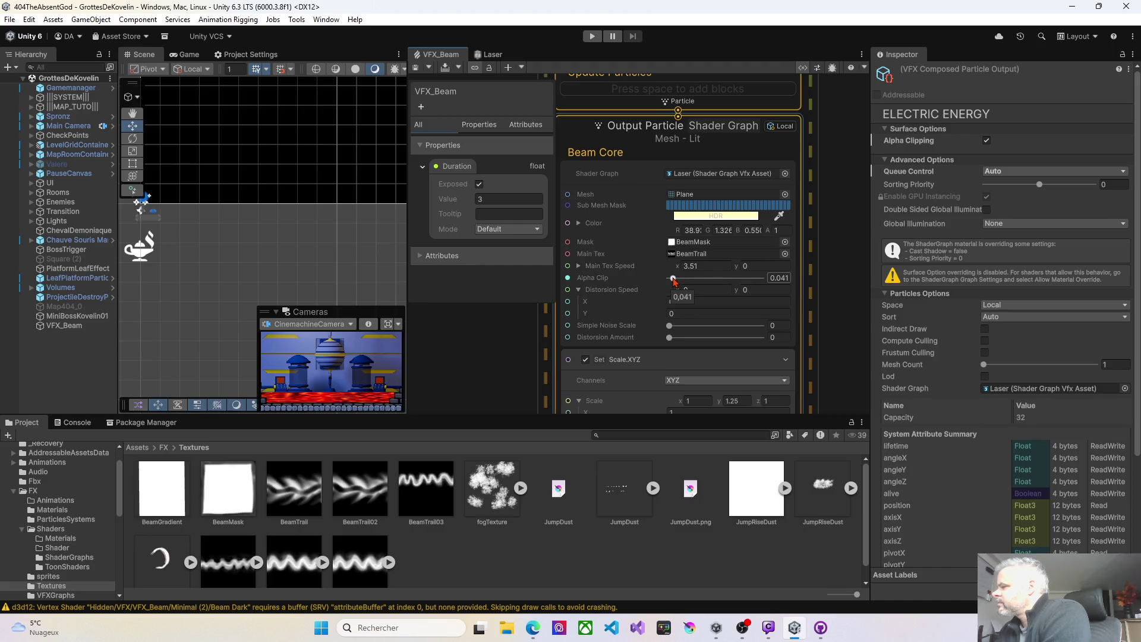
{"action": "left_click", "coordinate": [672, 326]}
{"action": "left_click_drag", "start_coordinate": [670, 326], "coordinate": [674, 328]}
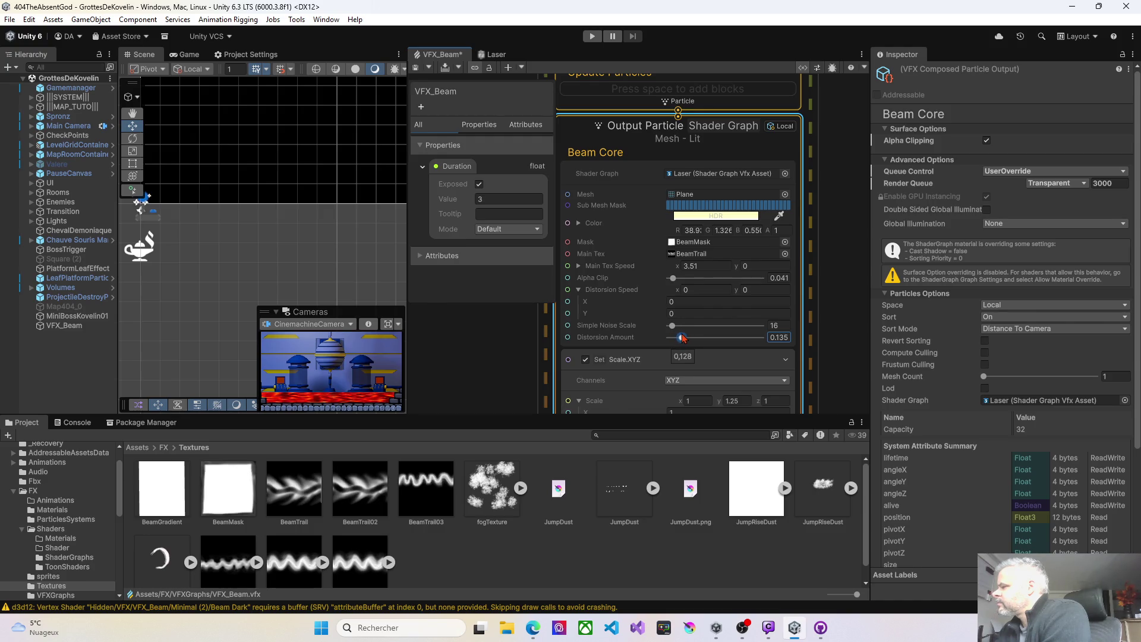
{"action": "left_click", "coordinate": [417, 68]}
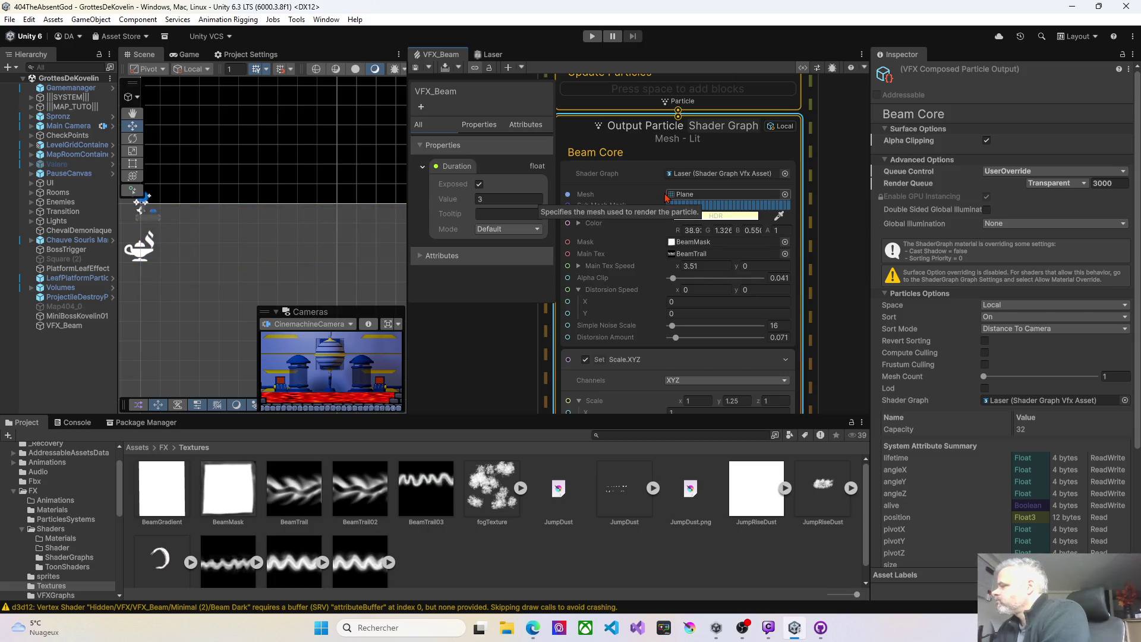
Inspect Beam Core's Set Scale.XYZ block and output settings, then move the left beam system up
{"action": "scroll", "coordinate": [636, 271], "scroll_direction": "down", "scroll_amount": 2}
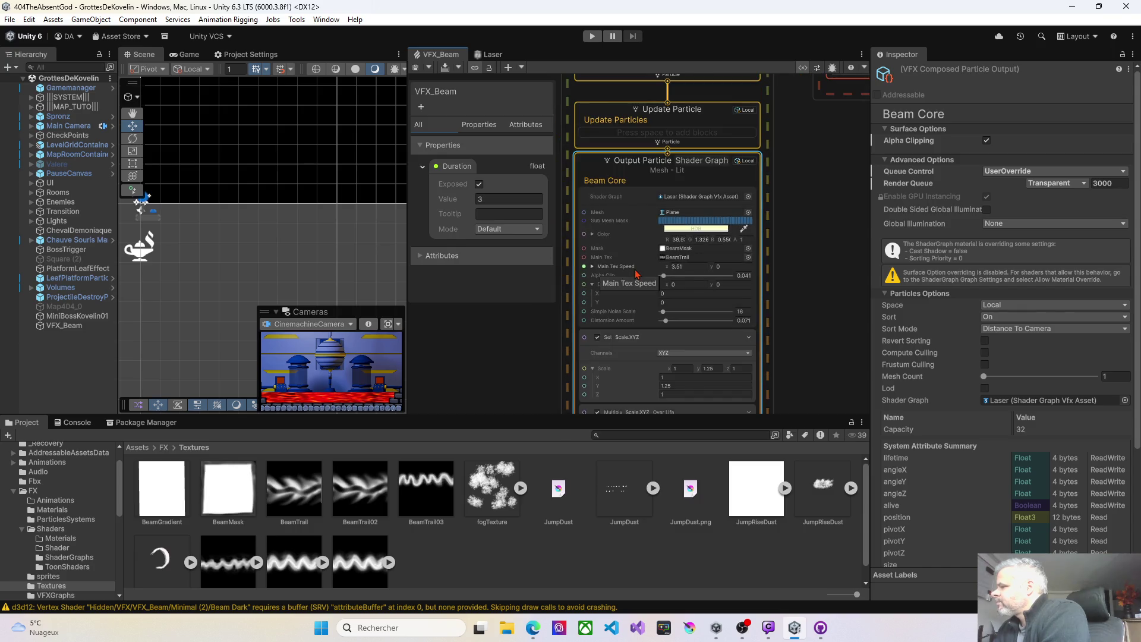
{"action": "left_click", "coordinate": [623, 353]}
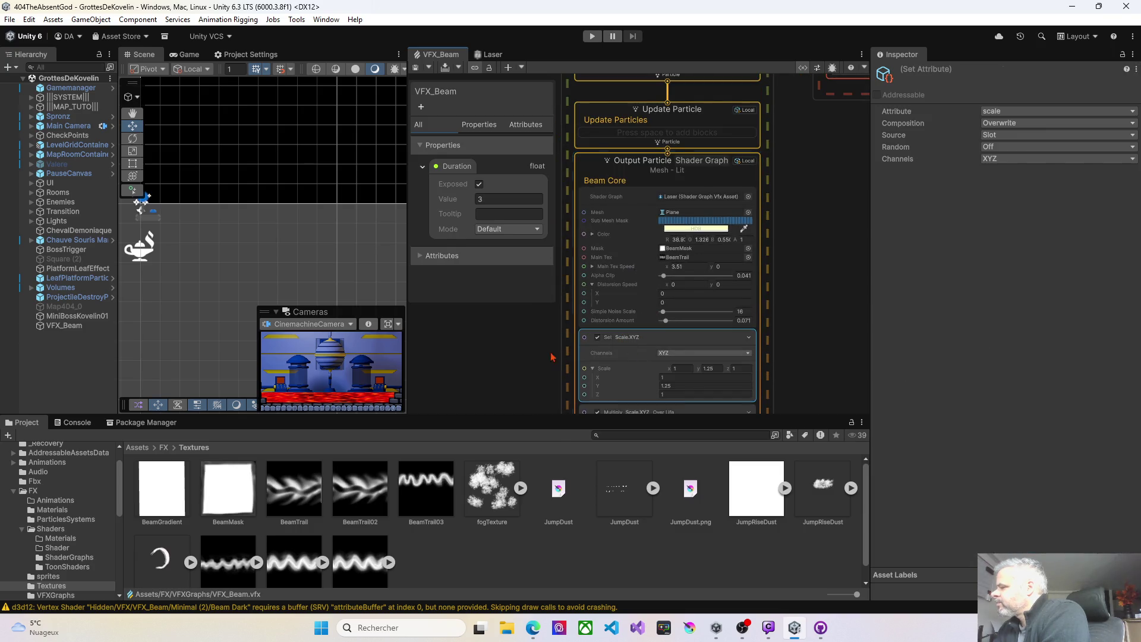
{"action": "mouse_move", "coordinate": [545, 254]}
{"action": "left_mouse_down"}
{"action": "mouse_move", "coordinate": [541, 139]}
{"action": "mouse_move", "coordinate": [530, 332]}
{"action": "left_mouse_up"}
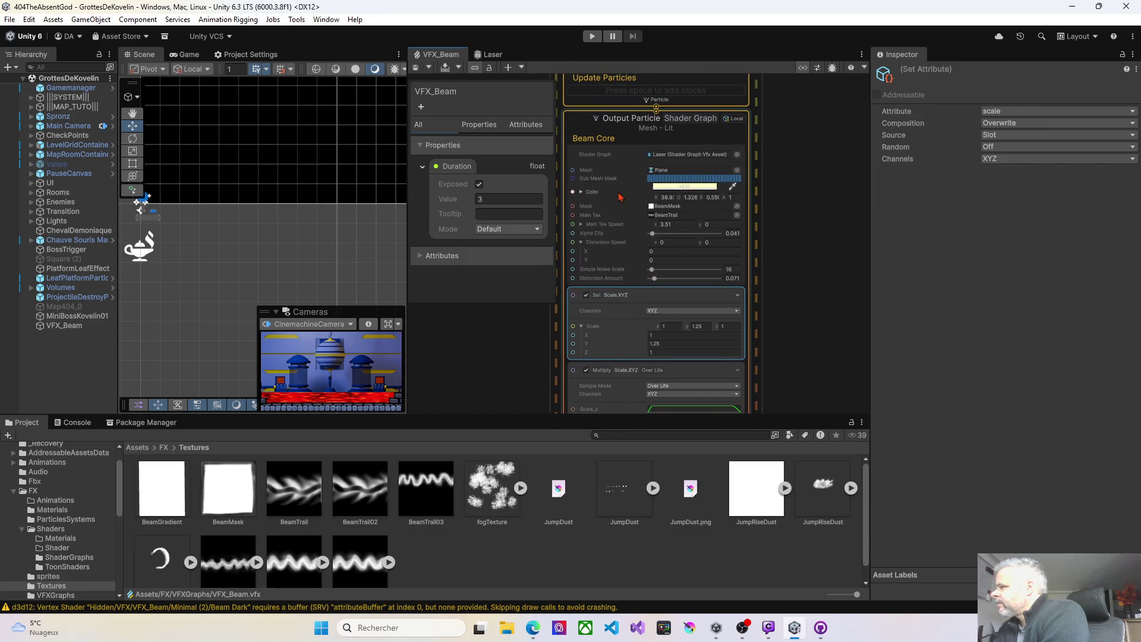
{"action": "scroll", "coordinate": [617, 200], "scroll_direction": "up", "scroll_amount": 3}
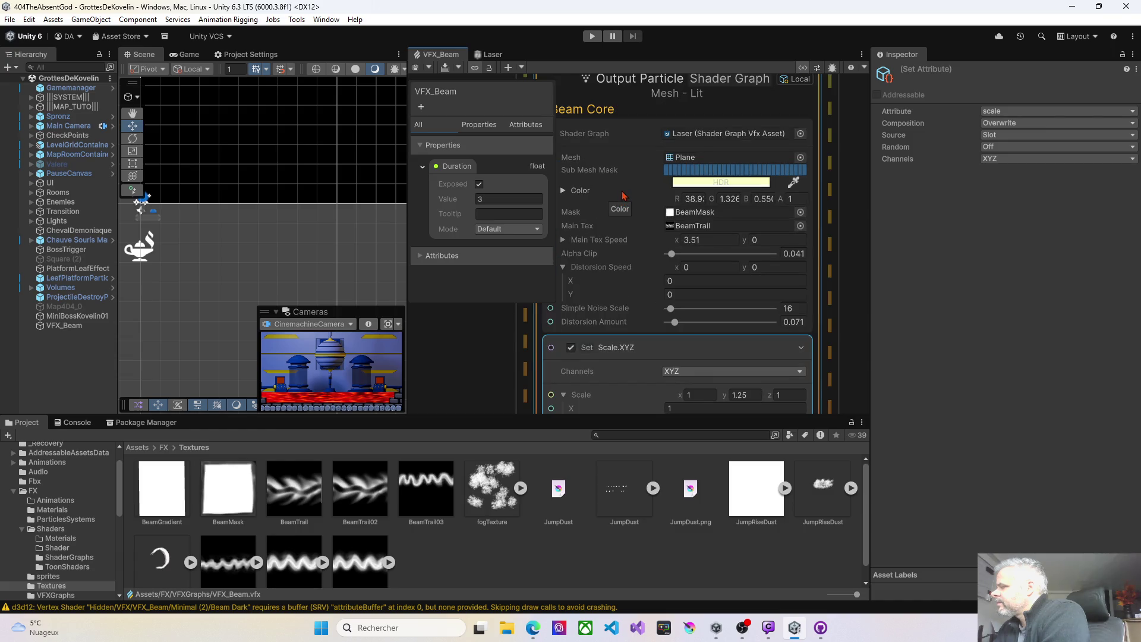
{"action": "left_click", "coordinate": [619, 183]}
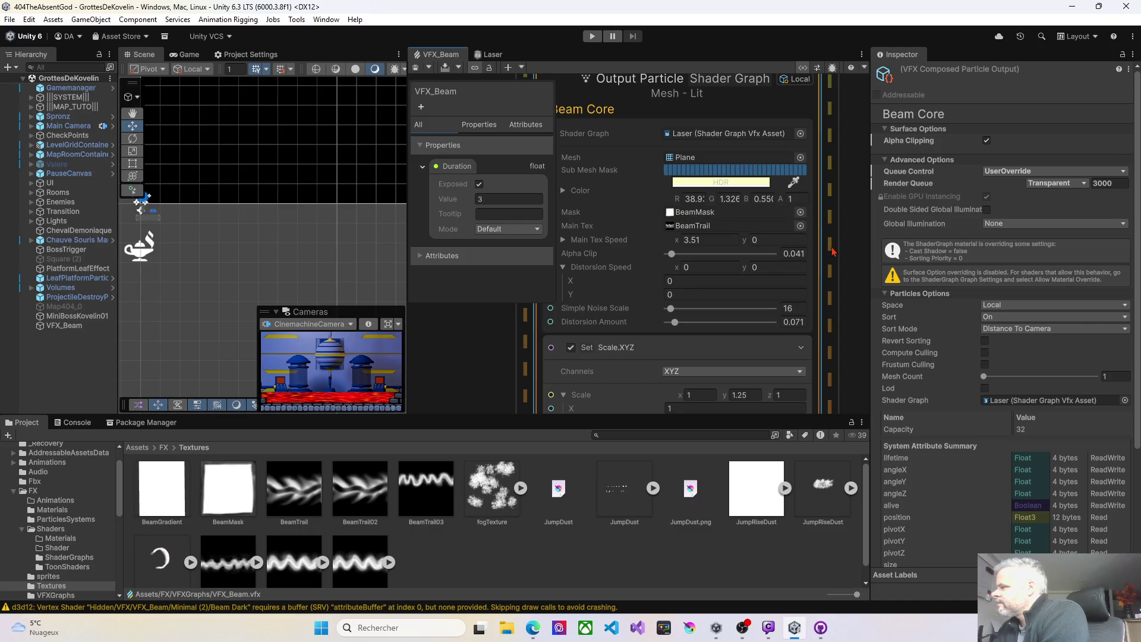
{"action": "scroll", "coordinate": [841, 254], "scroll_direction": "down", "scroll_amount": 5}
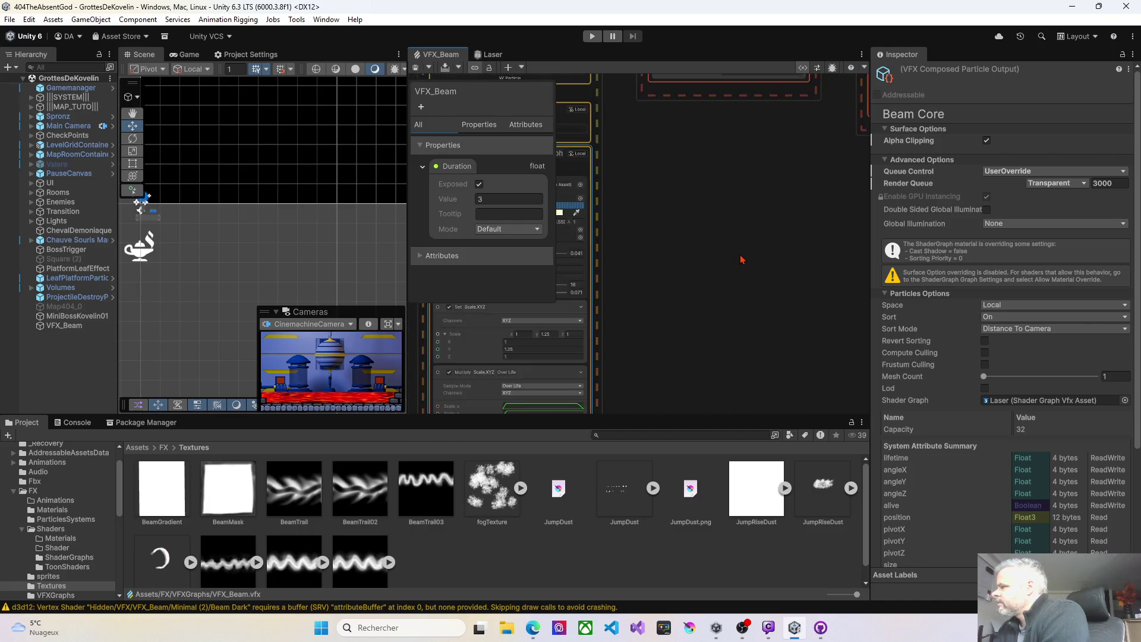
{"action": "scroll", "coordinate": [736, 253], "scroll_direction": "down", "scroll_amount": 2}
{"action": "left_click_drag", "start_coordinate": [702, 145], "coordinate": [699, 118]}
Move the Duration parameter node down and right, with Beam Core centred among the beam systems
{"action": "left_click", "coordinate": [647, 239]}
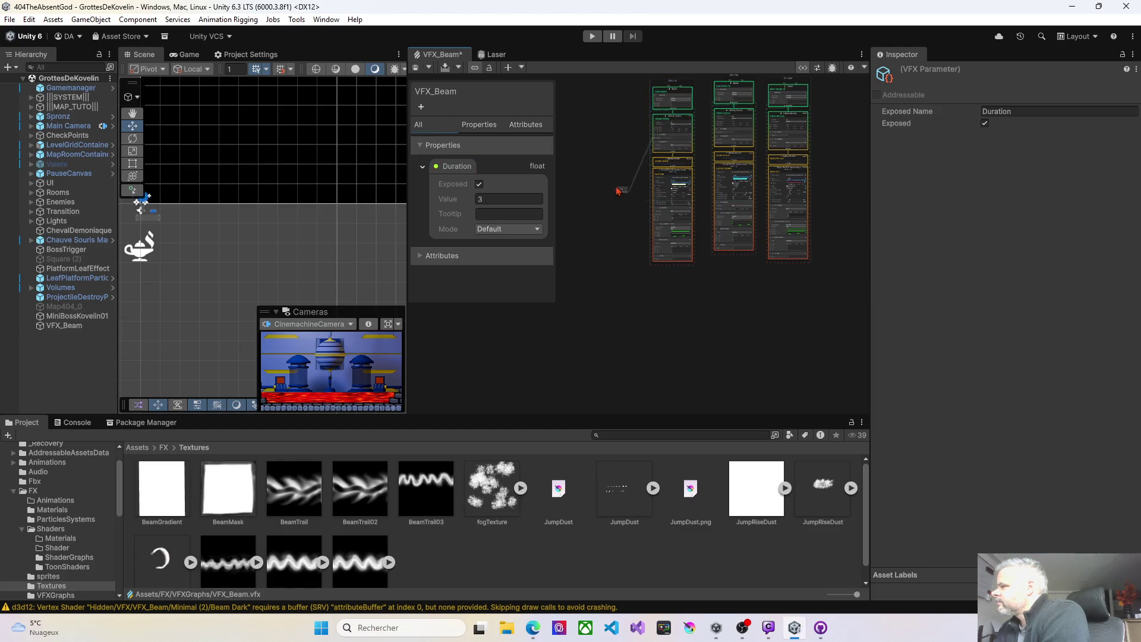
{"action": "left_click_drag", "start_coordinate": [607, 138], "coordinate": [620, 151]}
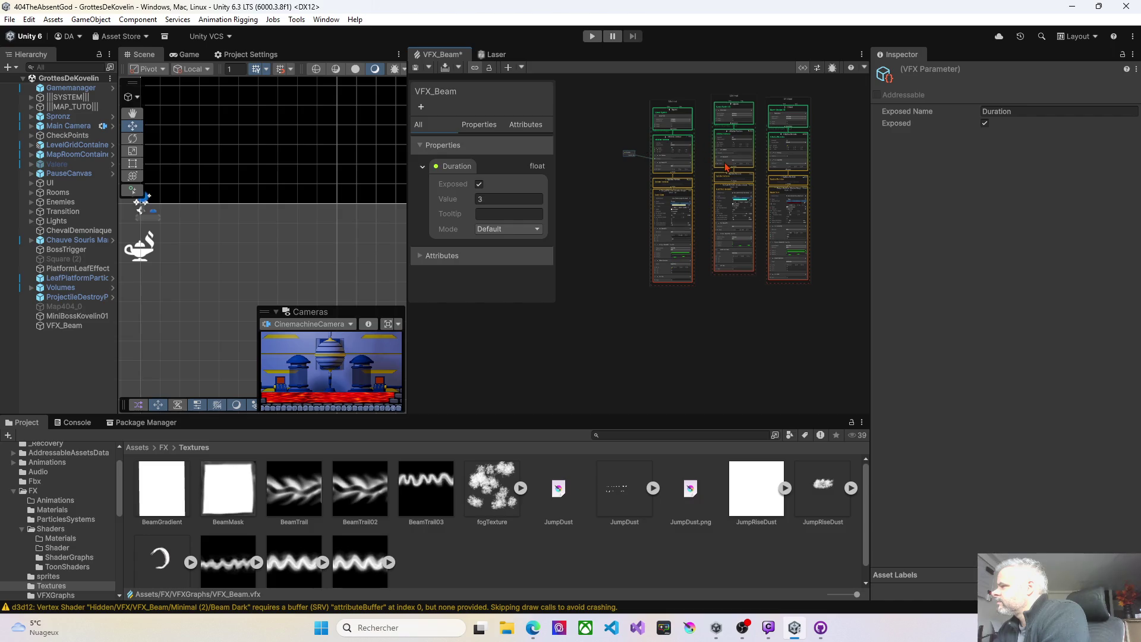
{"action": "scroll", "coordinate": [653, 191], "scroll_direction": "up", "scroll_amount": 3}
{"action": "scroll", "coordinate": [695, 226], "scroll_direction": "up", "scroll_amount": 3}
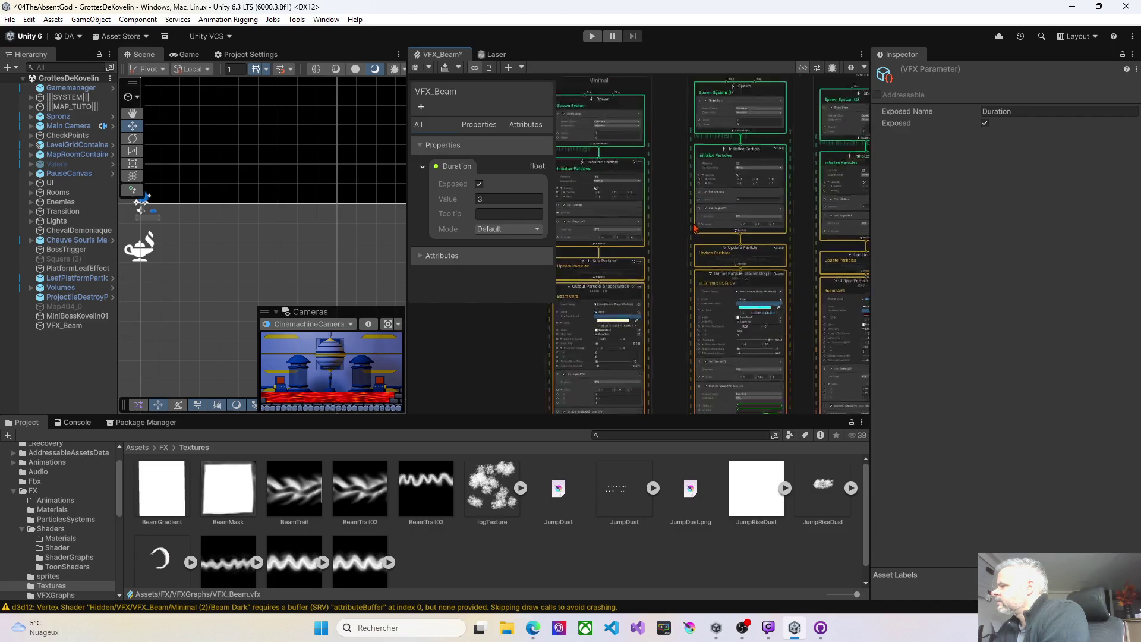
{"action": "left_click_drag", "start_coordinate": [669, 227], "coordinate": [750, 211]}
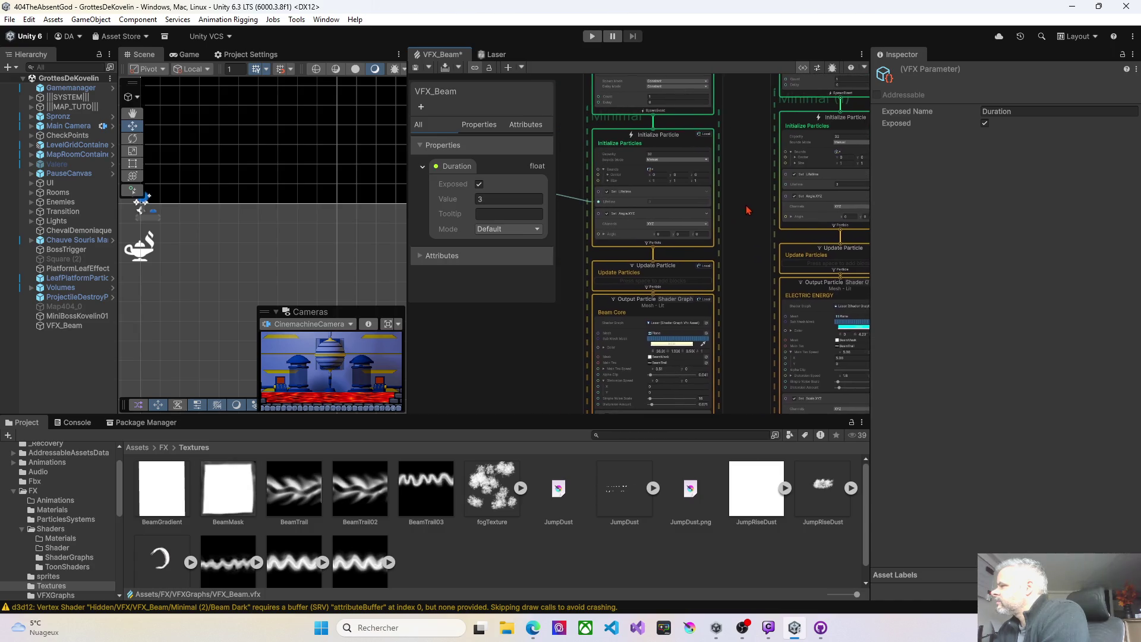
{"action": "scroll", "coordinate": [743, 209], "scroll_direction": "up", "scroll_amount": 3}
{"action": "scroll", "coordinate": [707, 208], "scroll_direction": "down", "scroll_amount": 3}
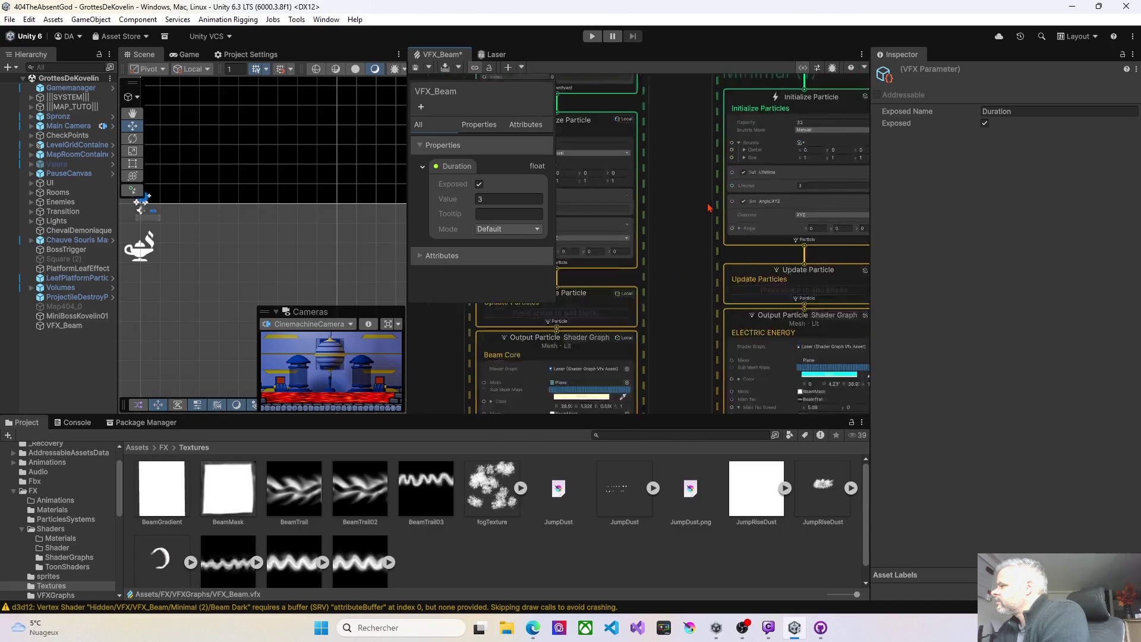
{"action": "scroll", "coordinate": [707, 220], "scroll_direction": "right", "scroll_amount": 5}
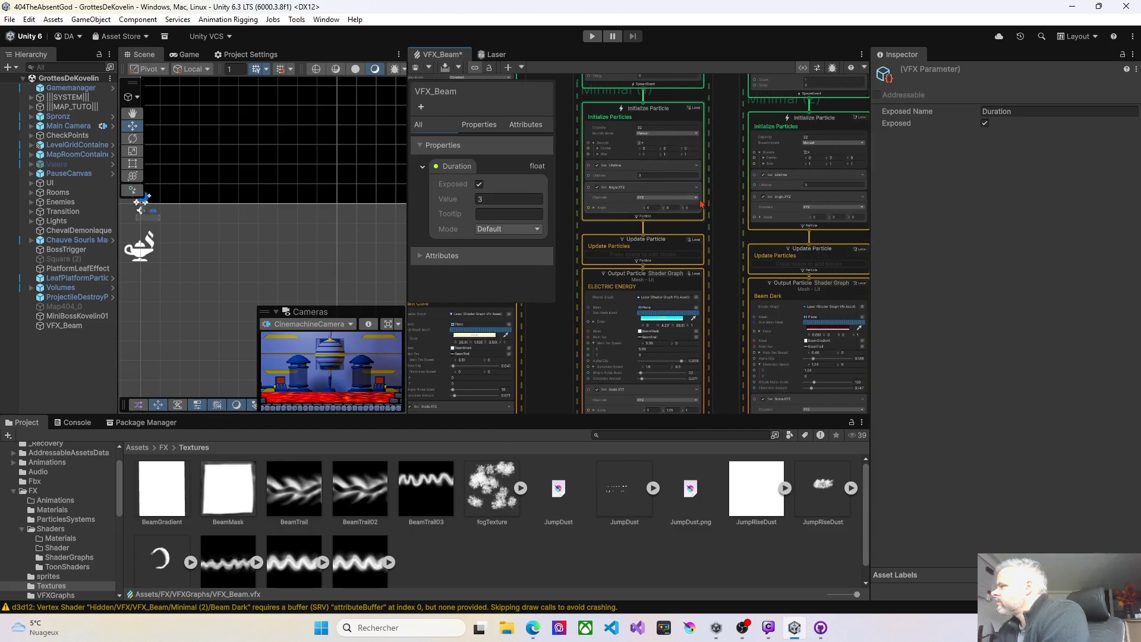
{"action": "scroll", "coordinate": [741, 204], "scroll_direction": "up", "scroll_amount": 3}
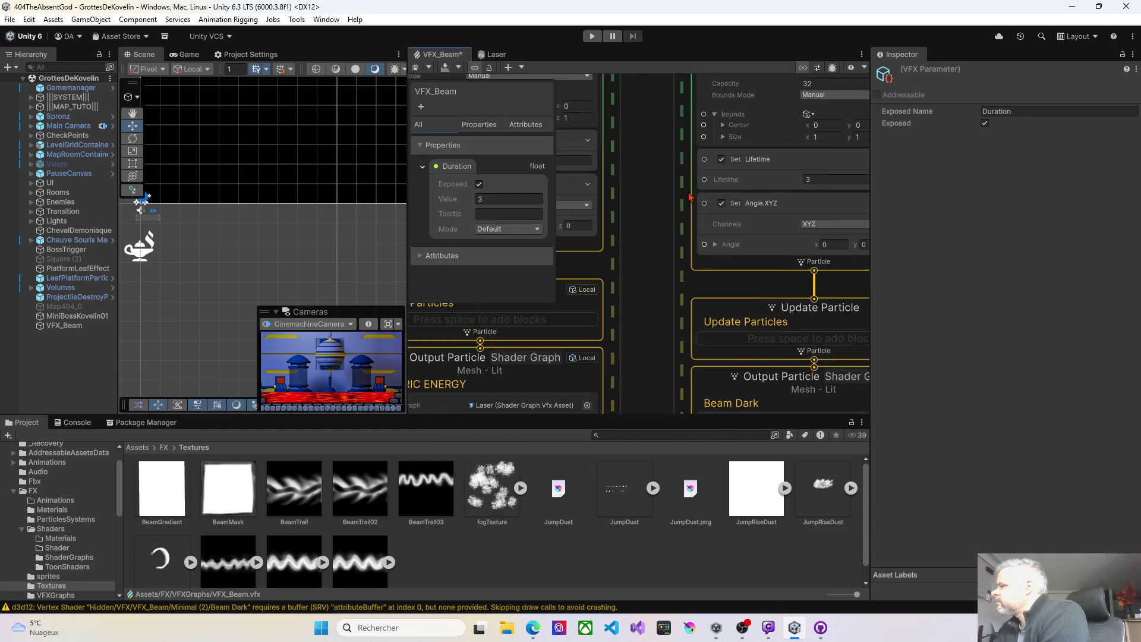
{"action": "scroll", "coordinate": [684, 275], "scroll_direction": "left", "scroll_amount": 3}
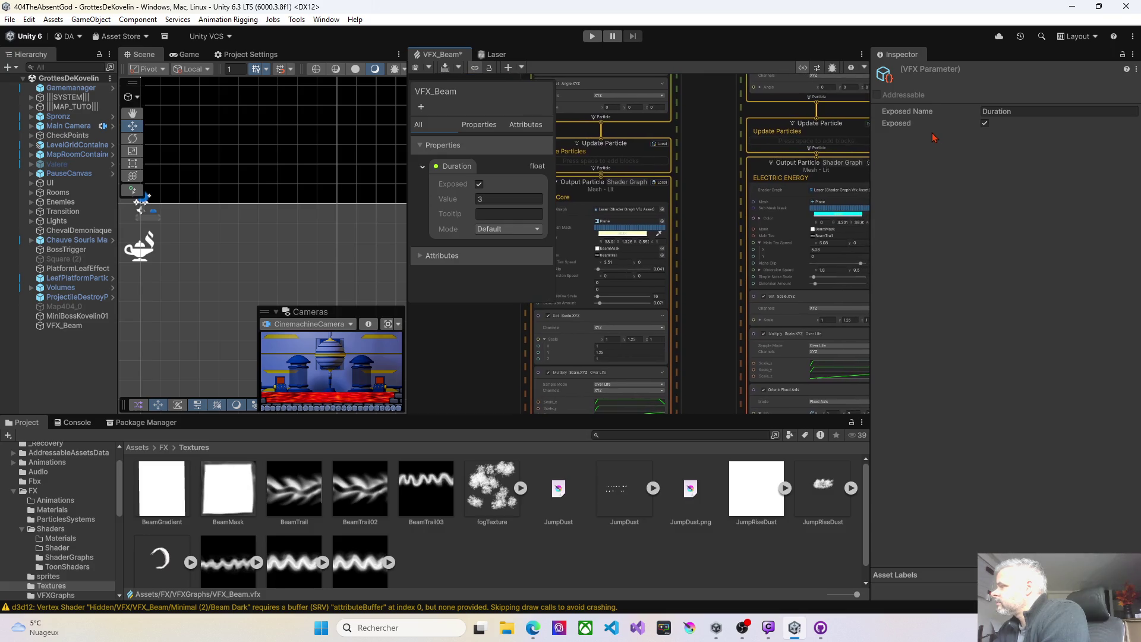
Preview Beam Dark with BeamMask as its mask texture, then revert it to BeamGradient
{"action": "left_click_drag", "start_coordinate": [760, 142], "coordinate": [681, 111]}
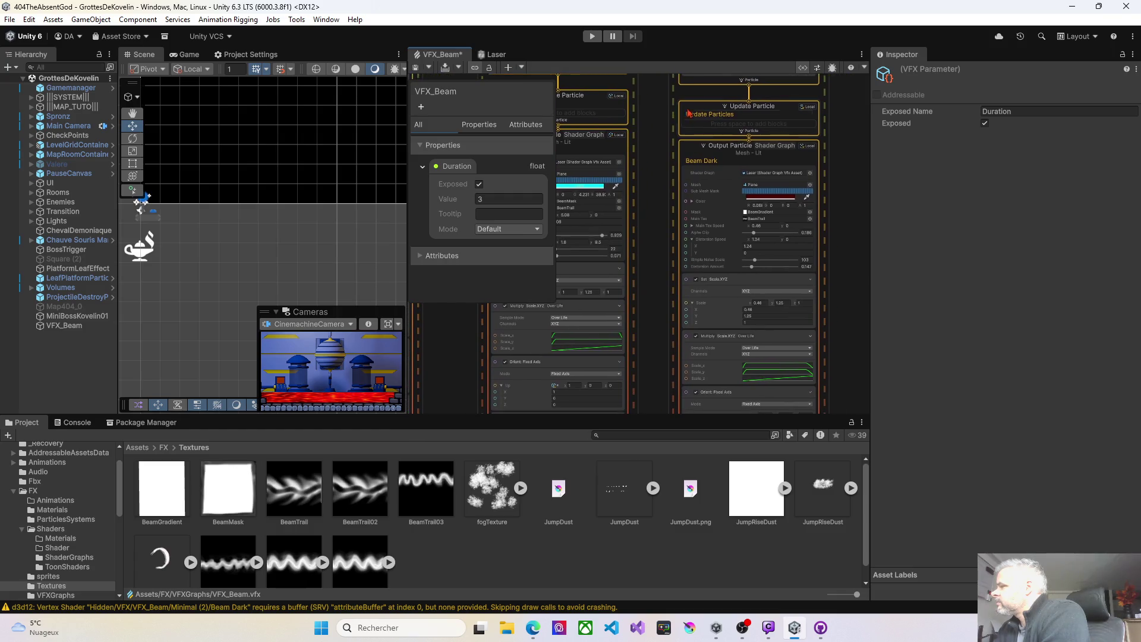
{"action": "scroll", "coordinate": [794, 207], "scroll_direction": "up", "scroll_amount": 3}
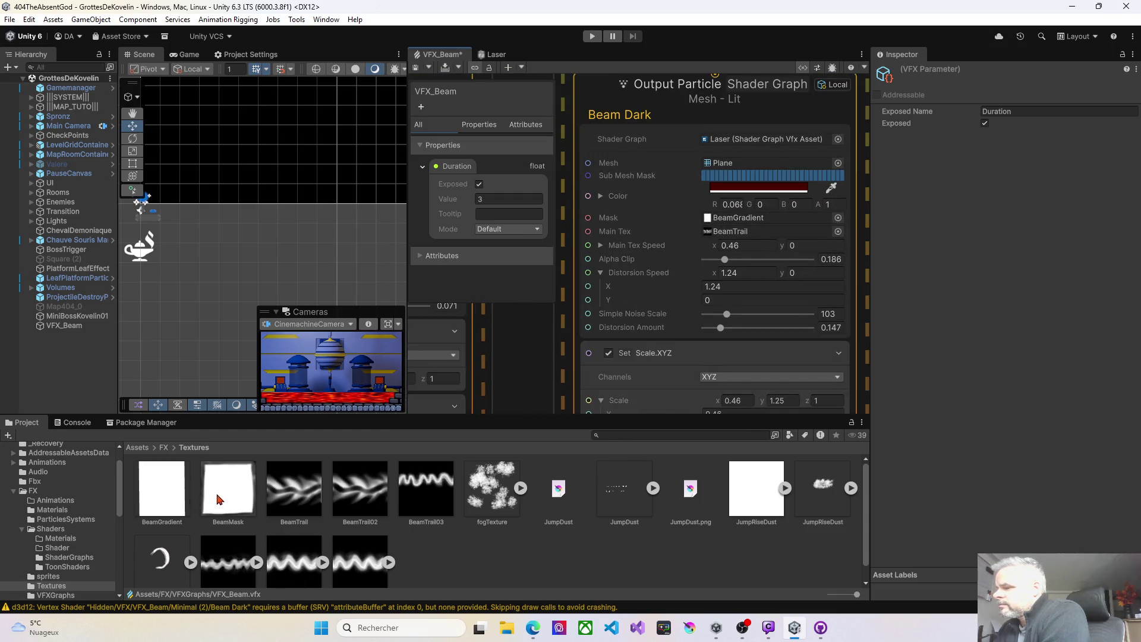
{"action": "mouse_move", "coordinate": [228, 494]}
{"action": "left_mouse_down"}
{"action": "mouse_move", "coordinate": [416, 386]}
{"action": "mouse_move", "coordinate": [751, 224]}
{"action": "left_mouse_up"}
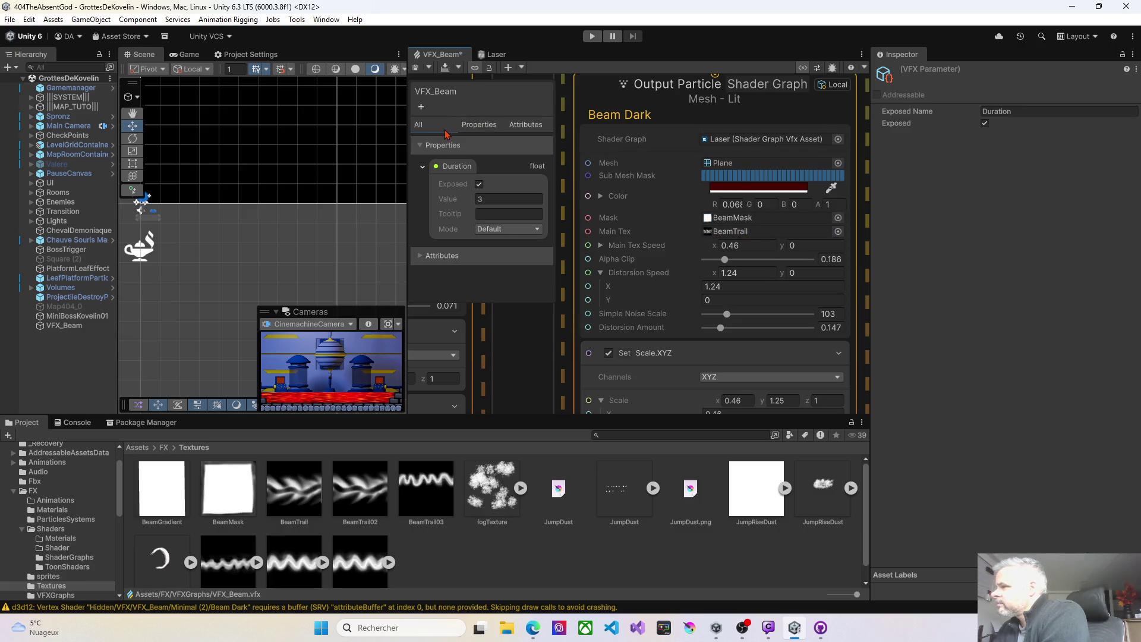
{"action": "left_click", "coordinate": [415, 69]}
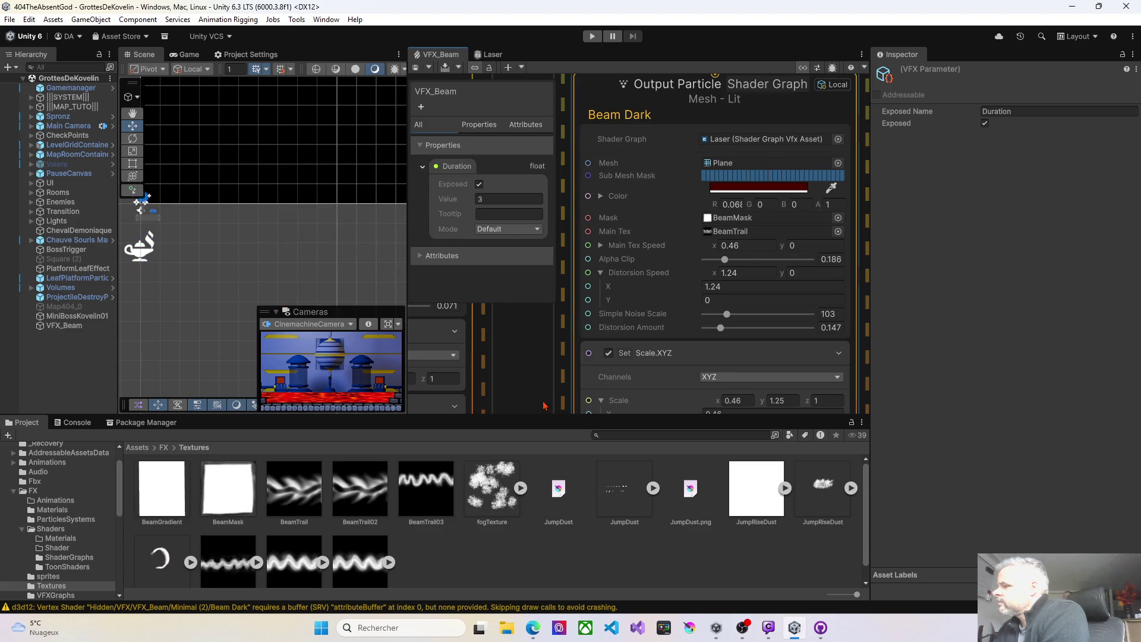
{"action": "mouse_move", "coordinate": [171, 497]}
{"action": "left_mouse_down"}
{"action": "mouse_move", "coordinate": [416, 357]}
{"action": "mouse_move", "coordinate": [736, 218]}
{"action": "left_mouse_up"}
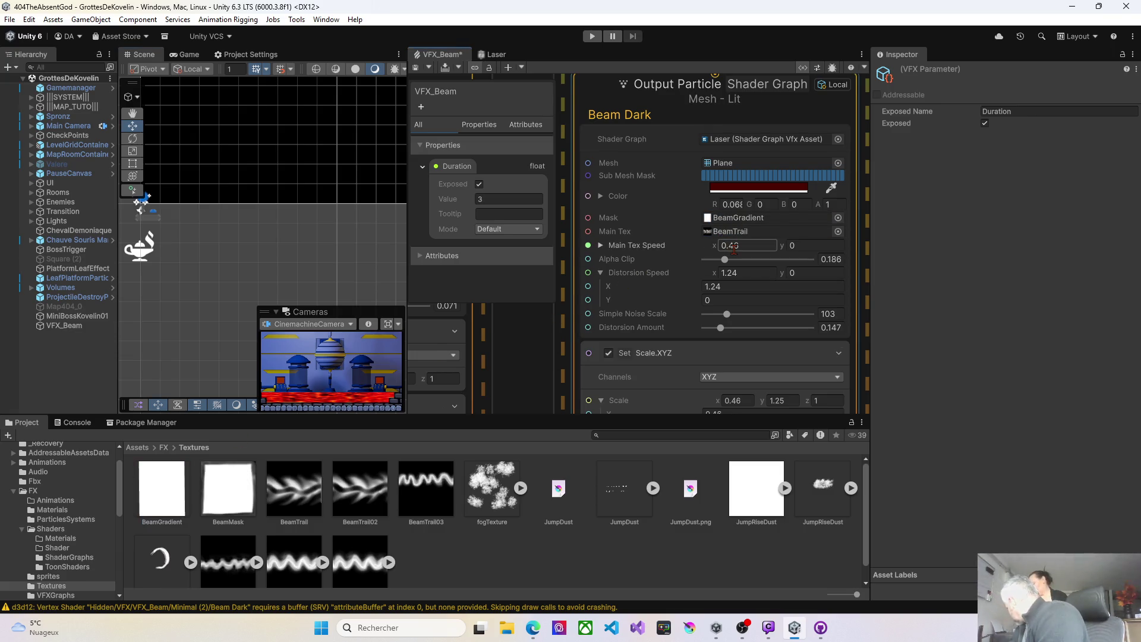
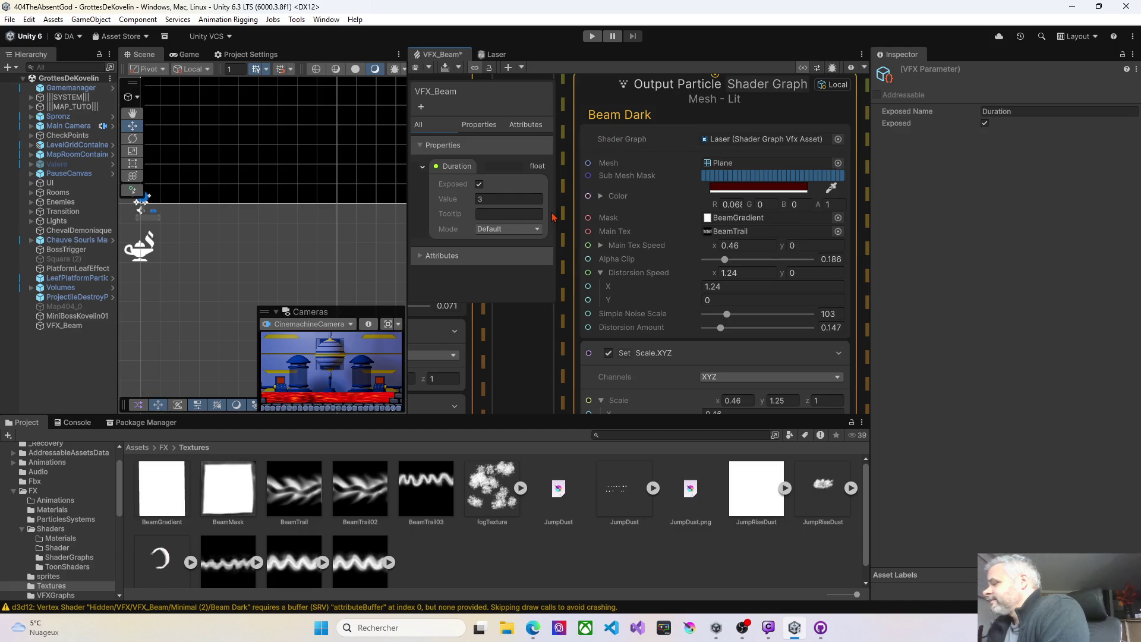
Set Beam Dark's Alpha Clip to 1, saving the beam graph before and after
{"action": "left_click", "coordinate": [417, 69]}
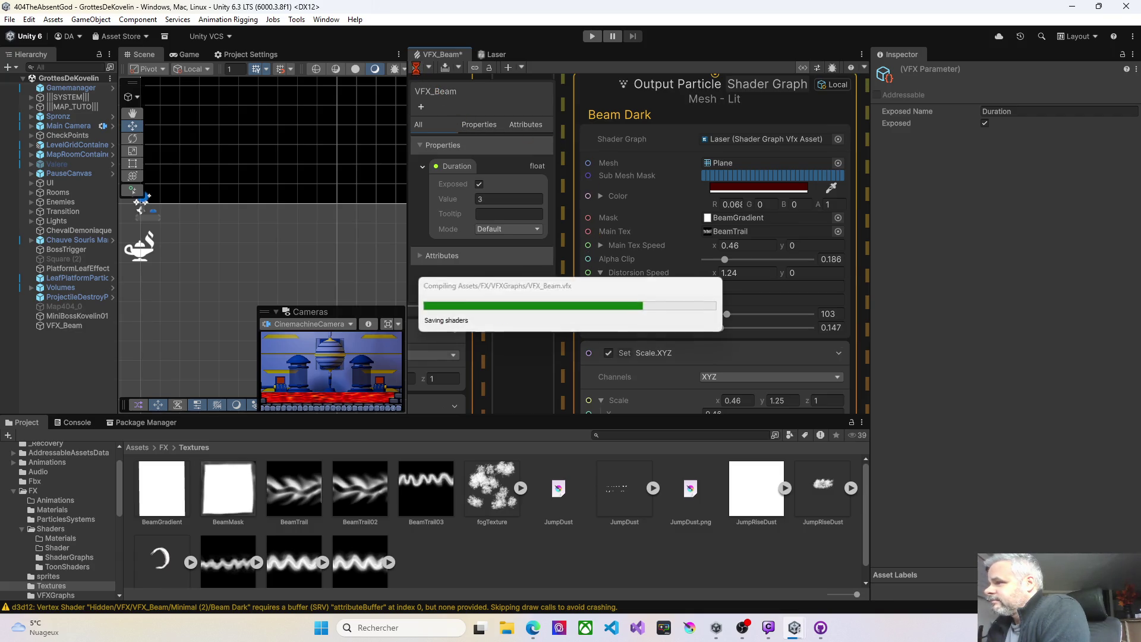
{"action": "mouse_move", "coordinate": [247, 274]}
{"action": "left_mouse_down"}
{"action": "mouse_move", "coordinate": [291, 252]}
{"action": "mouse_move", "coordinate": [282, 249]}
{"action": "left_mouse_up"}
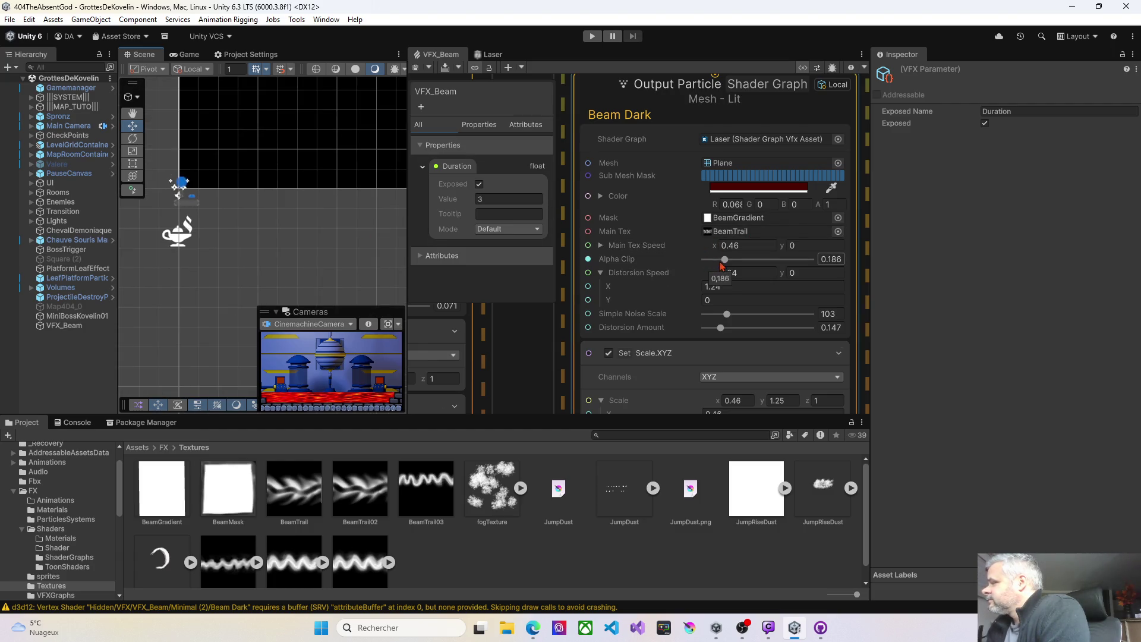
{"action": "left_click_drag", "start_coordinate": [724, 260], "coordinate": [813, 260]}
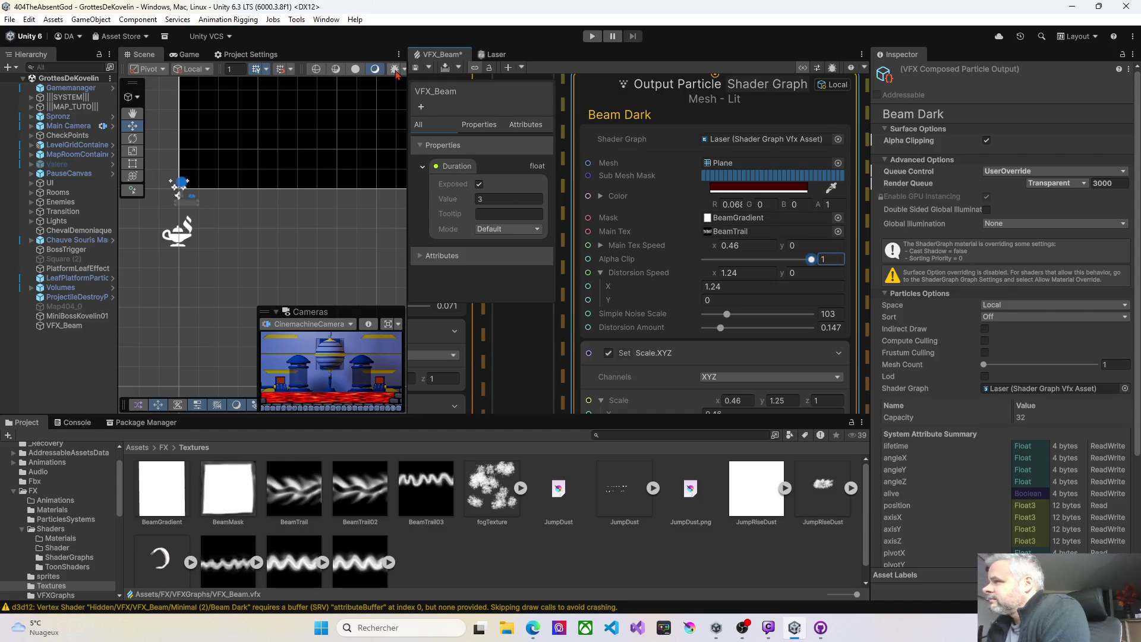
{"action": "left_click", "coordinate": [413, 67]}
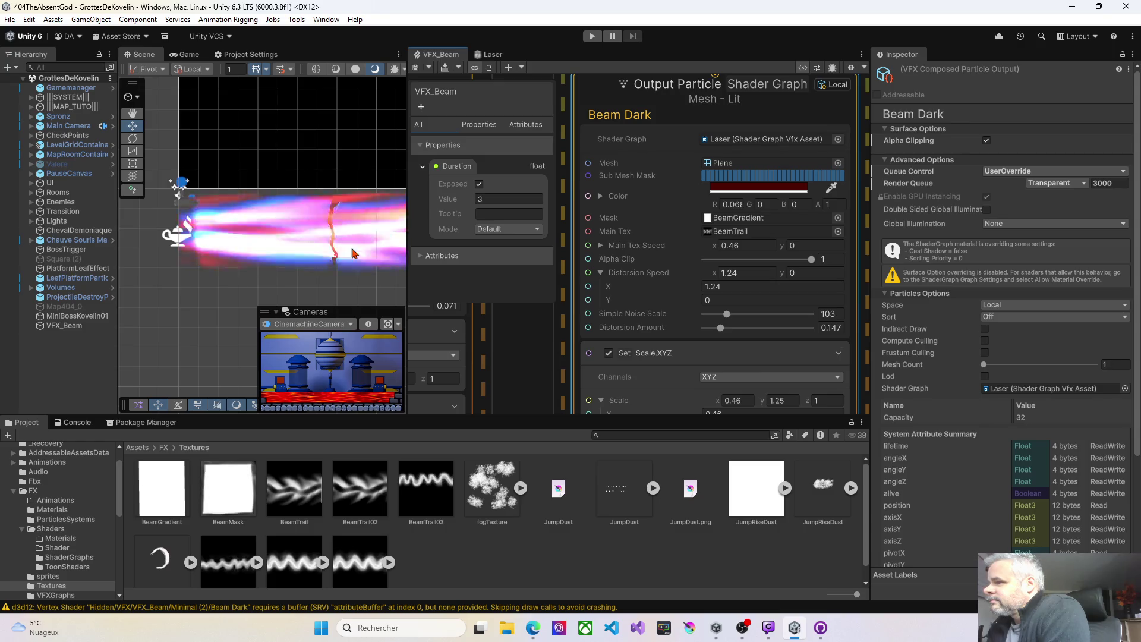
{"action": "scroll", "coordinate": [576, 330], "scroll_direction": "down", "scroll_amount": 5}
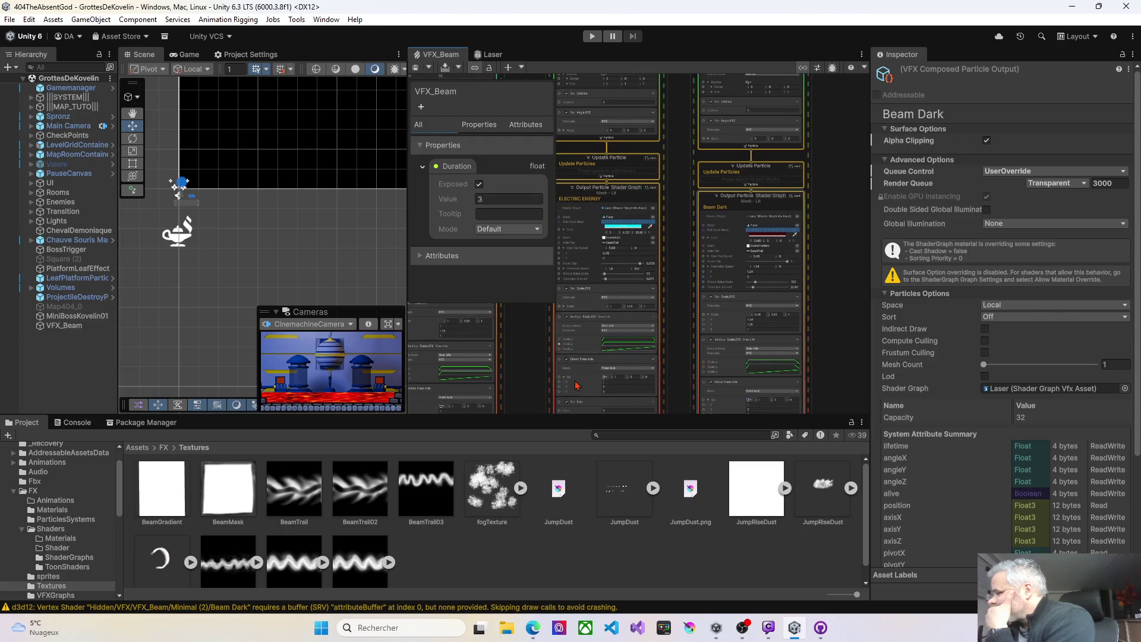
{"action": "mouse_move", "coordinate": [499, 393]}
{"action": "left_mouse_down"}
{"action": "mouse_move", "coordinate": [671, 359]}
{"action": "mouse_move", "coordinate": [724, 366]}
{"action": "mouse_move", "coordinate": [725, 333]}
{"action": "mouse_move", "coordinate": [761, 315]}
{"action": "mouse_move", "coordinate": [772, 249]}
{"action": "mouse_move", "coordinate": [766, 264]}
{"action": "mouse_move", "coordinate": [751, 222]}
{"action": "left_mouse_up"}
{"action": "scroll", "coordinate": [713, 363], "scroll_direction": "up", "scroll_amount": 5}
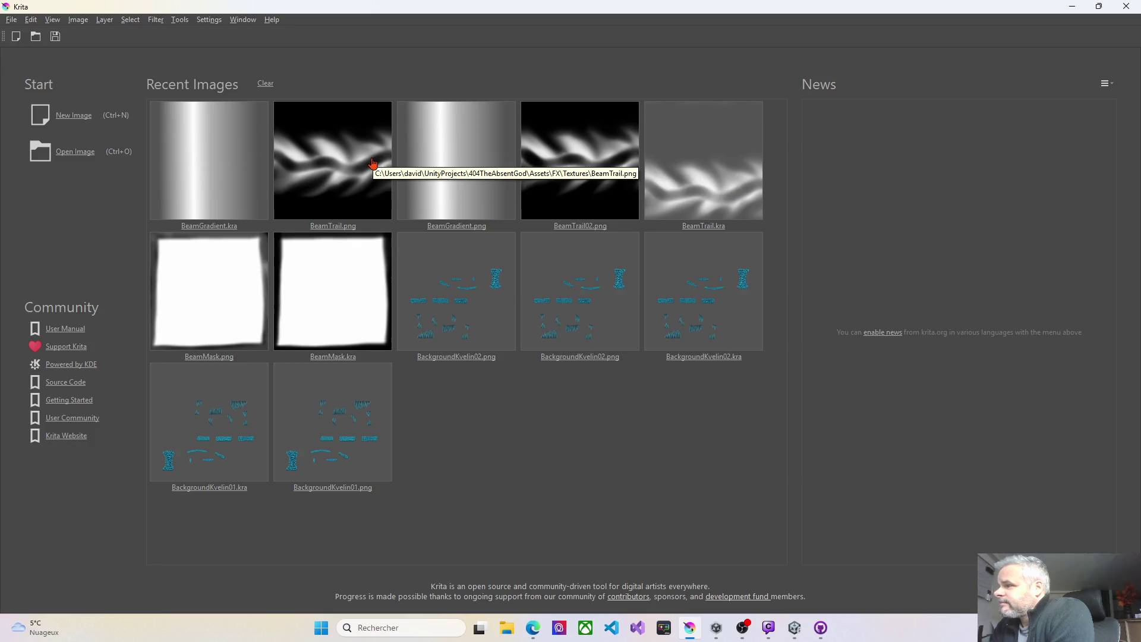
Open BeamTrail.png from Krita's Recent Images
{"action": "left_click", "coordinate": [330, 172]}
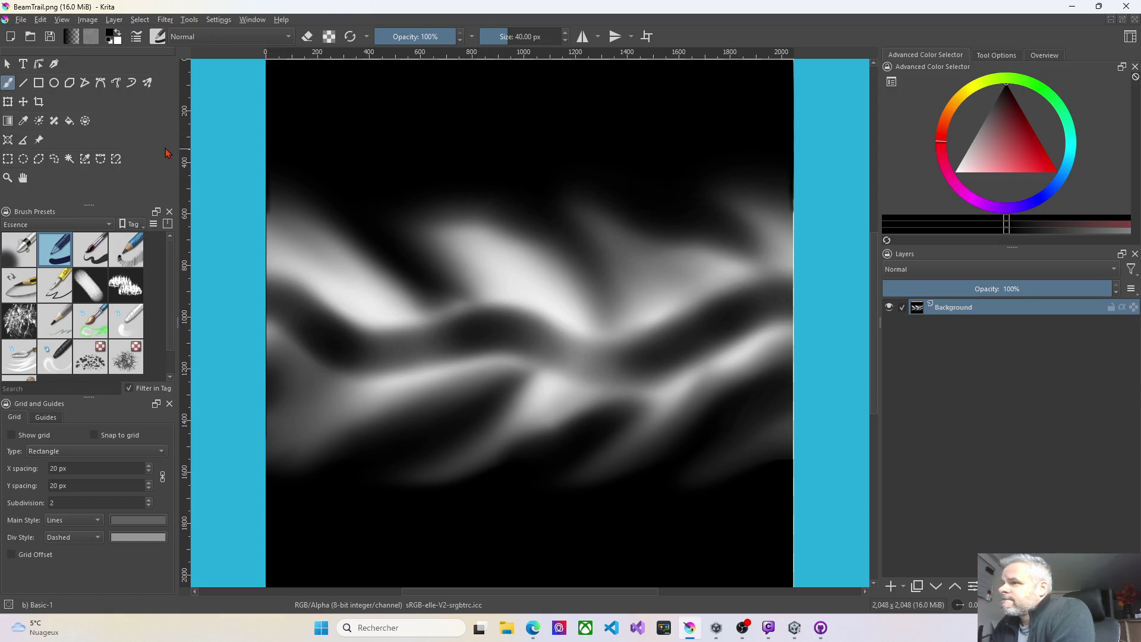
Select the black areas by similar colour, delete them, and remove the Selection Mask
{"action": "key", "text": "p"}
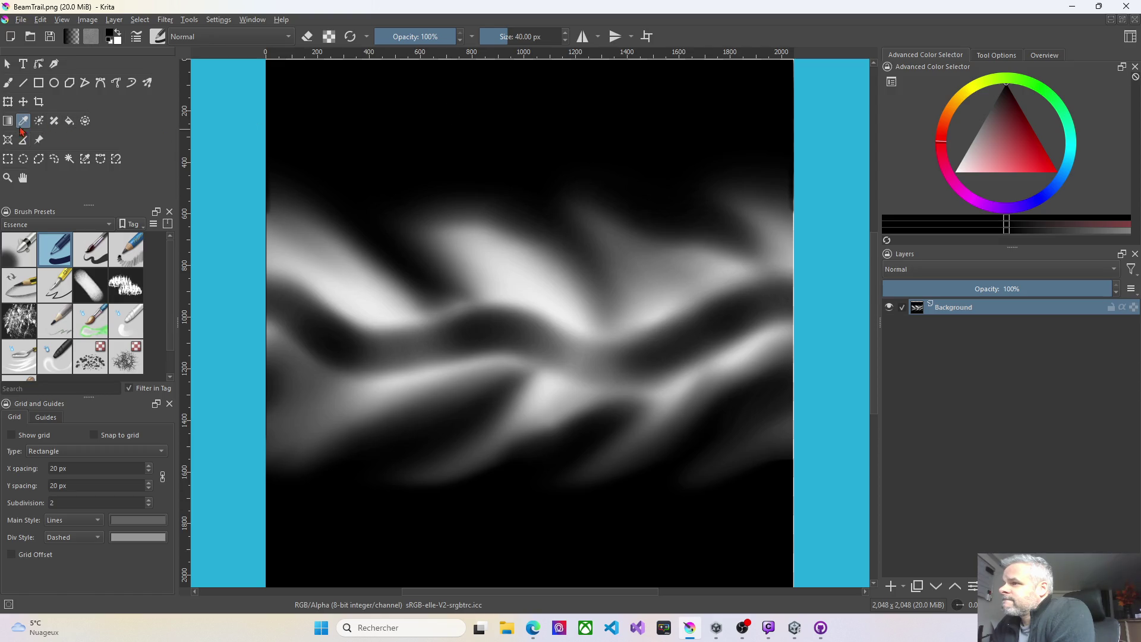
{"action": "left_click", "coordinate": [86, 159]}
{"action": "left_click", "coordinate": [381, 122]}
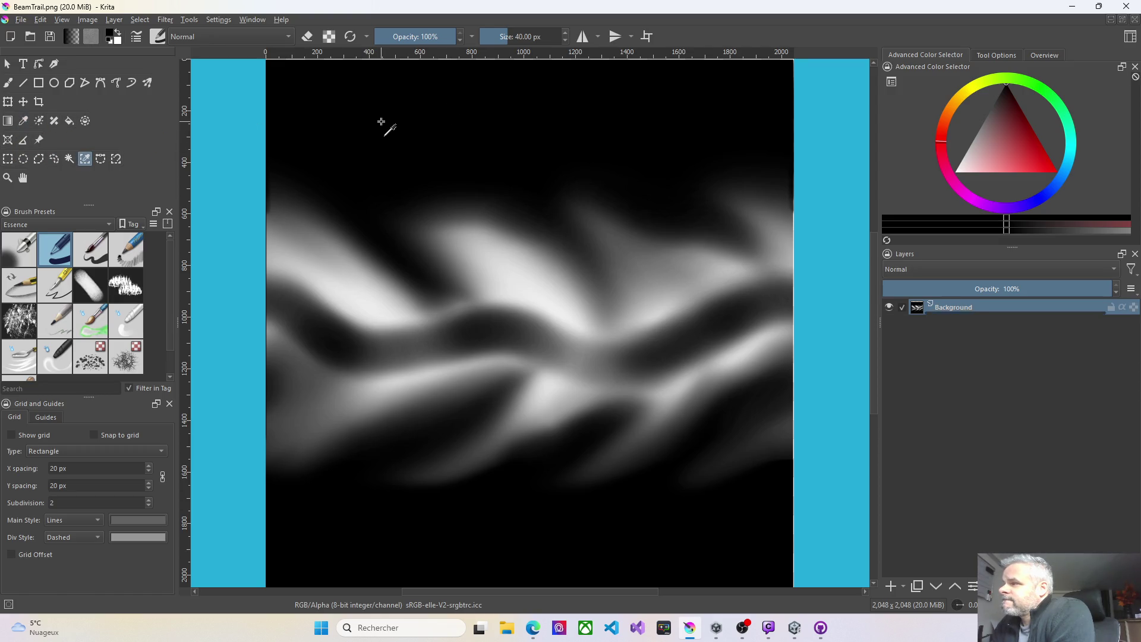
{"action": "key", "text": "Delete"}
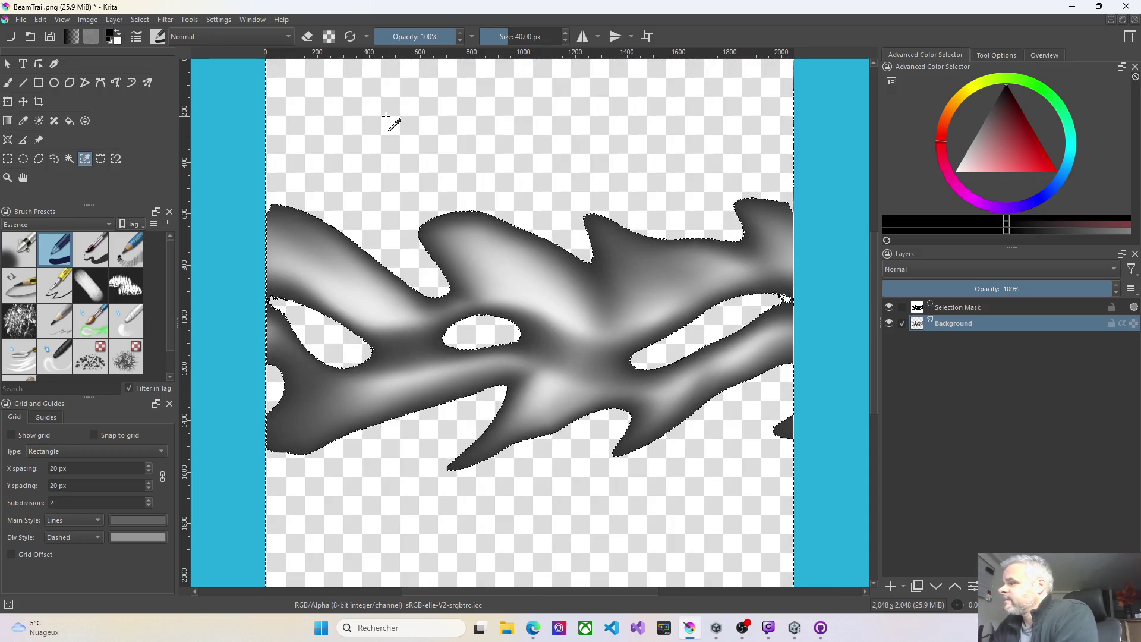
{"action": "right_click", "coordinate": [385, 118]}
{"action": "left_click", "coordinate": [326, 124]}
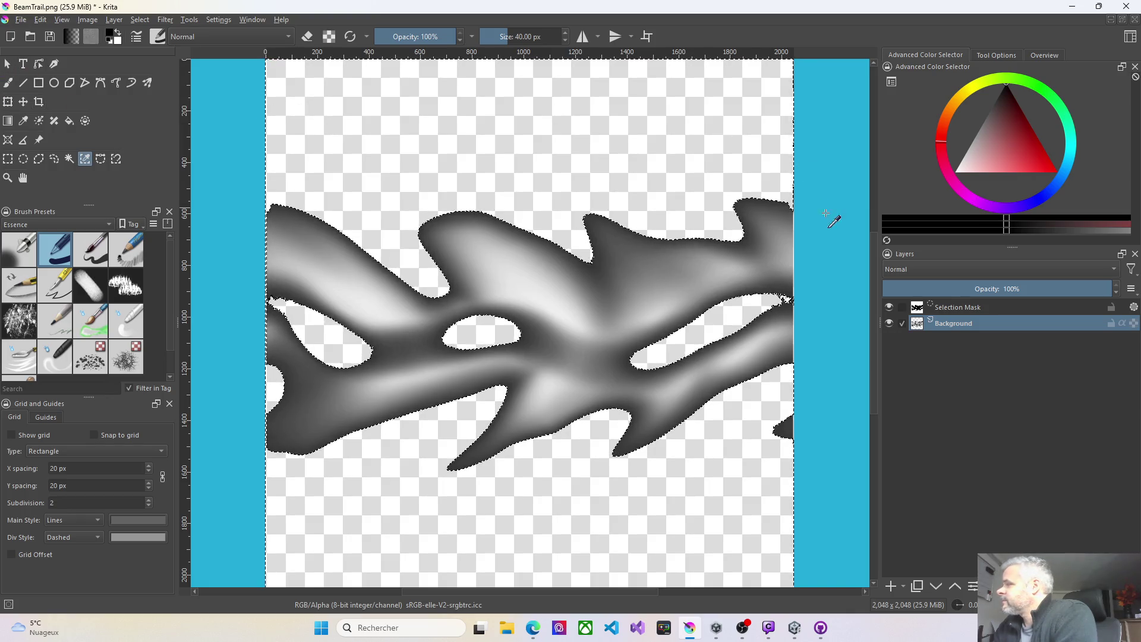
{"action": "left_click", "coordinate": [949, 308]}
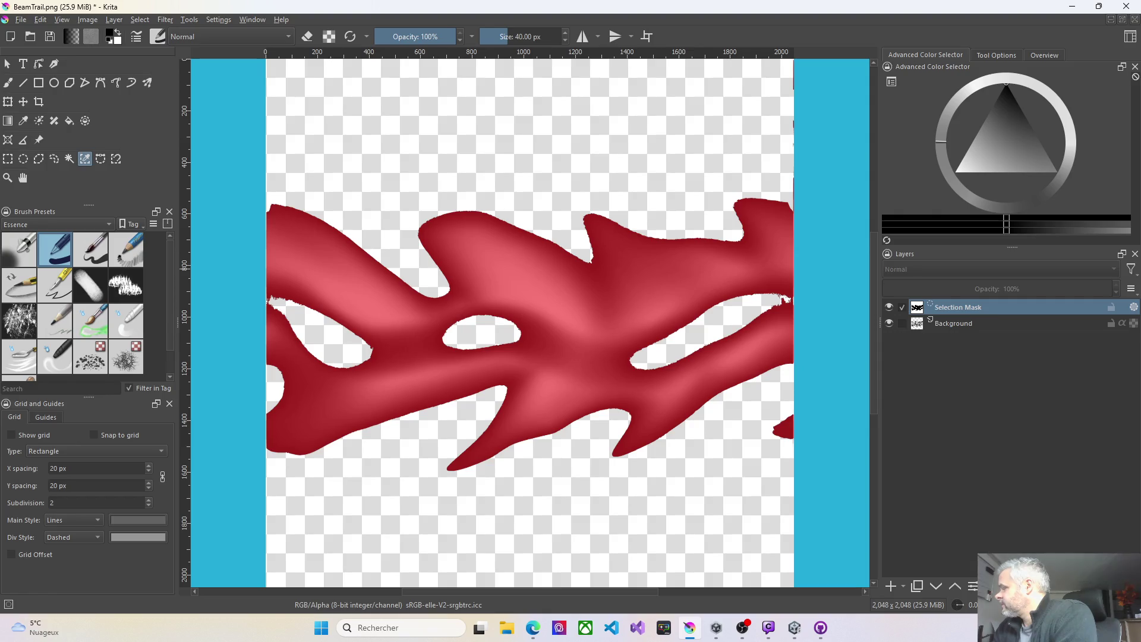
{"action": "key", "text": "ctrl+shift+a"}
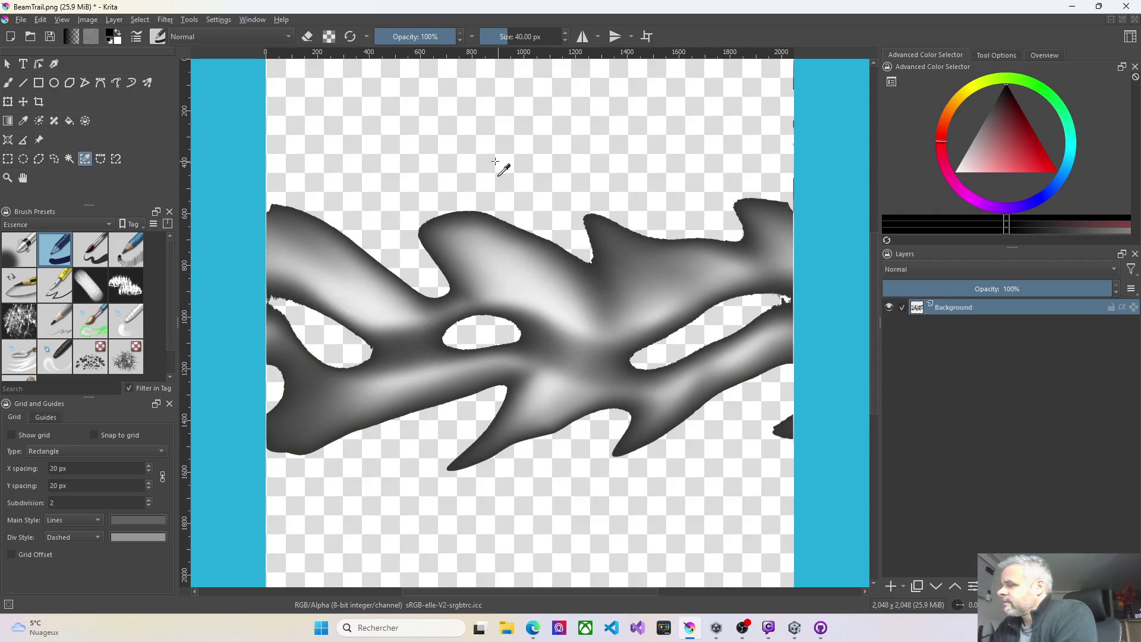
{"action": "scroll", "coordinate": [489, 164], "scroll_direction": "down", "scroll_amount": 2}
{"action": "scroll", "coordinate": [489, 164], "scroll_direction": "up", "scroll_amount": 2}
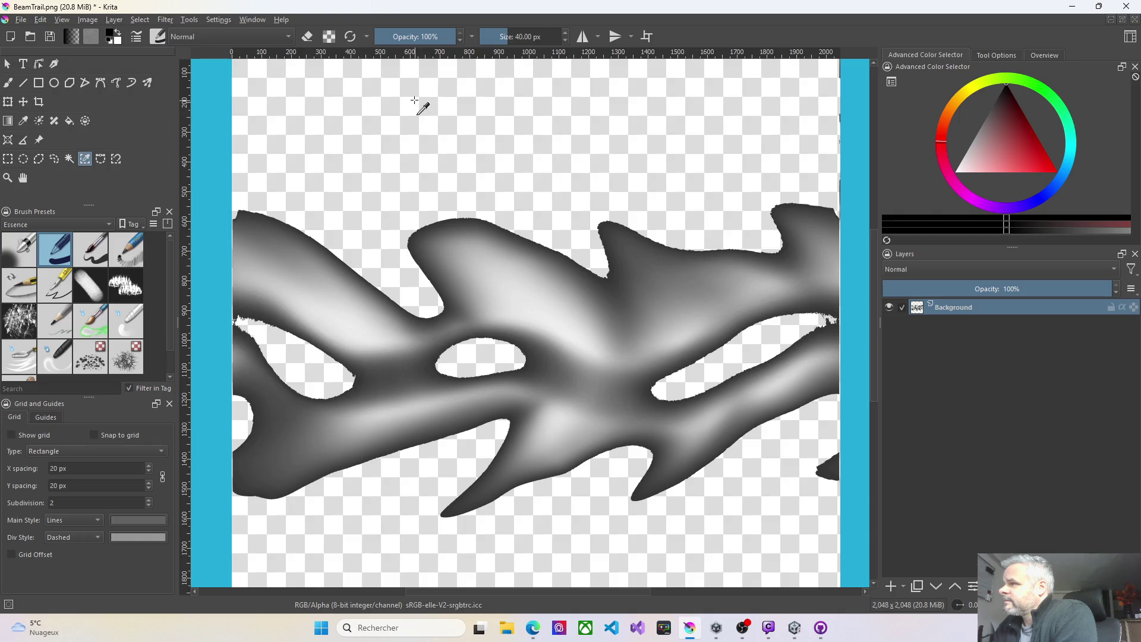
Save the image over the existing BeamTrail.png as PNG and minimize Krita
{"action": "left_click", "coordinate": [22, 20]}
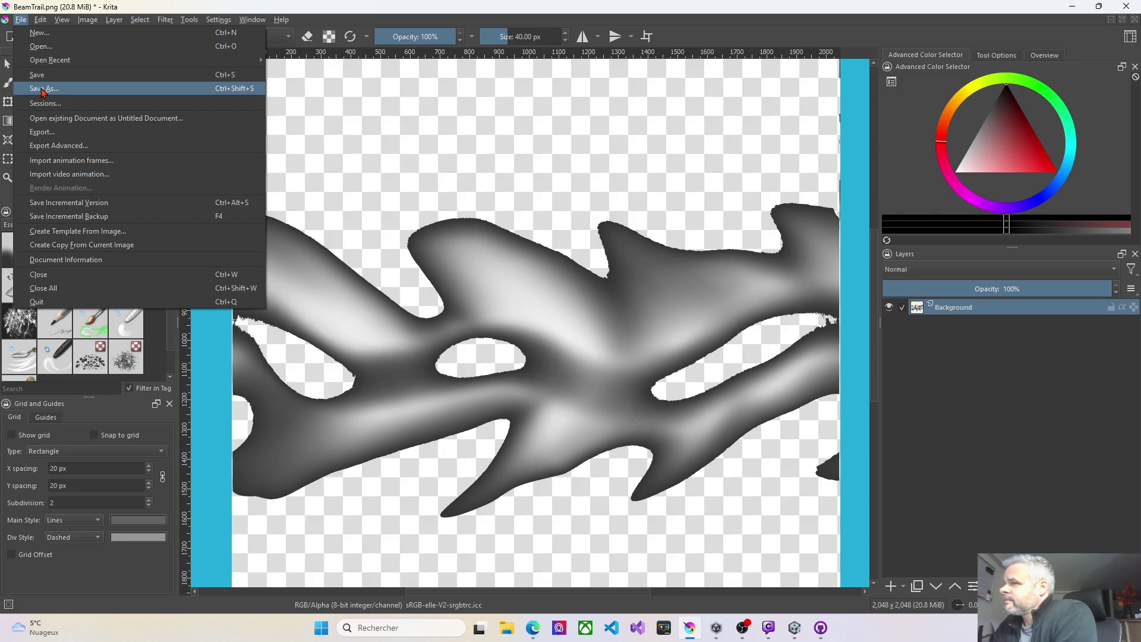
{"action": "left_click", "coordinate": [43, 90]}
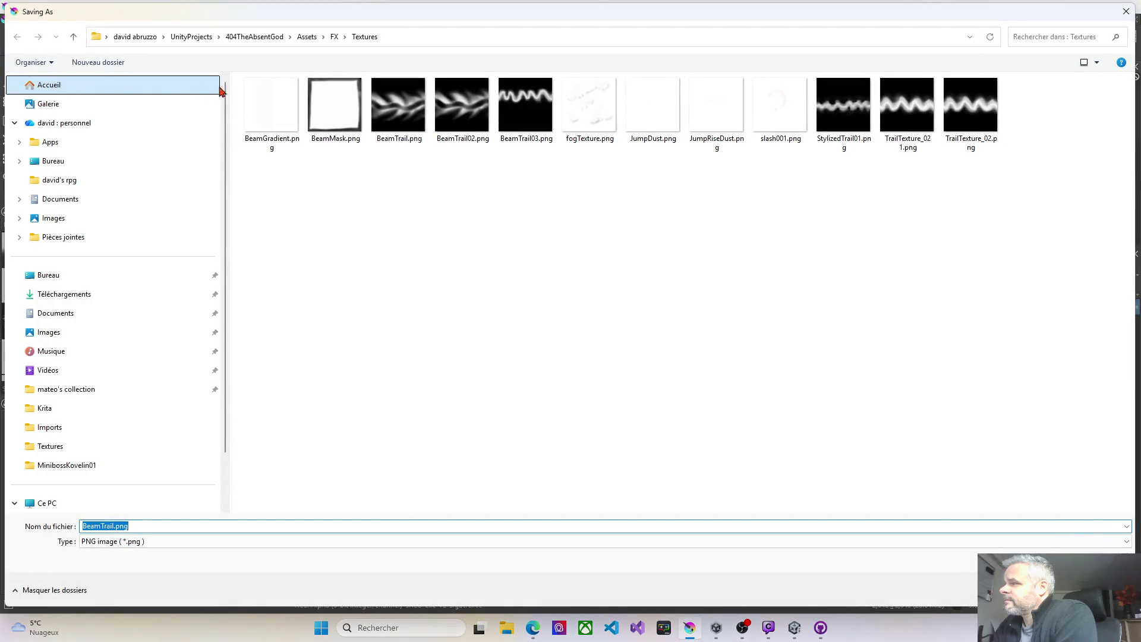
{"action": "left_click", "coordinate": [394, 118]}
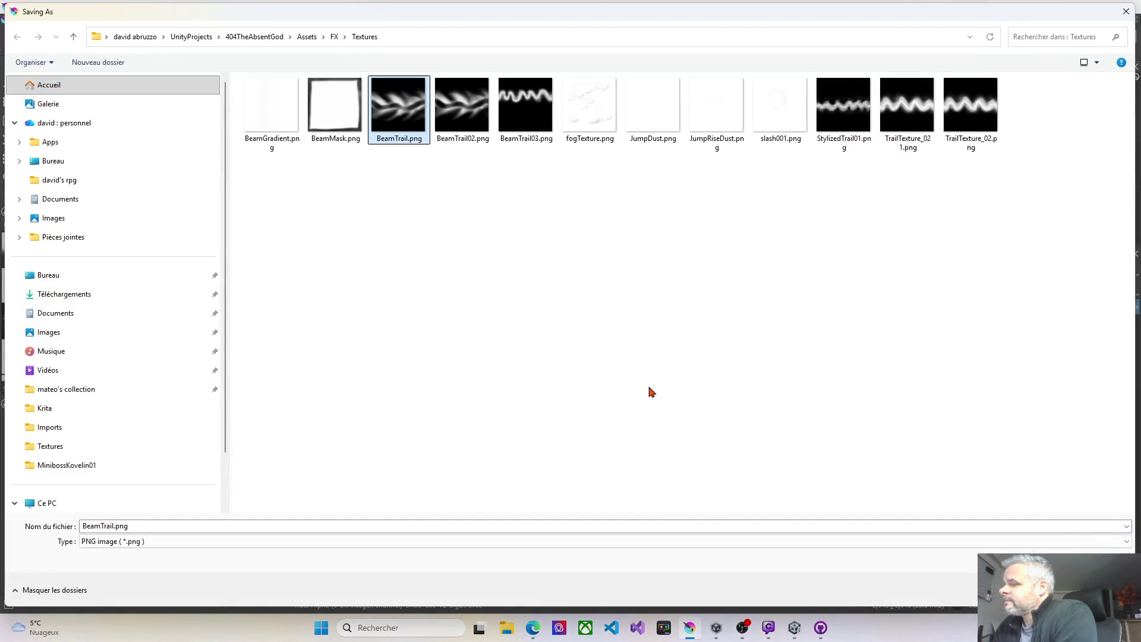
{"action": "left_click", "coordinate": [1037, 589]}
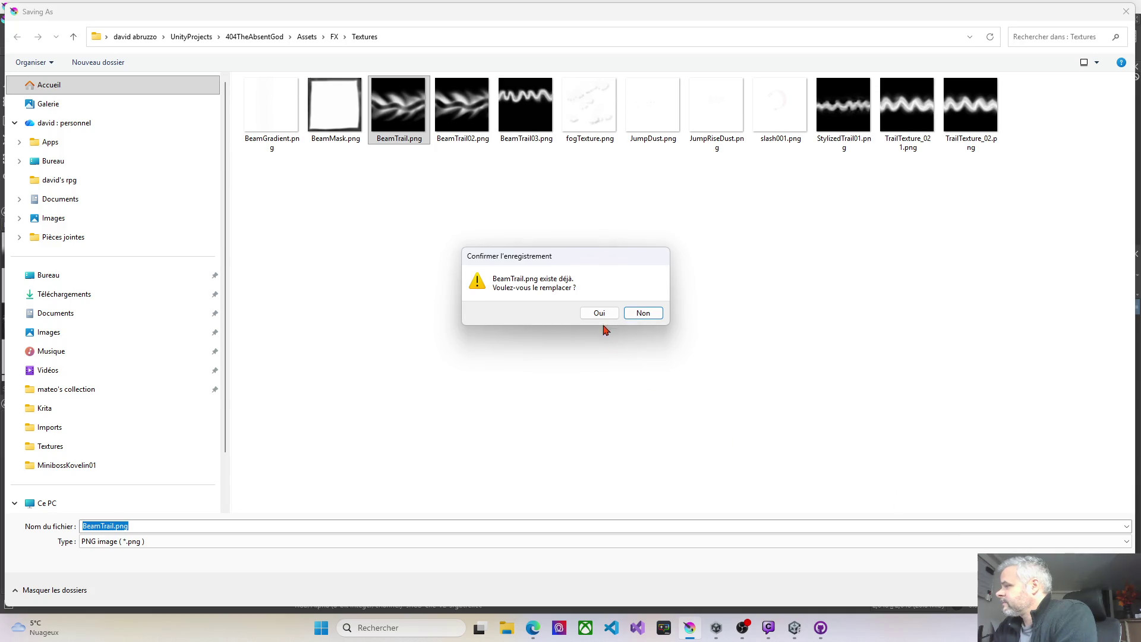
{"action": "left_click", "coordinate": [599, 313]}
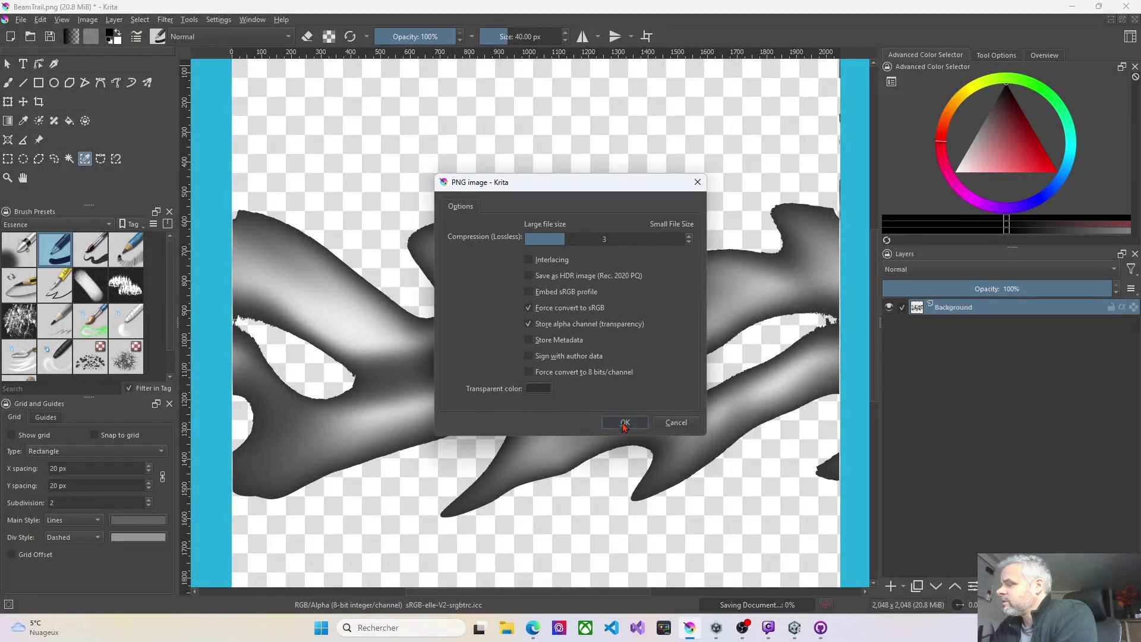
{"action": "left_click", "coordinate": [624, 423]}
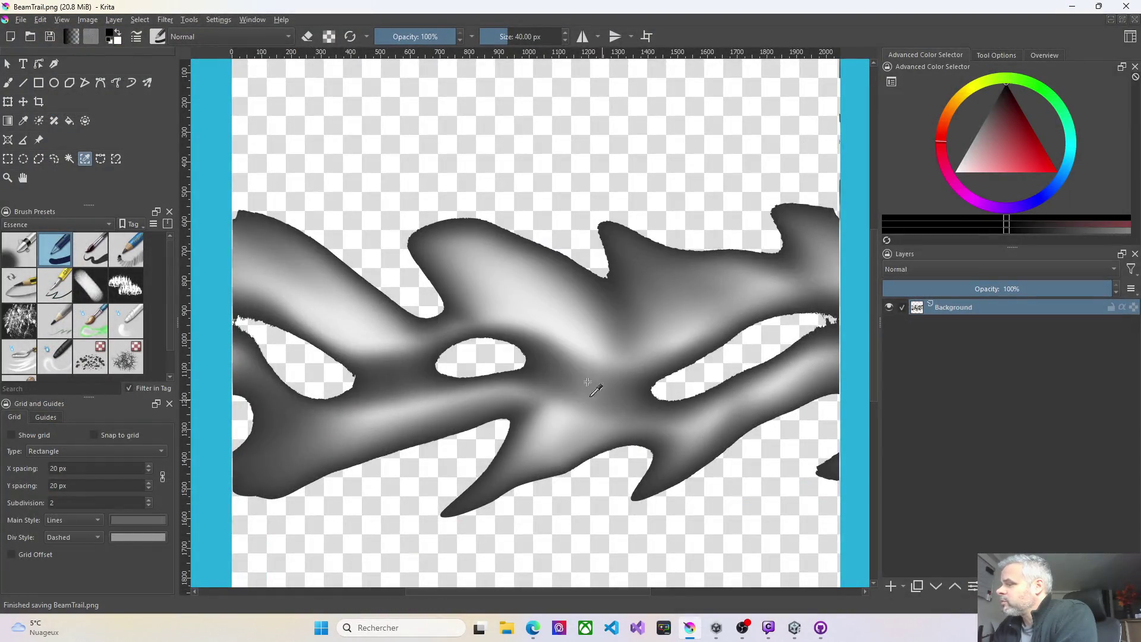
{"action": "left_click", "coordinate": [1068, 8]}
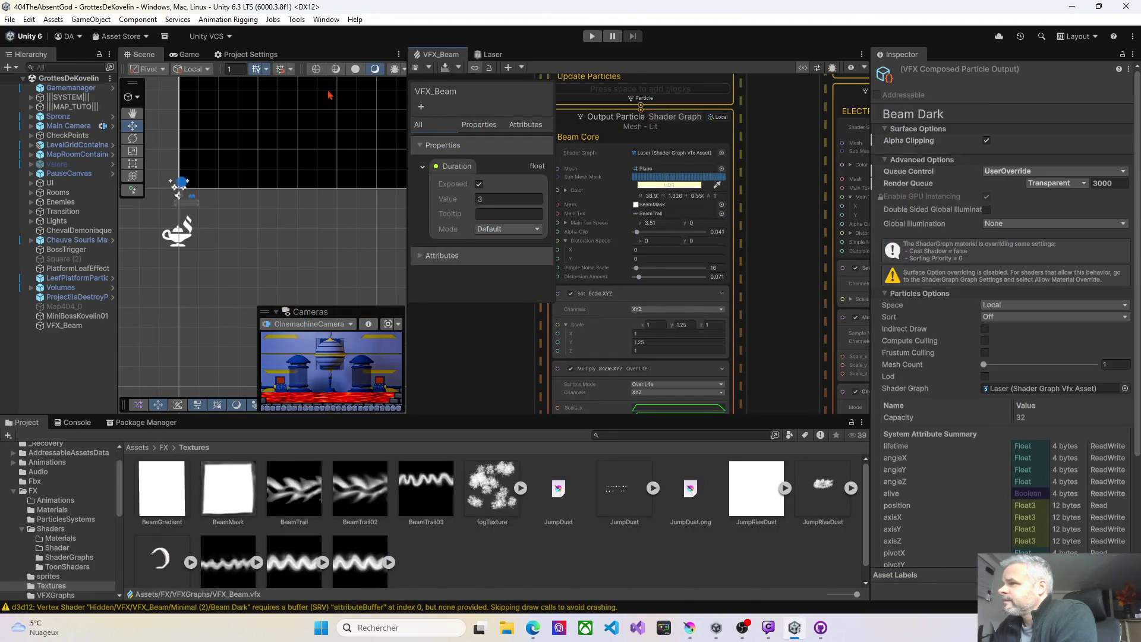
Select the BeamTrail texture in the Project window so the edited version reloads
{"action": "left_click", "coordinate": [291, 501]}
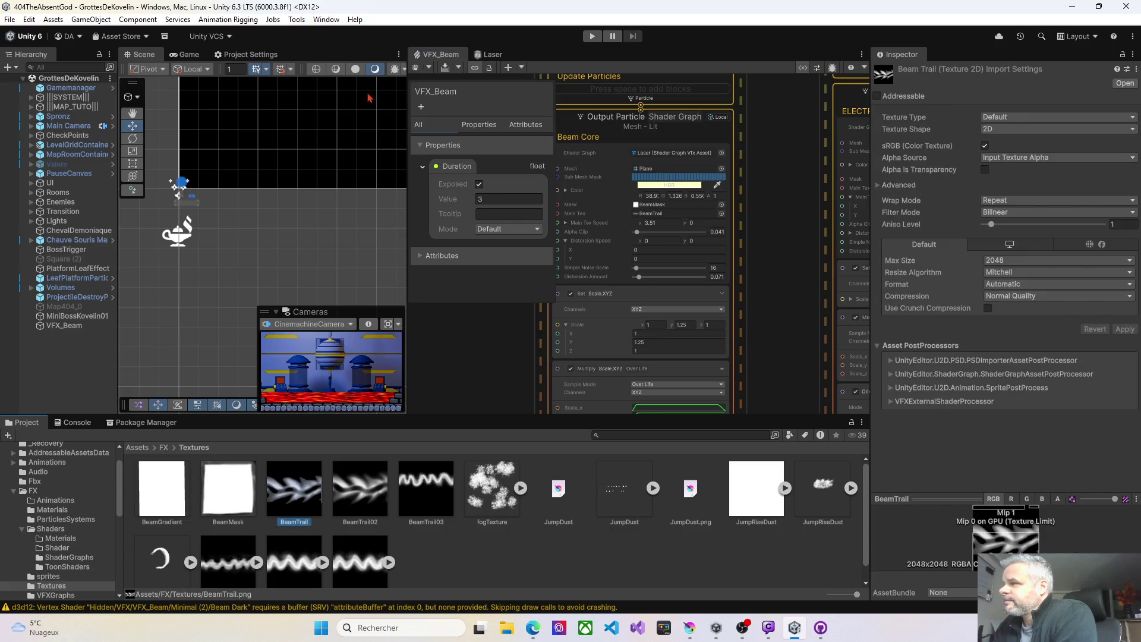
{"action": "left_click", "coordinate": [414, 69]}
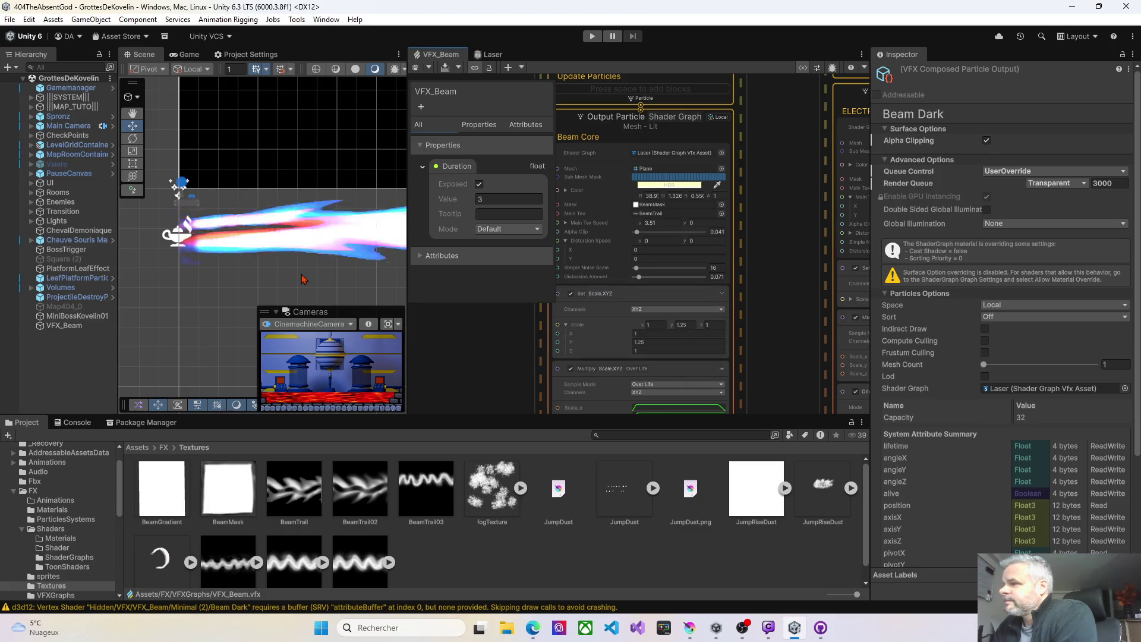
{"action": "left_click", "coordinate": [317, 500]}
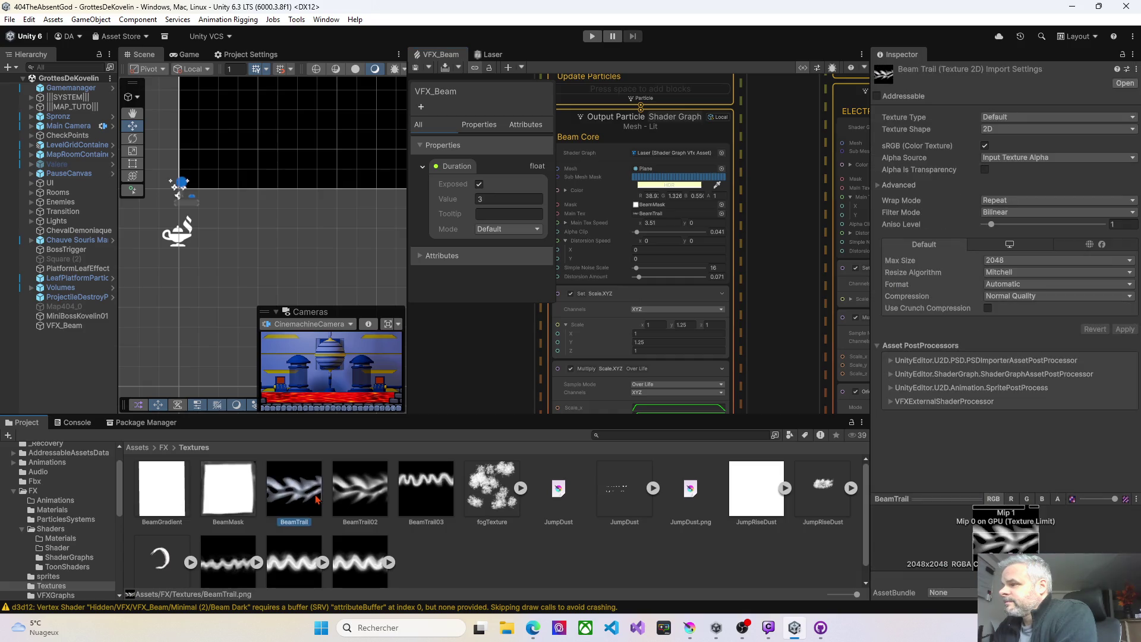
{"action": "left_click", "coordinate": [416, 70]}
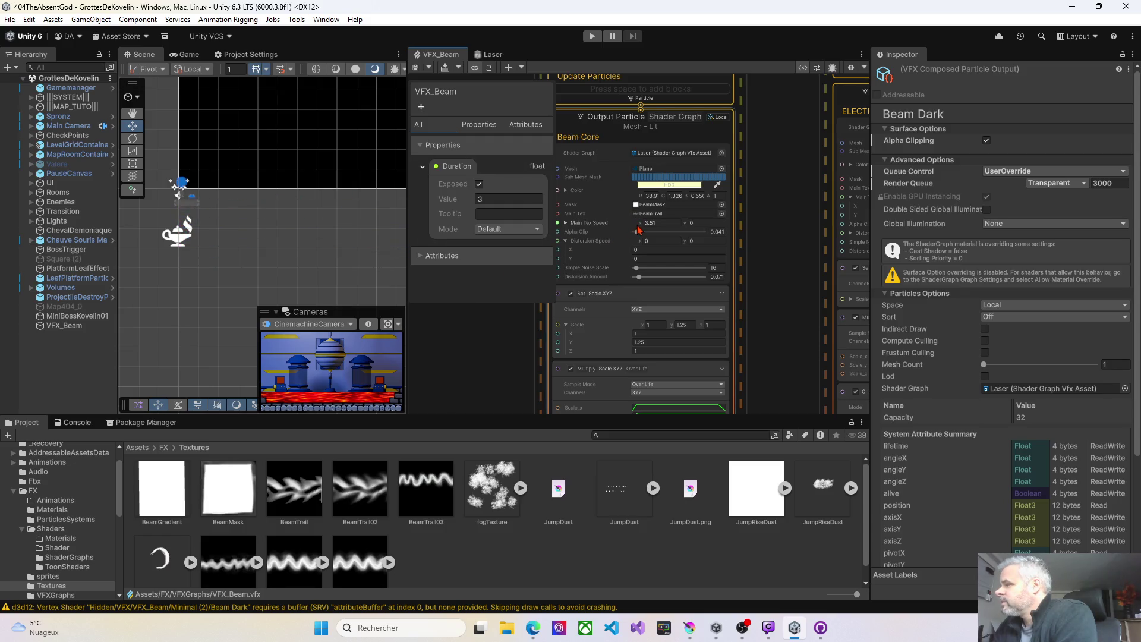
Lower Main Tex Speed X on Beam Core, save, then on Electric Energy to 1.7
{"action": "left_click_drag", "start_coordinate": [640, 222], "coordinate": [618, 225]}
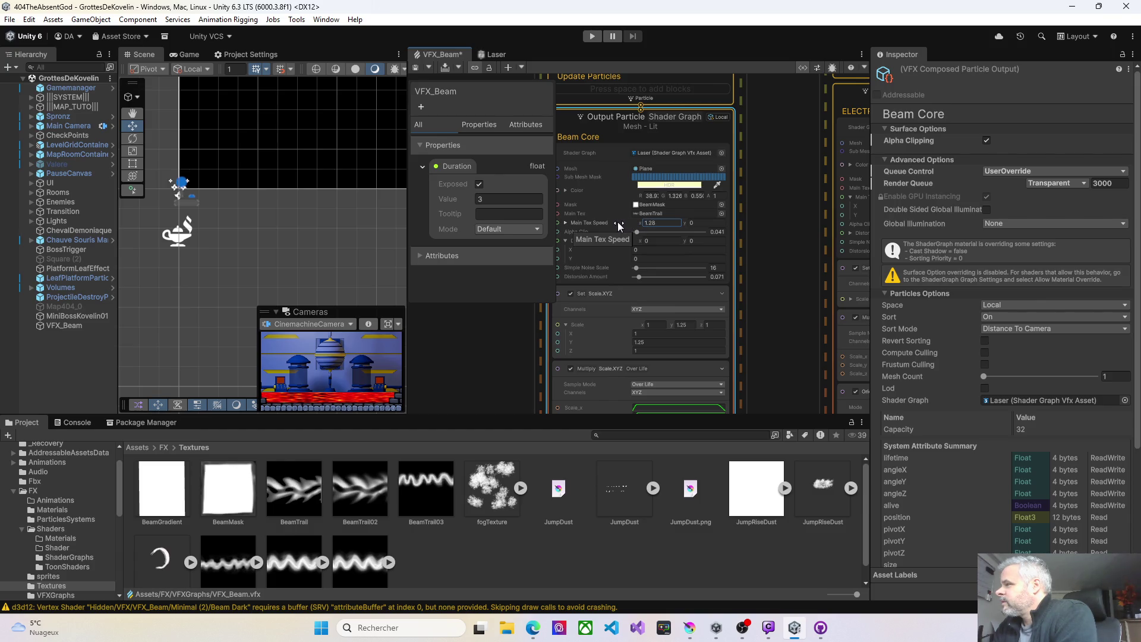
{"action": "left_click", "coordinate": [415, 68]}
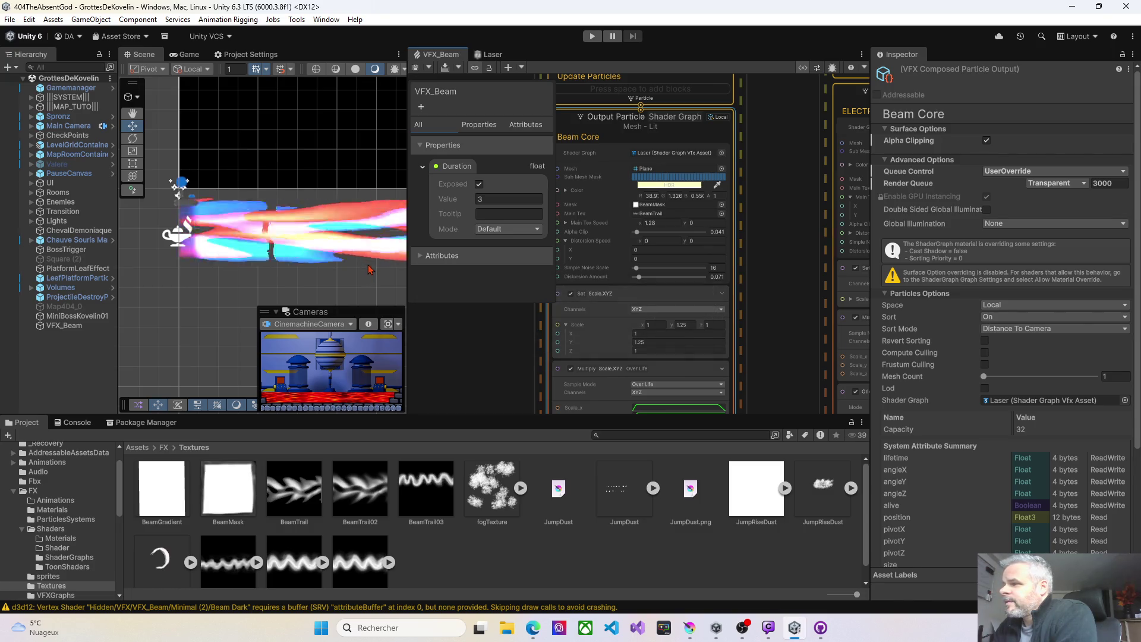
{"action": "left_click_drag", "start_coordinate": [788, 259], "coordinate": [573, 282]}
{"action": "left_click_drag", "start_coordinate": [703, 218], "coordinate": [674, 223]}
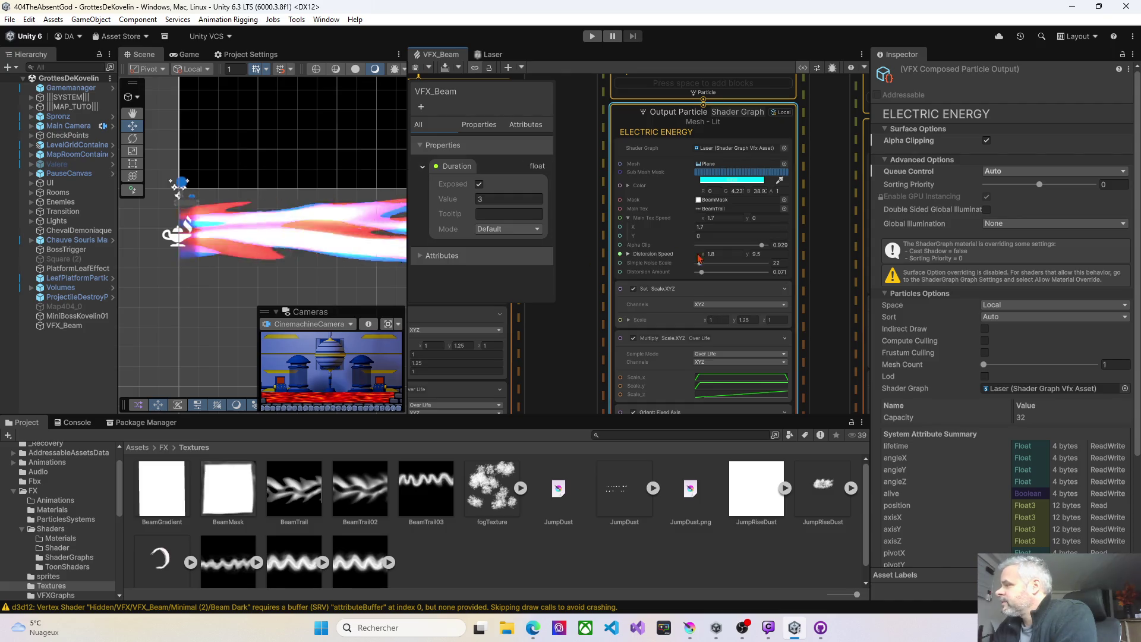
Raise Electric Energy's Simple Noise Scale in two passes, saving after each
{"action": "left_click_drag", "start_coordinate": [701, 267], "coordinate": [708, 267]}
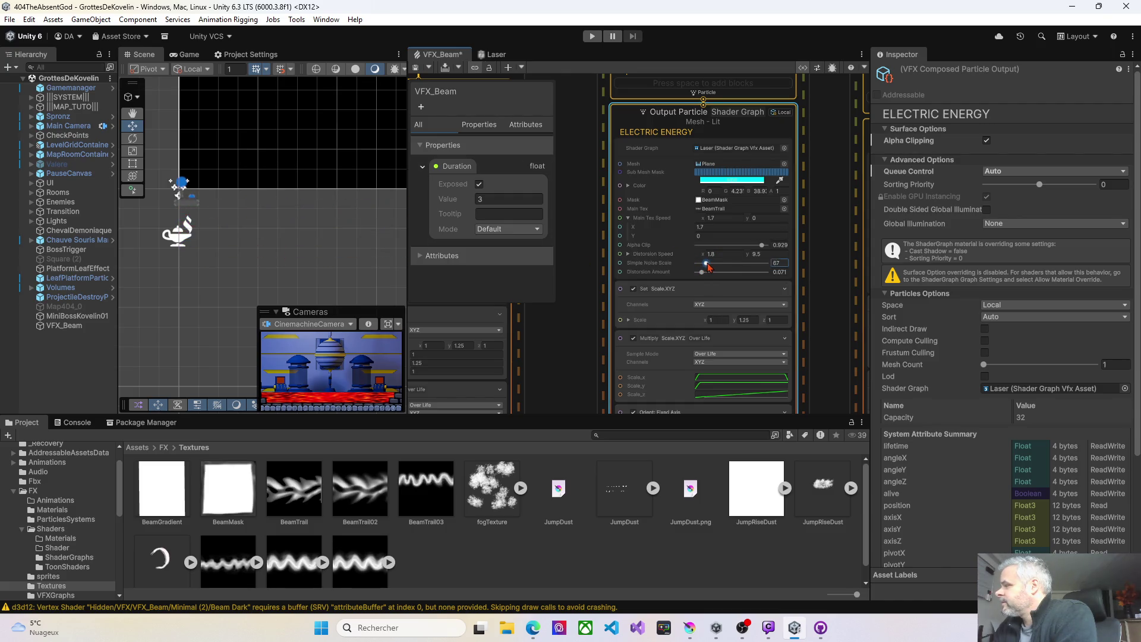
{"action": "left_click", "coordinate": [414, 67]}
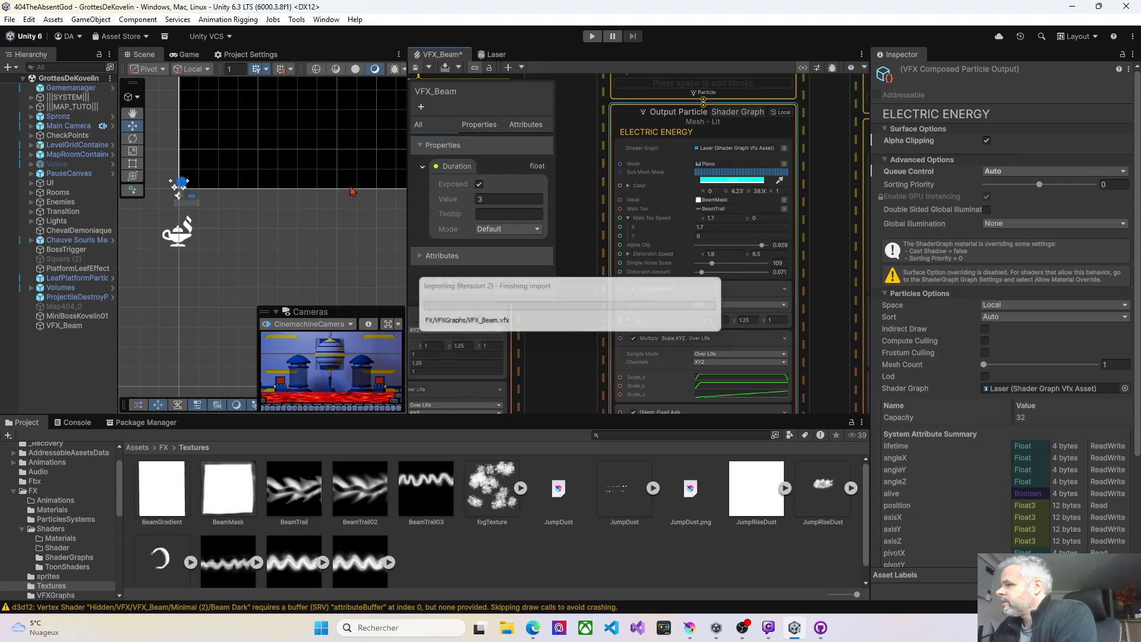
{"action": "mouse_move", "coordinate": [712, 262]}
{"action": "left_mouse_down"}
{"action": "mouse_move", "coordinate": [735, 262]}
{"action": "mouse_move", "coordinate": [751, 246]}
{"action": "left_mouse_up"}
{"action": "left_click", "coordinate": [415, 68]}
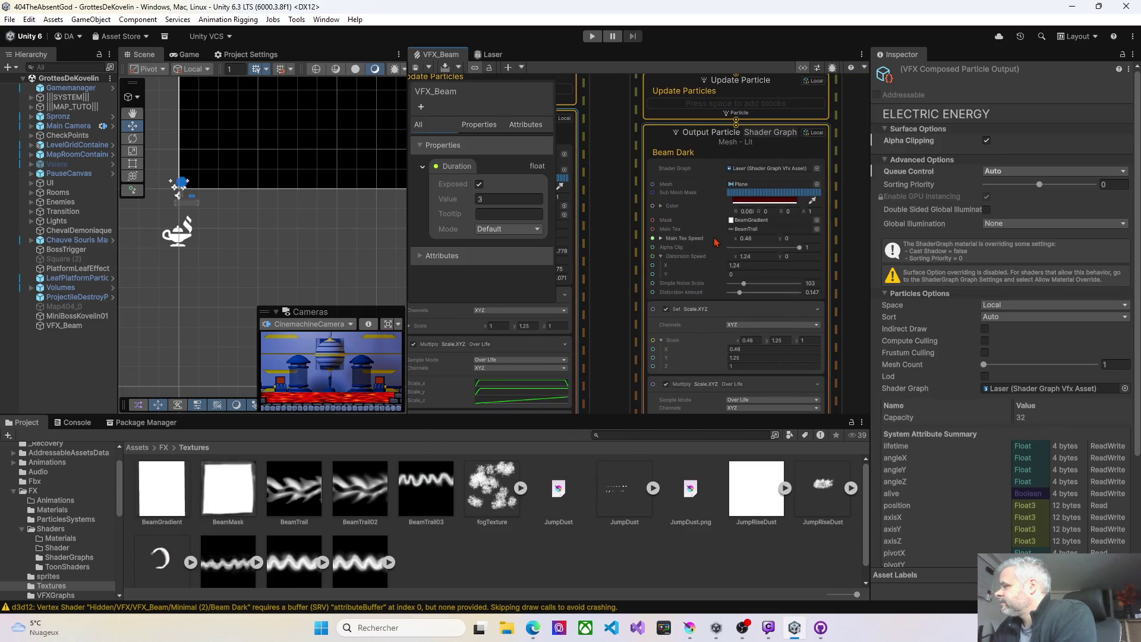
Speed up Beam Dark's Main Tex Speed X, set Noise Scale 80 and Alpha Clip 0.652
{"action": "left_click_drag", "start_coordinate": [739, 238], "coordinate": [756, 240]}
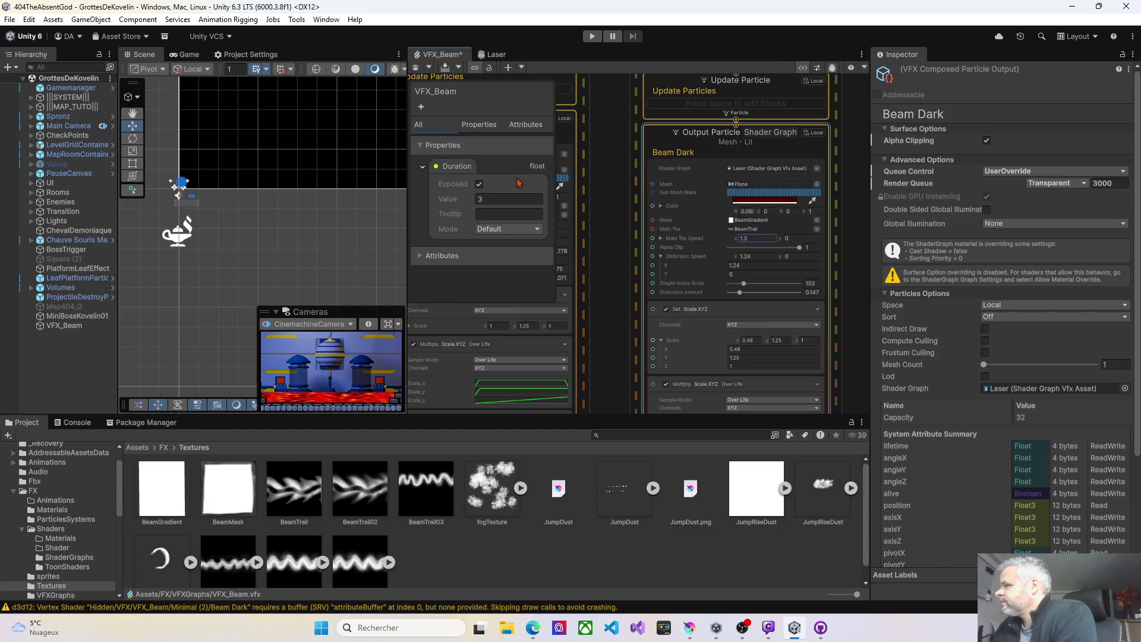
{"action": "left_click", "coordinate": [417, 69]}
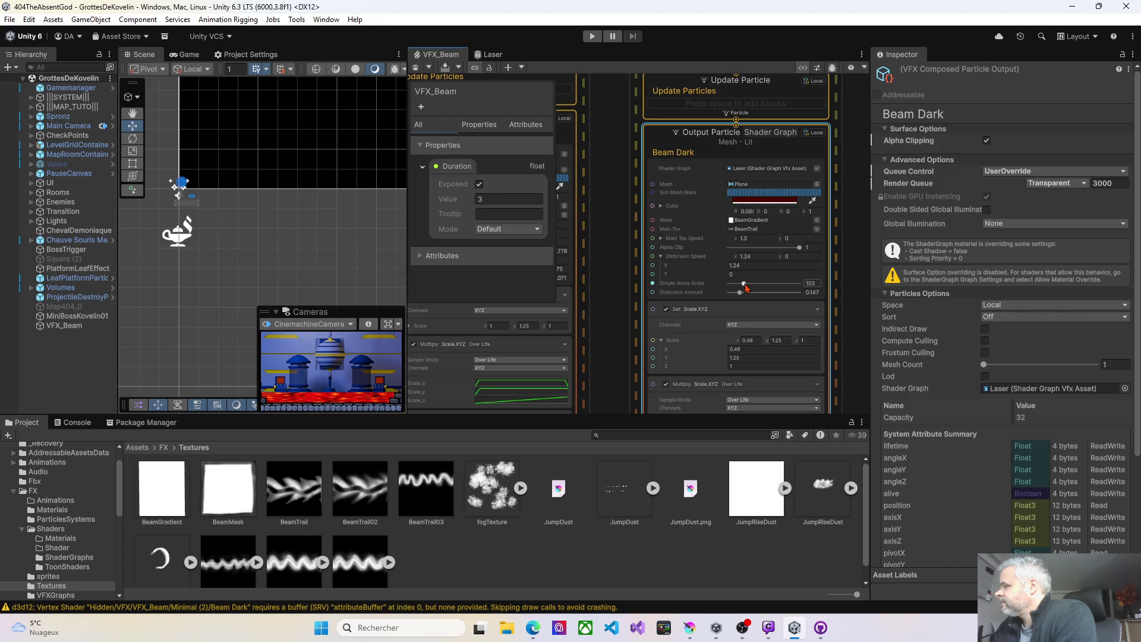
{"action": "left_click_drag", "start_coordinate": [745, 285], "coordinate": [741, 288]}
{"action": "left_click_drag", "start_coordinate": [799, 248], "coordinate": [774, 247]}
{"action": "left_click", "coordinate": [415, 67]}
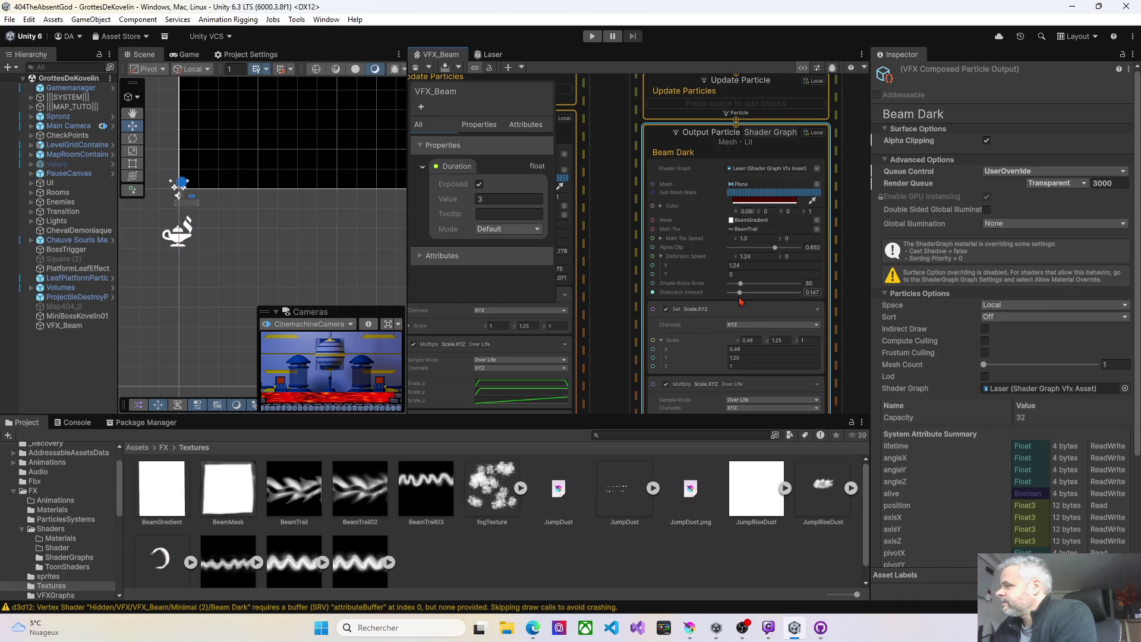
{"action": "mouse_move", "coordinate": [600, 295]}
{"action": "left_mouse_down"}
{"action": "mouse_move", "coordinate": [715, 272]}
{"action": "mouse_move", "coordinate": [668, 239]}
{"action": "left_mouse_up"}
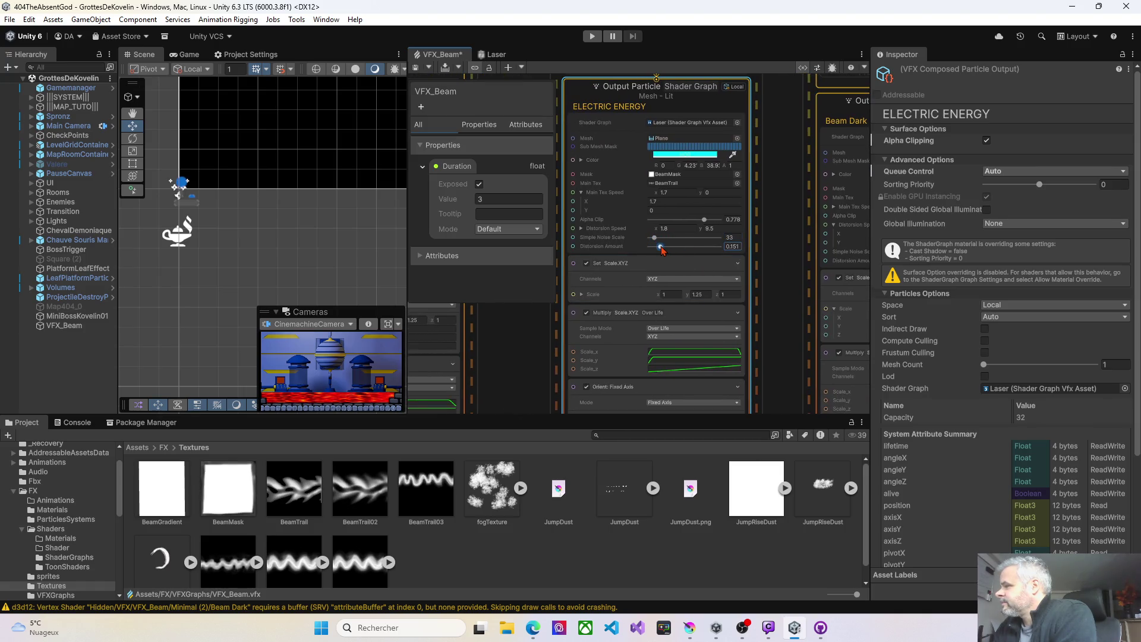
Set Electric Energy's Alpha Clip to 0.905 and narrow its Set Scale X to 0.82
{"action": "left_click", "coordinate": [418, 70]}
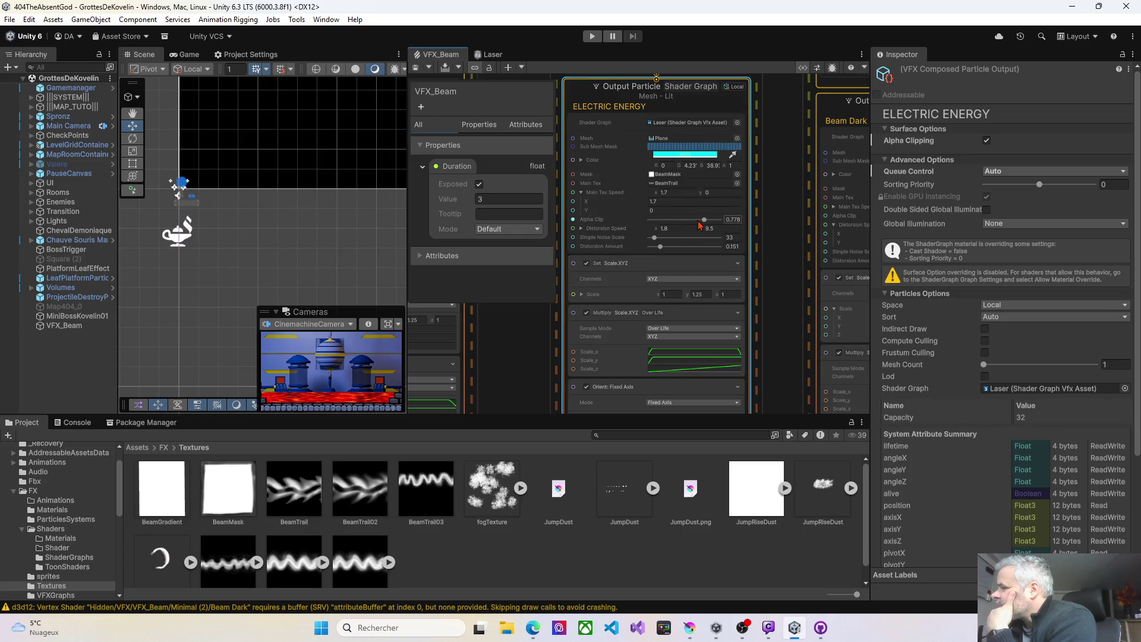
{"action": "left_click_drag", "start_coordinate": [706, 220], "coordinate": [712, 220]}
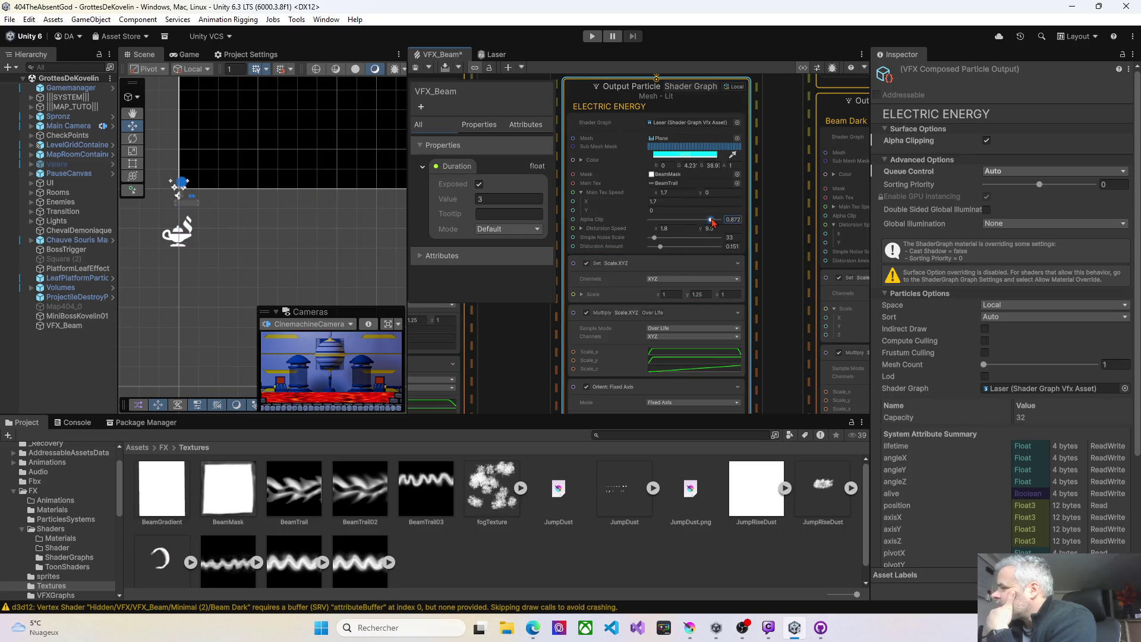
{"action": "left_click", "coordinate": [417, 67]}
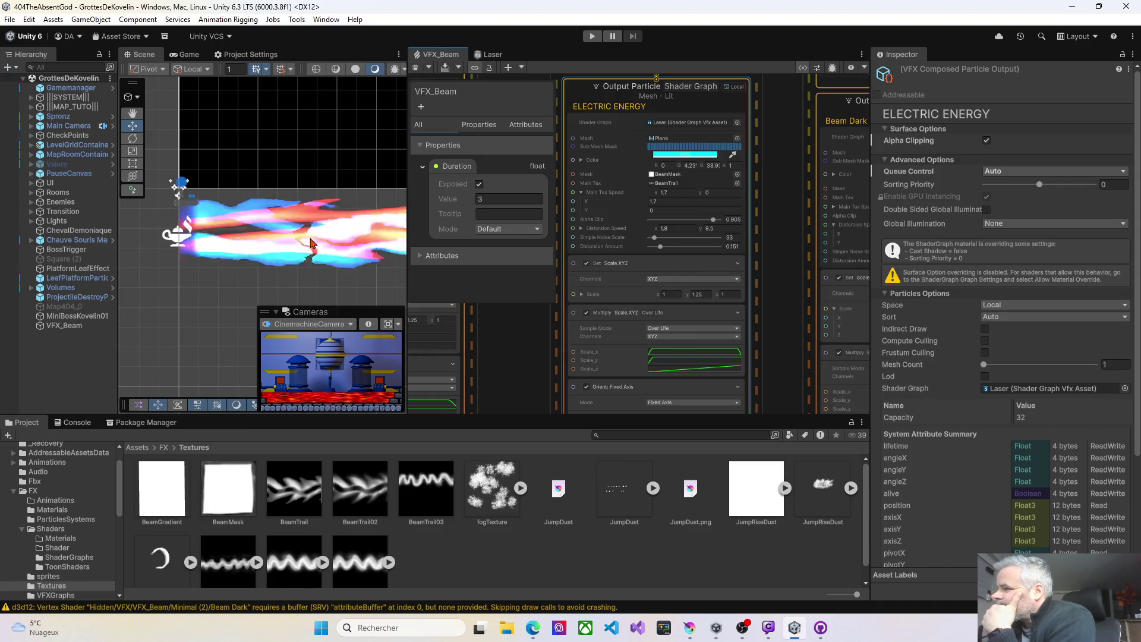
{"action": "scroll", "coordinate": [306, 257], "scroll_direction": "down", "scroll_amount": 1}
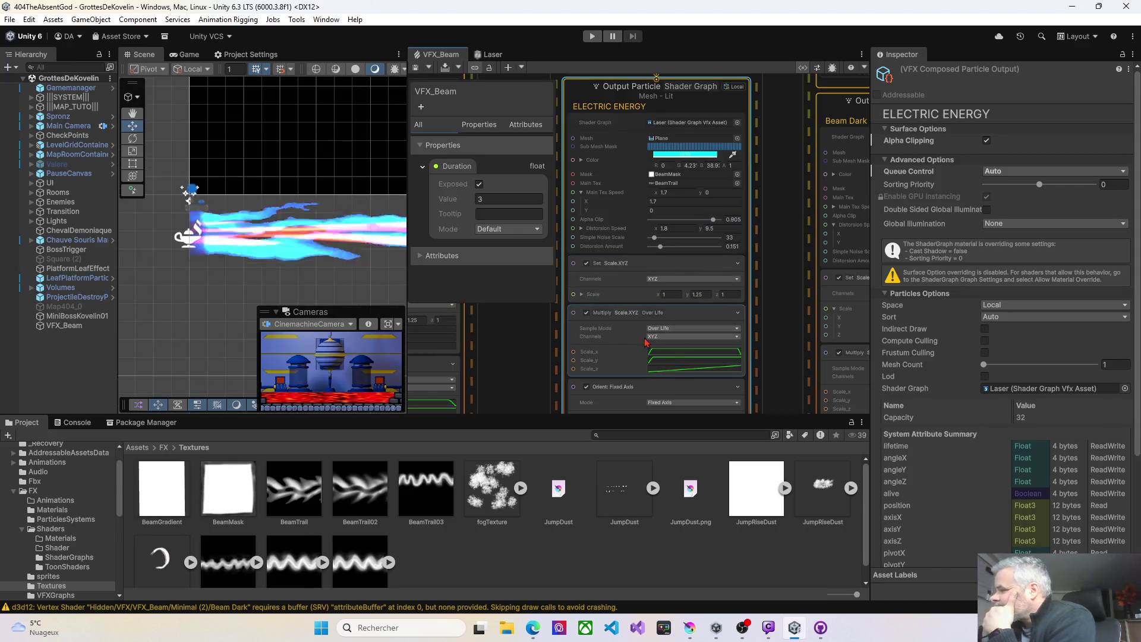
{"action": "left_click_drag", "start_coordinate": [658, 298], "coordinate": [657, 298]}
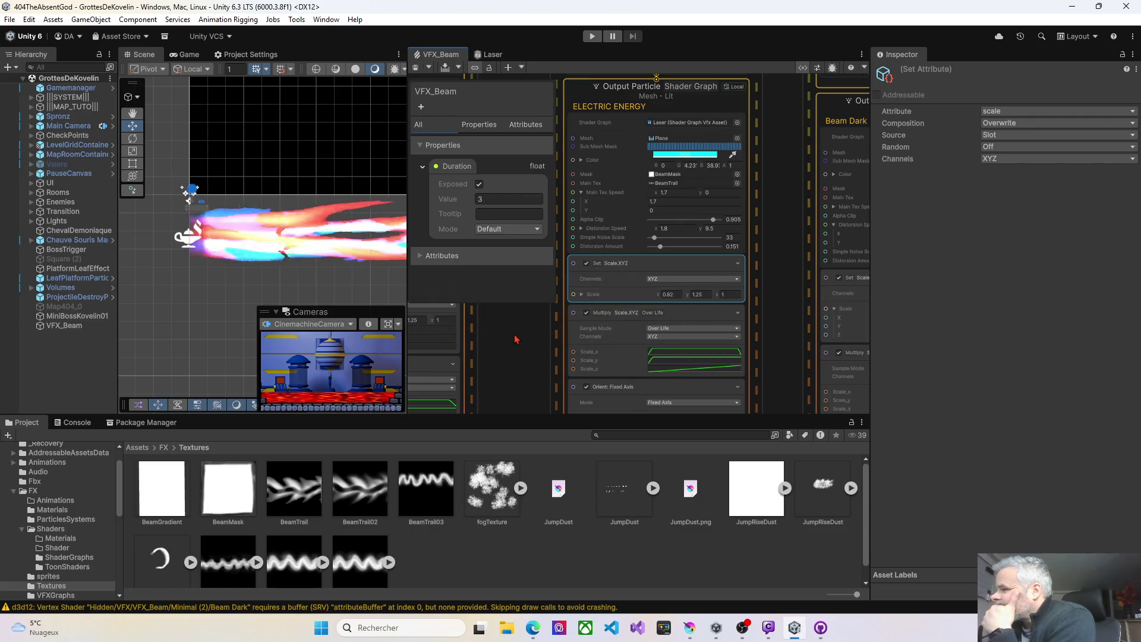
Adjust Beam Core's Set Scale X, shrinking it, saving, then widening it slightly
{"action": "left_click_drag", "start_coordinate": [521, 334], "coordinate": [783, 311]}
{"action": "left_click", "coordinate": [631, 294]}
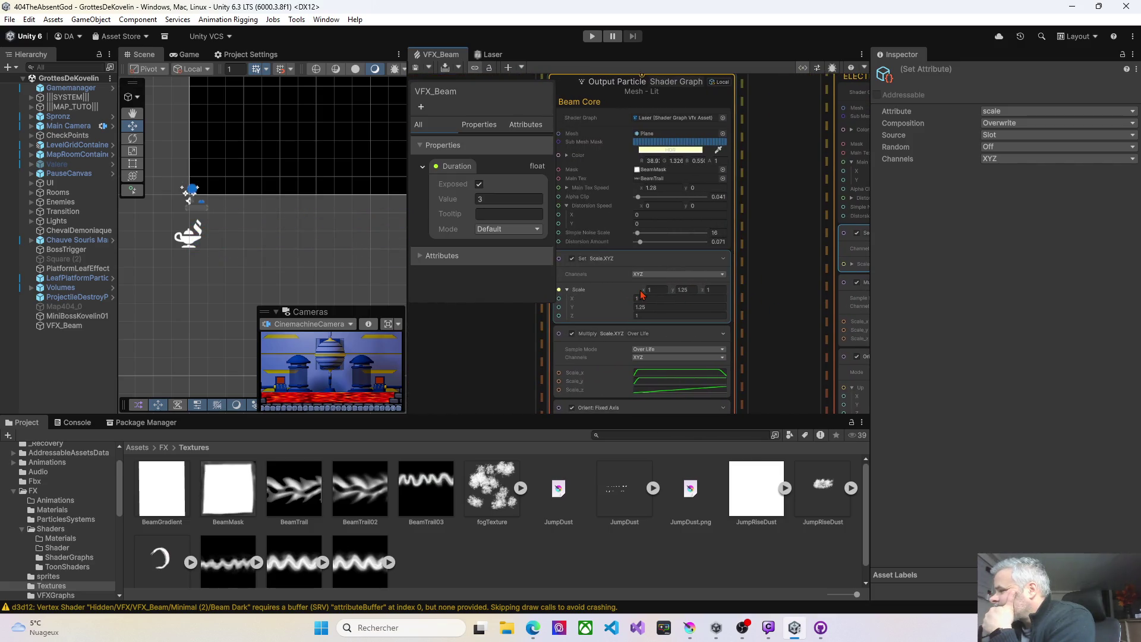
{"action": "left_click_drag", "start_coordinate": [641, 294], "coordinate": [637, 290]}
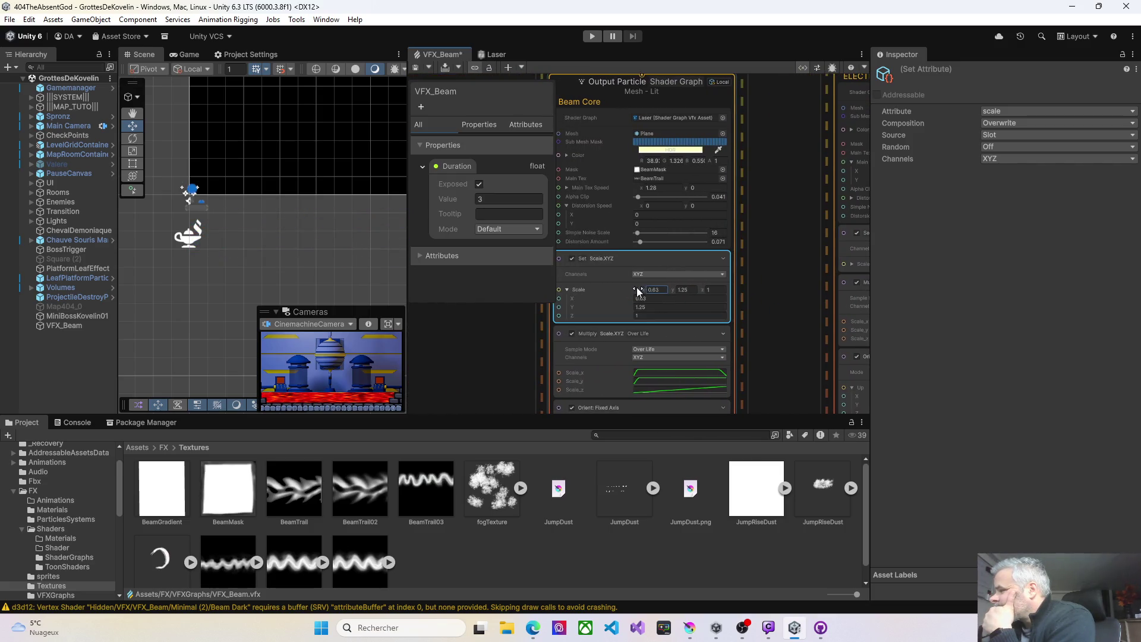
{"action": "left_click", "coordinate": [419, 67]}
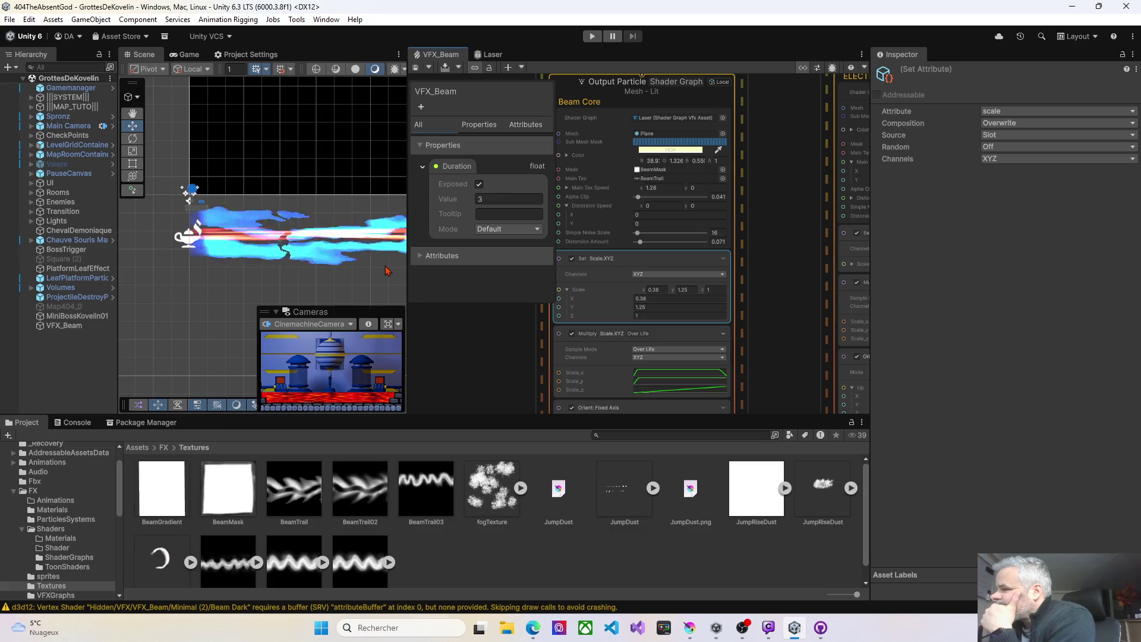
{"action": "left_click_drag", "start_coordinate": [632, 299], "coordinate": [635, 301]}
{"action": "type", "text": "0.8"}
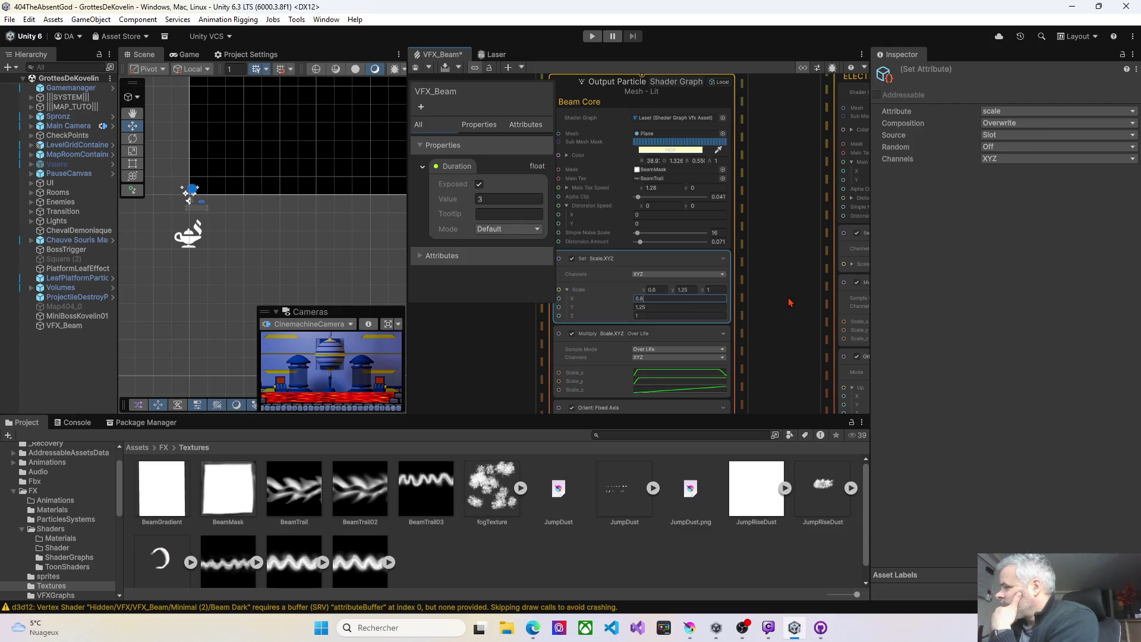
Set Electric Energy's scale X to 0.9 and Beam Dark's to 0.46, then save
{"action": "left_click_drag", "start_coordinate": [788, 302], "coordinate": [557, 299]}
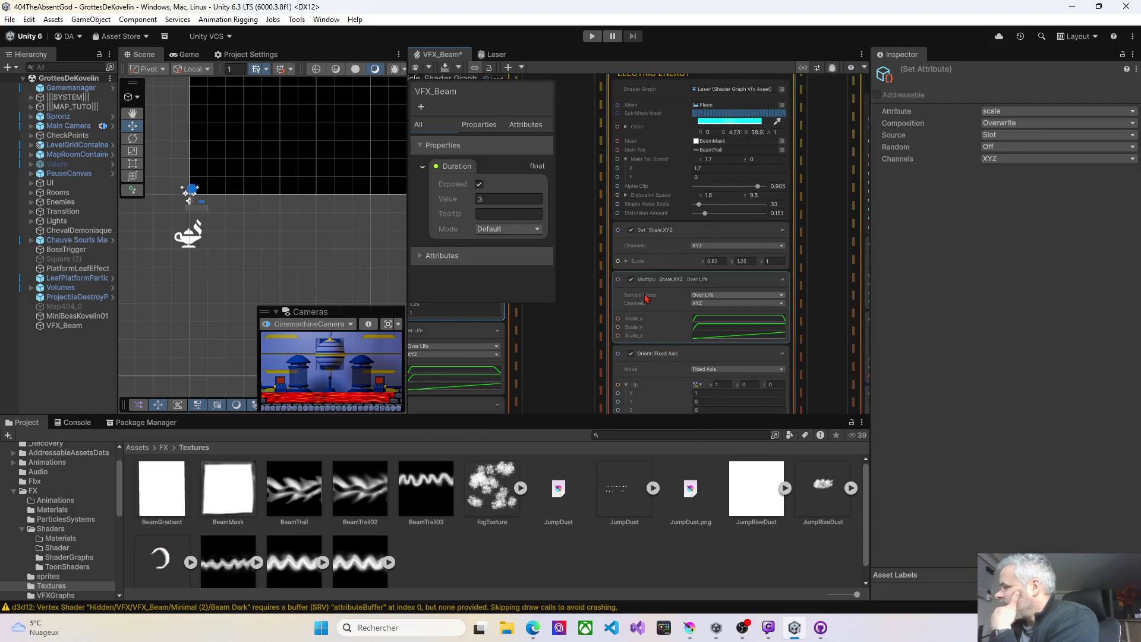
{"action": "left_click", "coordinate": [708, 261]}
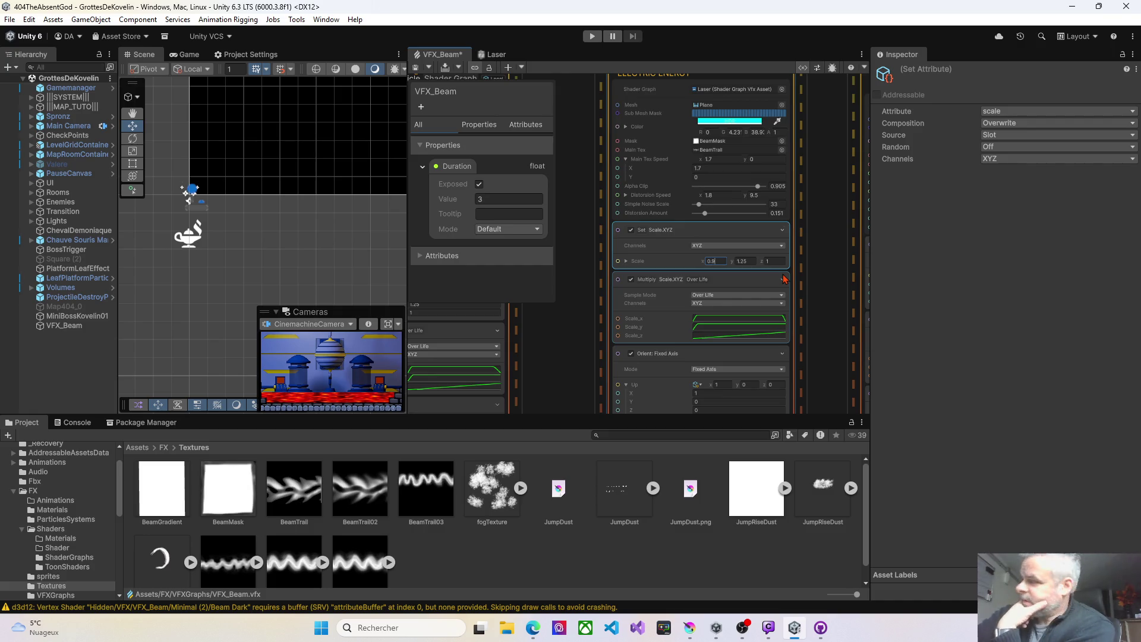
{"action": "left_click", "coordinate": [819, 255]}
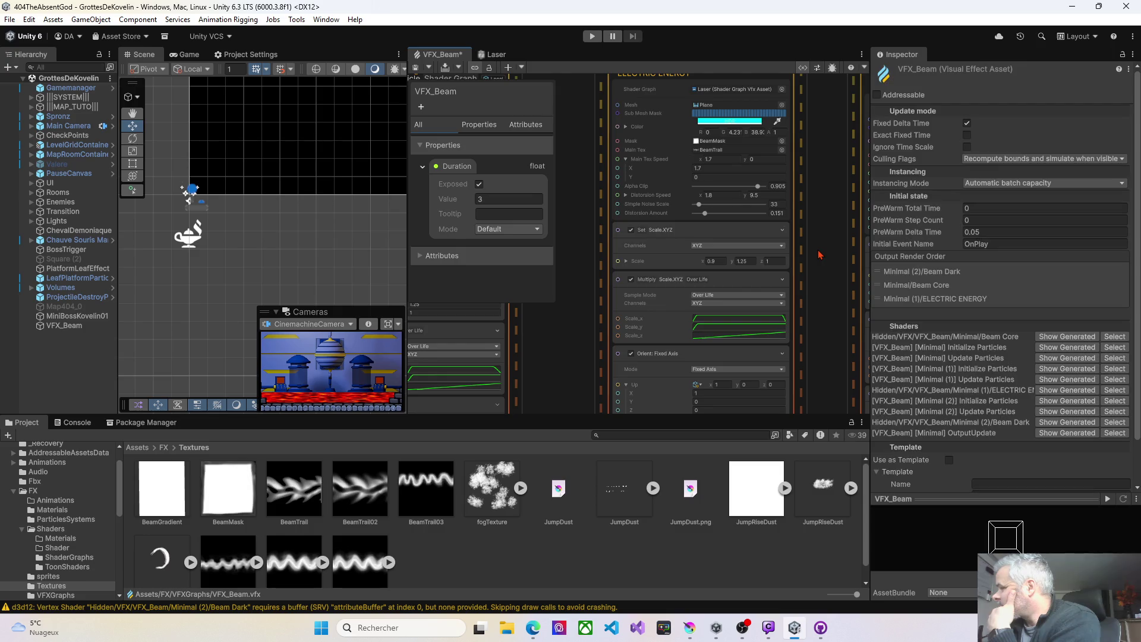
{"action": "left_click_drag", "start_coordinate": [824, 280], "coordinate": [576, 285]}
{"action": "left_click", "coordinate": [752, 280]}
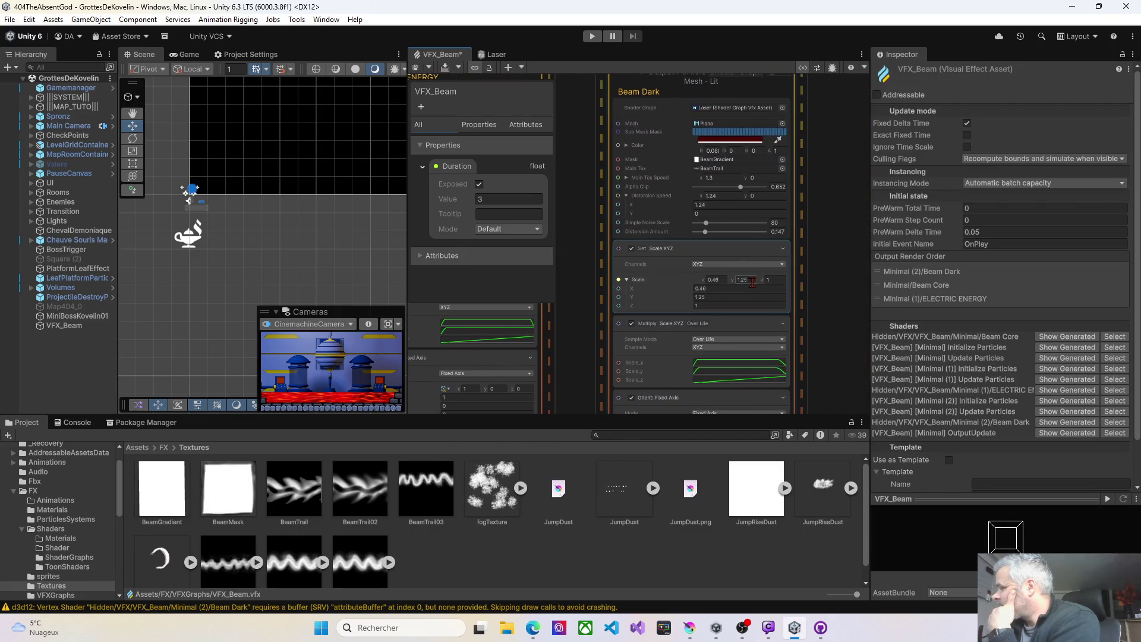
{"action": "left_click", "coordinate": [716, 279]}
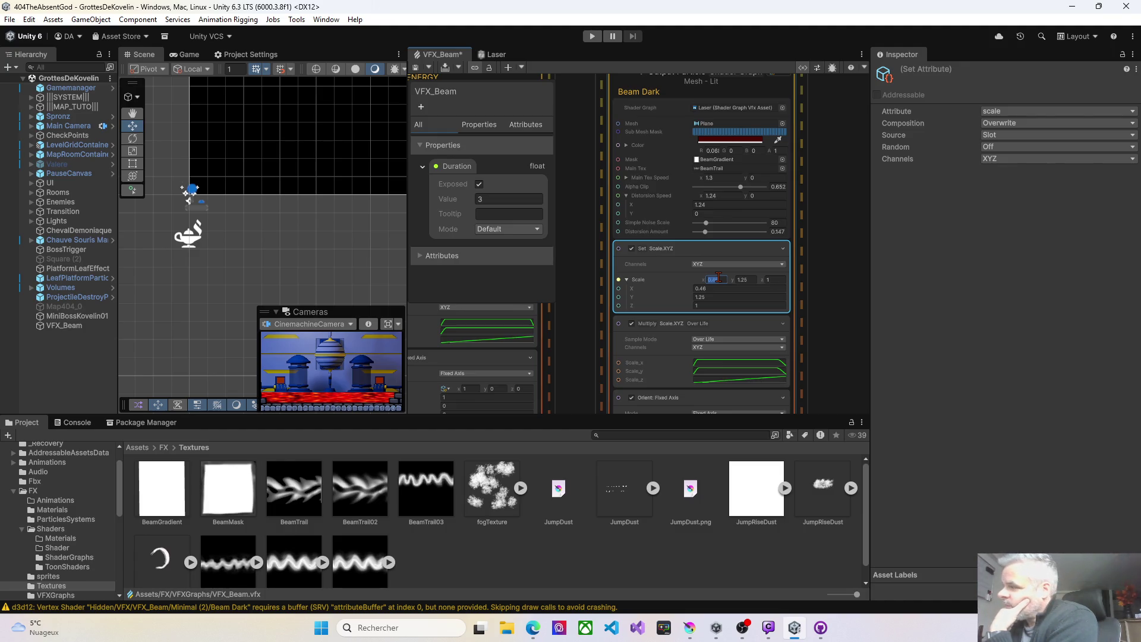
{"action": "left_click", "coordinate": [416, 68]}
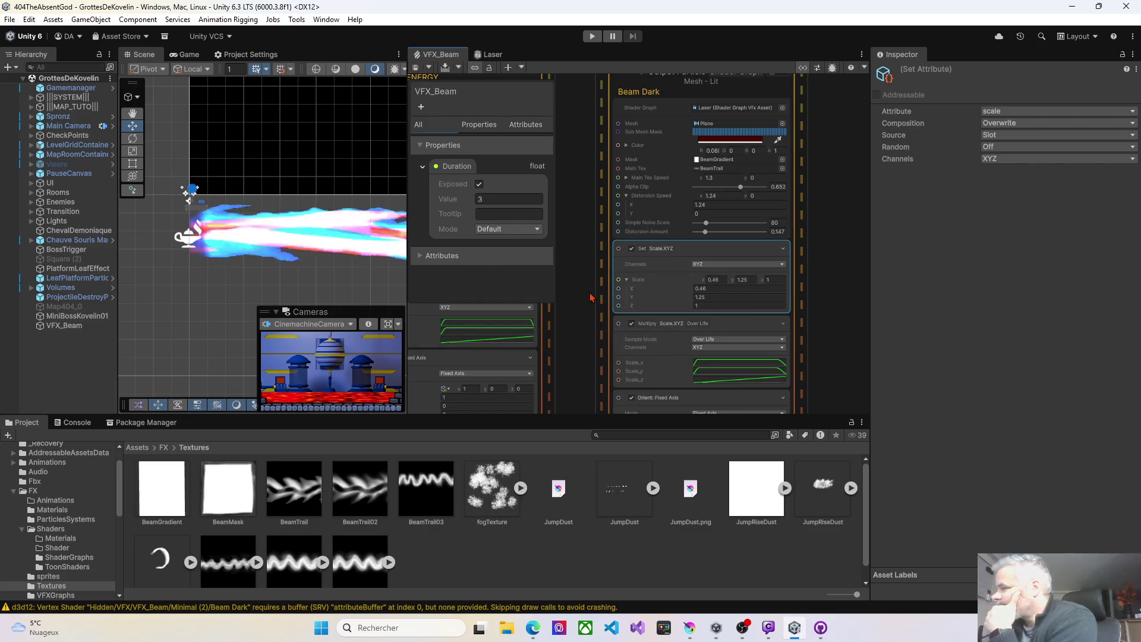
Set Electric Energy's vertical Distortion Speed to 0
{"action": "left_click_drag", "start_coordinate": [592, 295], "coordinate": [802, 282]}
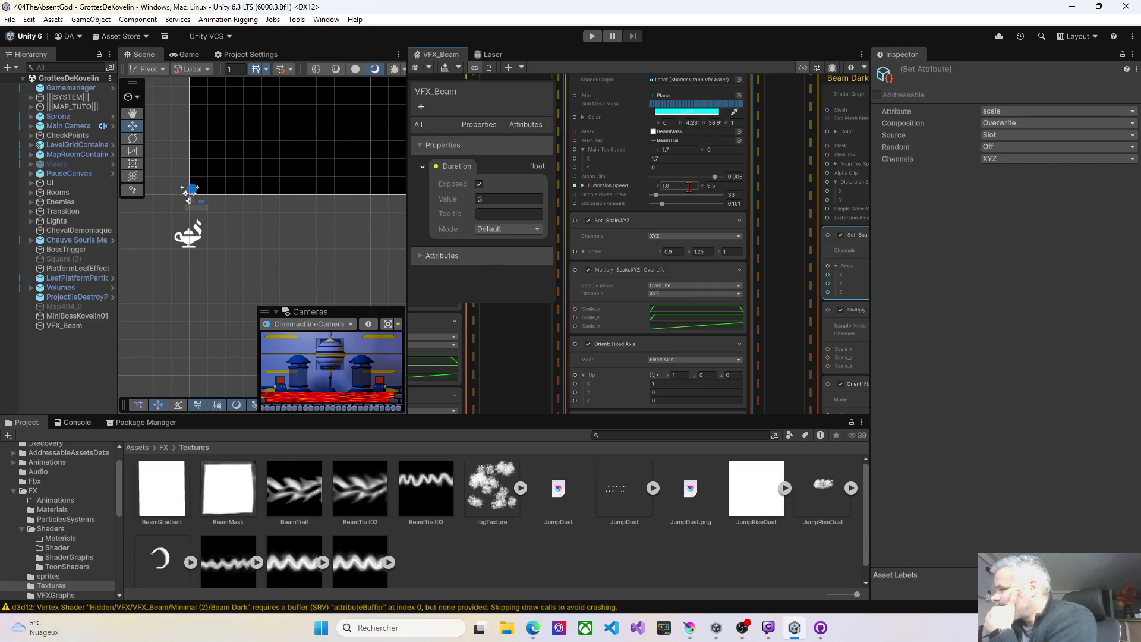
{"action": "left_click", "coordinate": [718, 186]}
{"action": "type", "text": "0"}
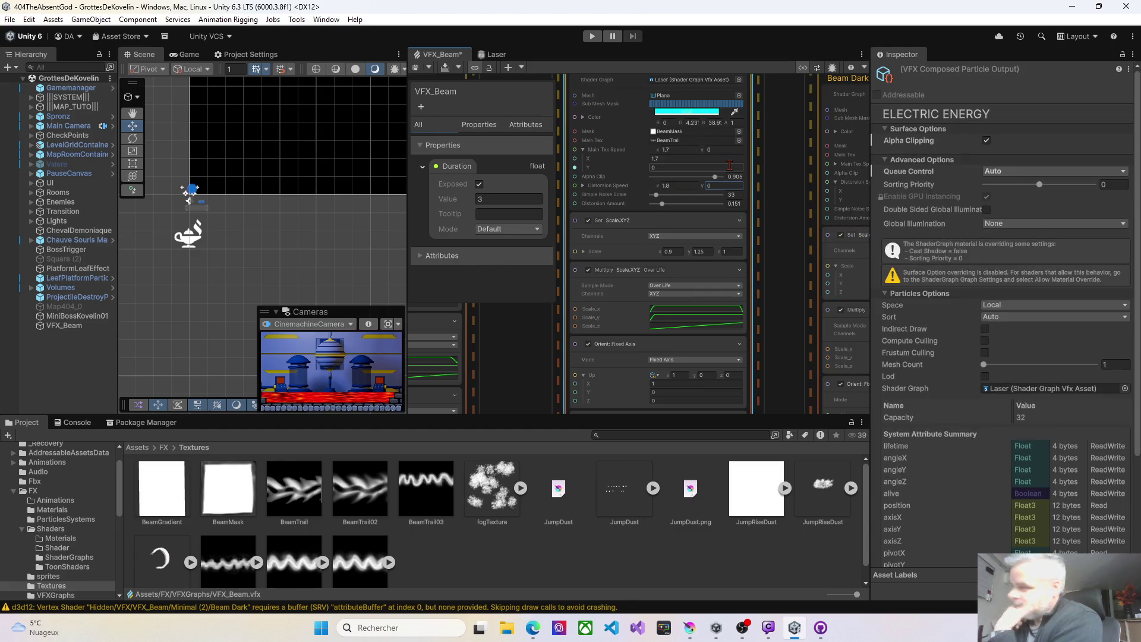
Expand Electric Energy's Distortion Speed into X and Y, adjust X, and save
{"action": "left_click", "coordinate": [643, 186]}
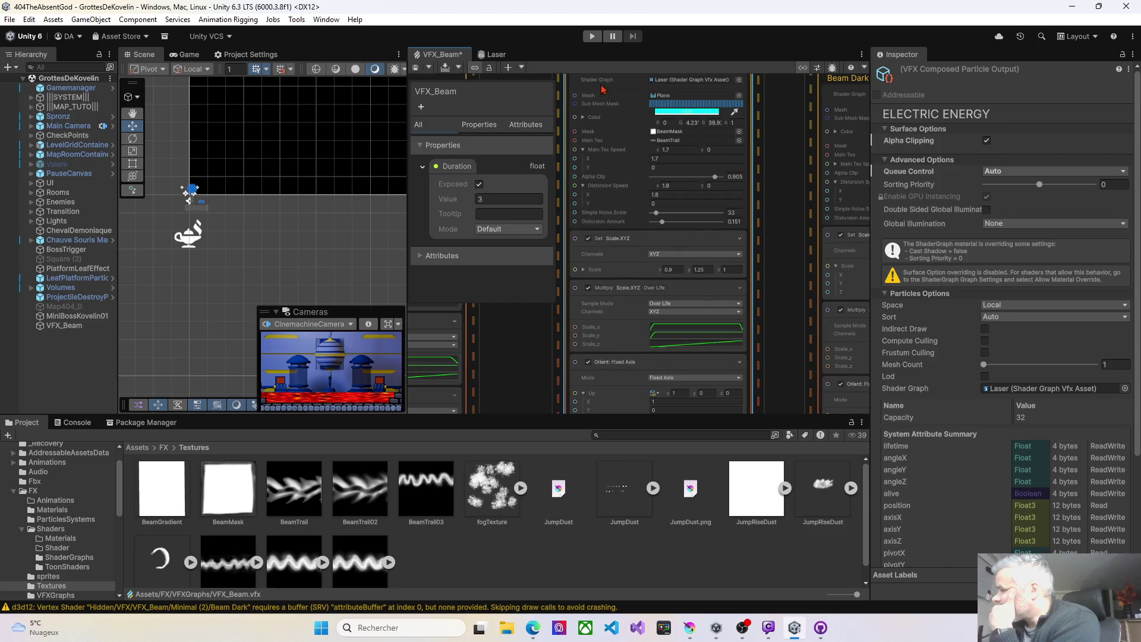
{"action": "left_click", "coordinate": [417, 68]}
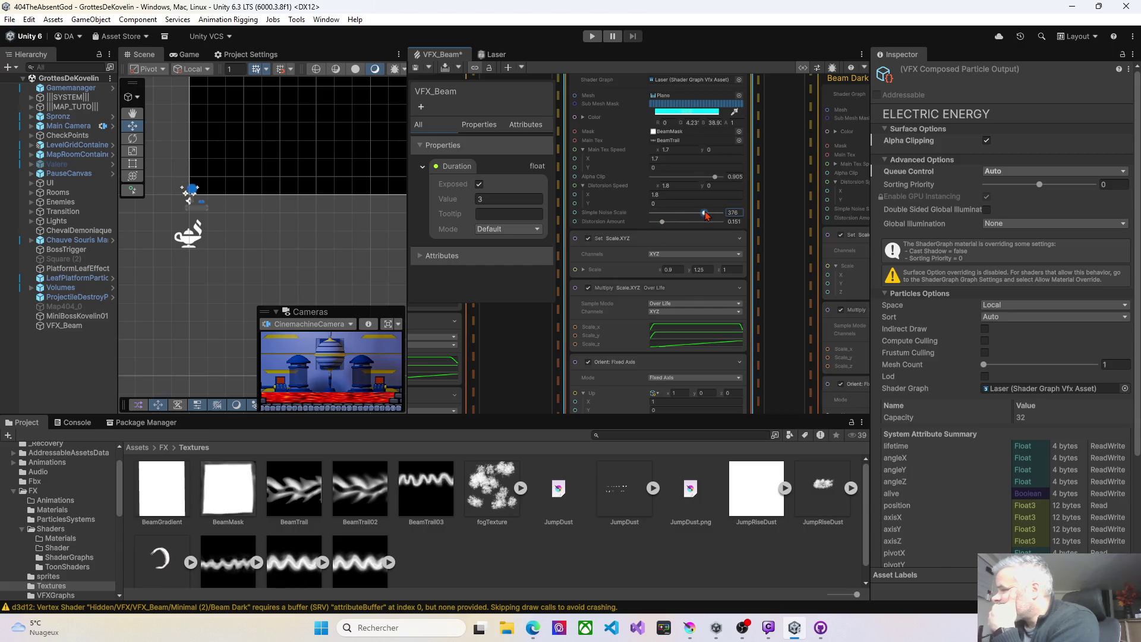
{"action": "left_click", "coordinate": [640, 195]}
{"action": "type", "text": "0.88"}
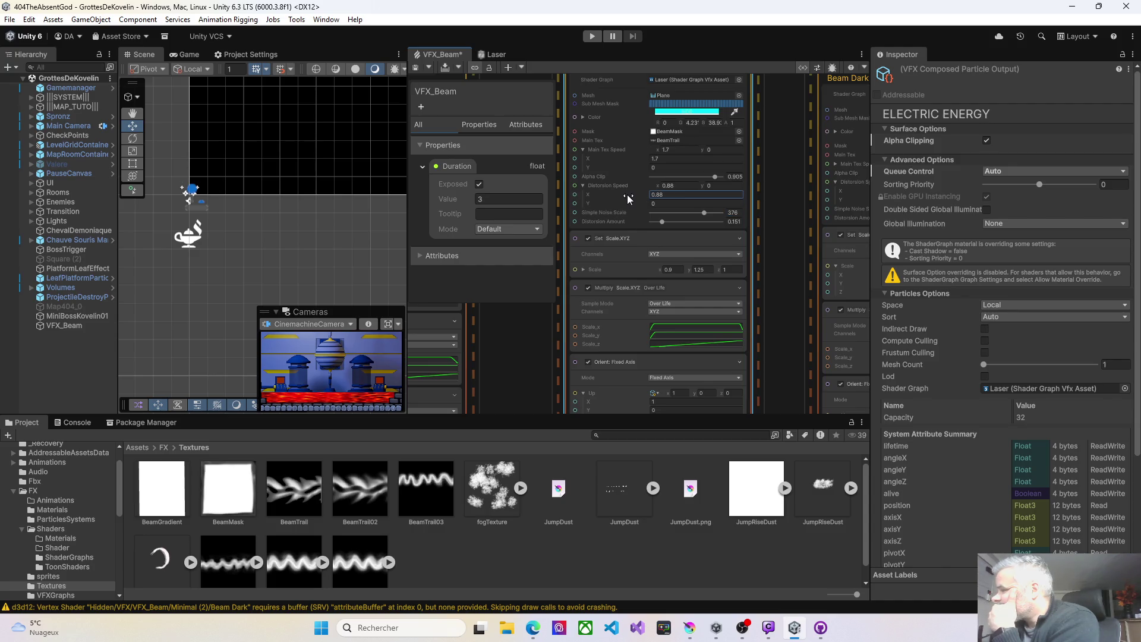
{"action": "left_click", "coordinate": [415, 69]}
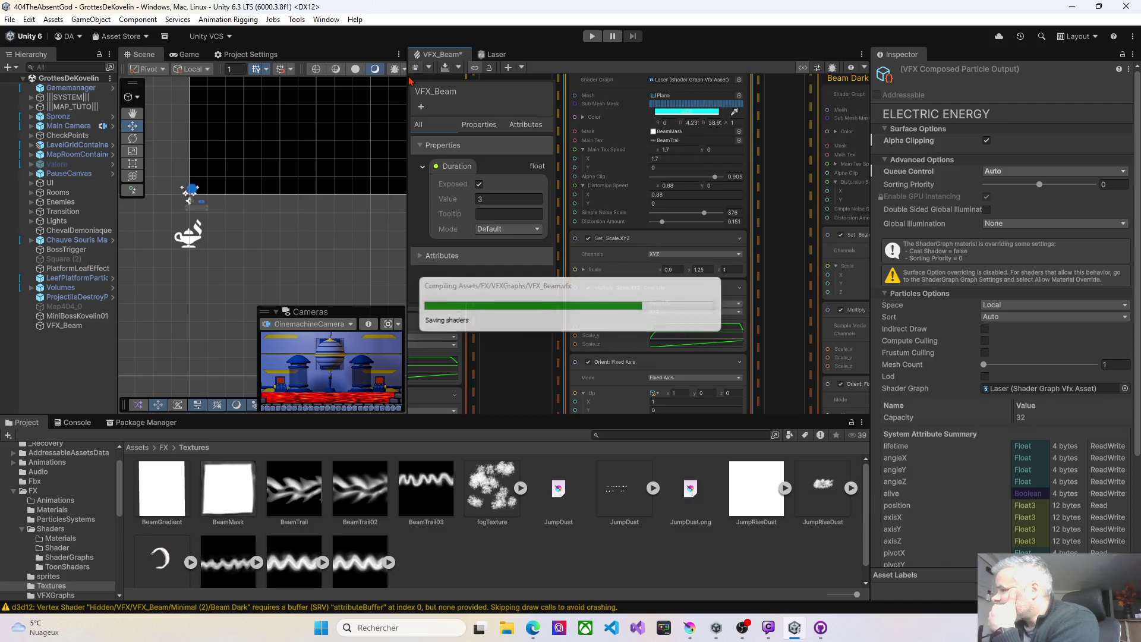
{"action": "left_click", "coordinate": [652, 195]}
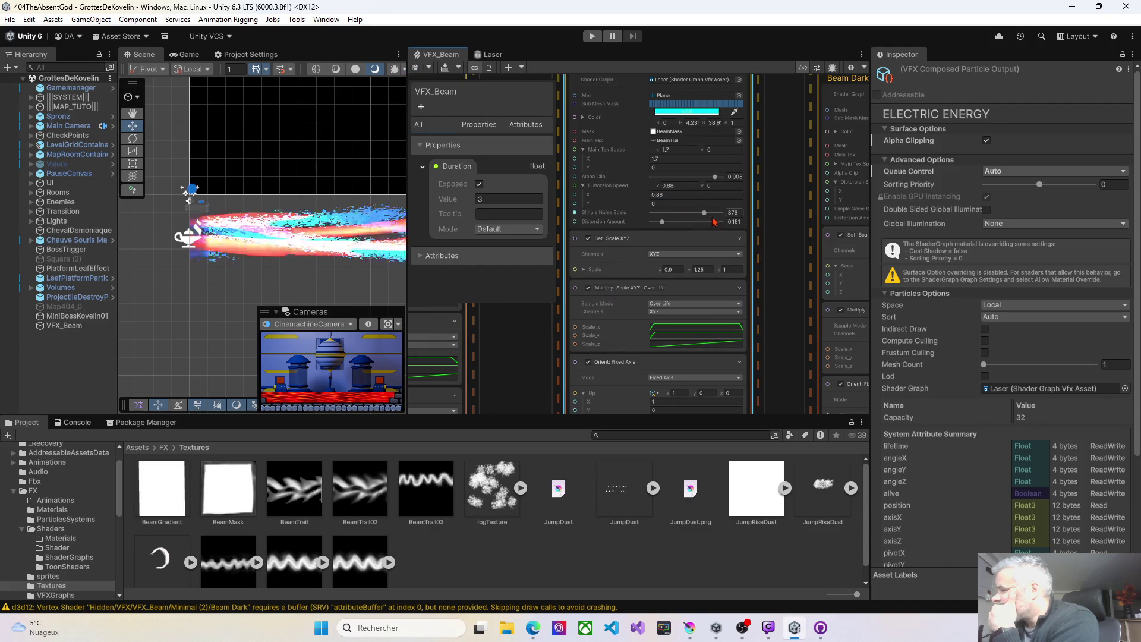
Cut Electric Energy's Simple Noise Scale to 37 and raise Distortion Amount to about 0.85
{"action": "left_click_drag", "start_coordinate": [705, 212], "coordinate": [668, 212]}
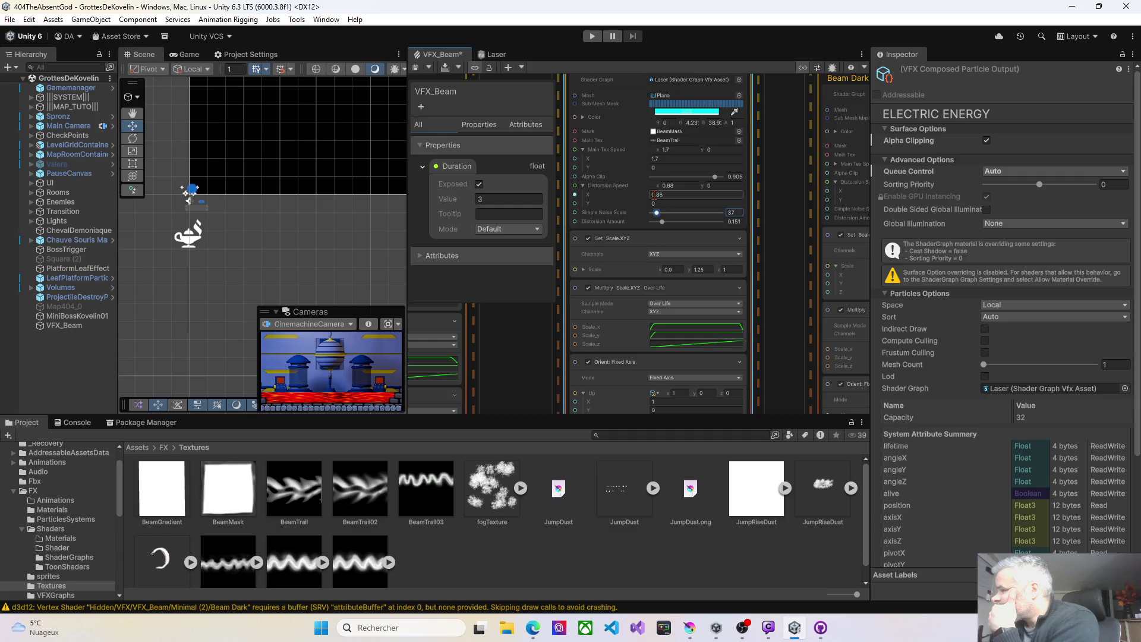
{"action": "left_click", "coordinate": [416, 67]}
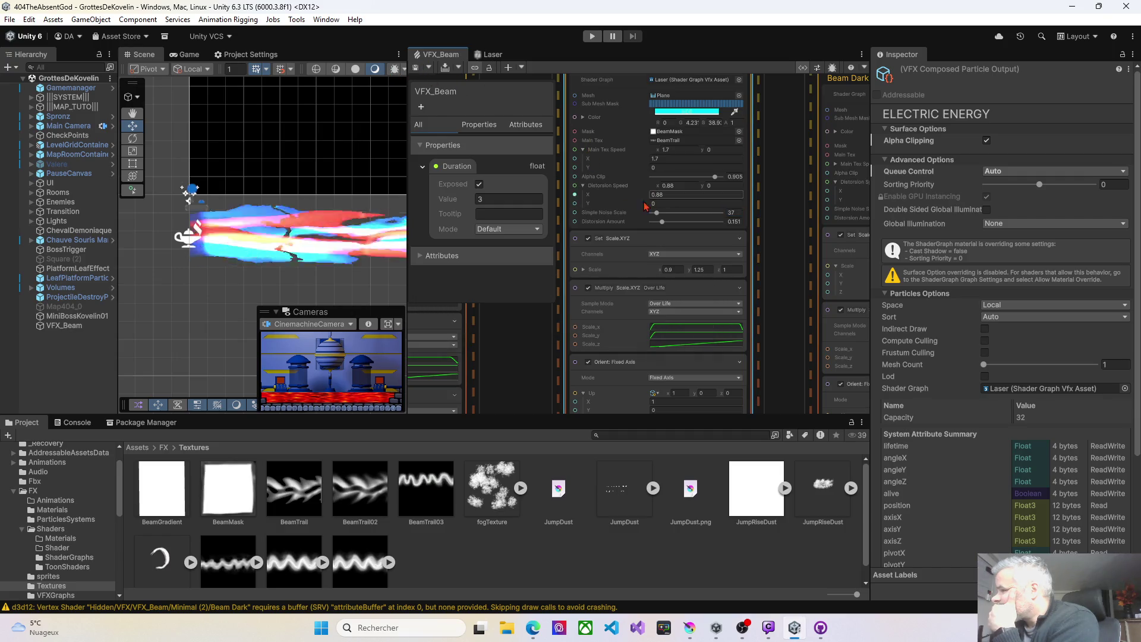
{"action": "left_click_drag", "start_coordinate": [664, 223], "coordinate": [709, 221]}
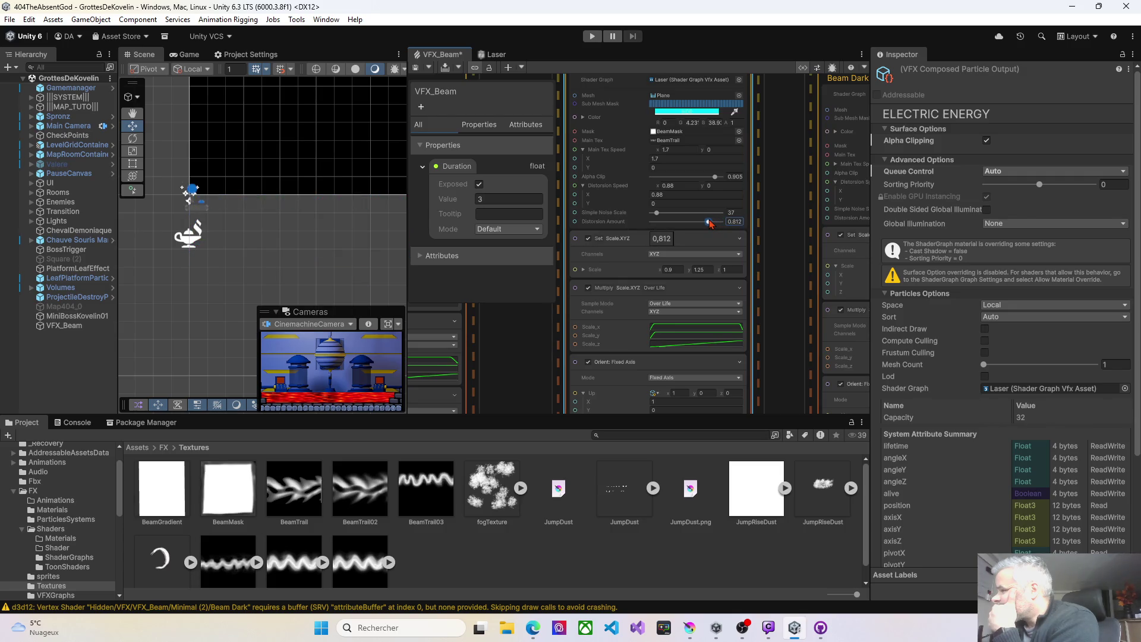
{"action": "scroll", "coordinate": [728, 220], "scroll_direction": "down", "scroll_amount": 5}
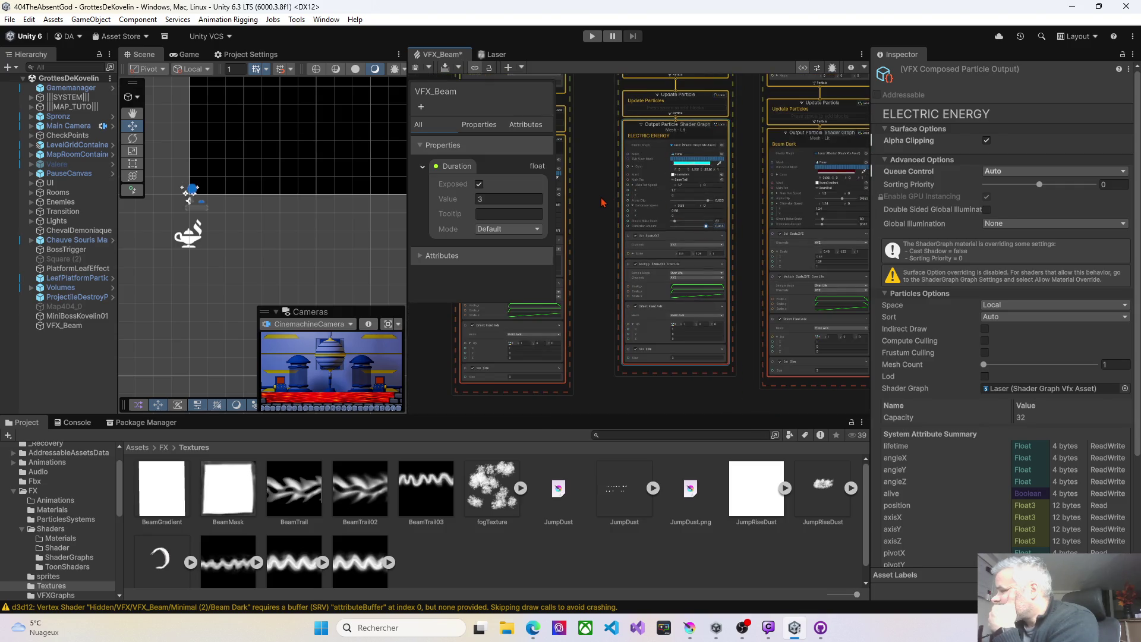
Try a larger Simple Noise Scale and slightly reduce Distortion Amount, saving the graph
{"action": "scroll", "coordinate": [601, 202], "scroll_direction": "up", "scroll_amount": 3}
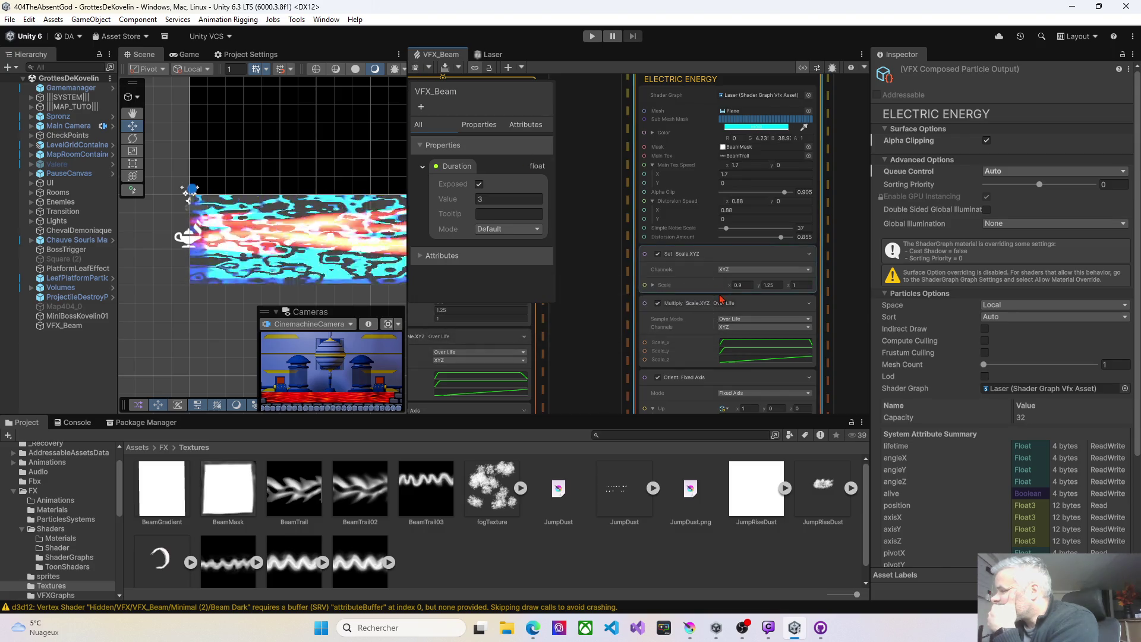
{"action": "left_click", "coordinate": [726, 230]}
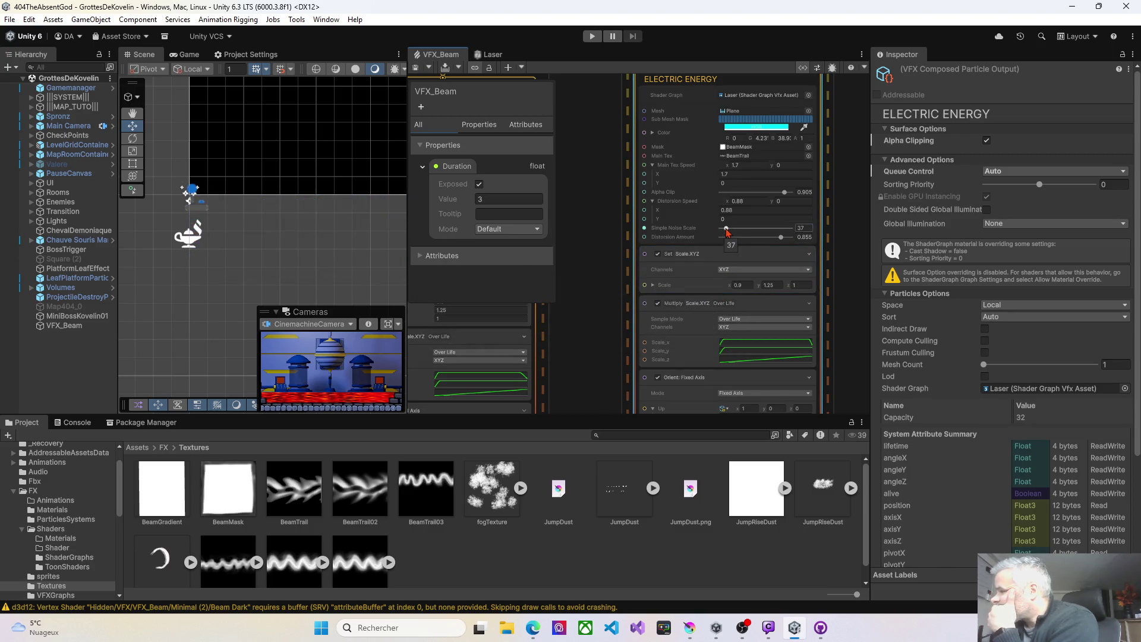
{"action": "left_click_drag", "start_coordinate": [726, 231], "coordinate": [734, 233]}
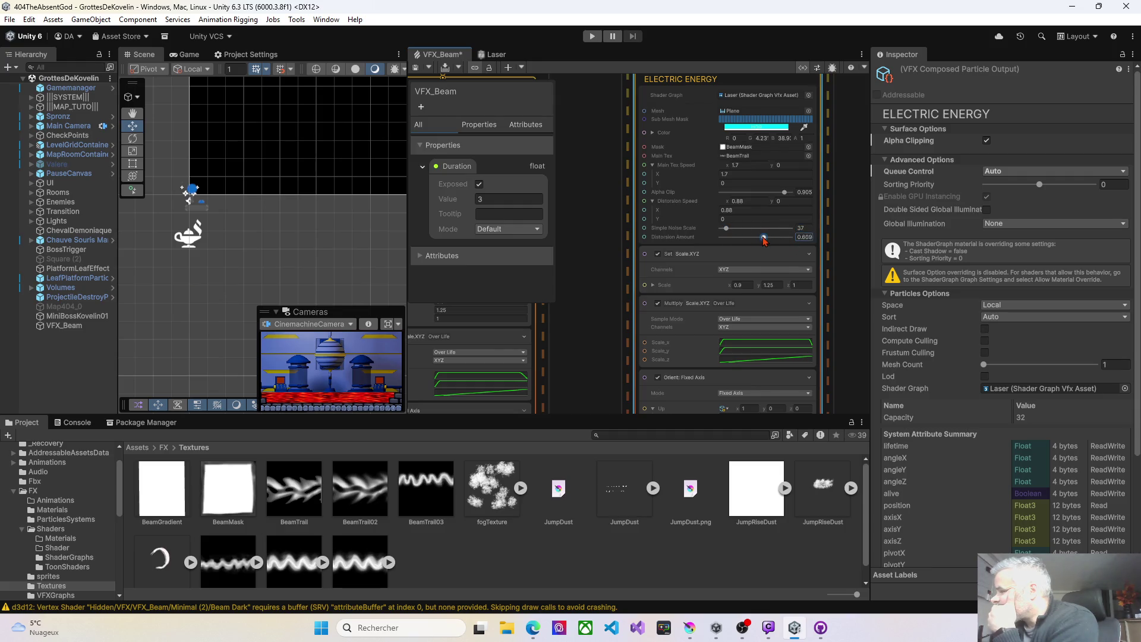
{"action": "left_click_drag", "start_coordinate": [755, 239], "coordinate": [752, 238]}
{"action": "left_click", "coordinate": [416, 69]}
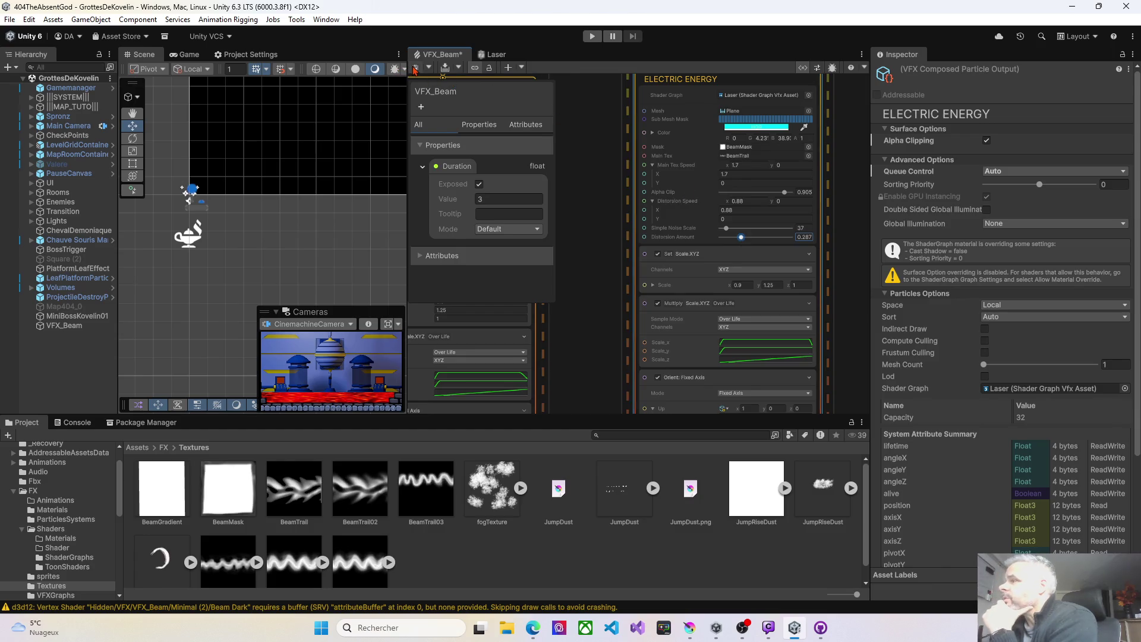
{"action": "key", "text": "ctrl+s"}
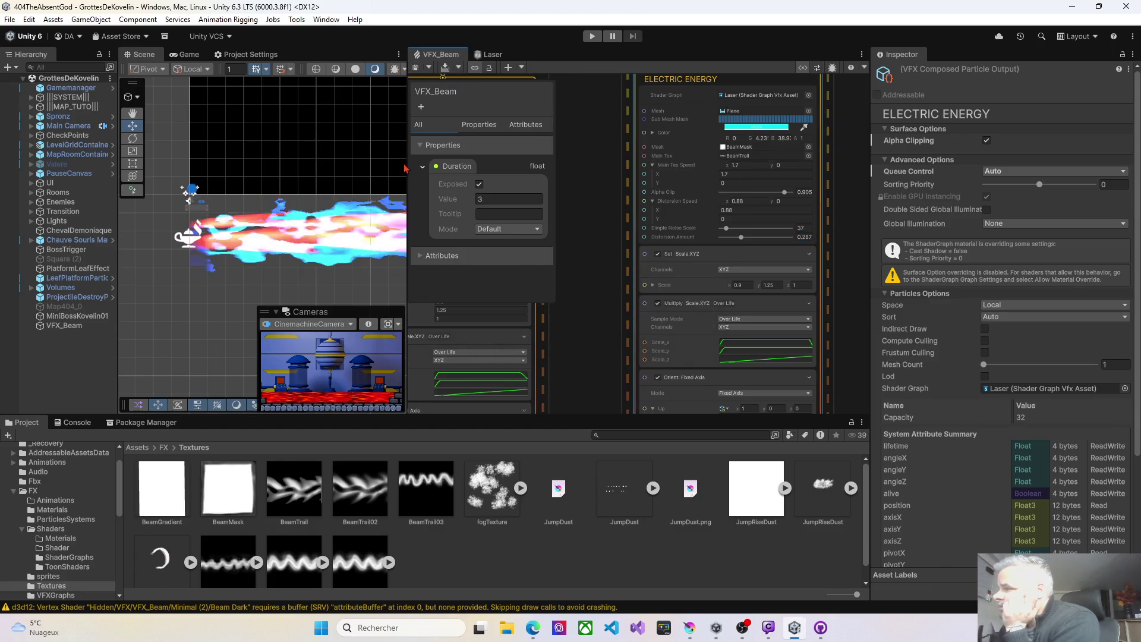
Lower Distortion Amount to 0.109 and Distortion Speed X to 0.04, saving with Ctrl+S
{"action": "left_click_drag", "start_coordinate": [741, 237], "coordinate": [734, 238]}
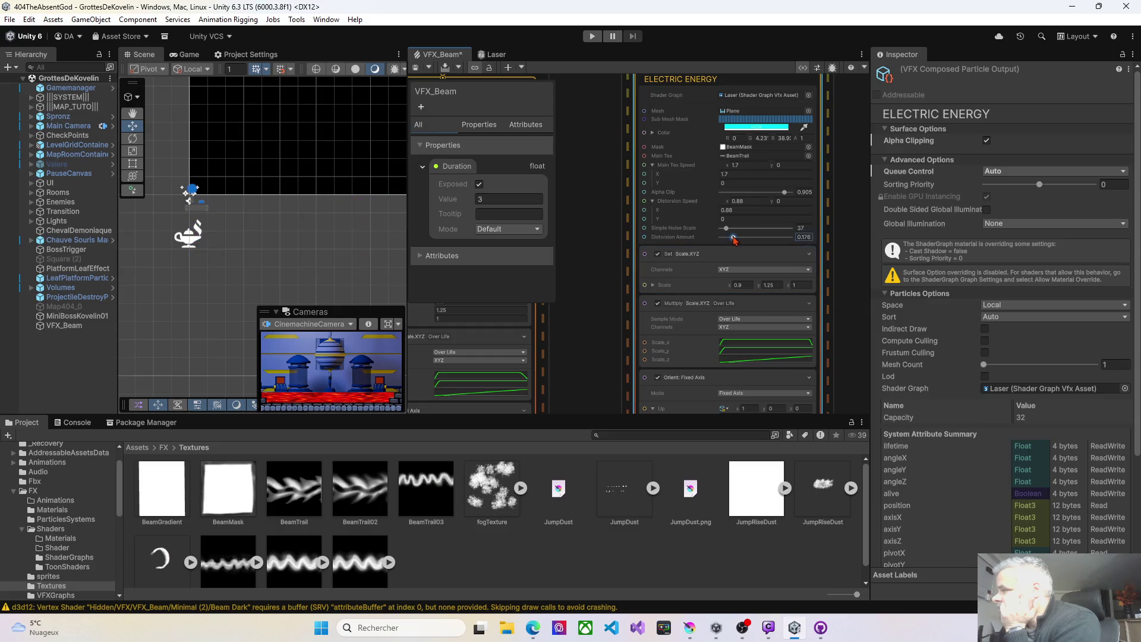
{"action": "key", "text": "ctrl+s"}
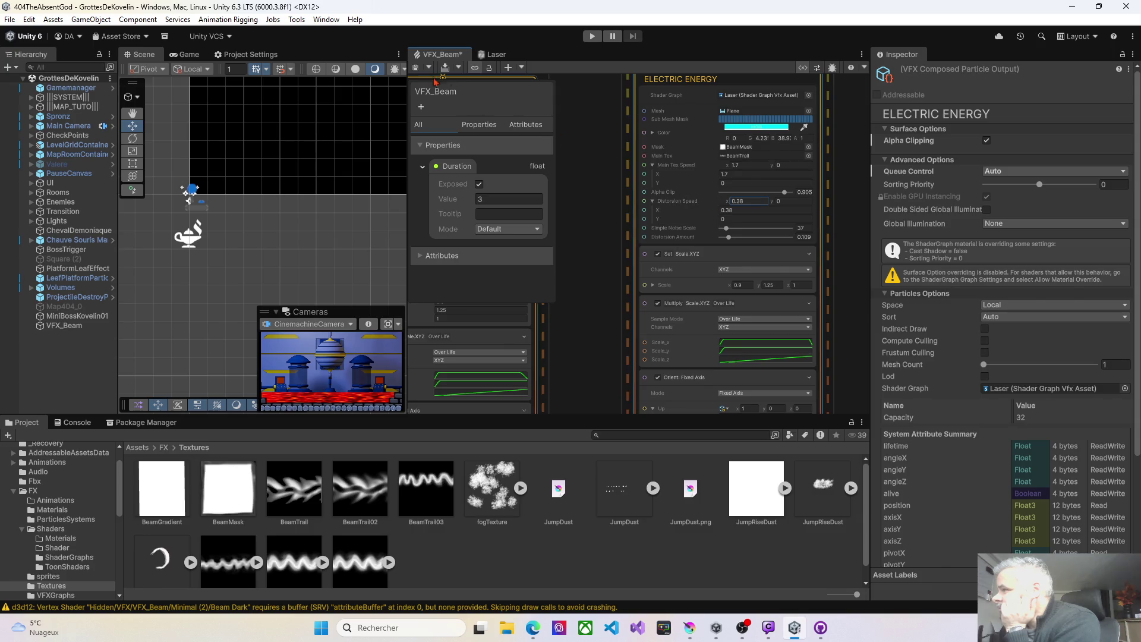
{"action": "key", "text": "ctrl+s"}
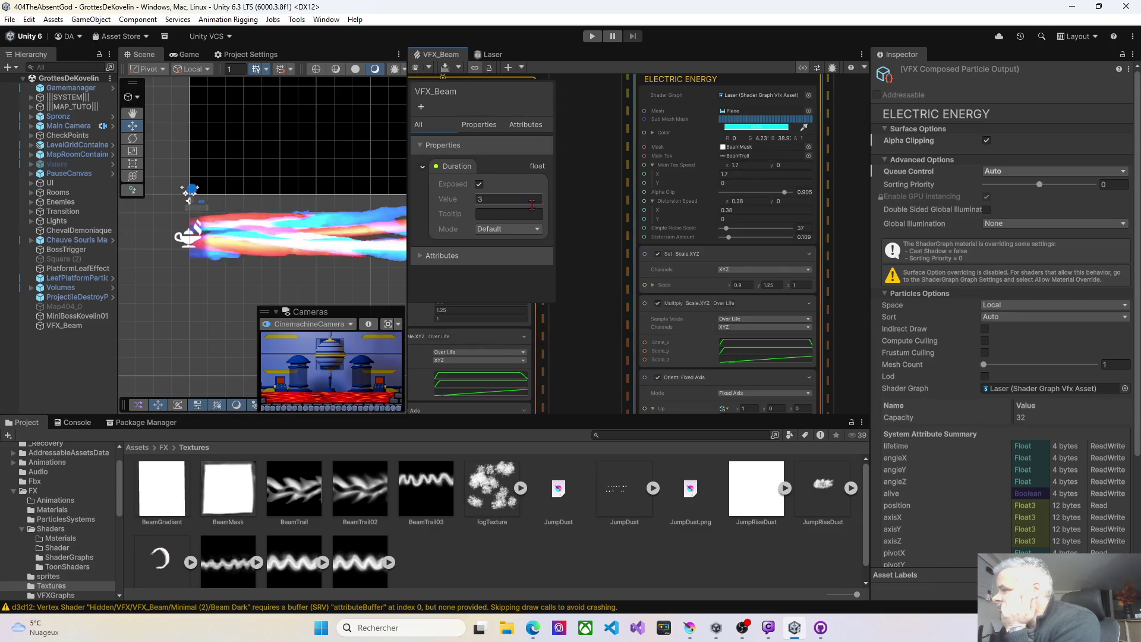
{"action": "left_click_drag", "start_coordinate": [715, 211], "coordinate": [706, 211]}
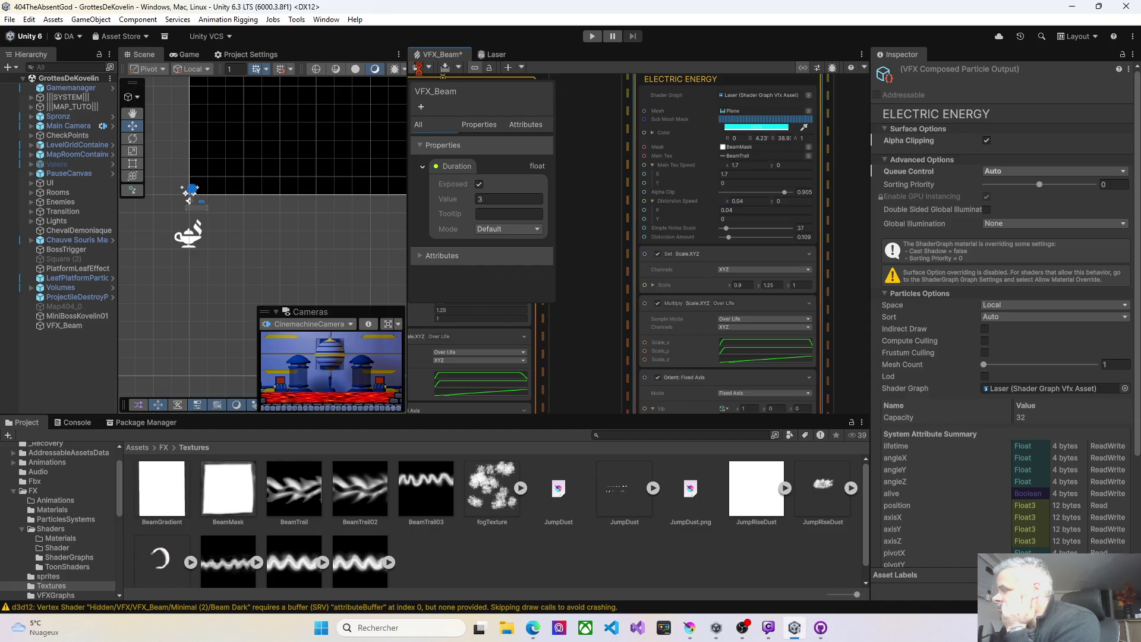
Reverse Electric Energy's Main Tex Speed X to -1.31, save, and pan to Beam Core
{"action": "left_click", "coordinate": [417, 66]}
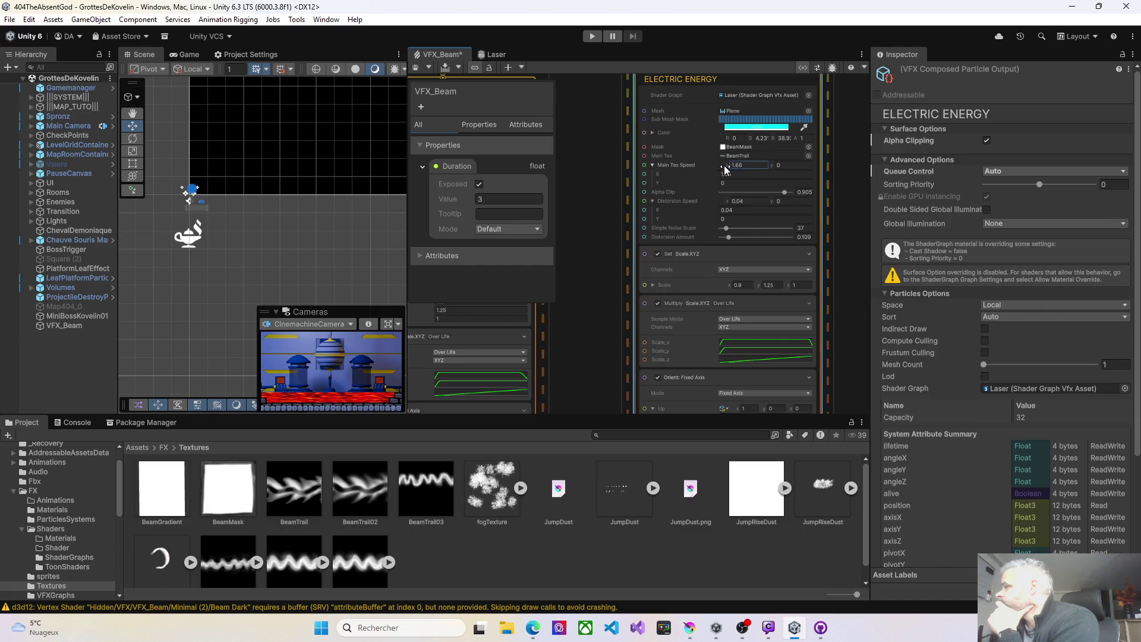
{"action": "left_click_drag", "start_coordinate": [724, 165], "coordinate": [701, 162]}
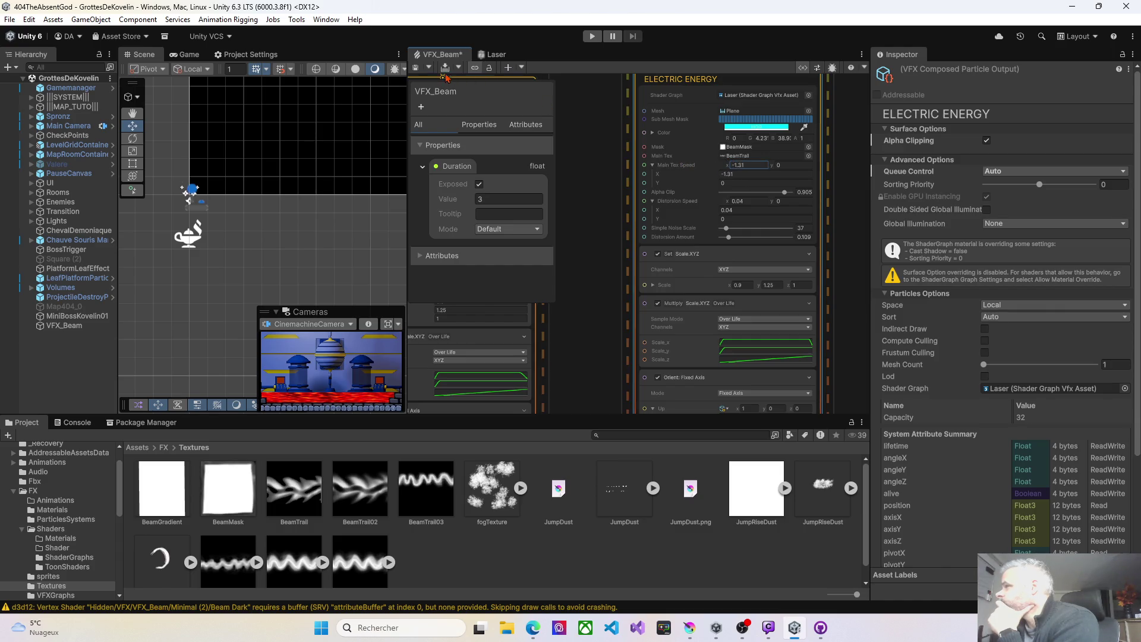
{"action": "left_click", "coordinate": [418, 68]}
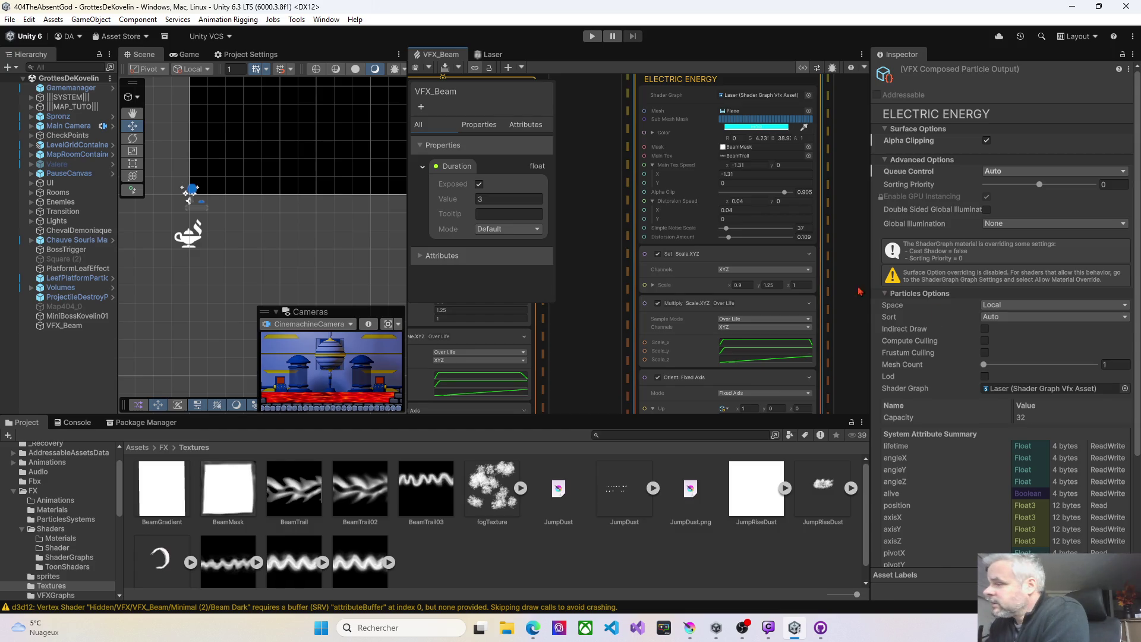
{"action": "mouse_move", "coordinate": [628, 276]}
{"action": "left_mouse_down"}
{"action": "mouse_move", "coordinate": [731, 261]}
{"action": "mouse_move", "coordinate": [764, 196]}
{"action": "mouse_move", "coordinate": [769, 256]}
{"action": "left_mouse_up"}
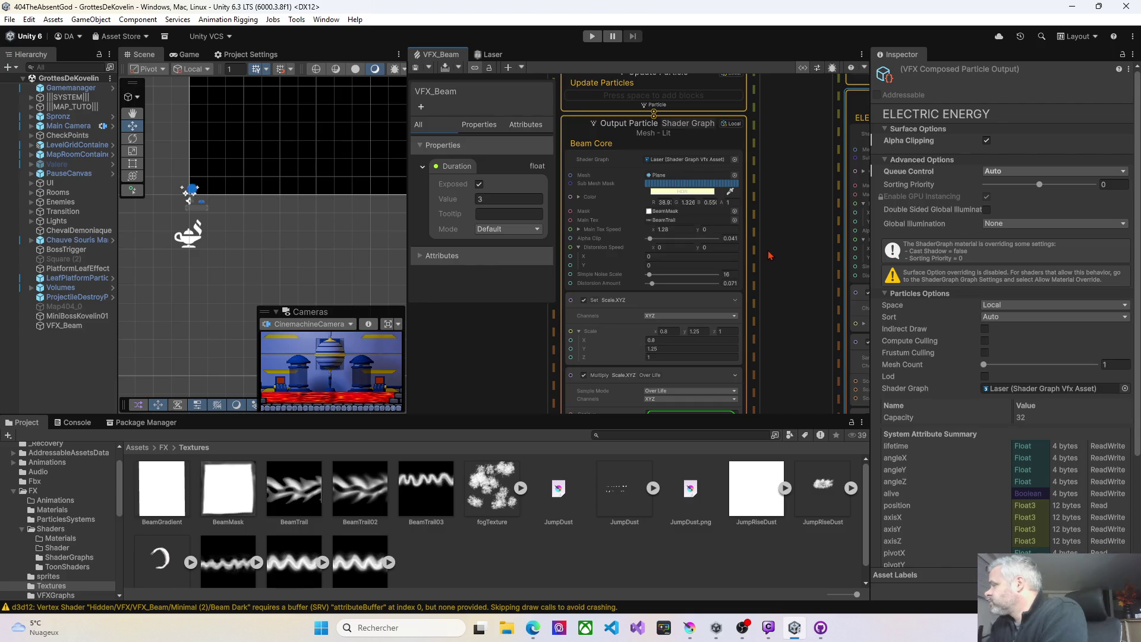
Set Beam Core's Main Tex Speed X to 3.26, then lower it to 1.81 and save
{"action": "scroll", "coordinate": [698, 194], "scroll_direction": "up", "scroll_amount": 2}
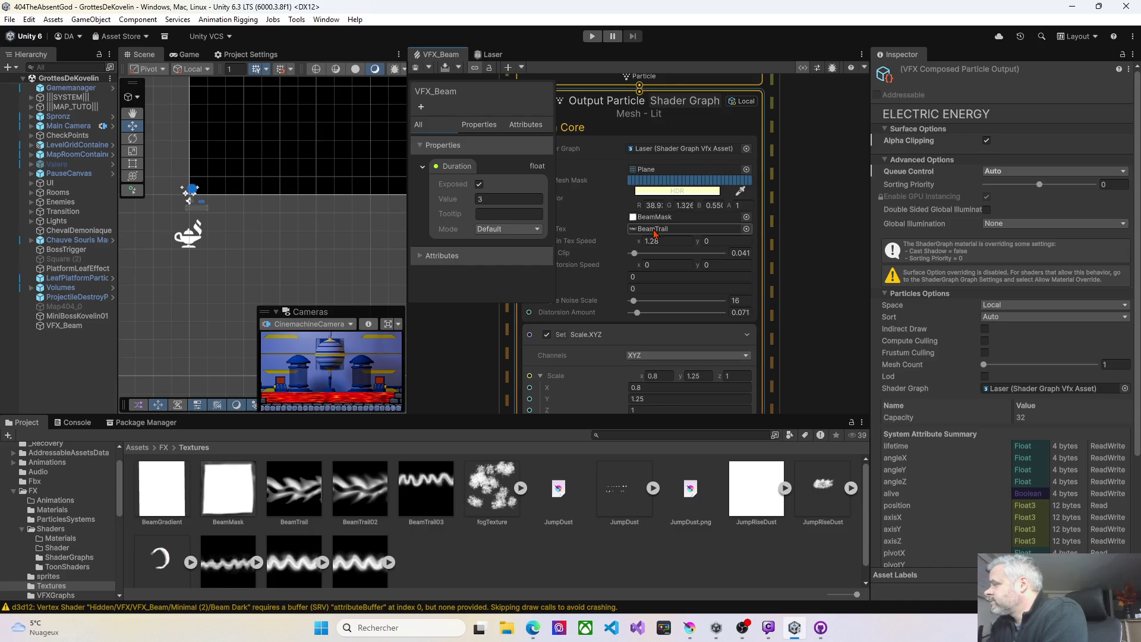
{"action": "left_click", "coordinate": [589, 252]}
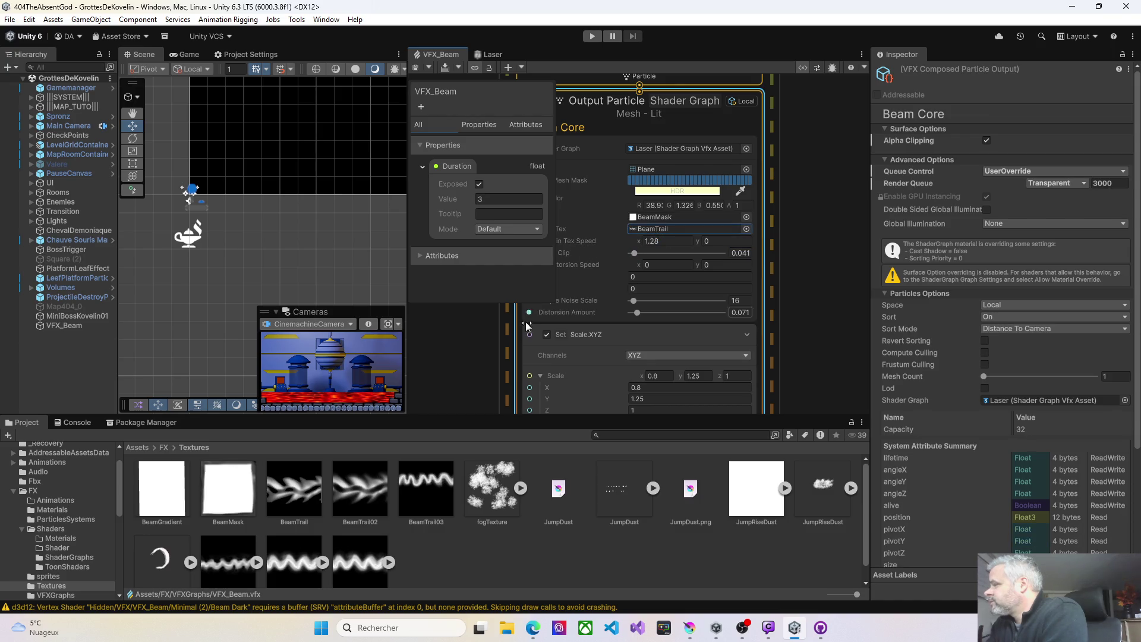
{"action": "left_click_drag", "start_coordinate": [526, 326], "coordinate": [584, 231]}
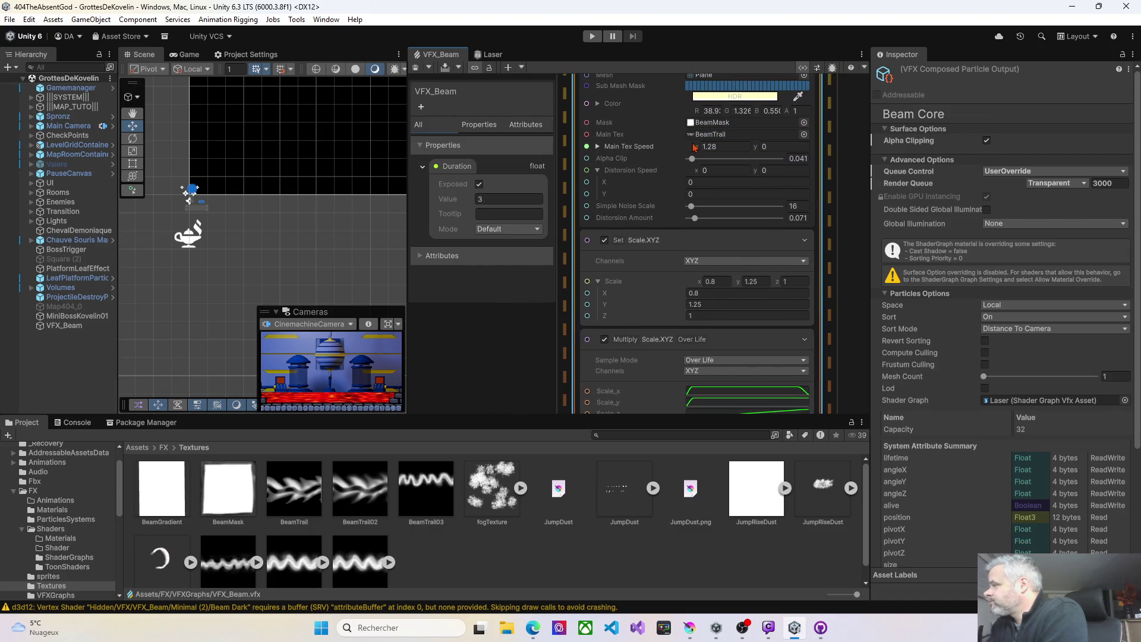
{"action": "type", "text": "3.26"}
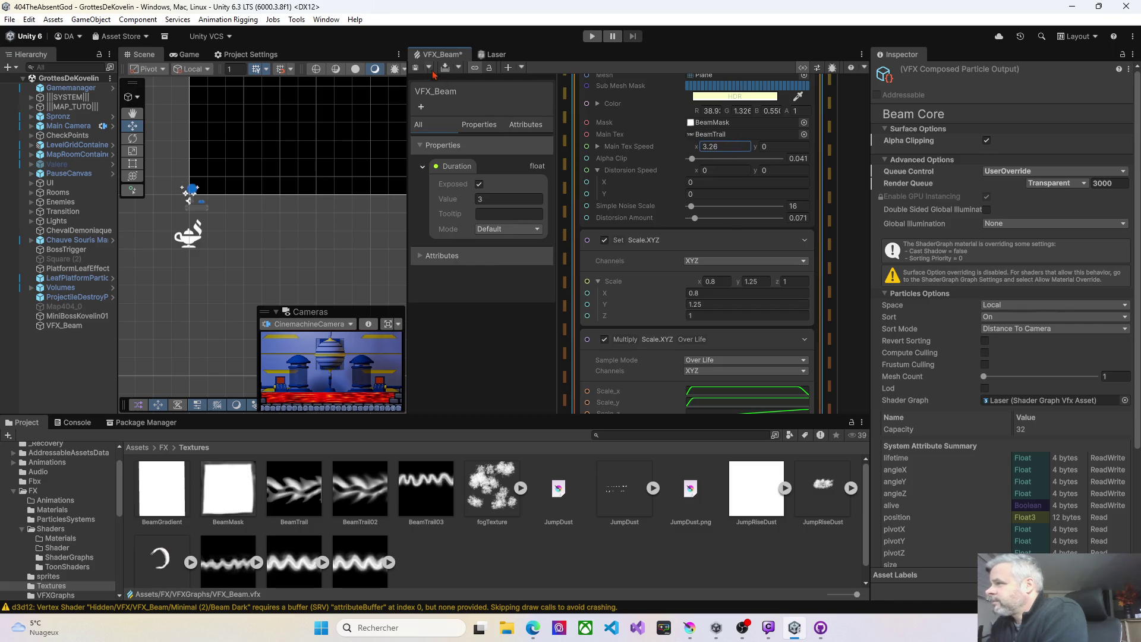
{"action": "key", "text": "Return"}
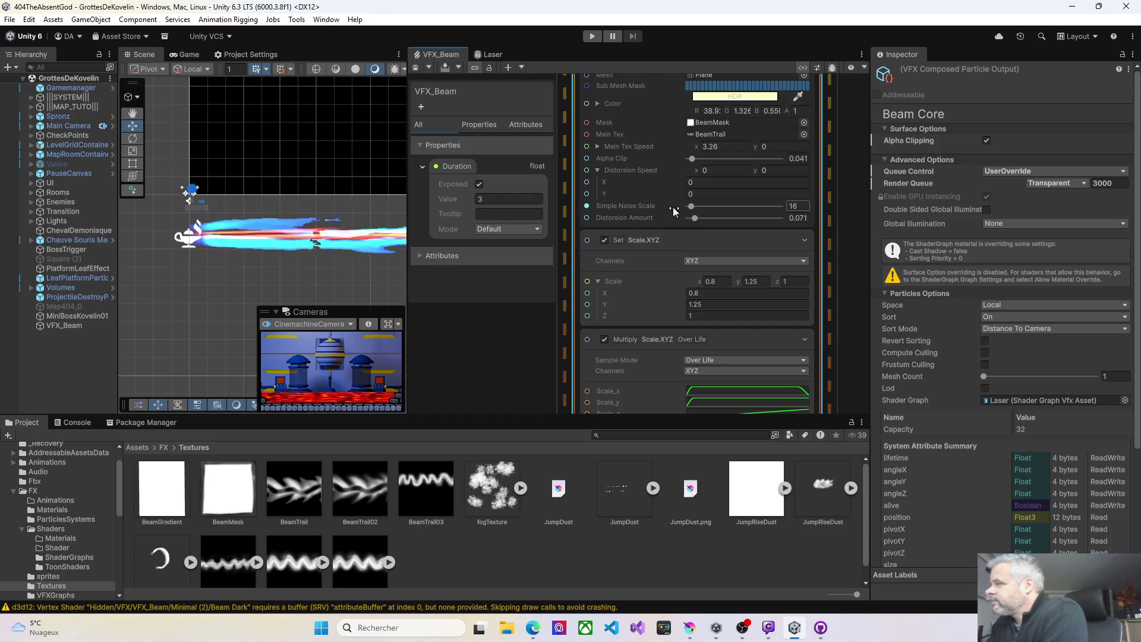
{"action": "left_click_drag", "start_coordinate": [656, 145], "coordinate": [637, 144]}
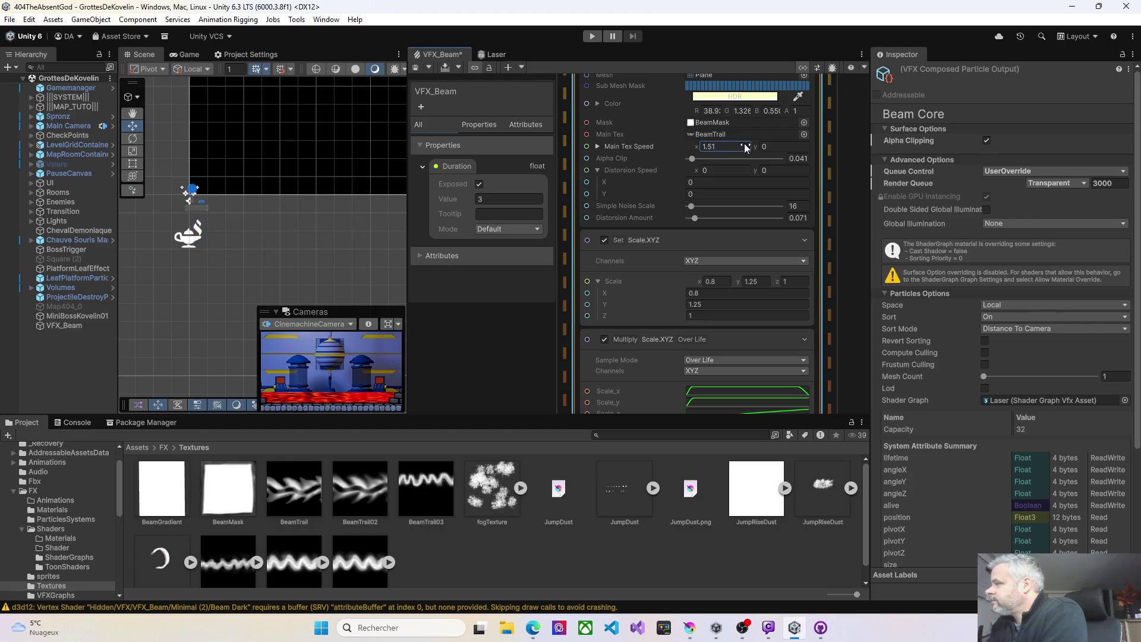
{"action": "left_click", "coordinate": [415, 68]}
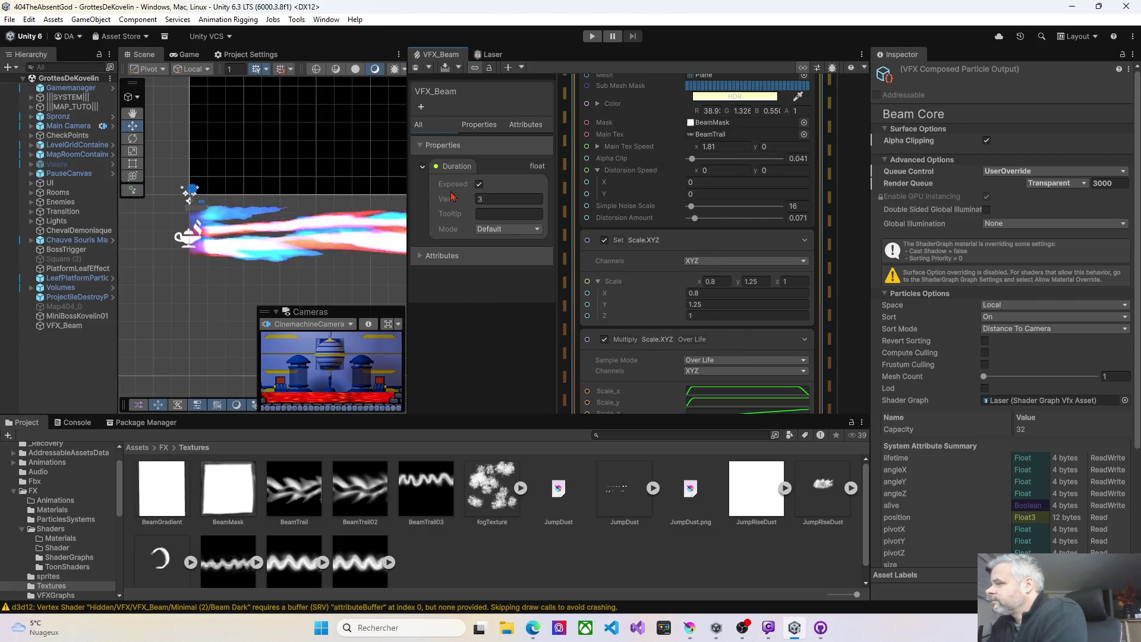
Reframe the scene view on the lamp and save again to replay the beam
{"action": "scroll", "coordinate": [365, 278], "scroll_direction": "down", "scroll_amount": 1}
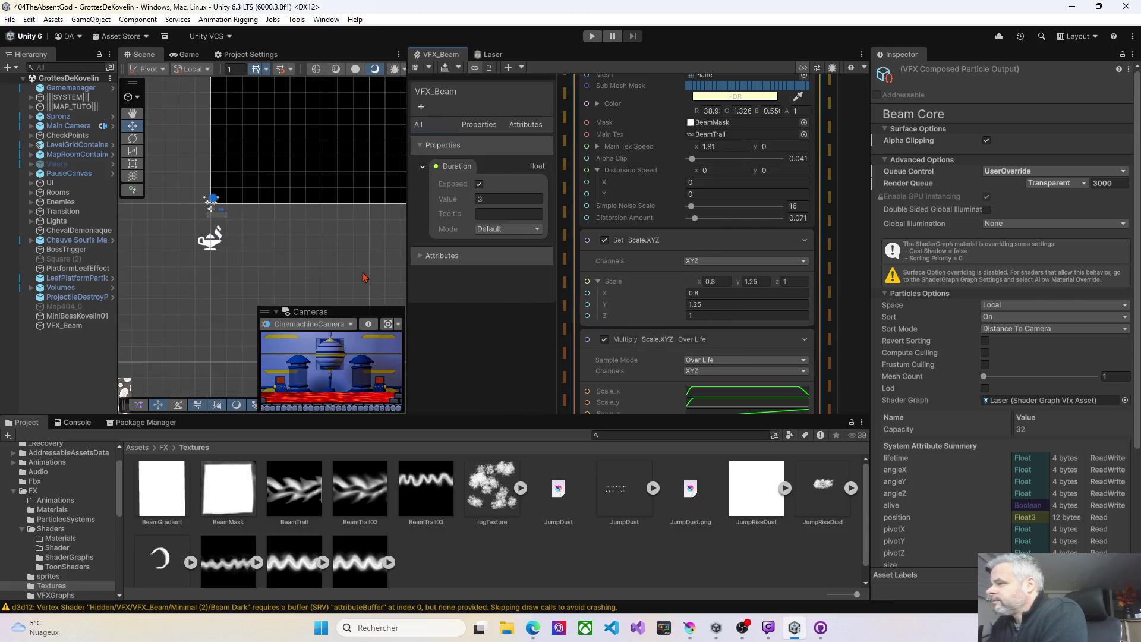
{"action": "scroll", "coordinate": [356, 267], "scroll_direction": "down", "scroll_amount": 1}
{"action": "left_click_drag", "start_coordinate": [344, 255], "coordinate": [273, 225]}
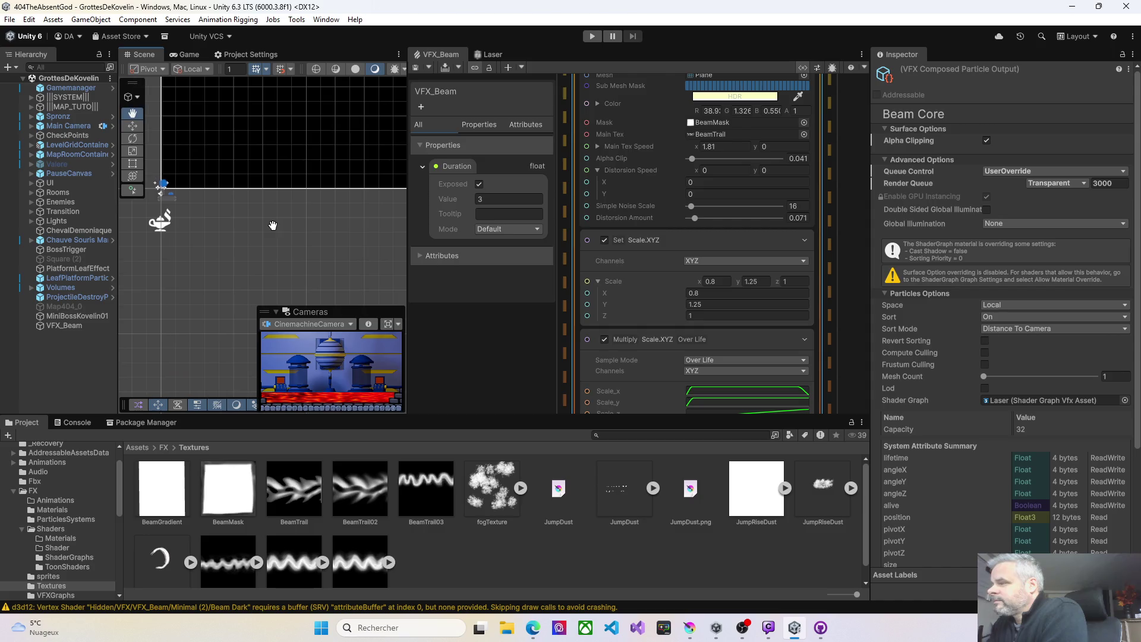
{"action": "left_click", "coordinate": [415, 69]}
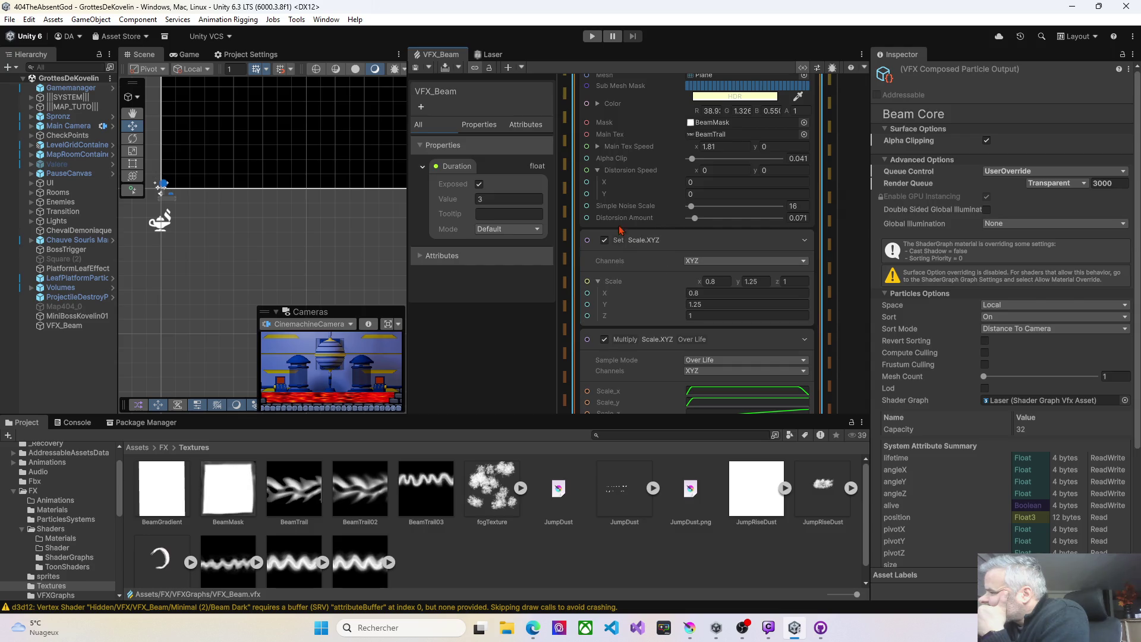
{"action": "mouse_move", "coordinate": [542, 298]}
{"action": "left_mouse_down"}
{"action": "mouse_move", "coordinate": [480, 378]}
{"action": "mouse_move", "coordinate": [510, 387]}
{"action": "left_mouse_up"}
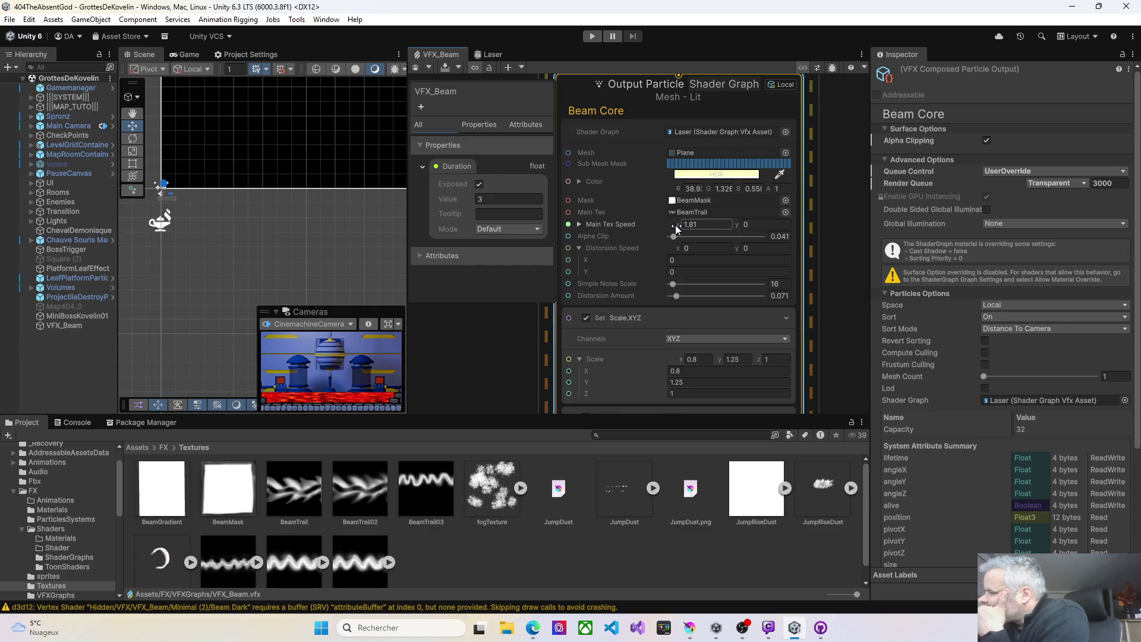
Experiment with Beam Core's Main Tex Speed X, ending at 40.5, saving to preview
{"action": "left_click_drag", "start_coordinate": [676, 229], "coordinate": [702, 229]}
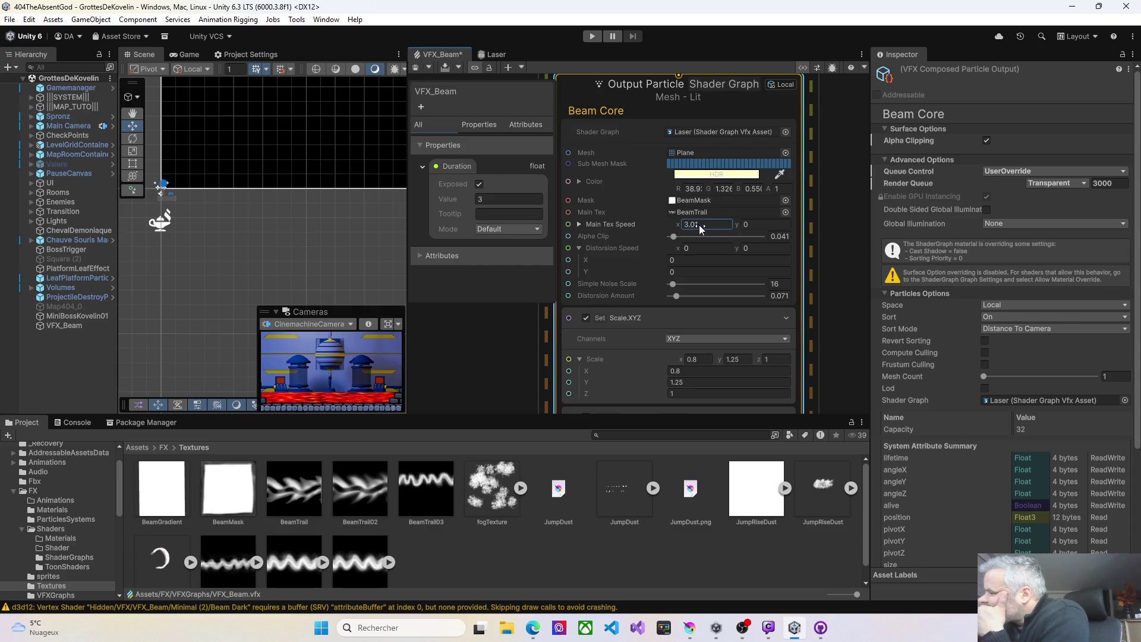
{"action": "left_click_drag", "start_coordinate": [832, 233], "coordinate": [97, 215]}
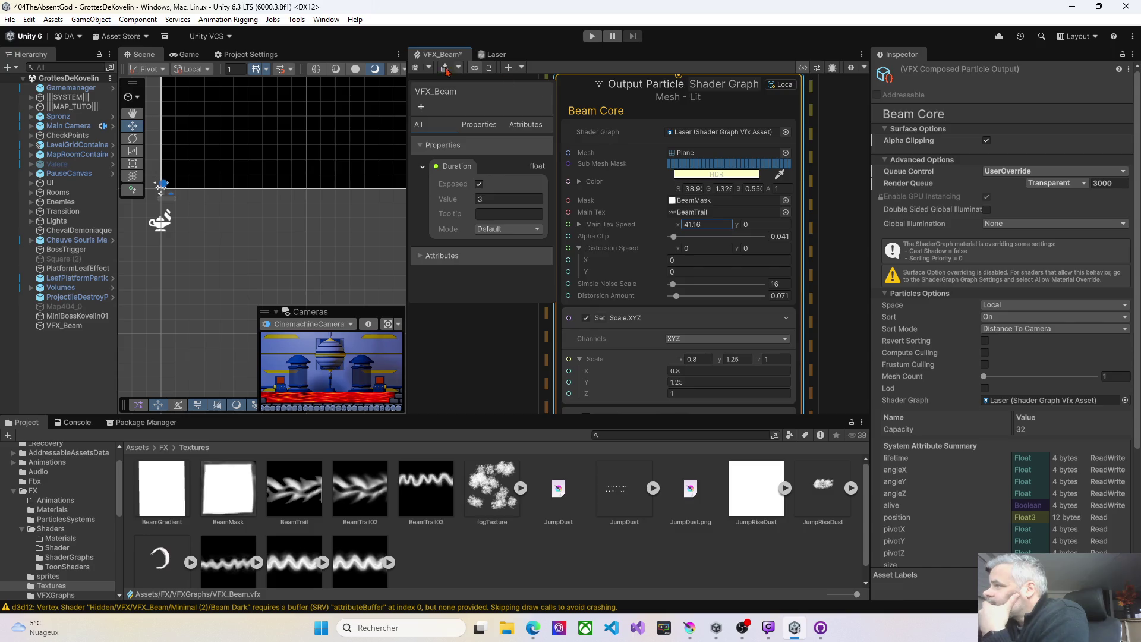
{"action": "left_click", "coordinate": [415, 69]}
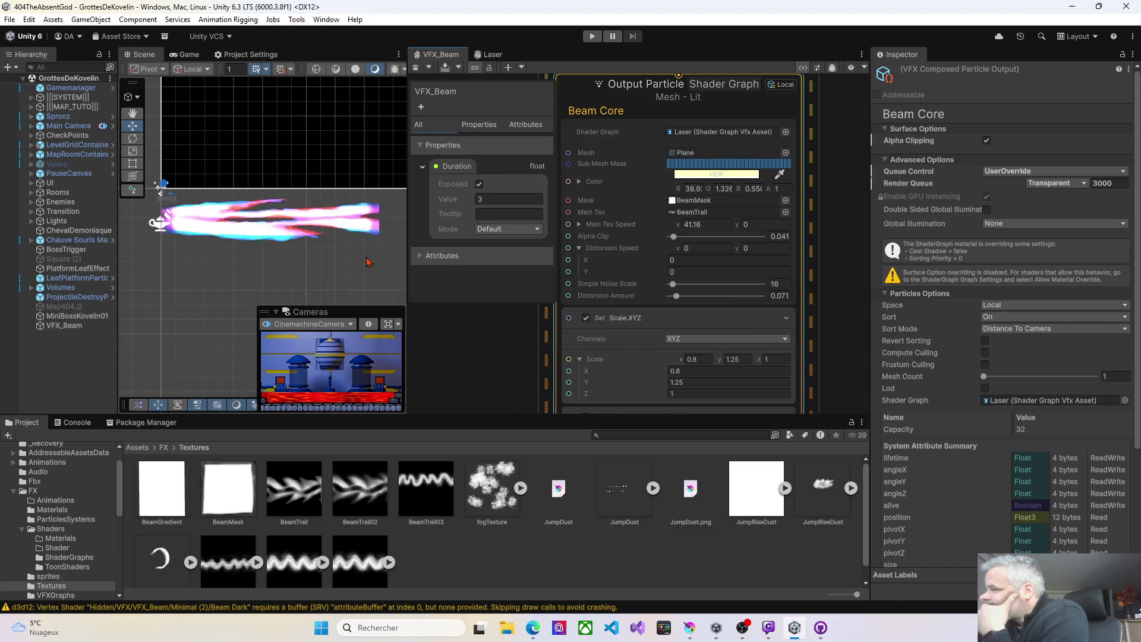
{"action": "left_click_drag", "start_coordinate": [679, 226], "coordinate": [461, 221]}
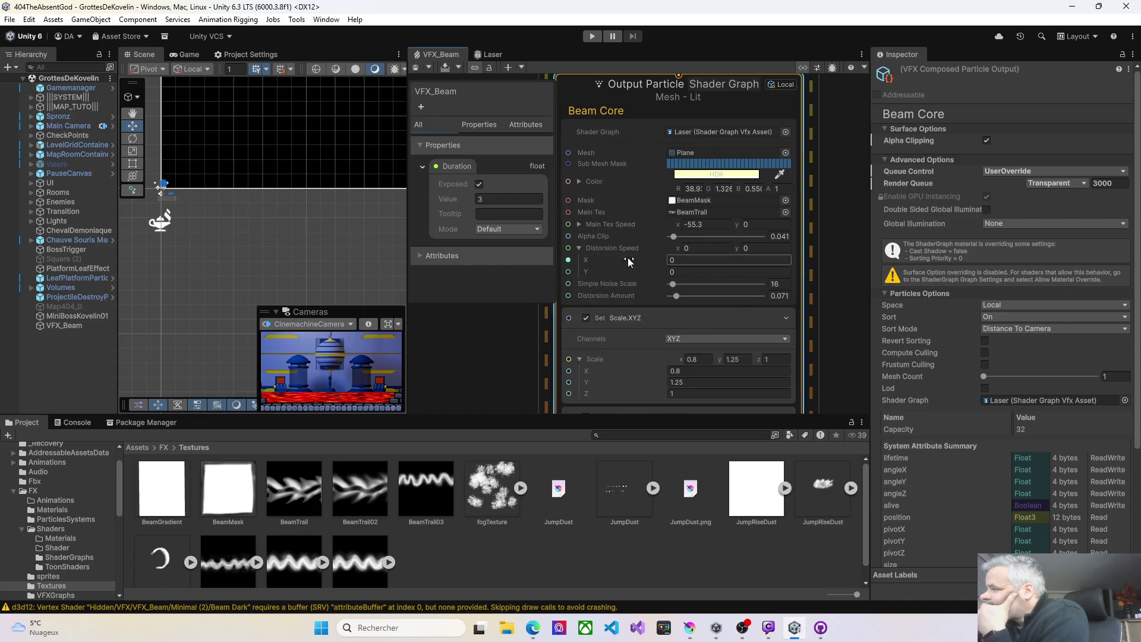
{"action": "left_click_drag", "start_coordinate": [767, 225], "coordinate": [945, 219]}
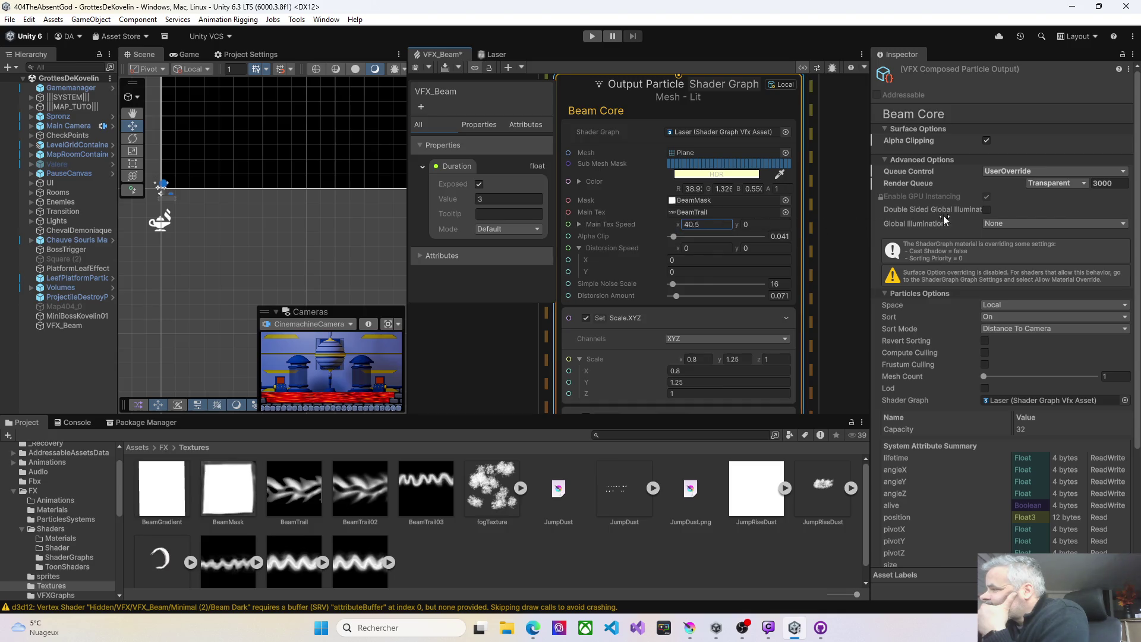
{"action": "left_click", "coordinate": [417, 70]}
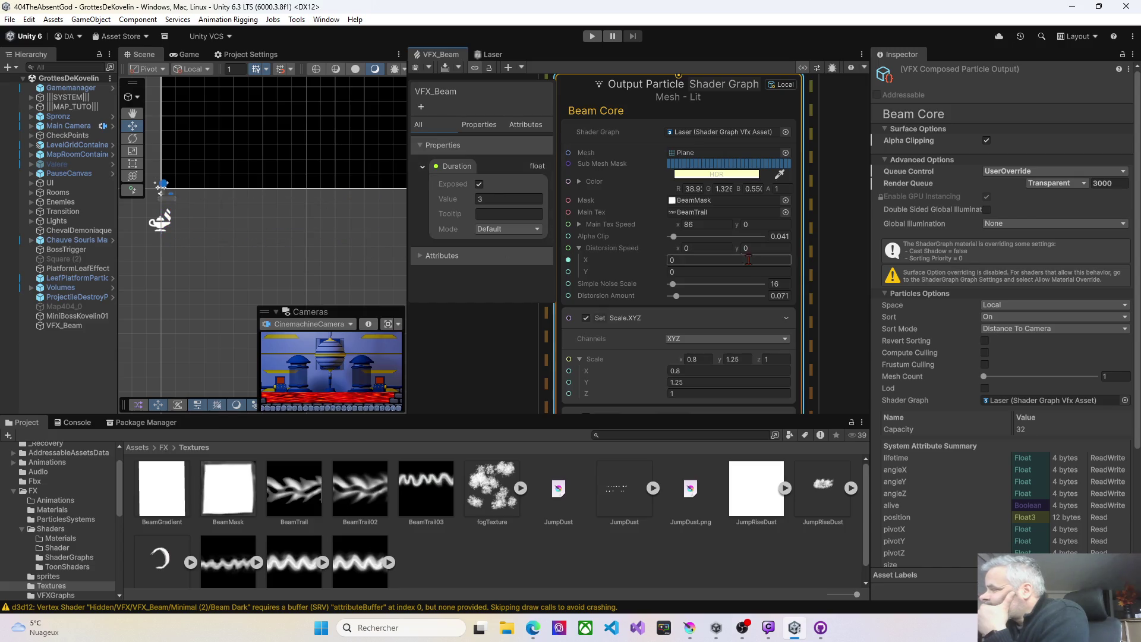
On Electric Energy, raise Main Tex Speed X and try Alpha Clip at 0.84, then 1
{"action": "mouse_move", "coordinate": [835, 288]}
{"action": "left_mouse_down"}
{"action": "mouse_move", "coordinate": [452, 263]}
{"action": "mouse_move", "coordinate": [462, 274]}
{"action": "left_mouse_up"}
{"action": "left_click_drag", "start_coordinate": [757, 213], "coordinate": [751, 213]}
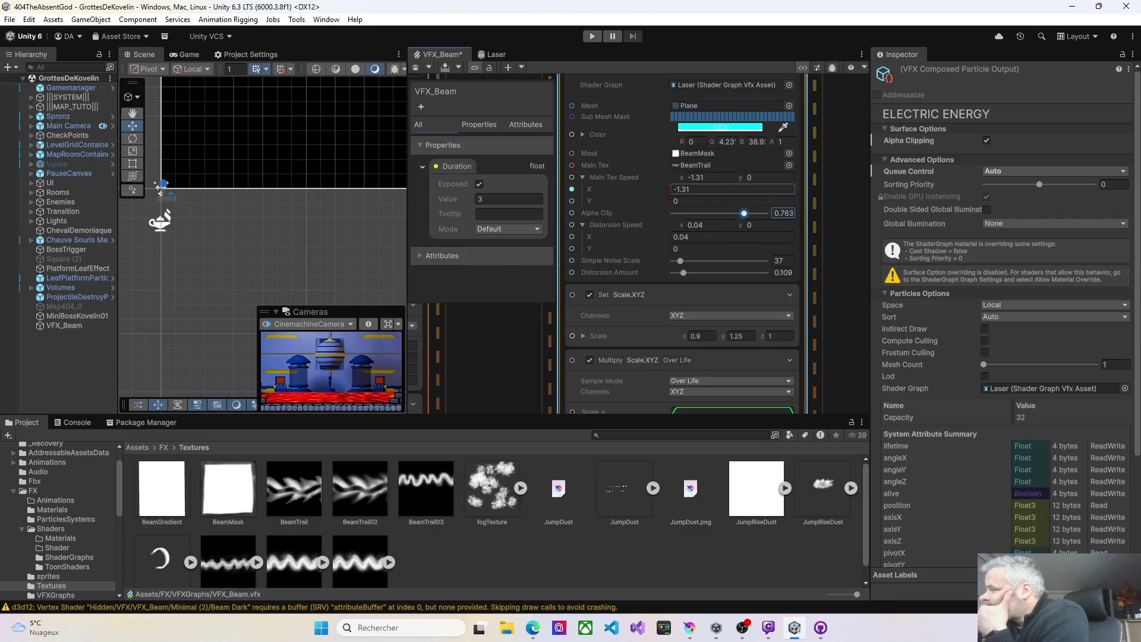
{"action": "left_click_drag", "start_coordinate": [739, 190], "coordinate": [854, 189]}
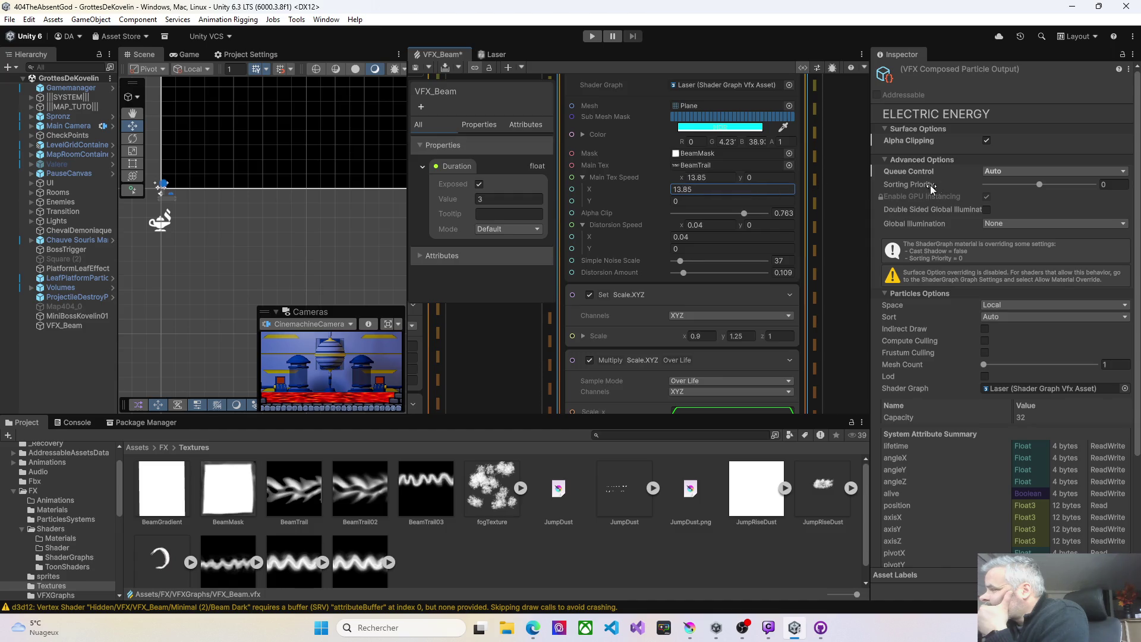
{"action": "left_click", "coordinate": [416, 72]}
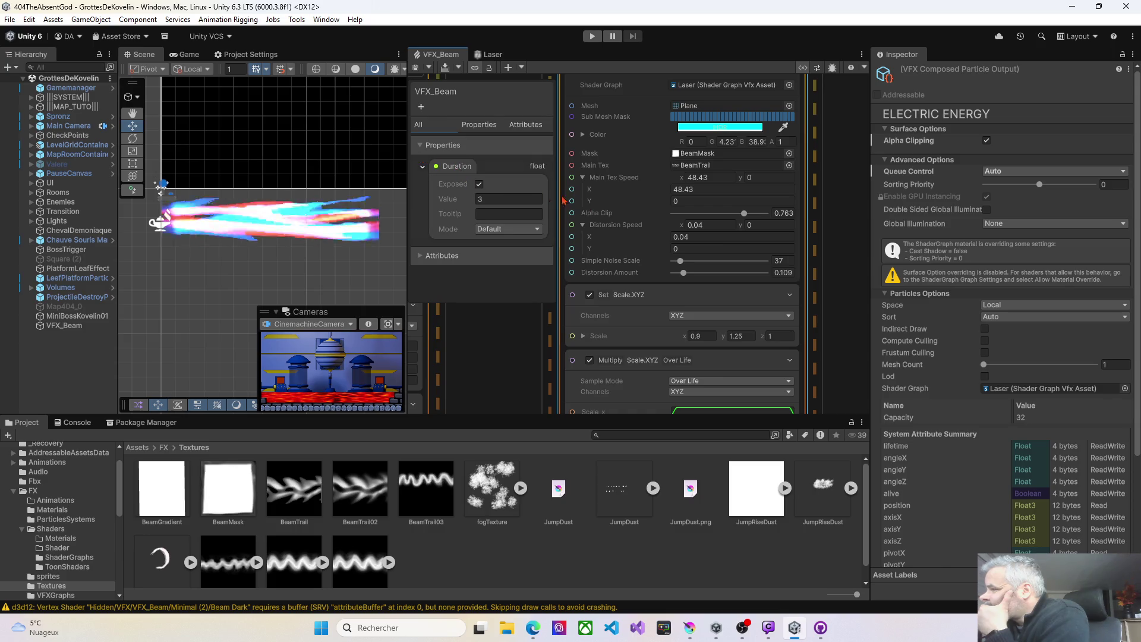
{"action": "left_click_drag", "start_coordinate": [744, 212], "coordinate": [770, 215]}
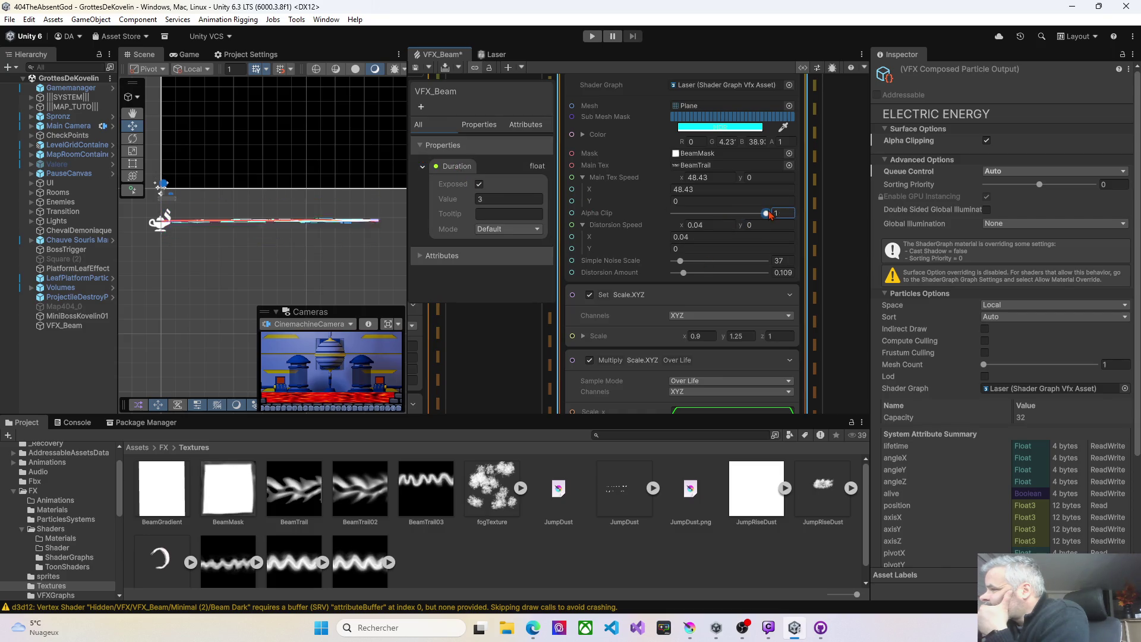
{"action": "left_click", "coordinate": [417, 69]}
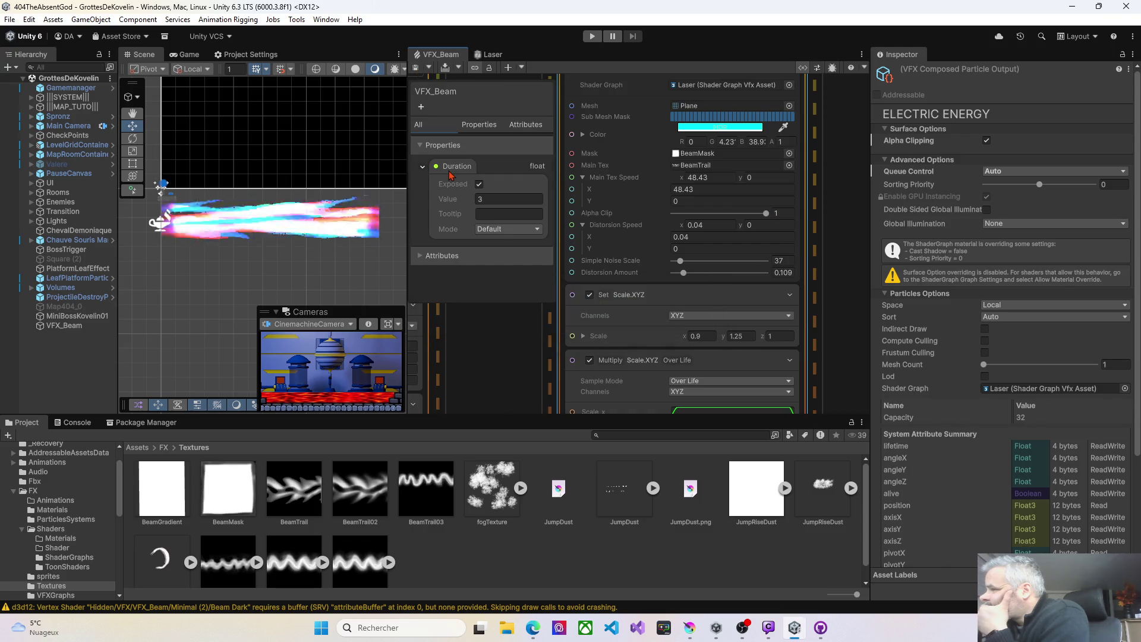
Drop Electric Energy's Distortion Amount near zero and set Main Tex Speed X to -1.5
{"action": "left_click_drag", "start_coordinate": [683, 272], "coordinate": [675, 275]}
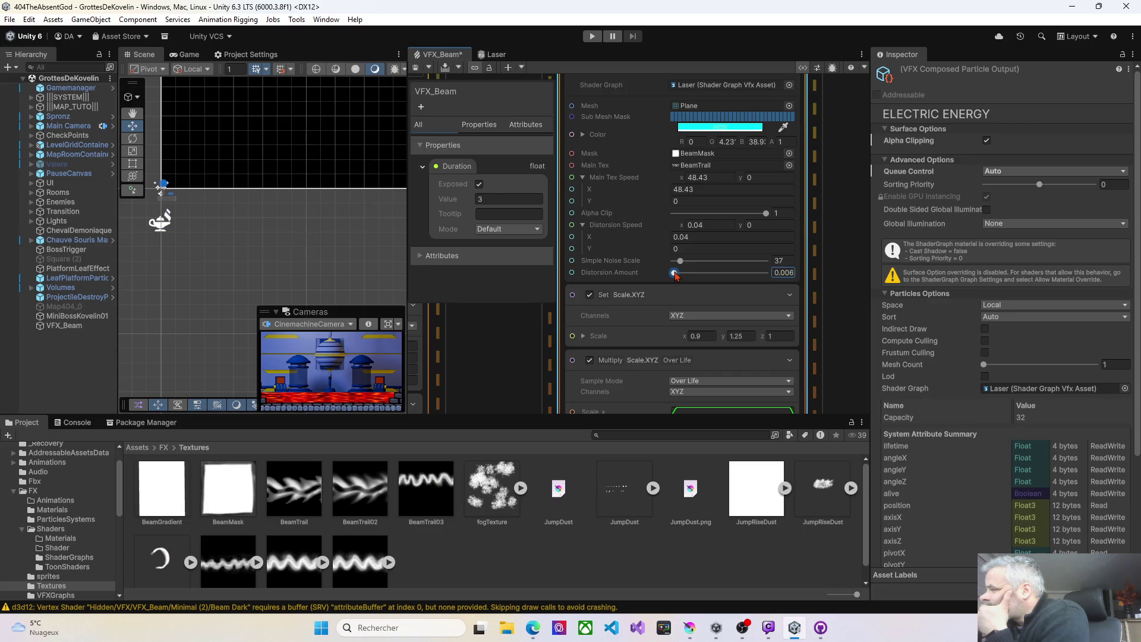
{"action": "left_click", "coordinate": [417, 68]}
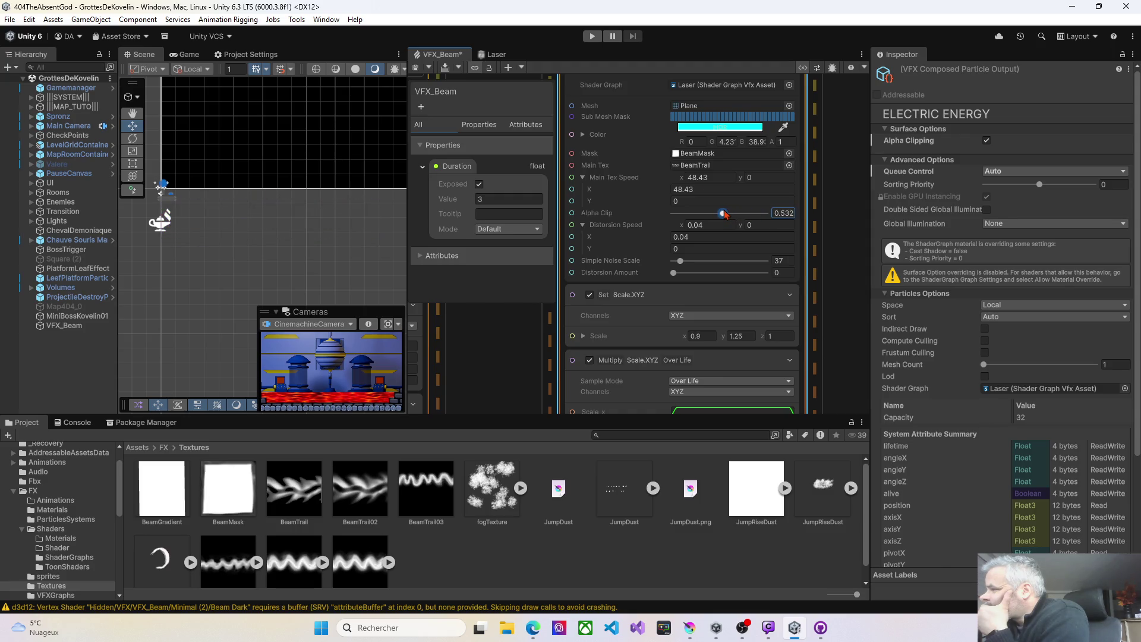
{"action": "key", "text": "ctrl+s"}
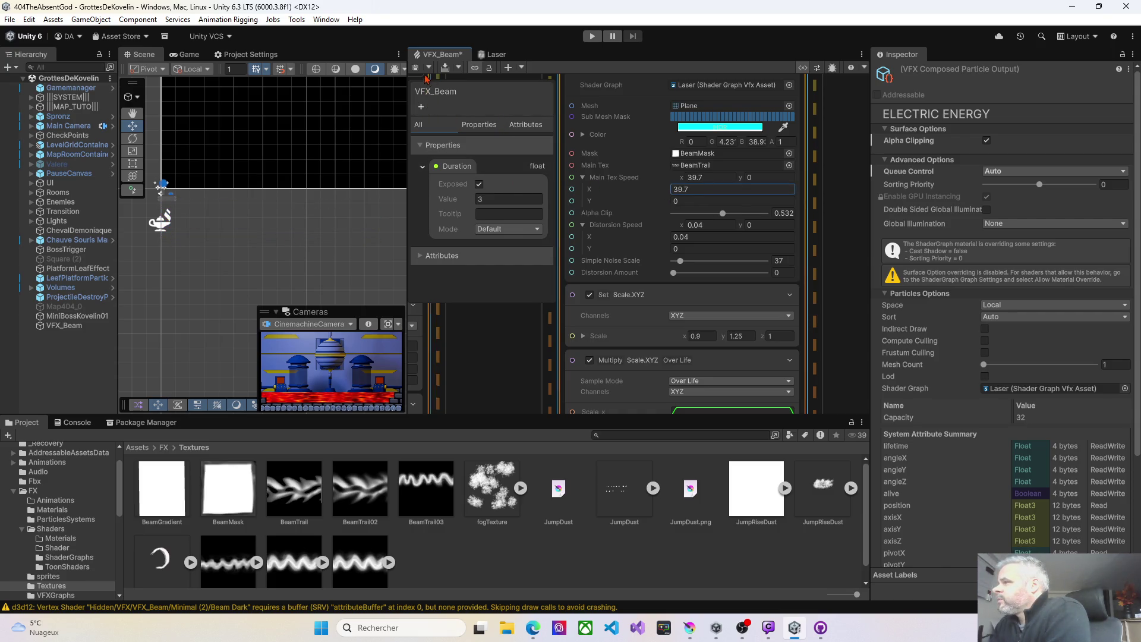
{"action": "key", "text": "ctrl+s"}
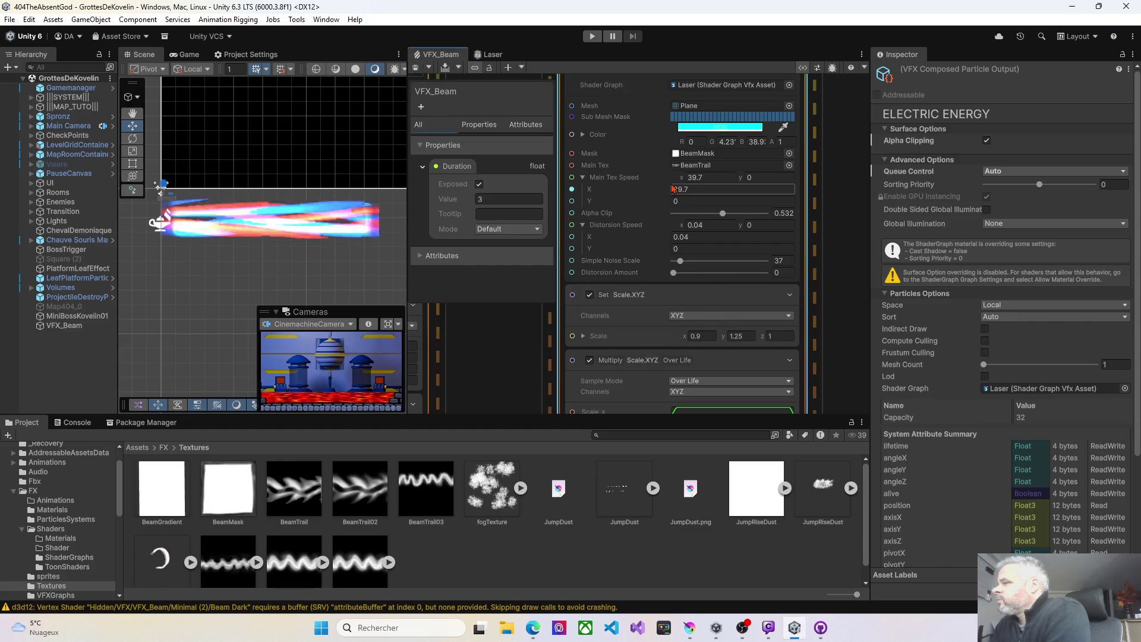
{"action": "type", "text": "0.3"}
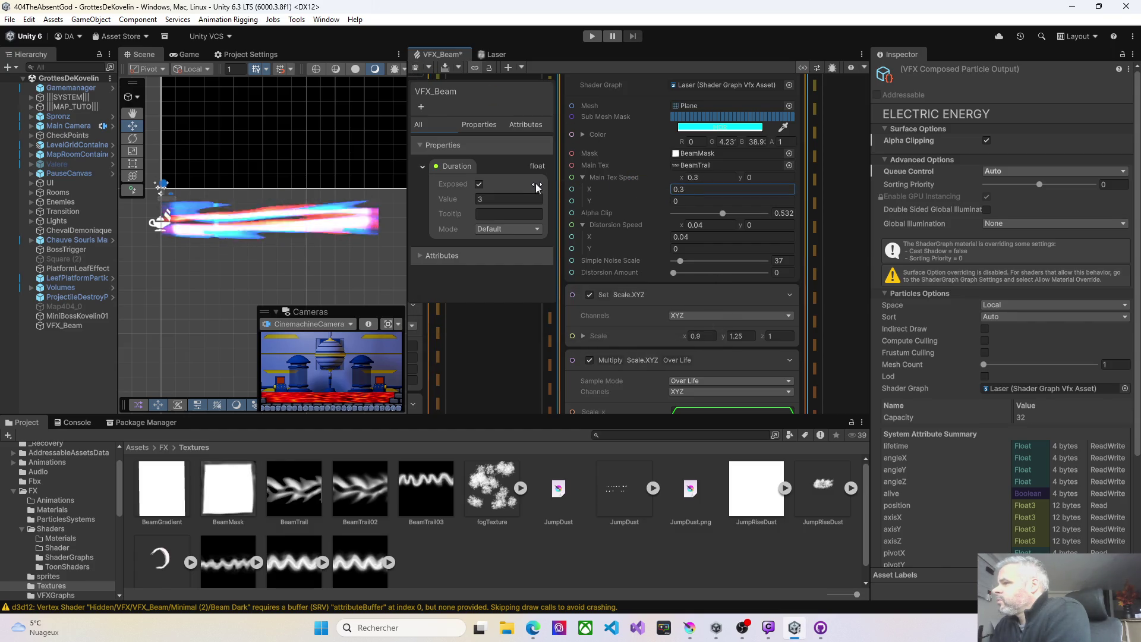
{"action": "key", "text": "ctrl+s"}
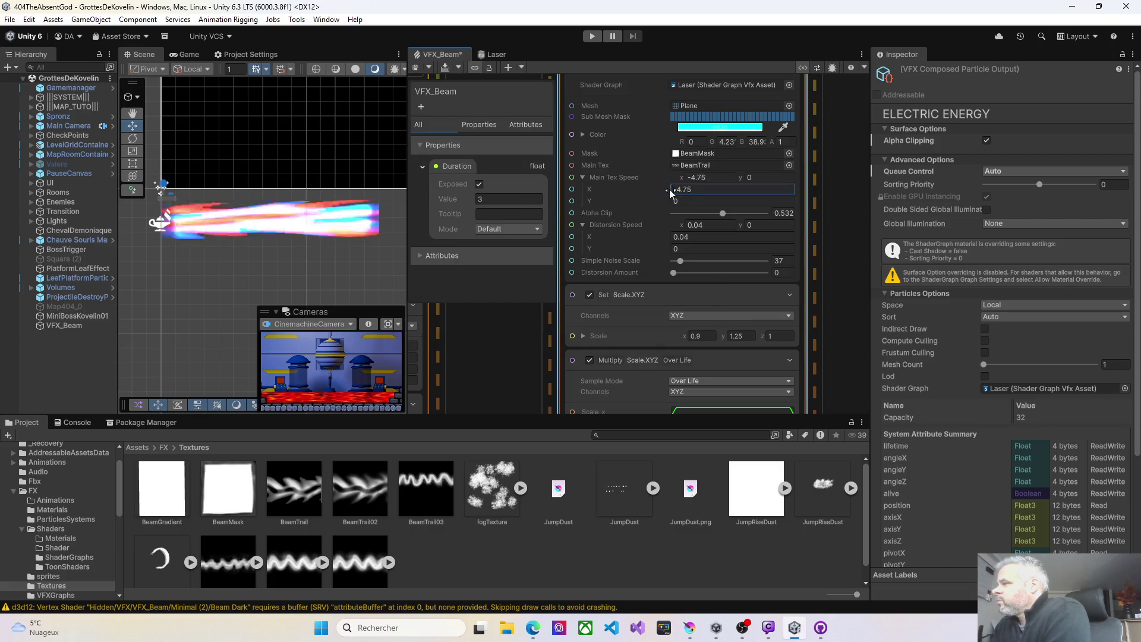
{"action": "key", "text": "BackSpace"}
{"action": "key", "text": "BackSpace"}
{"action": "type", "text": "5"}
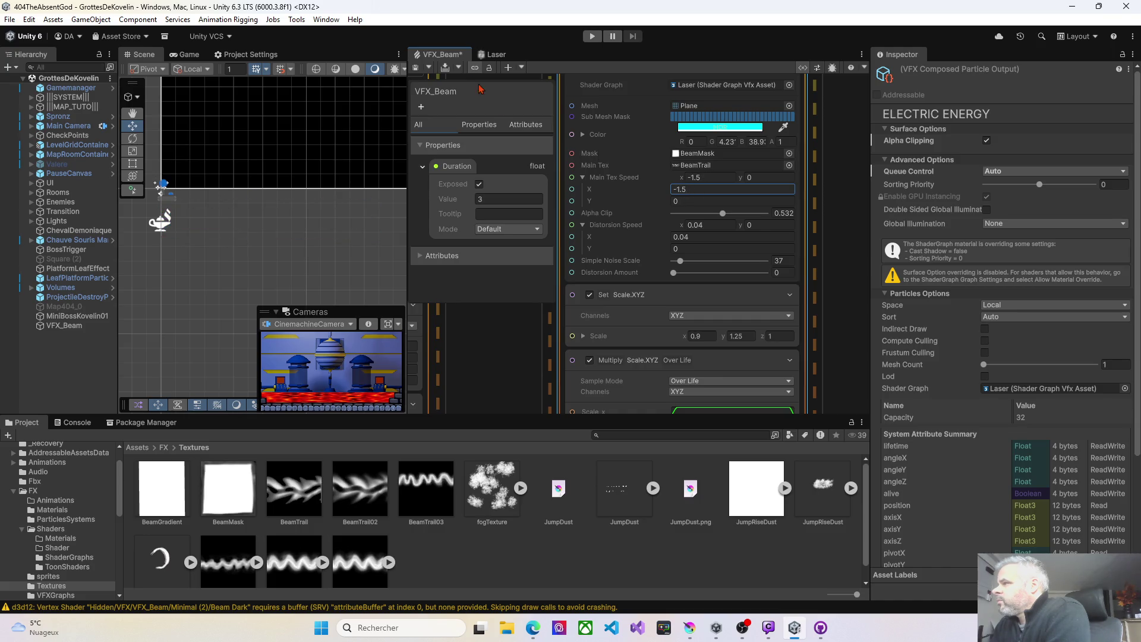
{"action": "left_click", "coordinate": [416, 67]}
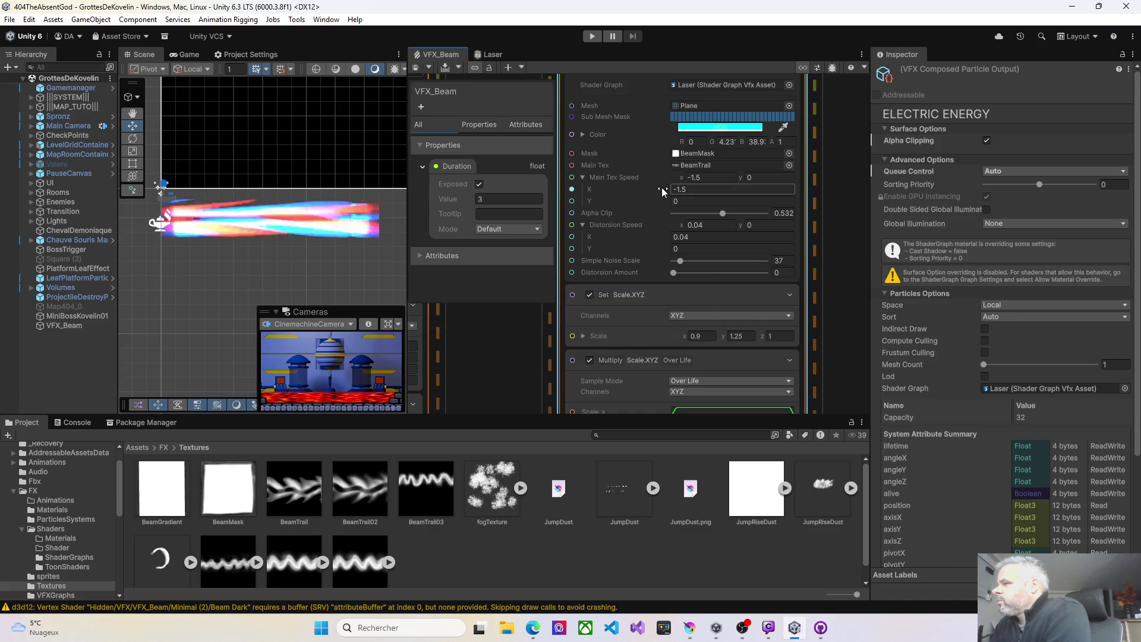
Tune Alpha Clip, set Main Tex Speed X to 1.85 and shrink Scale X to 0.25
{"action": "left_click_drag", "start_coordinate": [664, 189], "coordinate": [691, 194]}
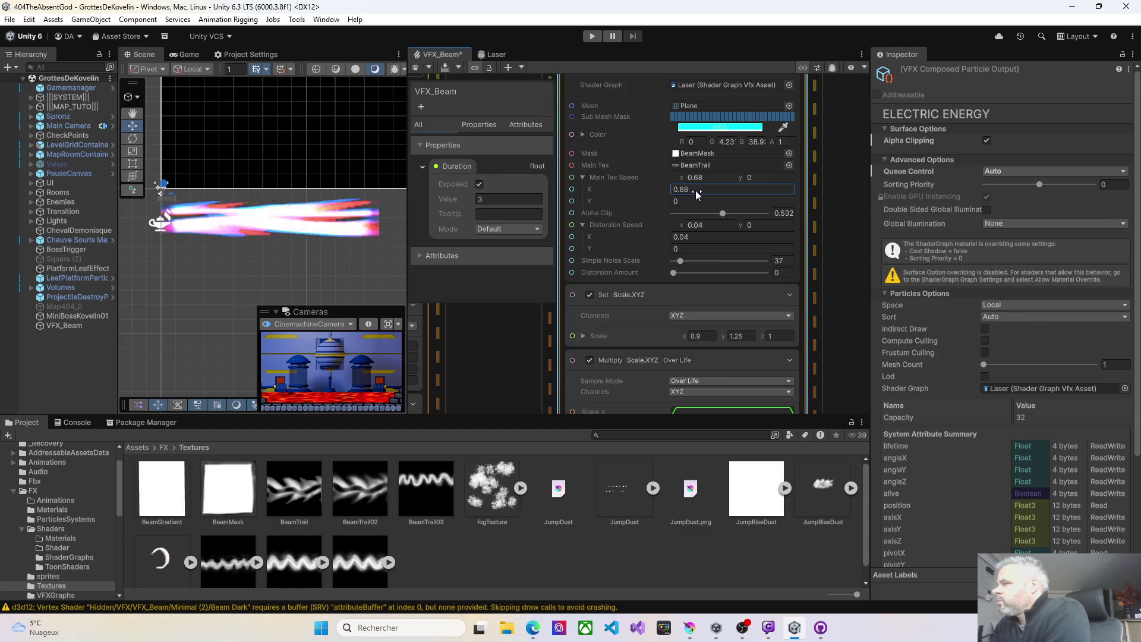
{"action": "left_click", "coordinate": [416, 67]}
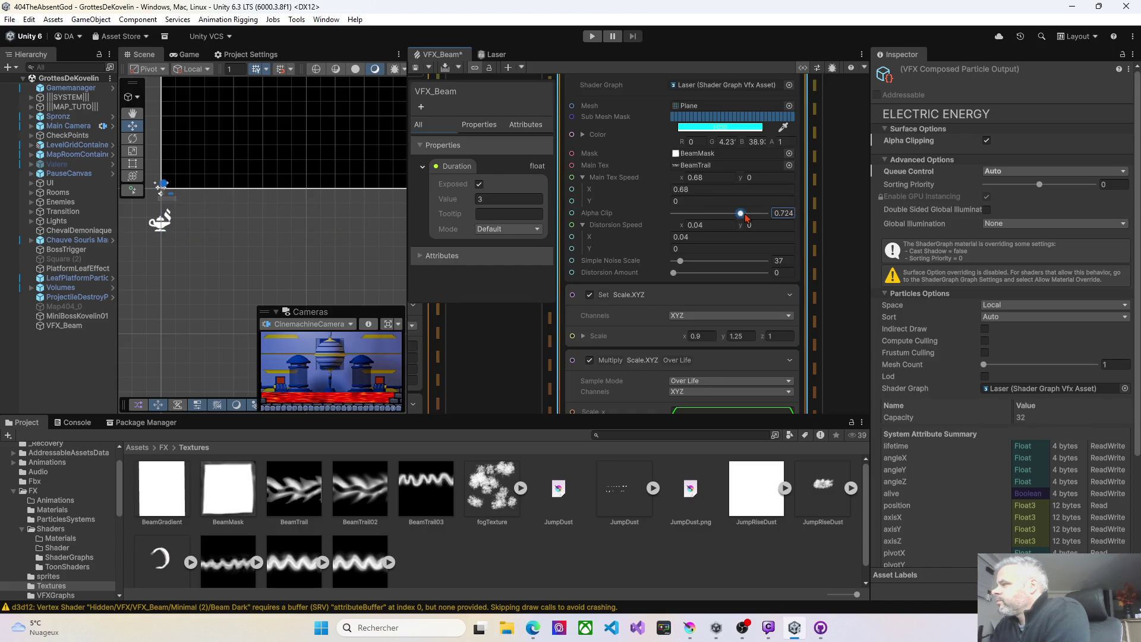
{"action": "left_click_drag", "start_coordinate": [747, 218], "coordinate": [751, 218]}
{"action": "key", "text": "ctrl+s"}
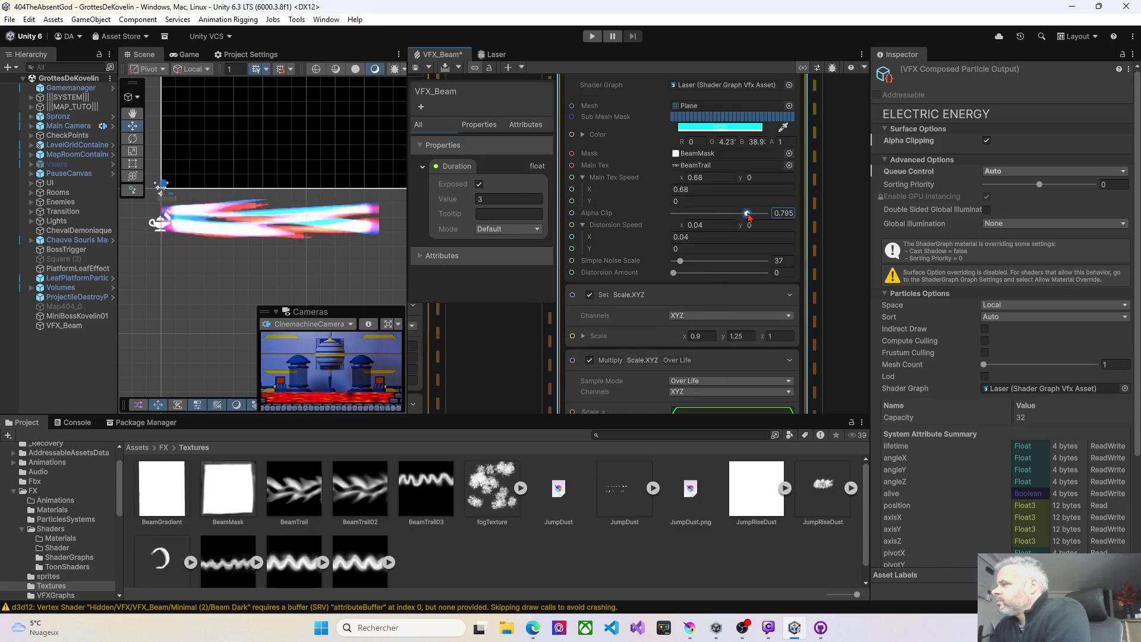
{"action": "left_click", "coordinate": [416, 67]}
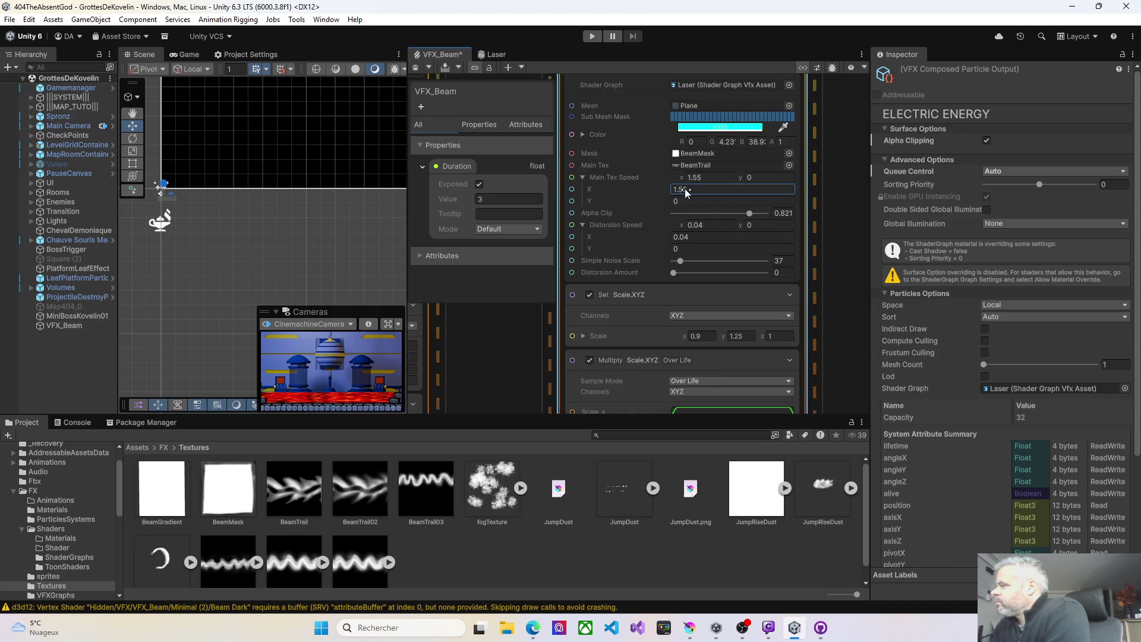
{"action": "type", "text": "1.85"}
{"action": "left_click", "coordinate": [418, 69]}
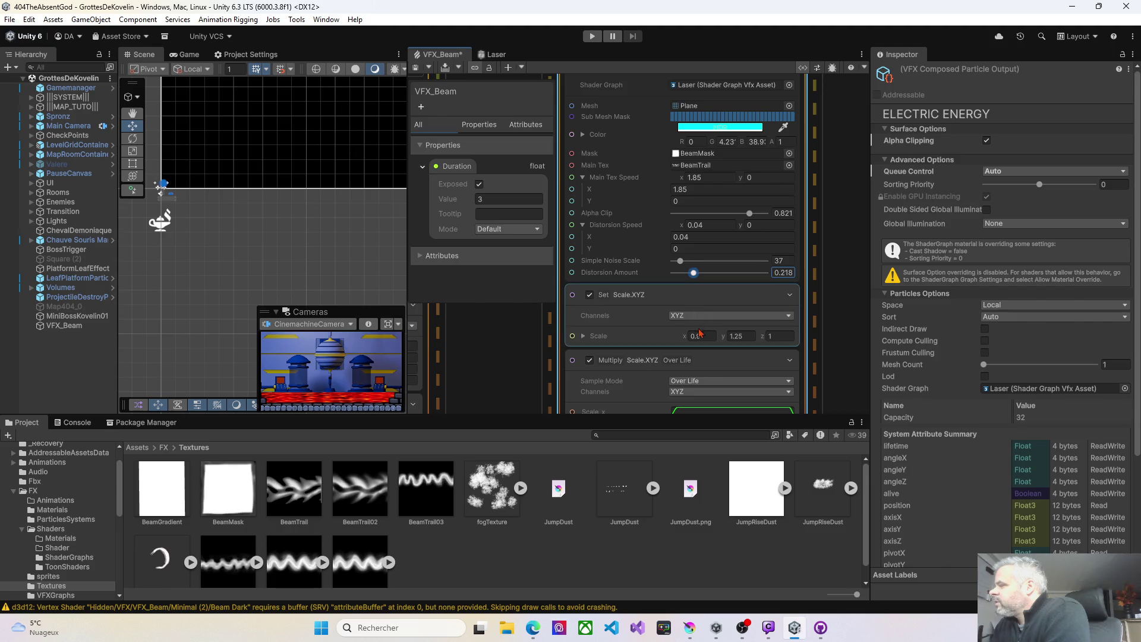
{"action": "left_click_drag", "start_coordinate": [683, 333], "coordinate": [663, 335]}
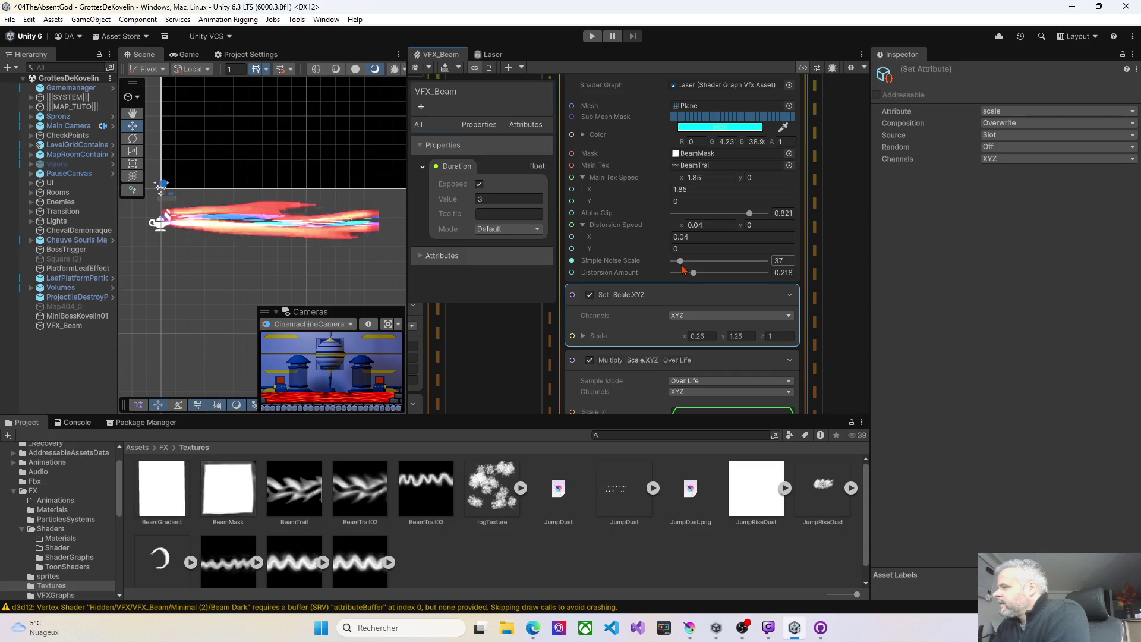
Try a stronger Distortion Amount, return it to 0.218, and widen Scale x slightly
{"action": "left_click_drag", "start_coordinate": [693, 272], "coordinate": [710, 277]}
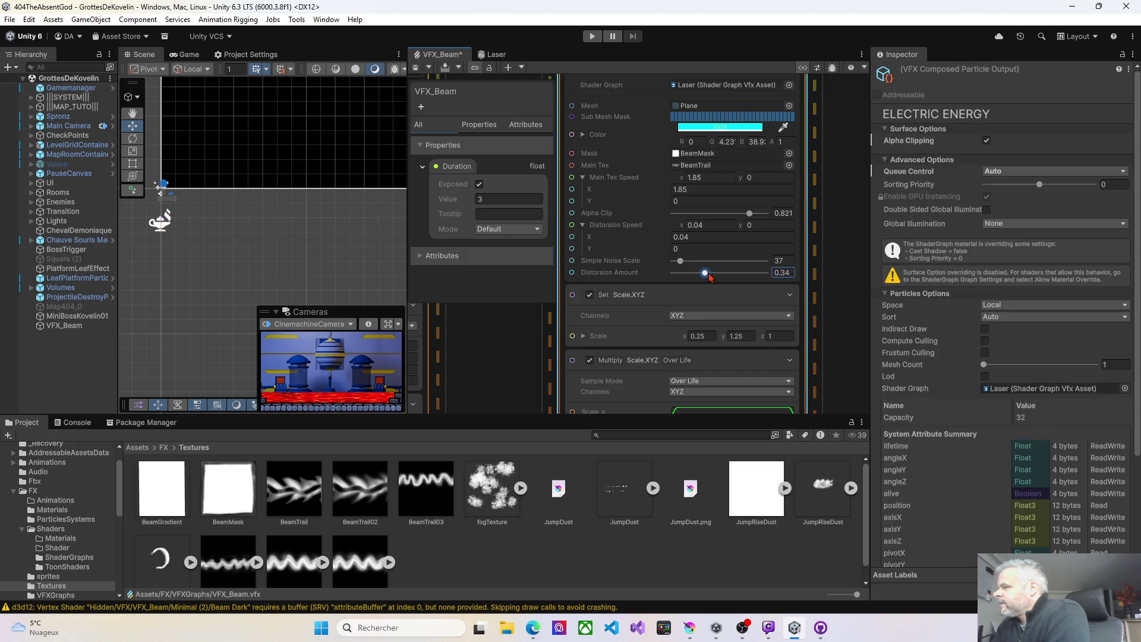
{"action": "left_click", "coordinate": [417, 71]}
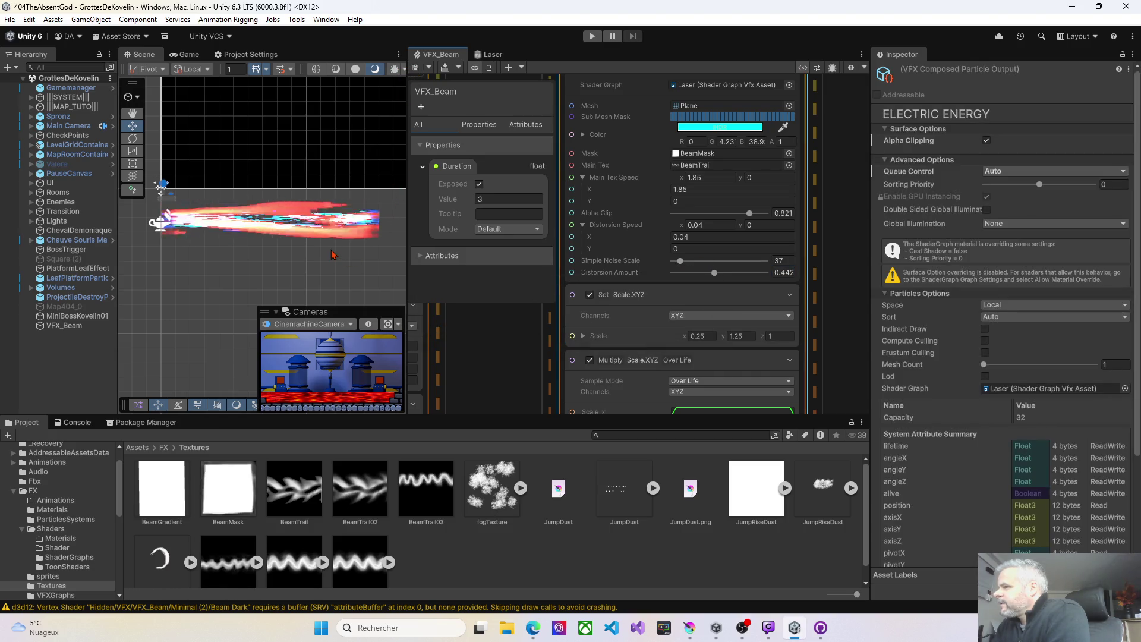
{"action": "mouse_move", "coordinate": [714, 273]}
{"action": "left_mouse_down"}
{"action": "mouse_move", "coordinate": [694, 275]}
{"action": "mouse_move", "coordinate": [697, 265]}
{"action": "left_mouse_up"}
{"action": "left_click", "coordinate": [416, 66]}
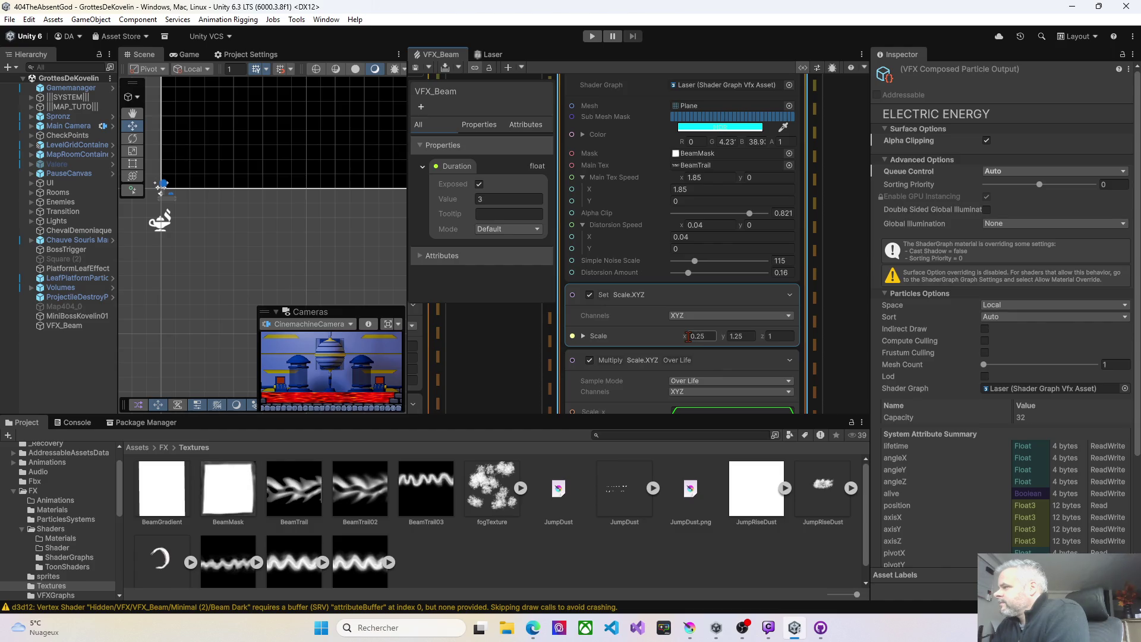
{"action": "left_click_drag", "start_coordinate": [685, 336], "coordinate": [694, 337]}
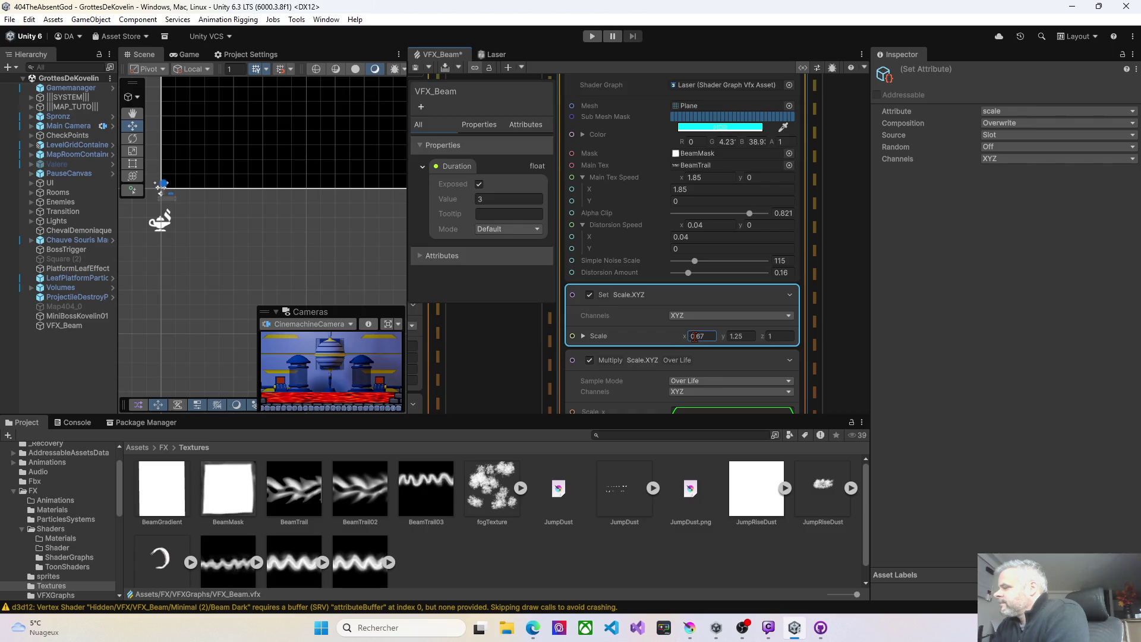
{"action": "left_click", "coordinate": [415, 68]}
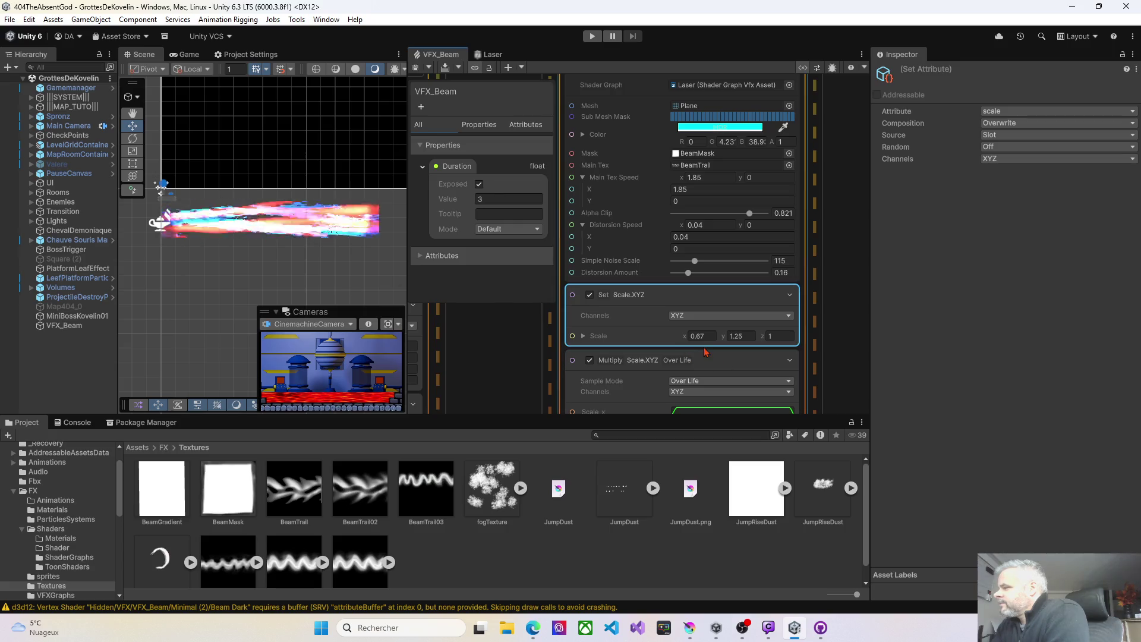
Set Main Tex Speed X to -0.2 and Simple Noise Scale to 186, saving to preview
{"action": "left_click_drag", "start_coordinate": [694, 261], "coordinate": [691, 260]}
{"action": "left_click", "coordinate": [416, 69]}
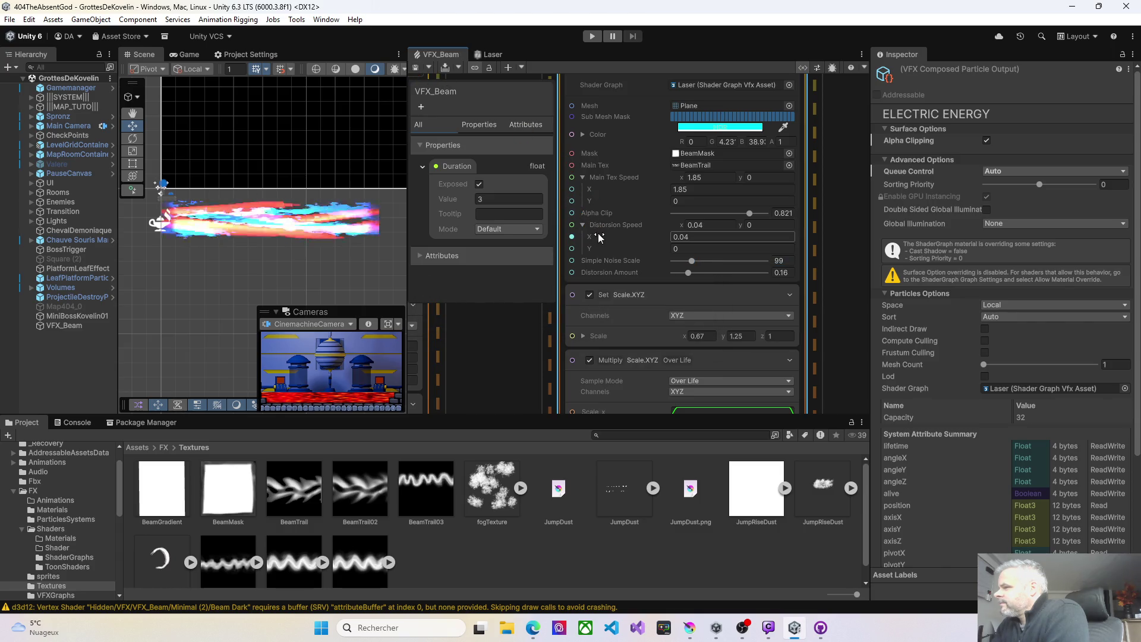
{"action": "left_click_drag", "start_coordinate": [661, 190], "coordinate": [726, 191]}
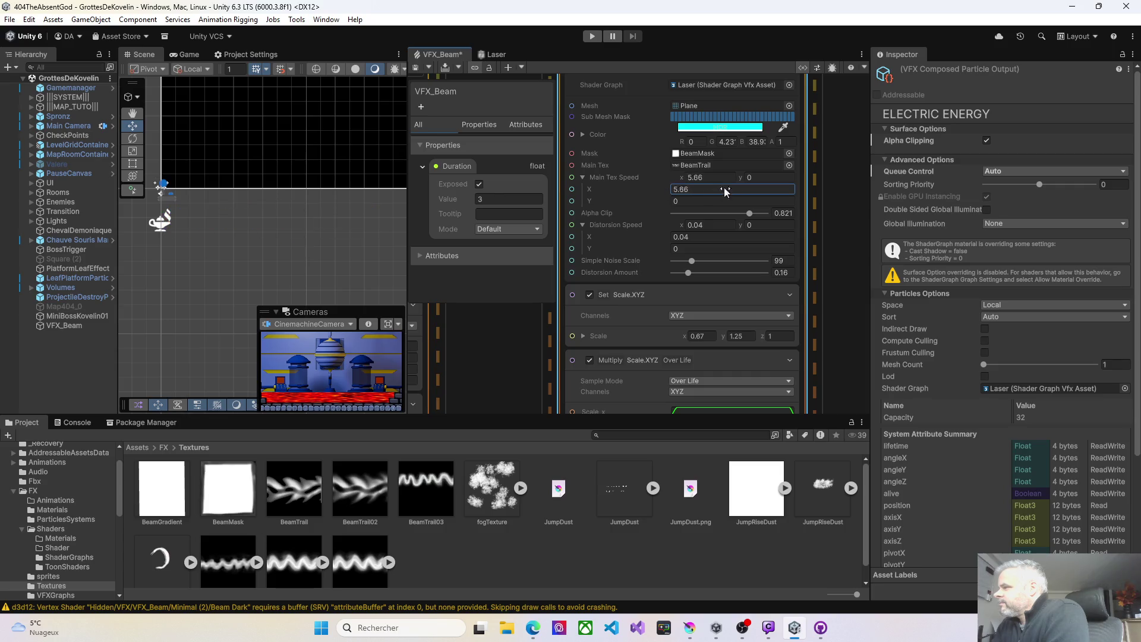
{"action": "type", "text": "9.88"}
{"action": "left_click", "coordinate": [417, 68]}
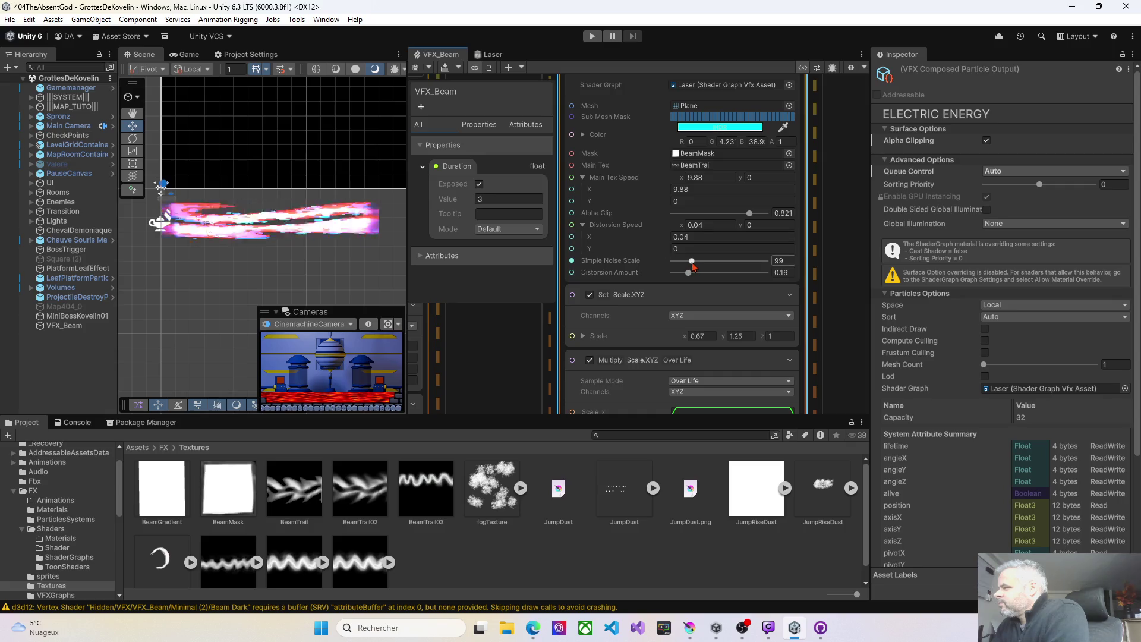
{"action": "left_click", "coordinate": [672, 236]}
{"action": "left_click_drag", "start_coordinate": [664, 190], "coordinate": [602, 184]}
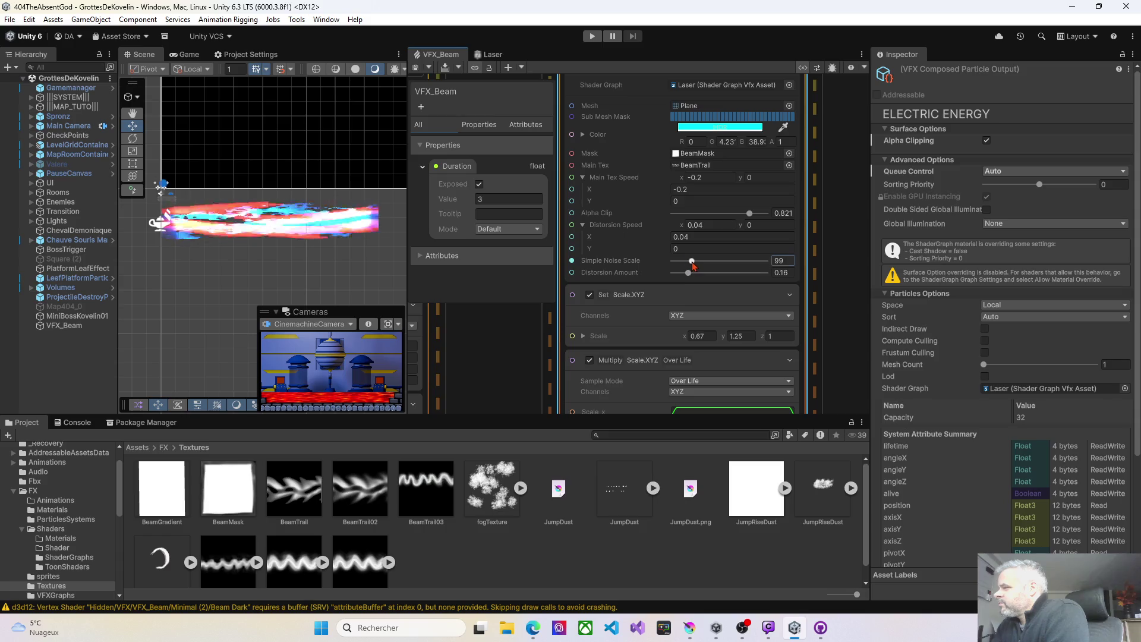
{"action": "left_click_drag", "start_coordinate": [693, 266], "coordinate": [709, 263]}
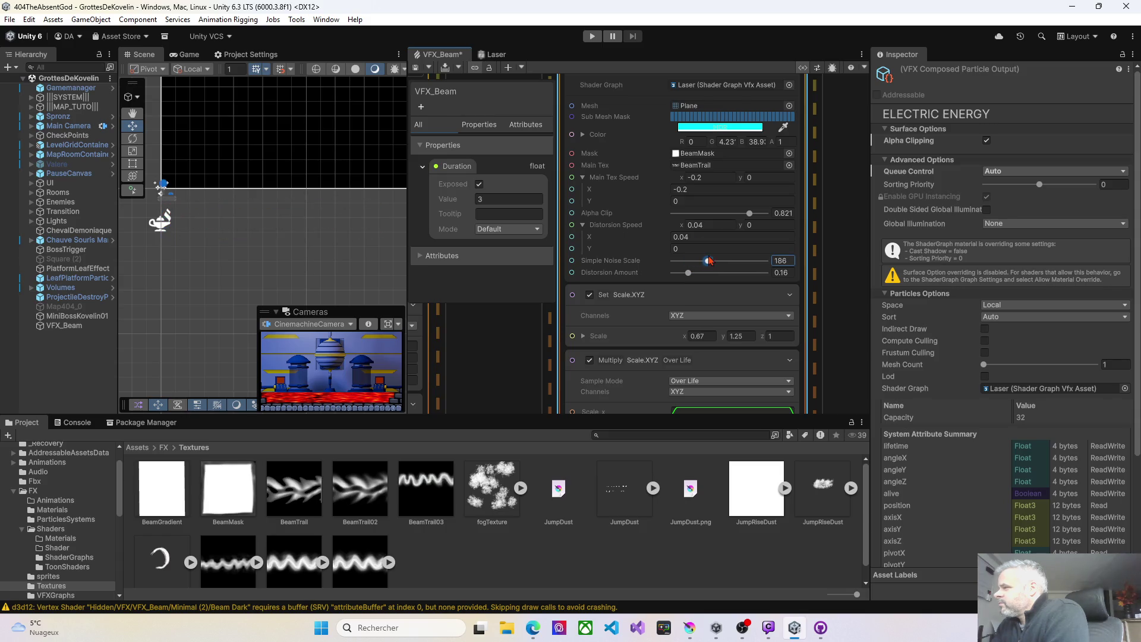
{"action": "left_click", "coordinate": [415, 69]}
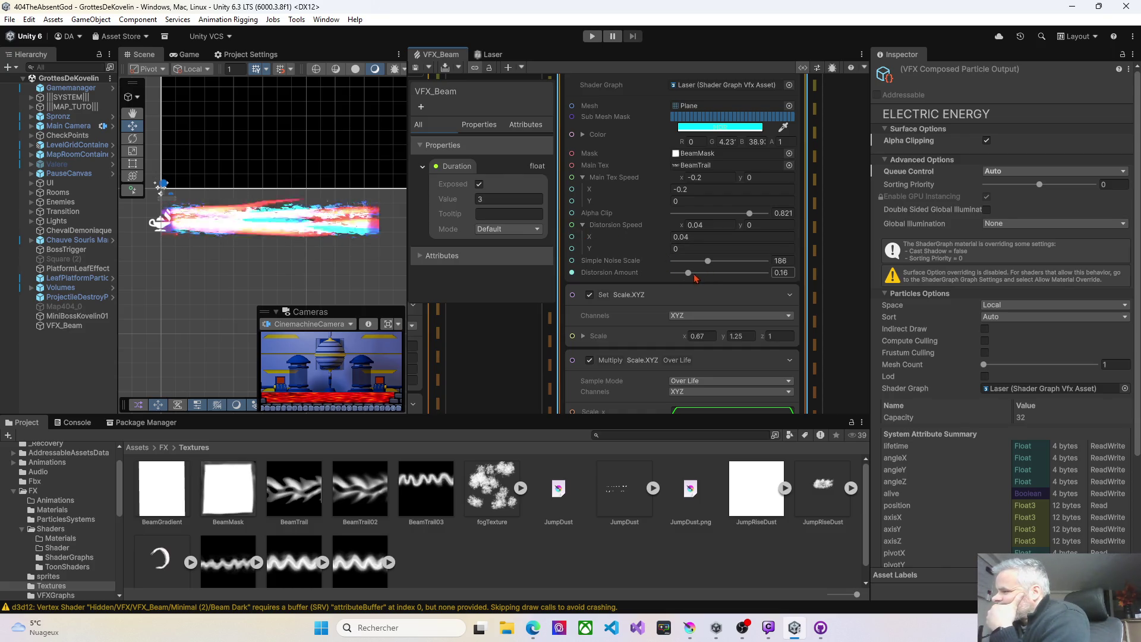
Stretch the Set Scale.XYZ Scale x up to 10.73 and save
{"action": "left_click", "coordinate": [682, 336]}
{"action": "left_click_drag", "start_coordinate": [682, 336], "coordinate": [814, 336]}
{"action": "left_click", "coordinate": [418, 69]}
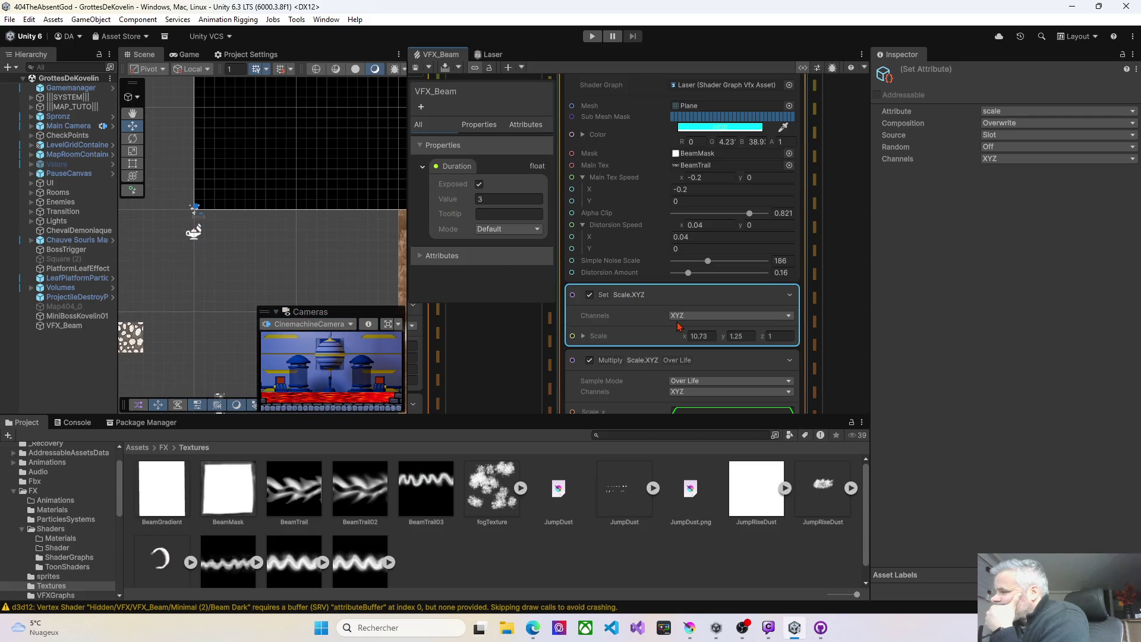
Reduce Scale x to 0.28 and adjust Distortion Amount to 0.128
{"action": "left_click_drag", "start_coordinate": [686, 337], "coordinate": [662, 337]}
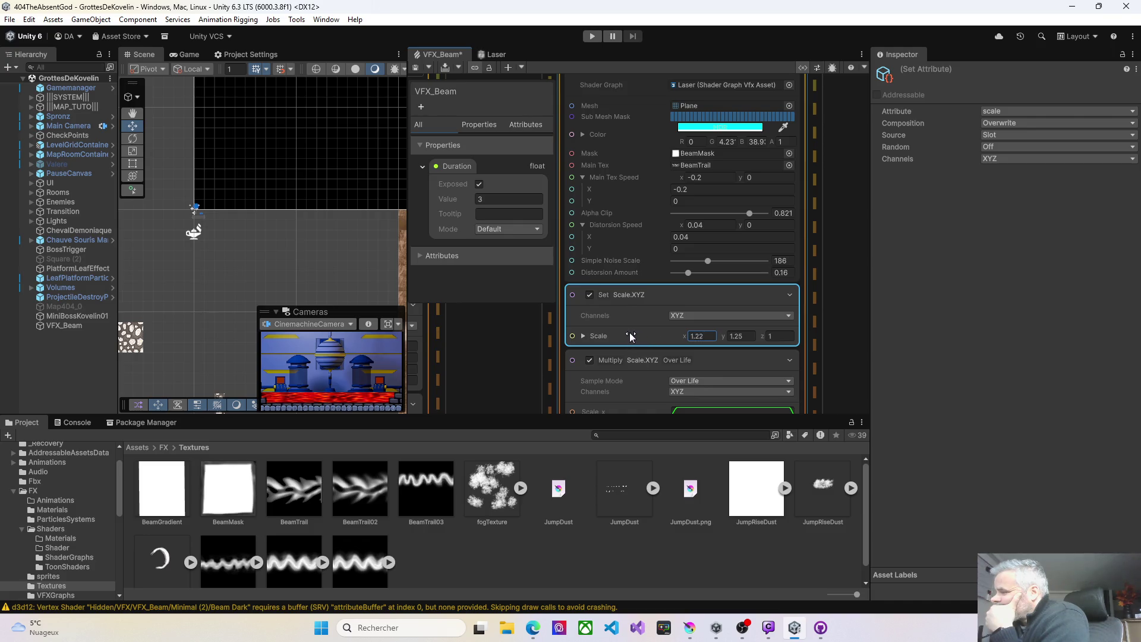
{"action": "left_click", "coordinate": [414, 68]}
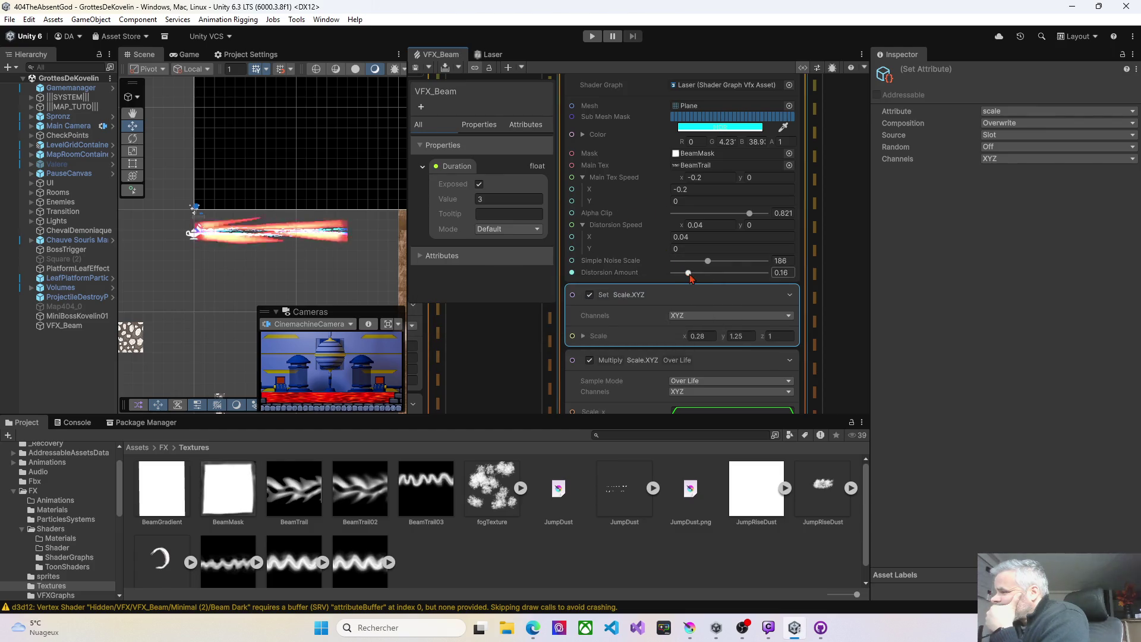
{"action": "left_click_drag", "start_coordinate": [688, 274], "coordinate": [743, 274]}
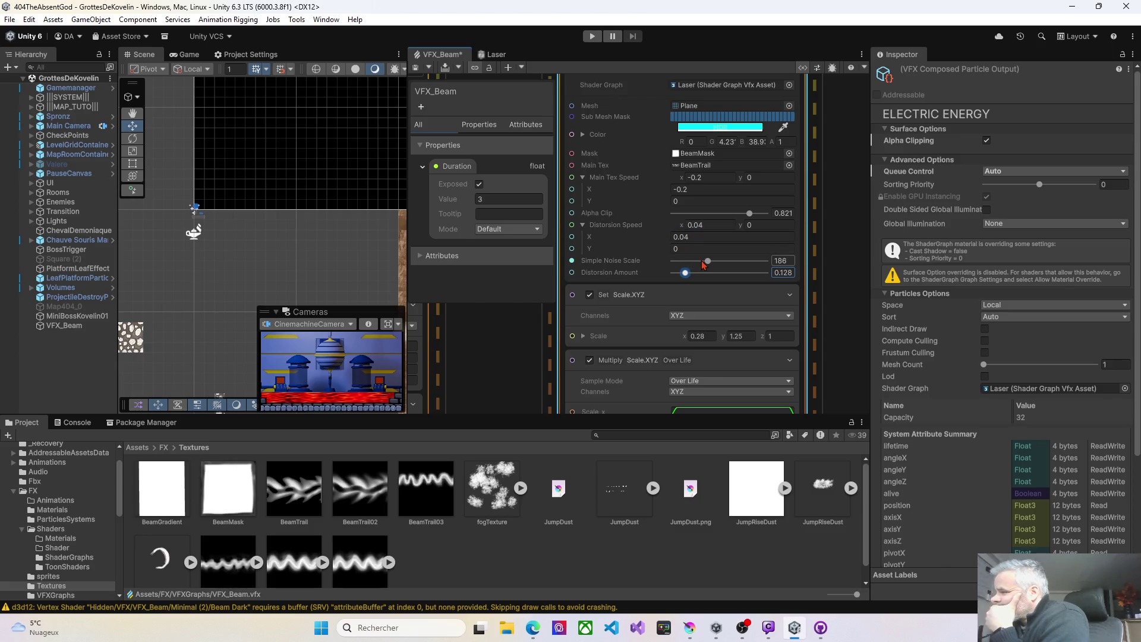
Try Simple Noise Scale at 404, then drop it to 54 and recompile the graph
{"action": "left_click_drag", "start_coordinate": [750, 265], "coordinate": [751, 264]}
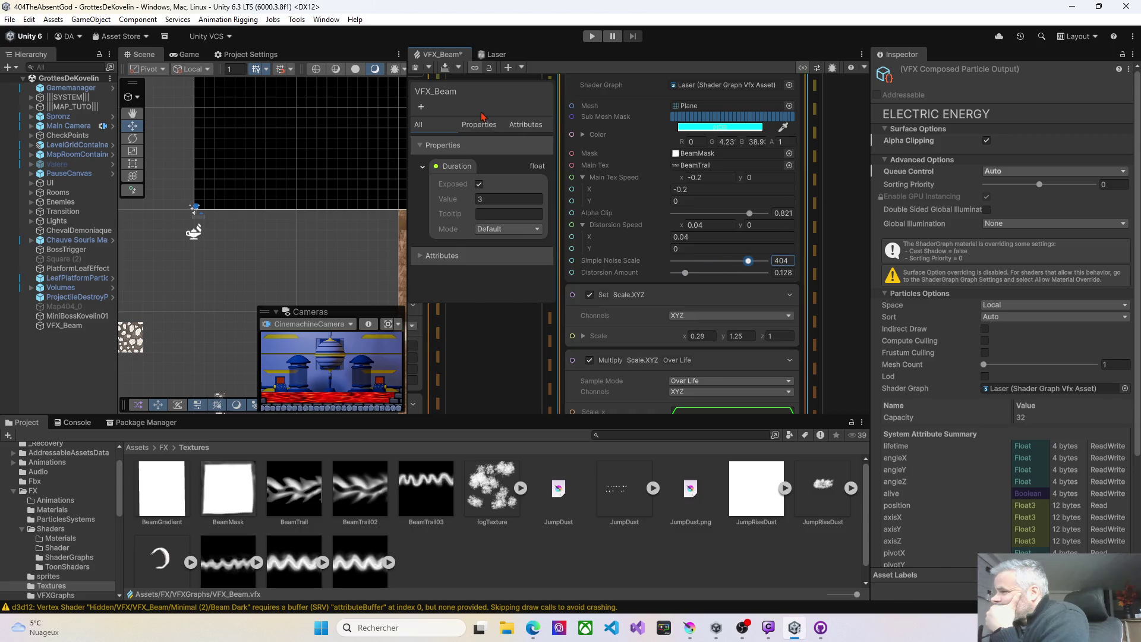
{"action": "left_click", "coordinate": [417, 69]}
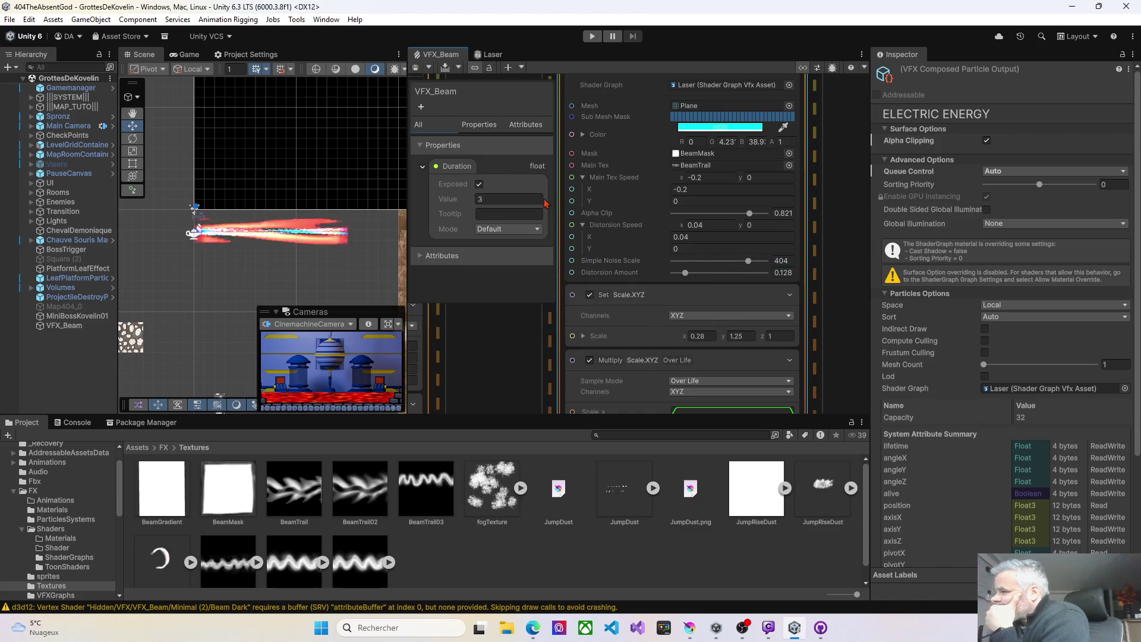
{"action": "left_click_drag", "start_coordinate": [734, 260], "coordinate": [665, 255]}
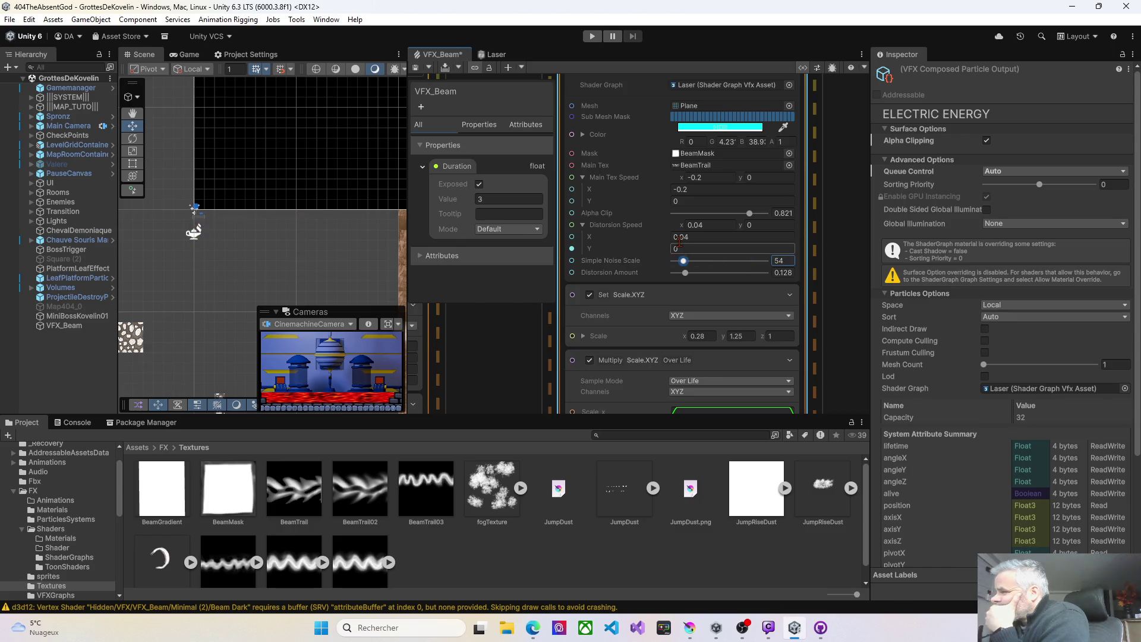
{"action": "left_click", "coordinate": [417, 69]}
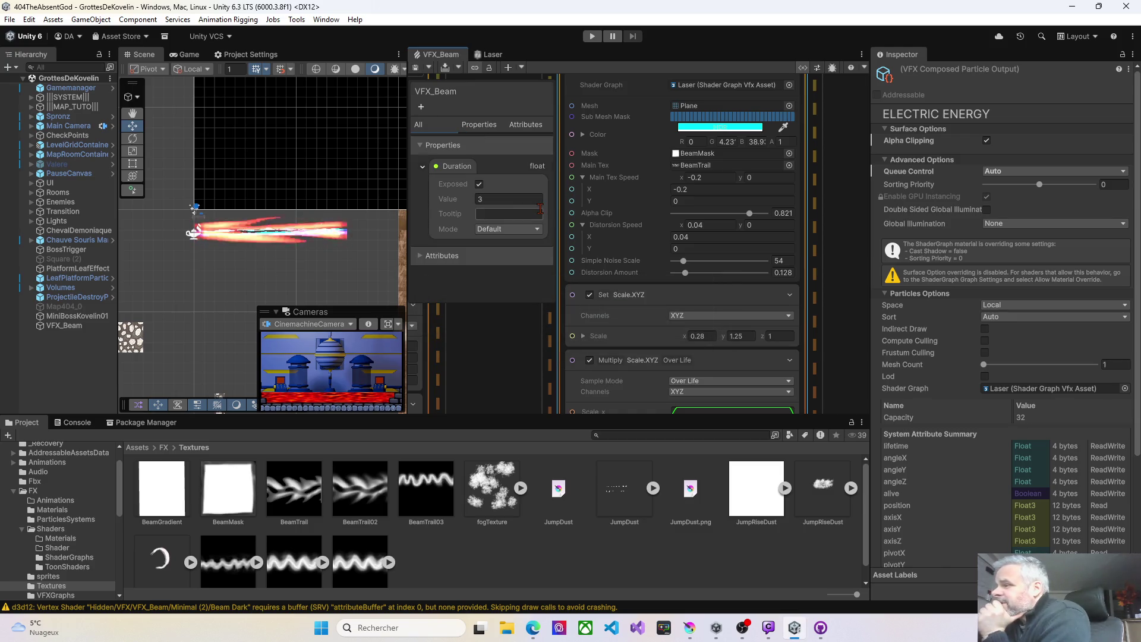
{"action": "scroll", "coordinate": [373, 134], "scroll_direction": "down", "scroll_amount": 2}
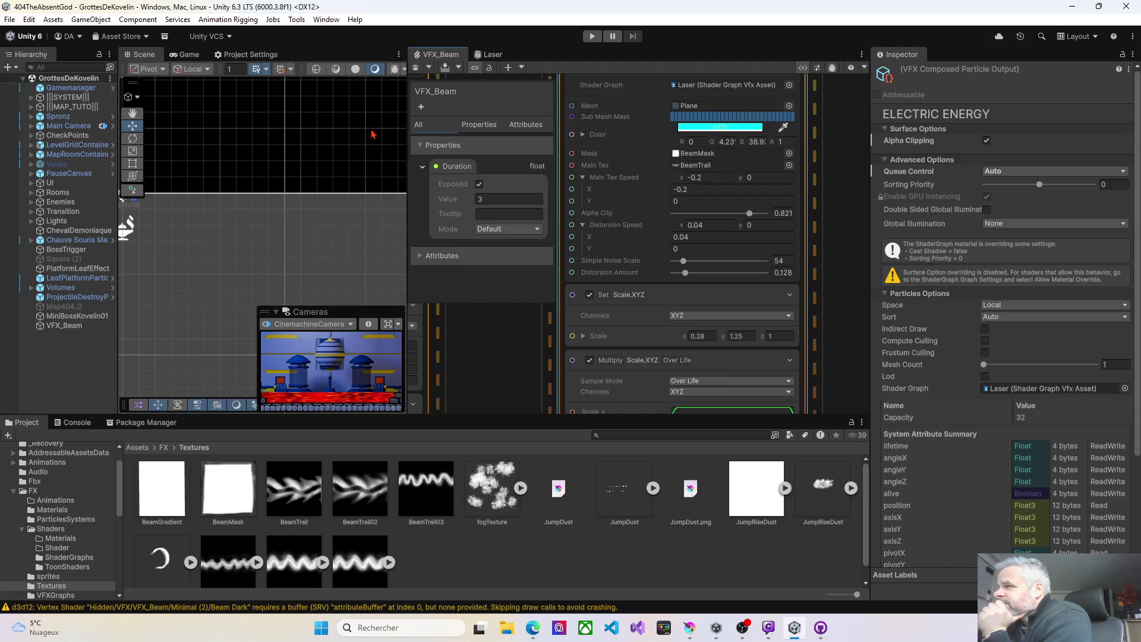
{"action": "left_click", "coordinate": [417, 69]}
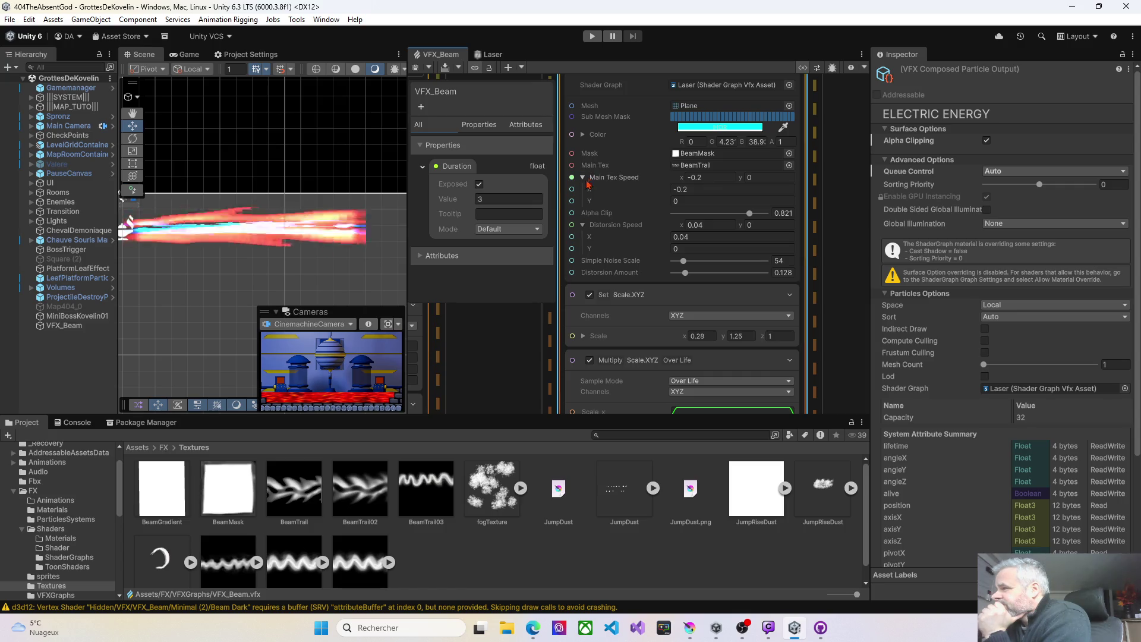
{"action": "scroll", "coordinate": [754, 343], "scroll_direction": "down", "scroll_amount": 5}
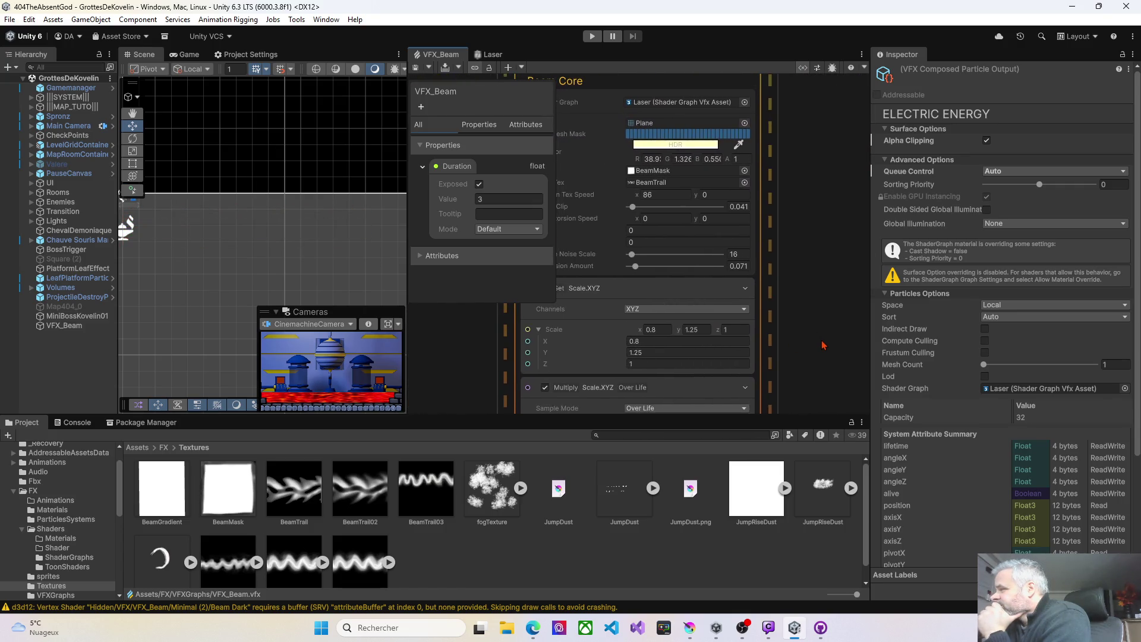
Scrub Beam Core's Main Tex Speed X down from 86 through about 12 to 4.1, saving each time
{"action": "left_click_drag", "start_coordinate": [638, 195], "coordinate": [525, 194]}
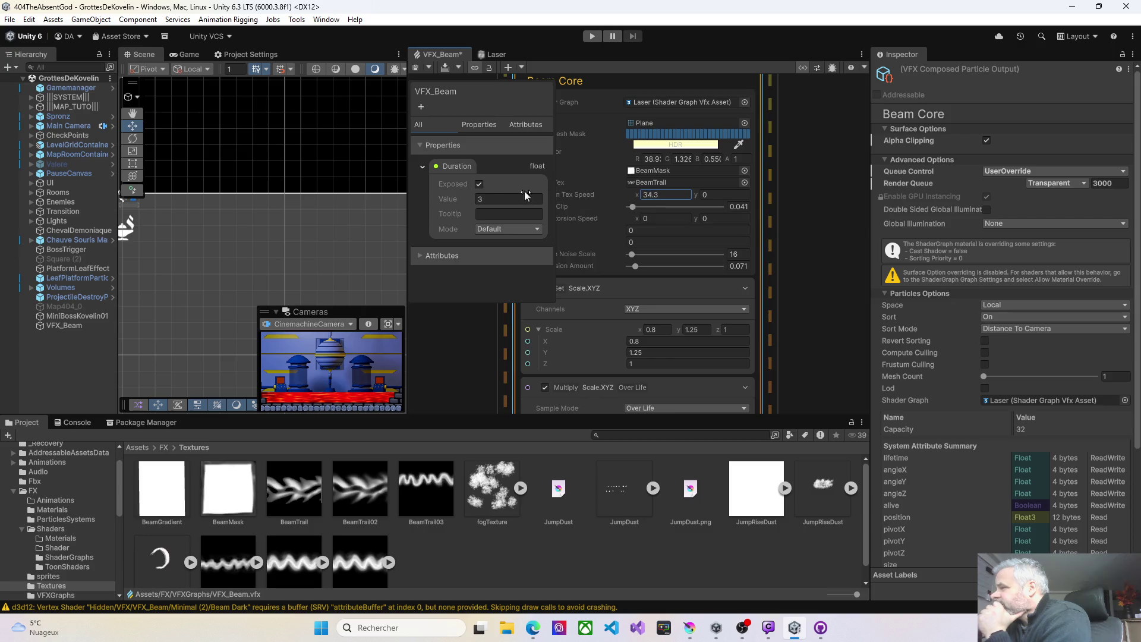
{"action": "left_click", "coordinate": [416, 68]}
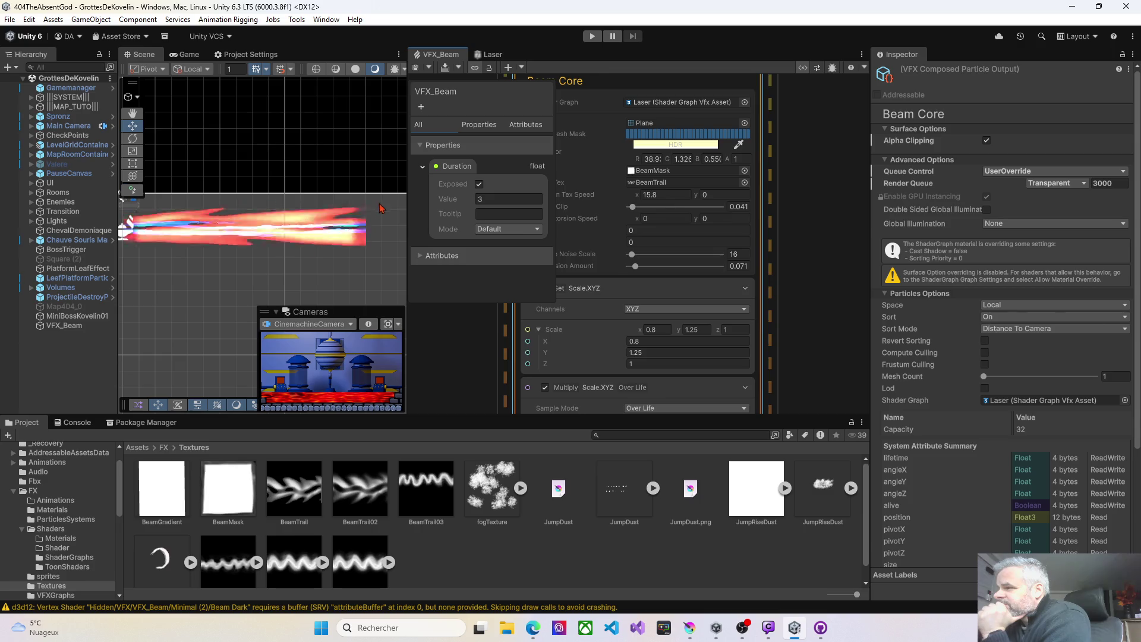
{"action": "left_click_drag", "start_coordinate": [637, 194], "coordinate": [598, 191]}
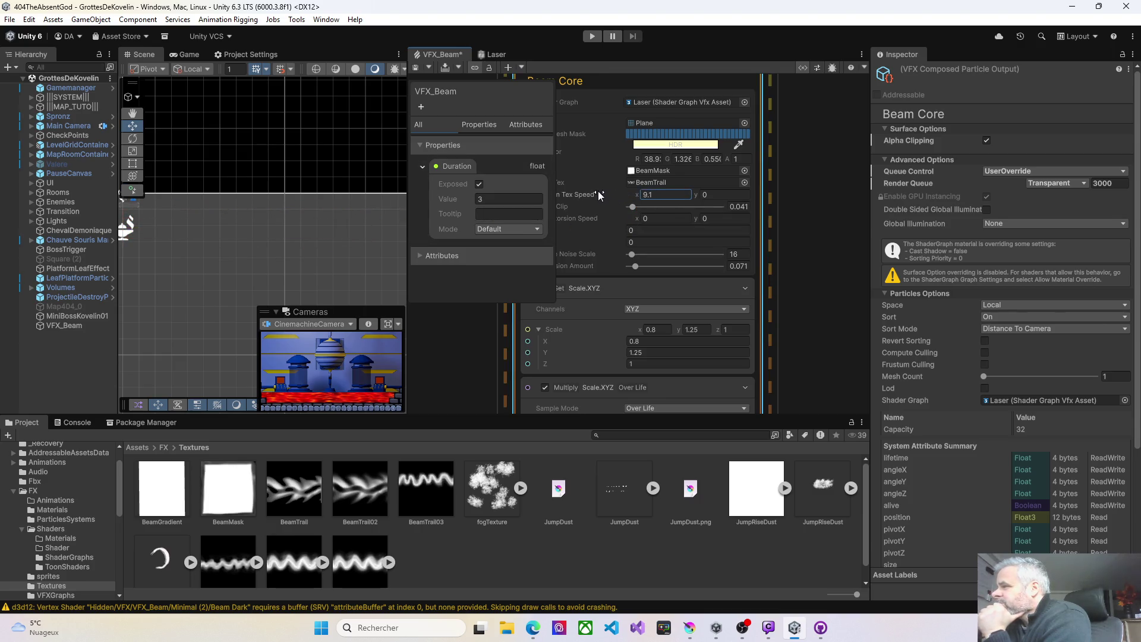
{"action": "left_click", "coordinate": [413, 67]}
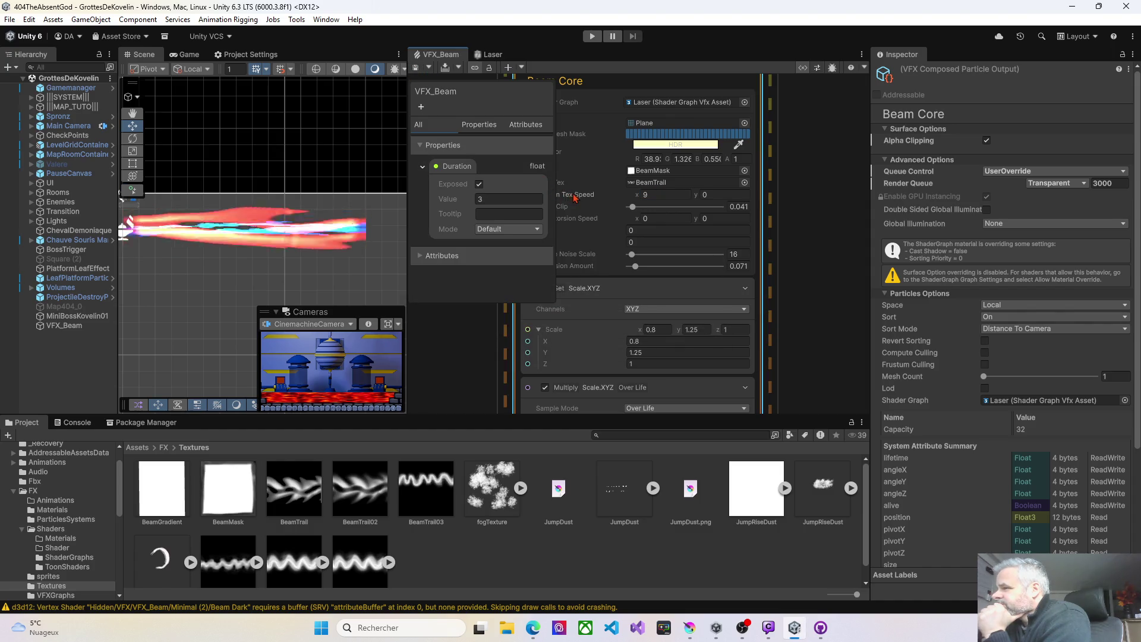
{"action": "left_click_drag", "start_coordinate": [636, 195], "coordinate": [613, 196]}
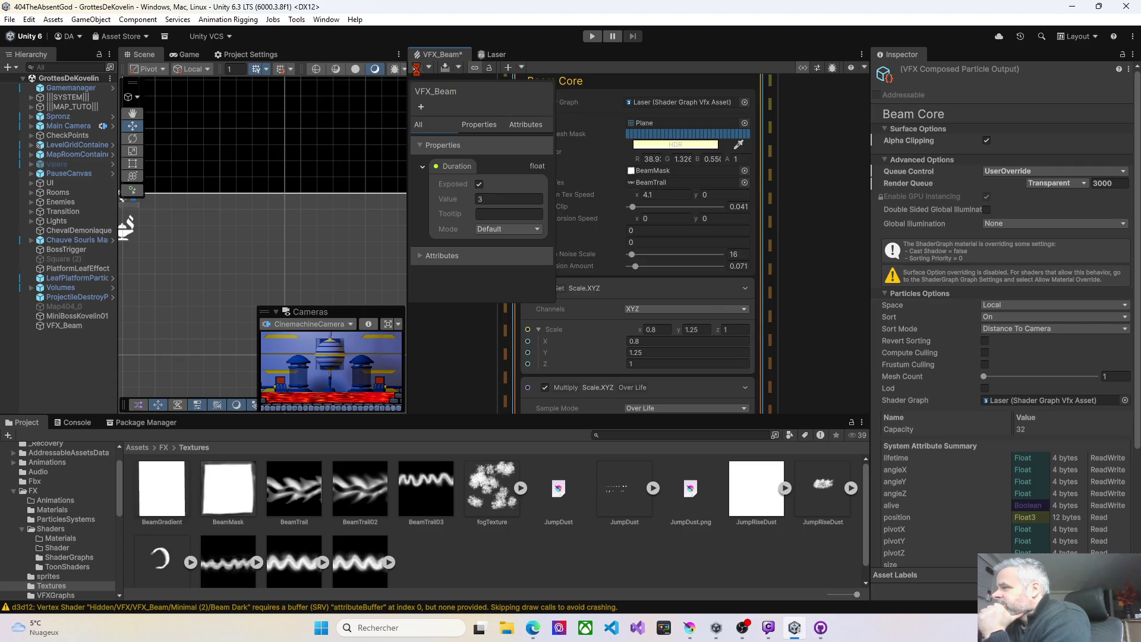
{"action": "left_click", "coordinate": [416, 68]}
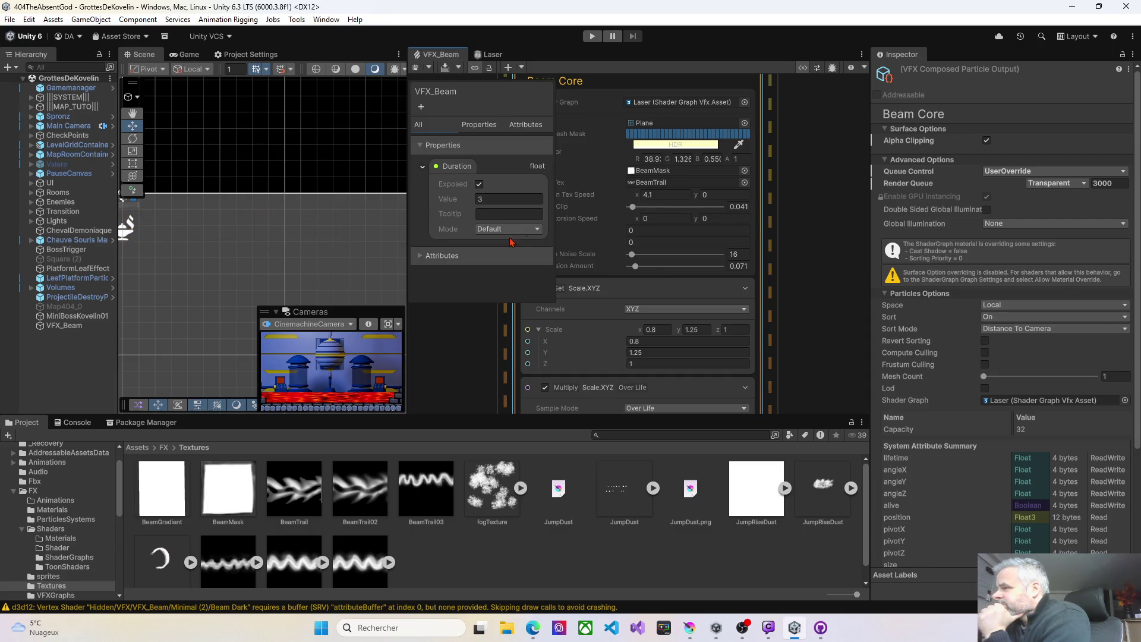
Set Beam Core's Render Queue to From Shader and save, repeating once after it reverts
{"action": "mouse_move", "coordinate": [791, 243]}
{"action": "left_mouse_down"}
{"action": "mouse_move", "coordinate": [632, 236]}
{"action": "mouse_move", "coordinate": [593, 260]}
{"action": "left_mouse_up"}
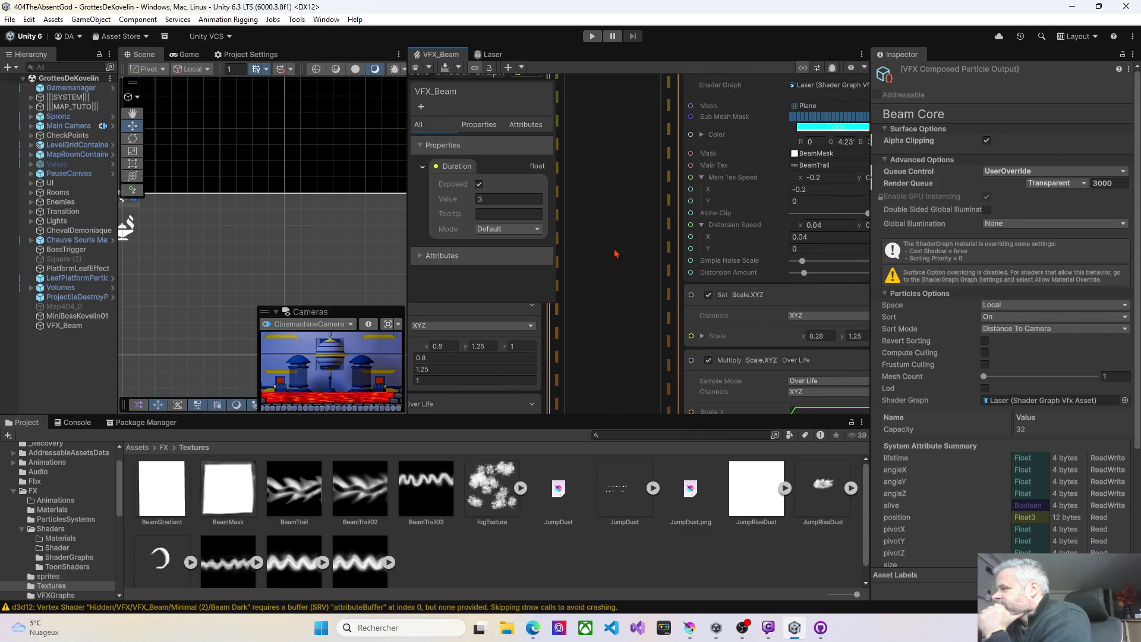
{"action": "left_click", "coordinate": [1053, 187]}
{"action": "left_click", "coordinate": [1060, 198]}
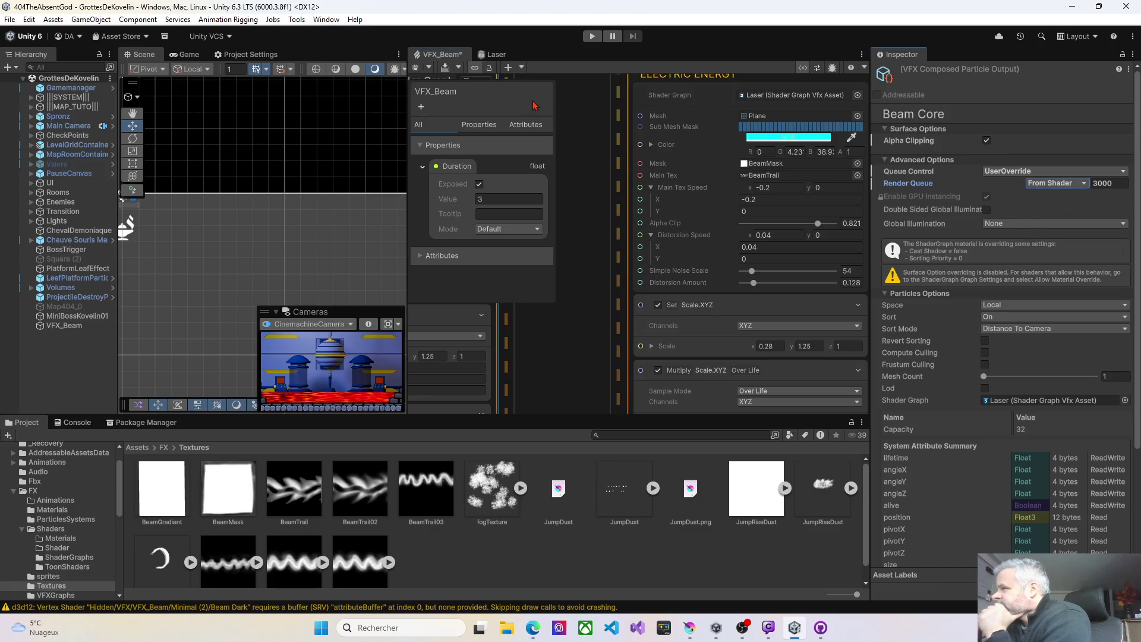
{"action": "left_click", "coordinate": [416, 69]}
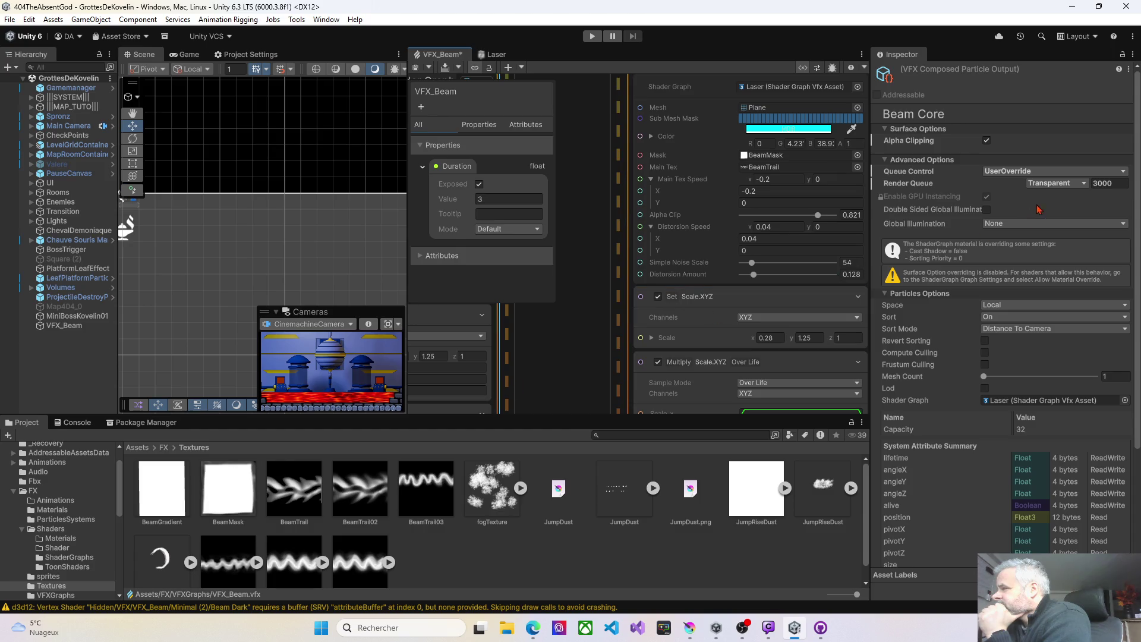
{"action": "left_click", "coordinate": [1055, 184]}
{"action": "left_click", "coordinate": [1068, 198]}
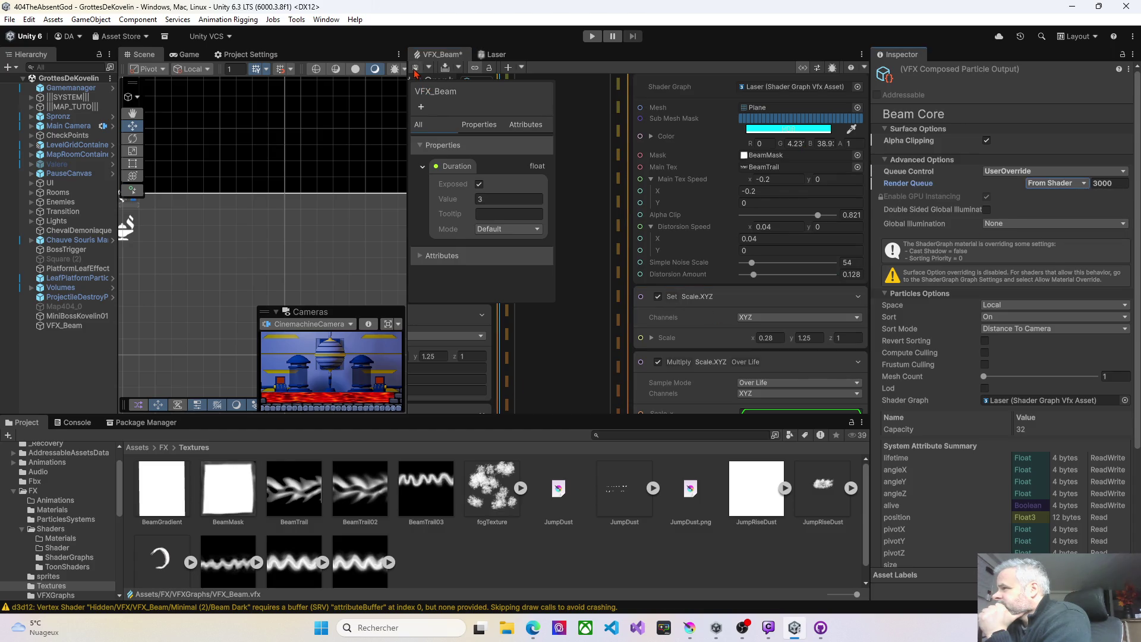
{"action": "left_click", "coordinate": [414, 70]}
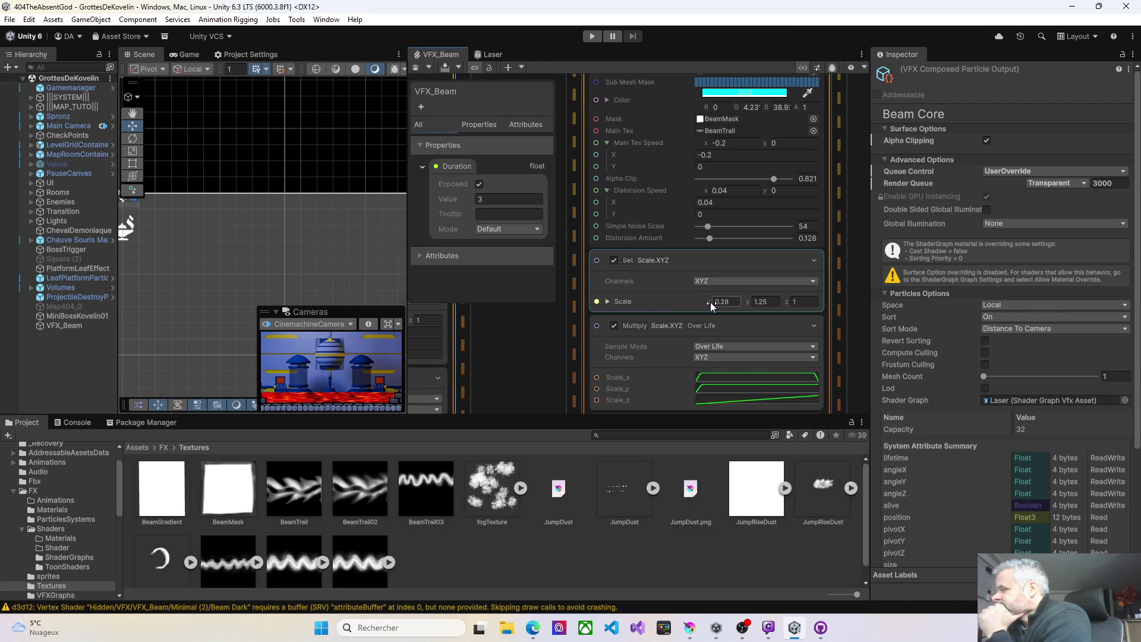
Raise Electric Energy's Set Scale.XYZ x from 0.28 to 0.55 and save
{"action": "left_click_drag", "start_coordinate": [710, 302], "coordinate": [716, 302]}
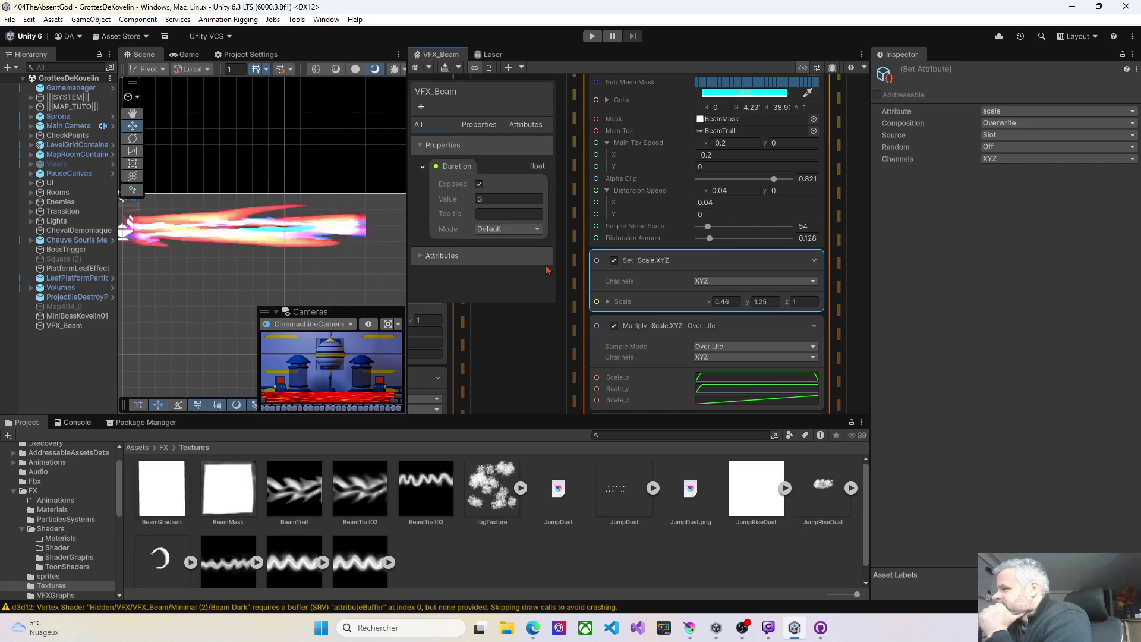
{"action": "left_click_drag", "start_coordinate": [711, 302], "coordinate": [712, 302]}
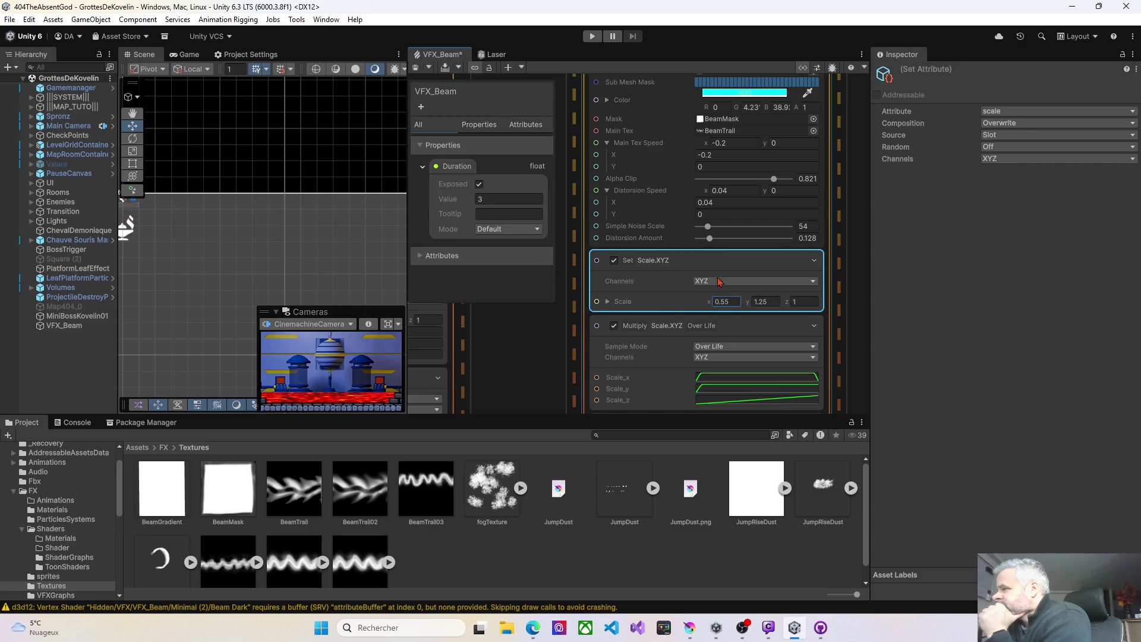
{"action": "left_click", "coordinate": [414, 68]}
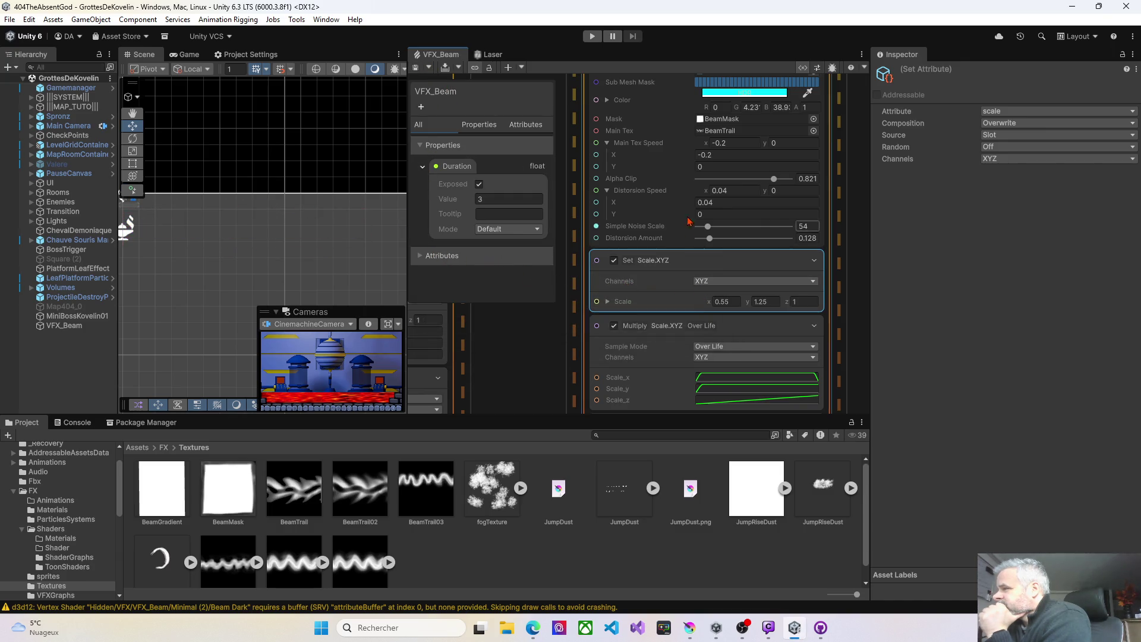
Set Main Tex Speed X to 0.5 and raise Alpha Clip to 0.904, then save
{"action": "left_click_drag", "start_coordinate": [688, 154], "coordinate": [689, 155]}
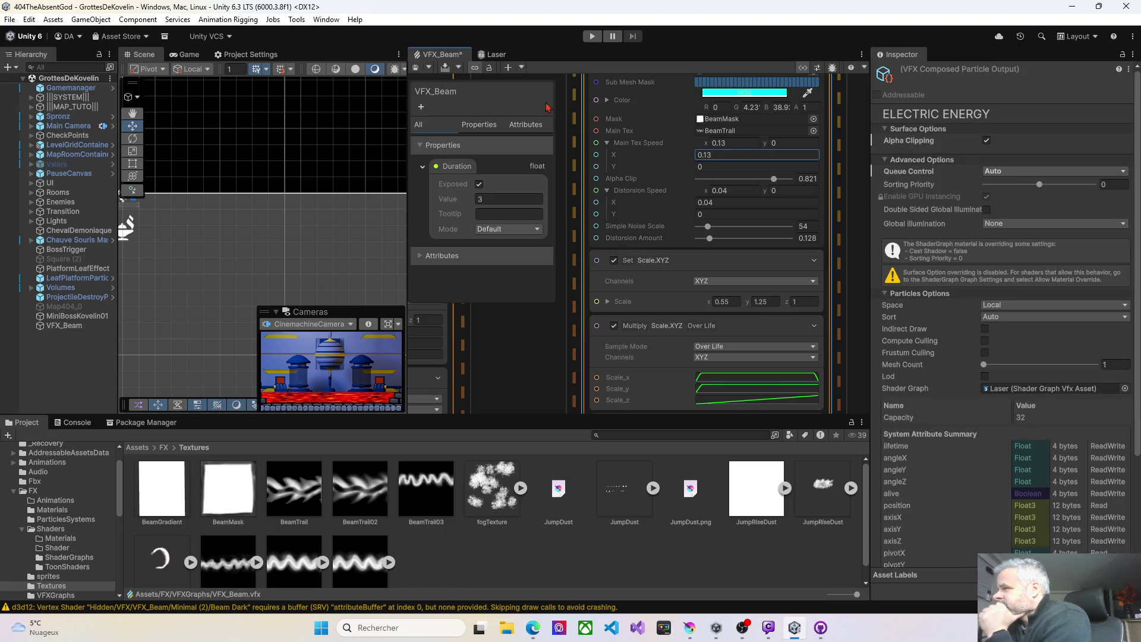
{"action": "left_click", "coordinate": [416, 69]}
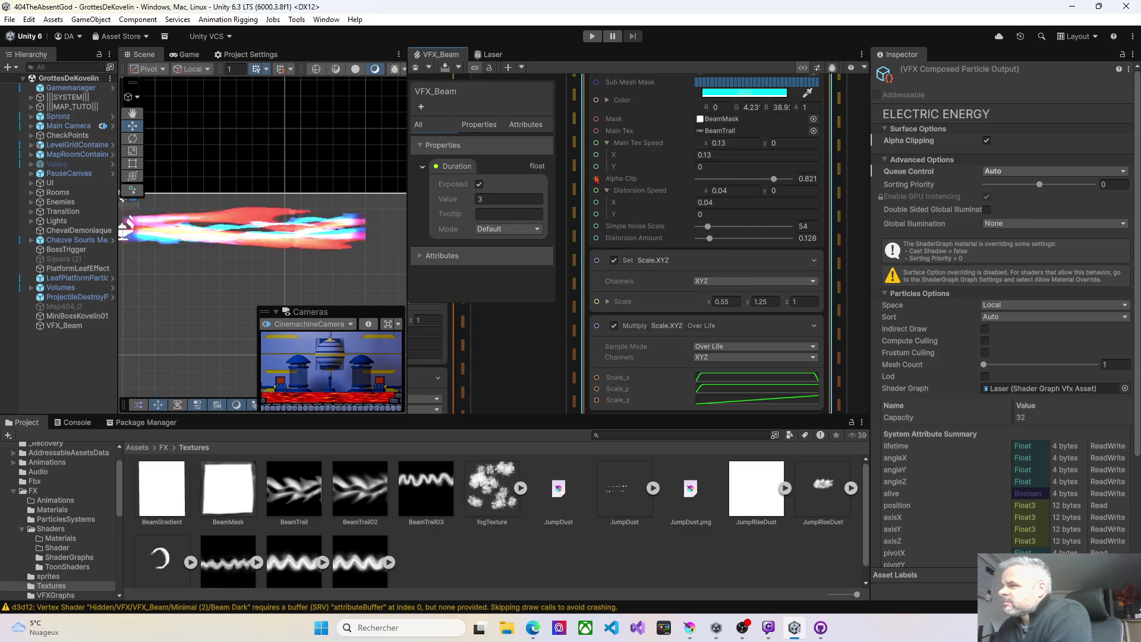
{"action": "left_click_drag", "start_coordinate": [688, 155], "coordinate": [691, 156]}
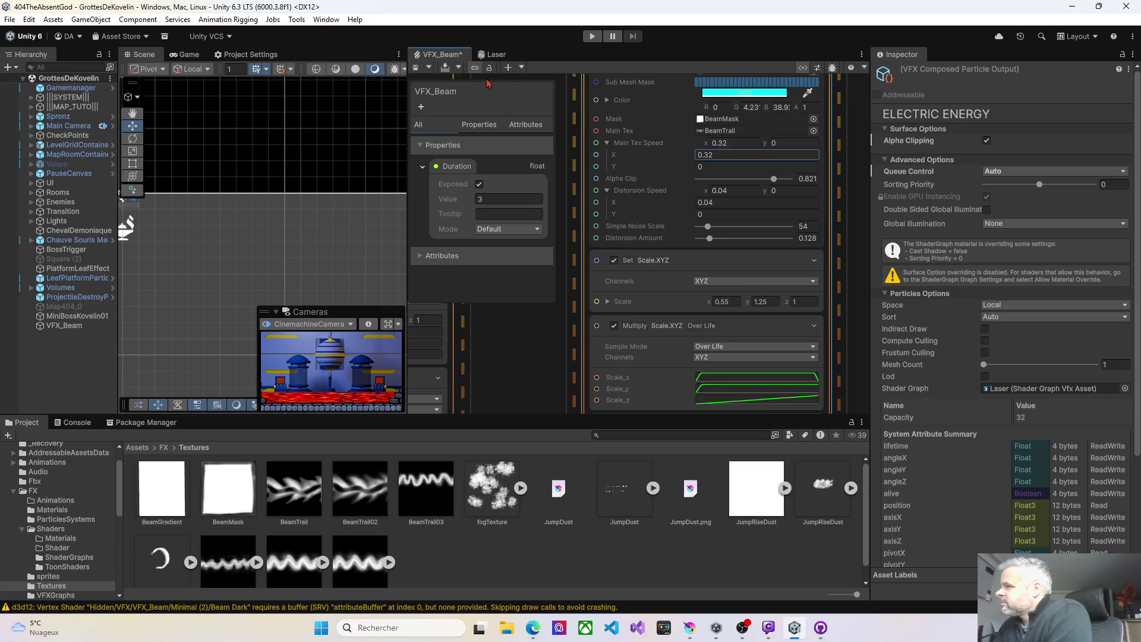
{"action": "left_click", "coordinate": [421, 73]}
{"action": "left_click_drag", "start_coordinate": [774, 179], "coordinate": [784, 180]}
{"action": "left_click", "coordinate": [416, 68]}
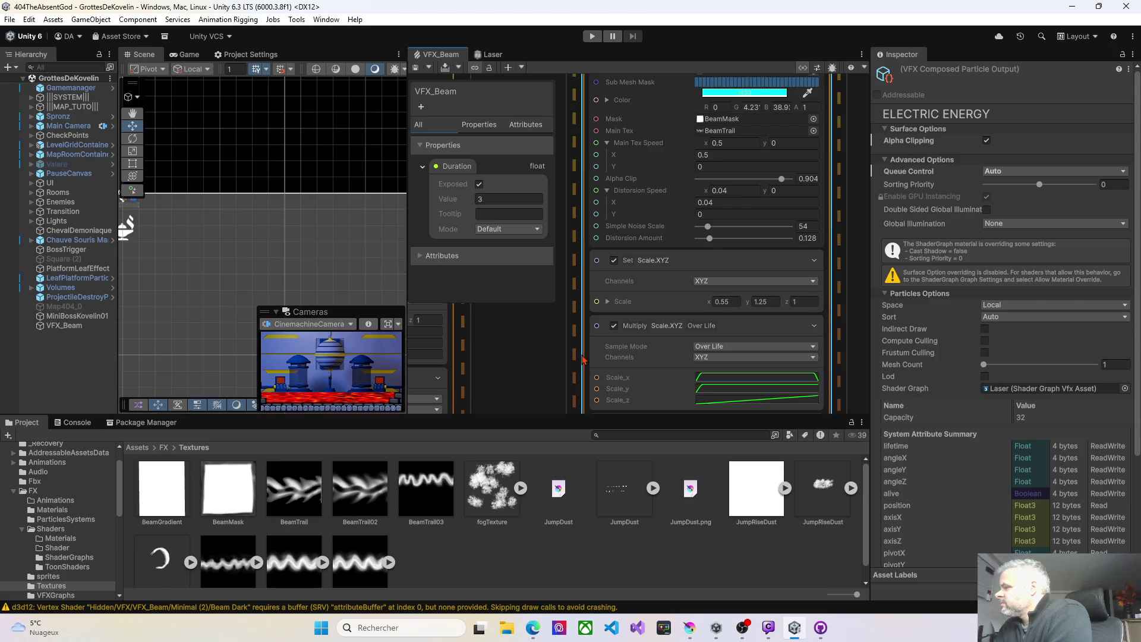
{"action": "scroll", "coordinate": [733, 294], "scroll_direction": "down", "scroll_amount": 3}
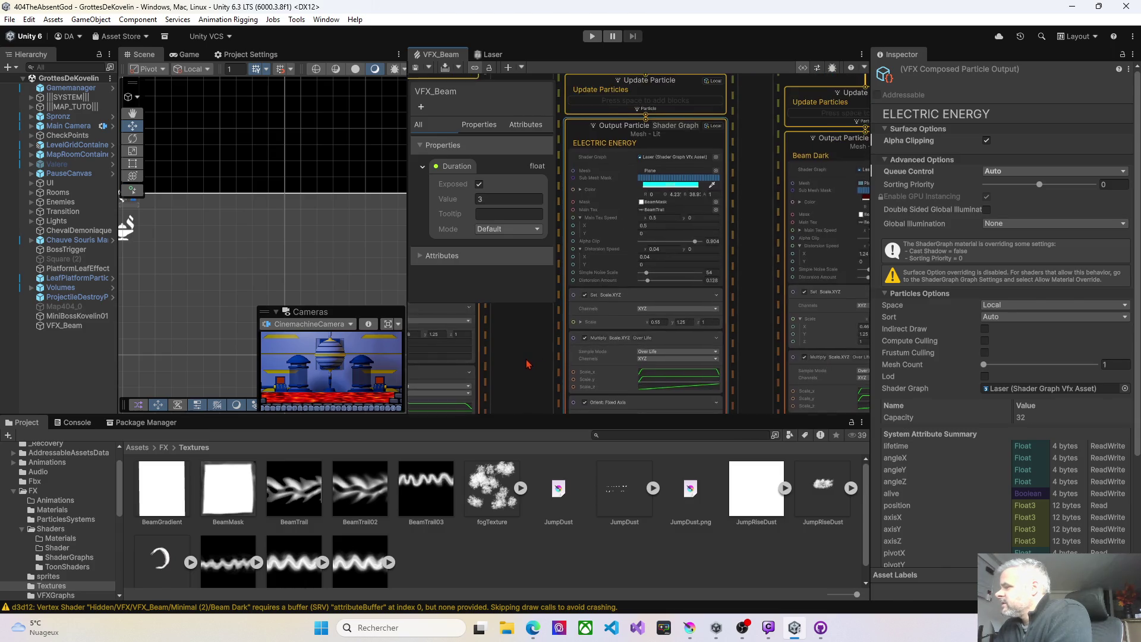
Select Beam Core, try its Render Queue as From Shader, and save
{"action": "mouse_move", "coordinate": [733, 294]}
{"action": "left_mouse_down"}
{"action": "mouse_move", "coordinate": [410, 305]}
{"action": "mouse_move", "coordinate": [622, 279]}
{"action": "mouse_move", "coordinate": [580, 308]}
{"action": "mouse_move", "coordinate": [771, 290]}
{"action": "left_mouse_up"}
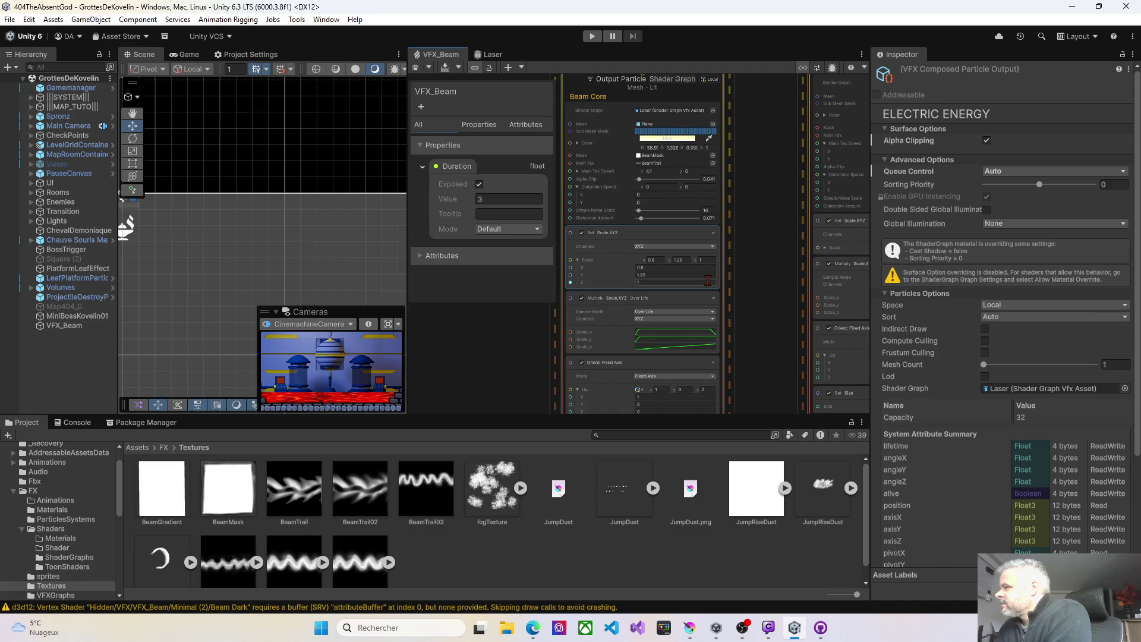
{"action": "mouse_move", "coordinate": [772, 245]}
{"action": "left_mouse_down"}
{"action": "mouse_move", "coordinate": [767, 286]}
{"action": "mouse_move", "coordinate": [719, 254]}
{"action": "left_mouse_up"}
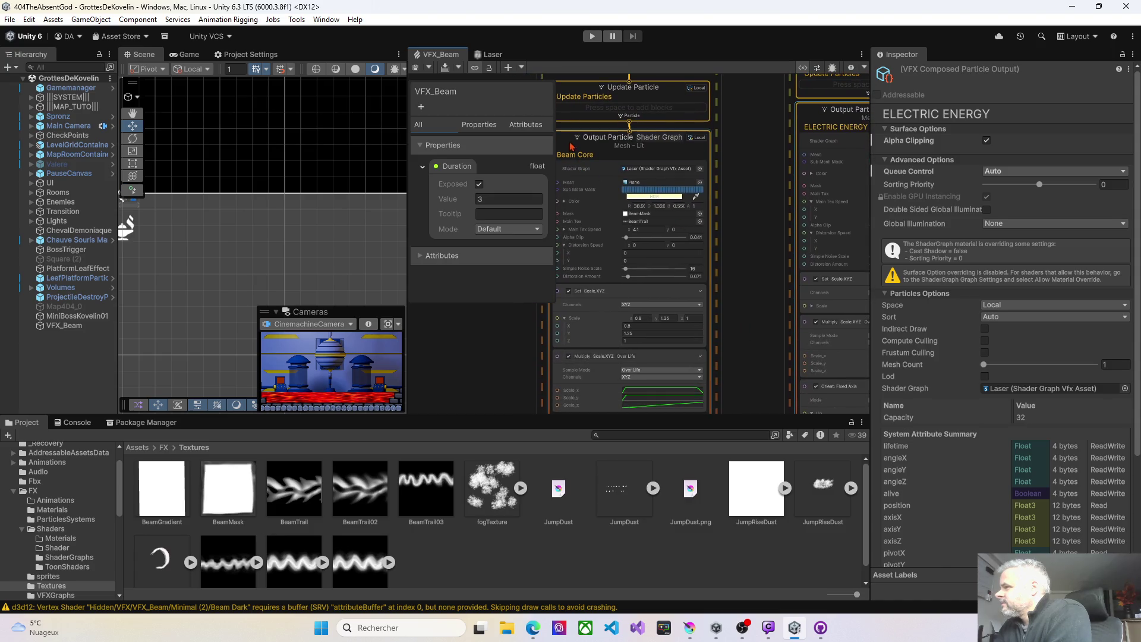
{"action": "left_click_drag", "start_coordinate": [570, 145], "coordinate": [577, 148]}
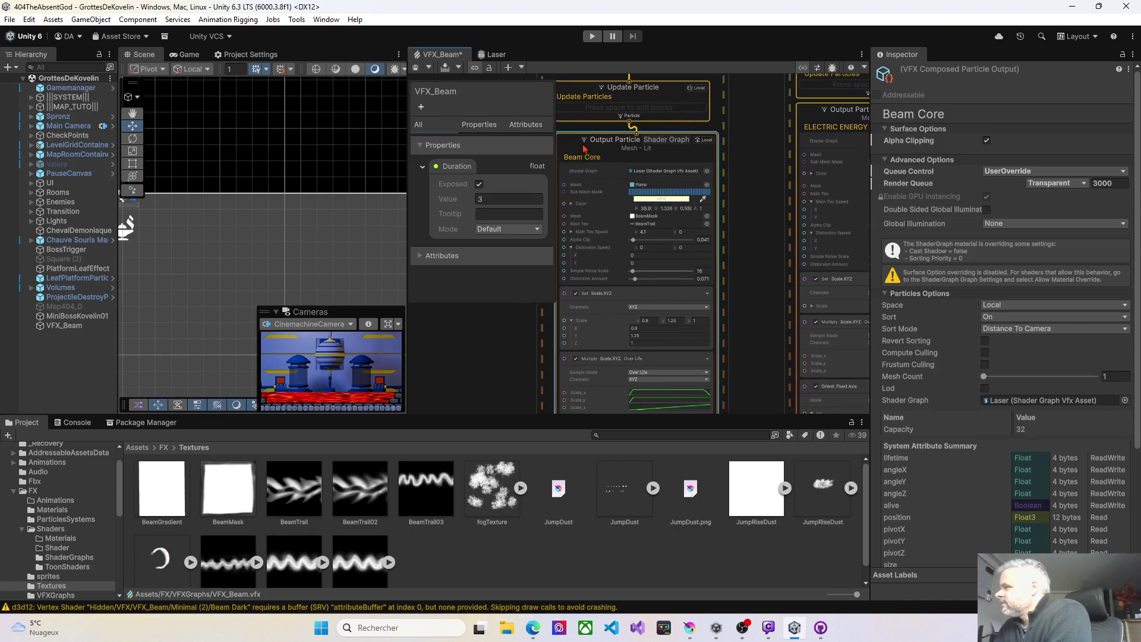
{"action": "left_click", "coordinate": [1054, 184]}
{"action": "left_click", "coordinate": [1068, 198]}
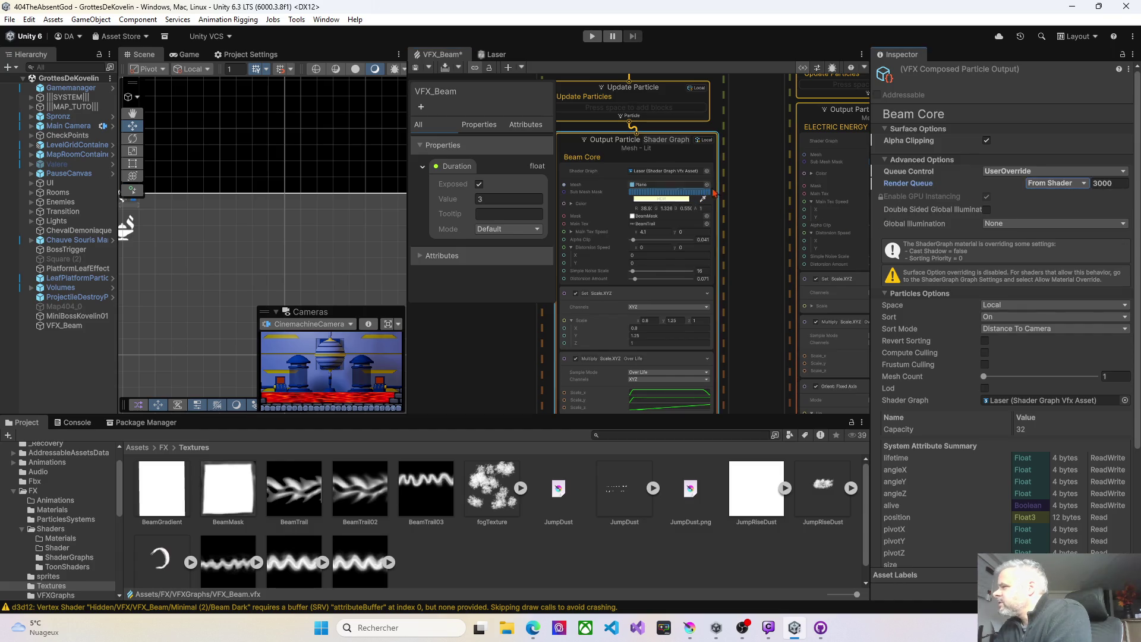
{"action": "left_click", "coordinate": [416, 69]}
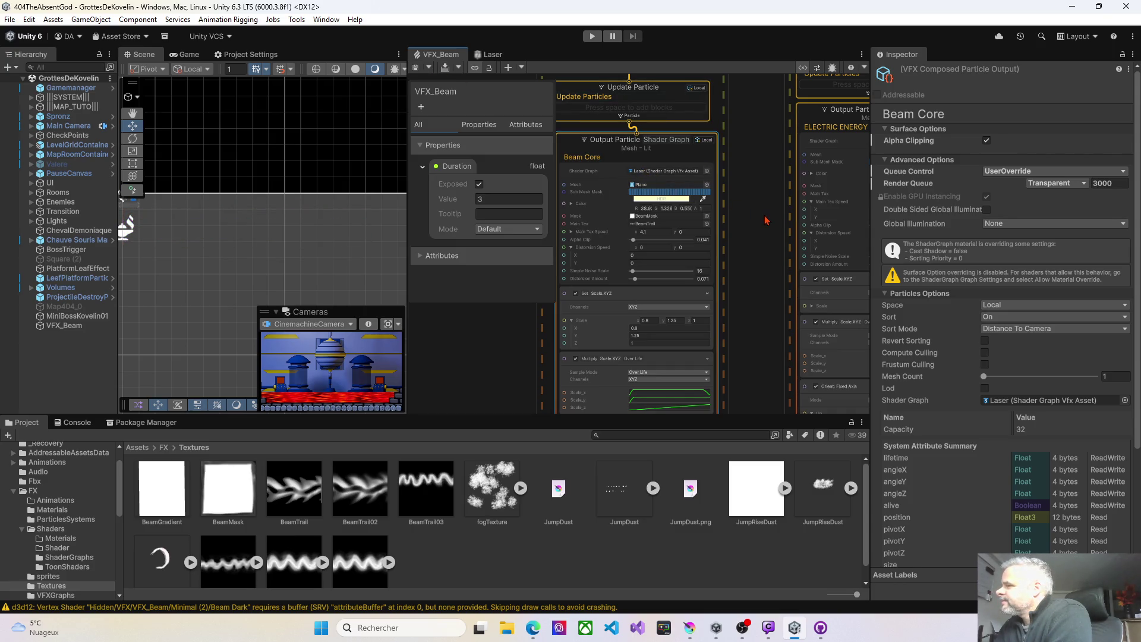
Pan past the Electric Energy output and select the Beam Dark output node
{"action": "left_click_drag", "start_coordinate": [766, 220], "coordinate": [572, 254]}
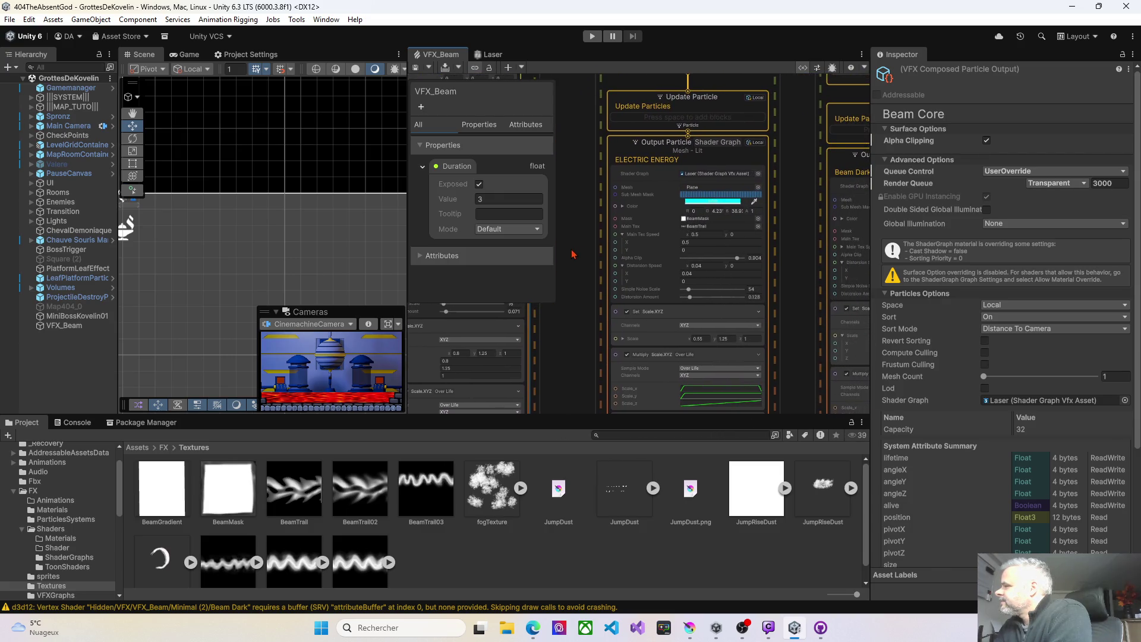
{"action": "scroll", "coordinate": [716, 181], "scroll_direction": "up", "scroll_amount": 3}
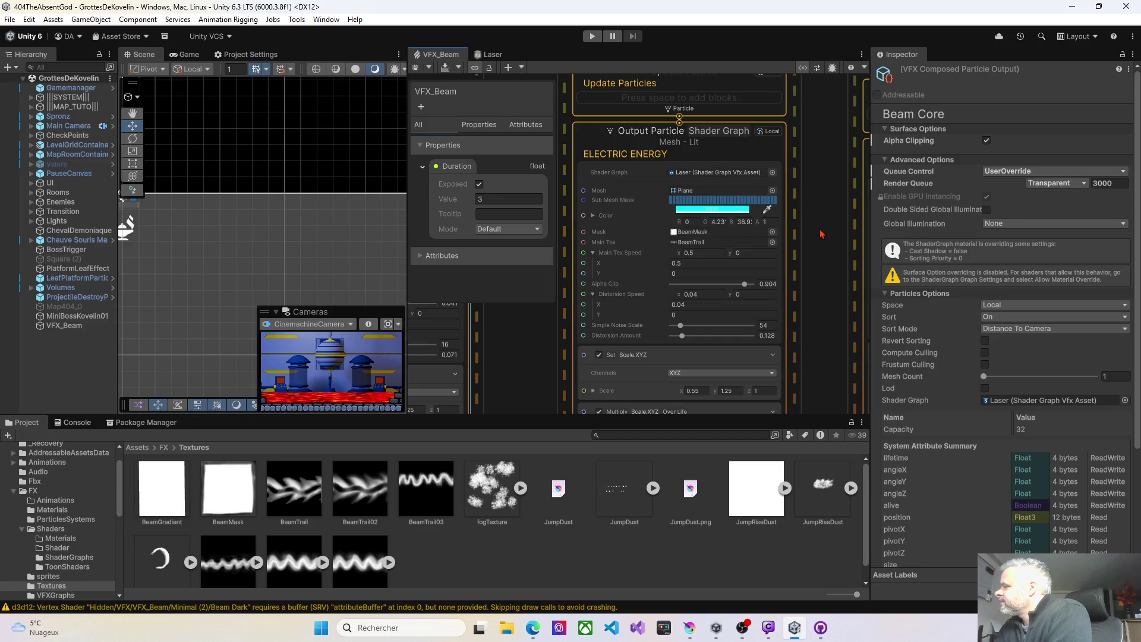
{"action": "scroll", "coordinate": [678, 301], "scroll_direction": "down", "scroll_amount": 6}
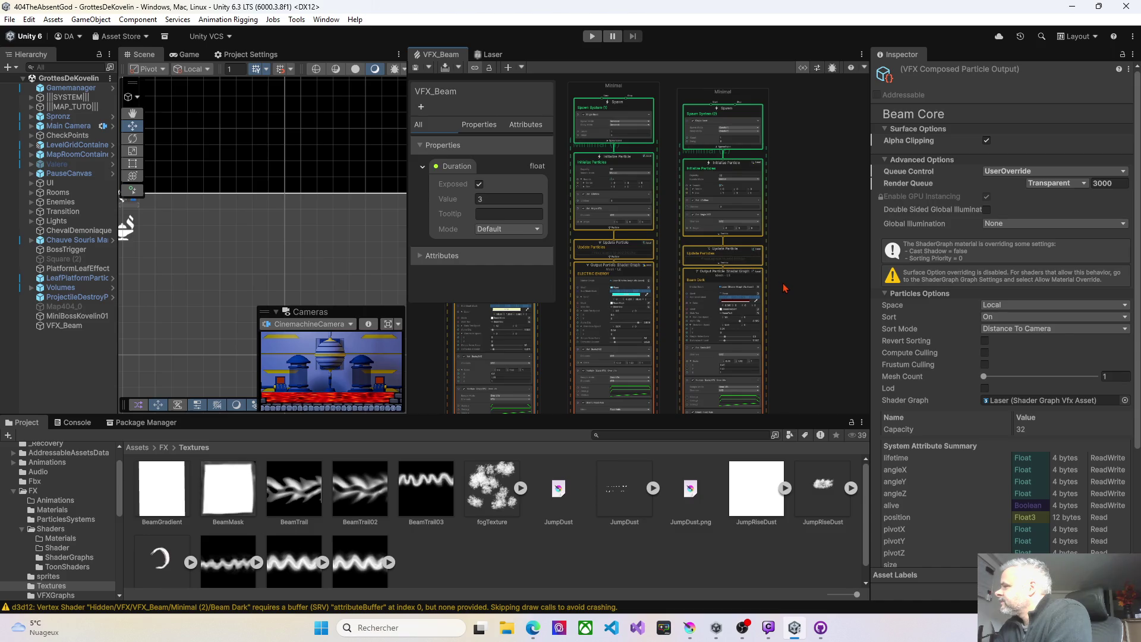
{"action": "scroll", "coordinate": [783, 287], "scroll_direction": "up", "scroll_amount": 5}
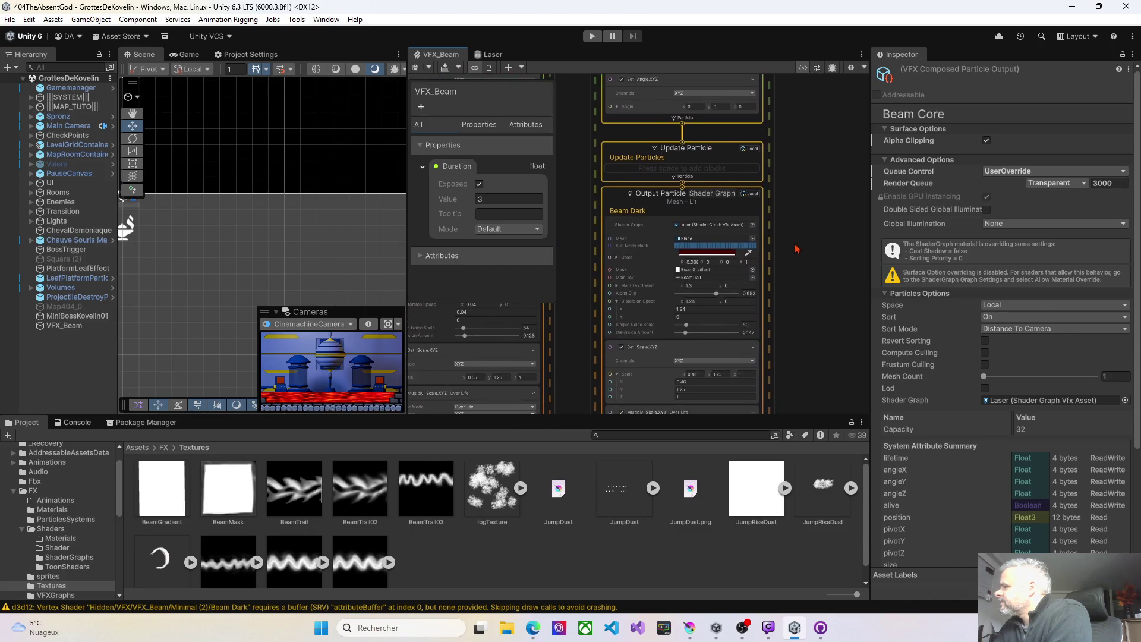
{"action": "scroll", "coordinate": [790, 246], "scroll_direction": "up", "scroll_amount": 3}
{"action": "left_click", "coordinate": [711, 189]}
Set the Beam Dark output's particle Sort to Auto
{"action": "left_click_drag", "start_coordinate": [763, 238], "coordinate": [817, 225]}
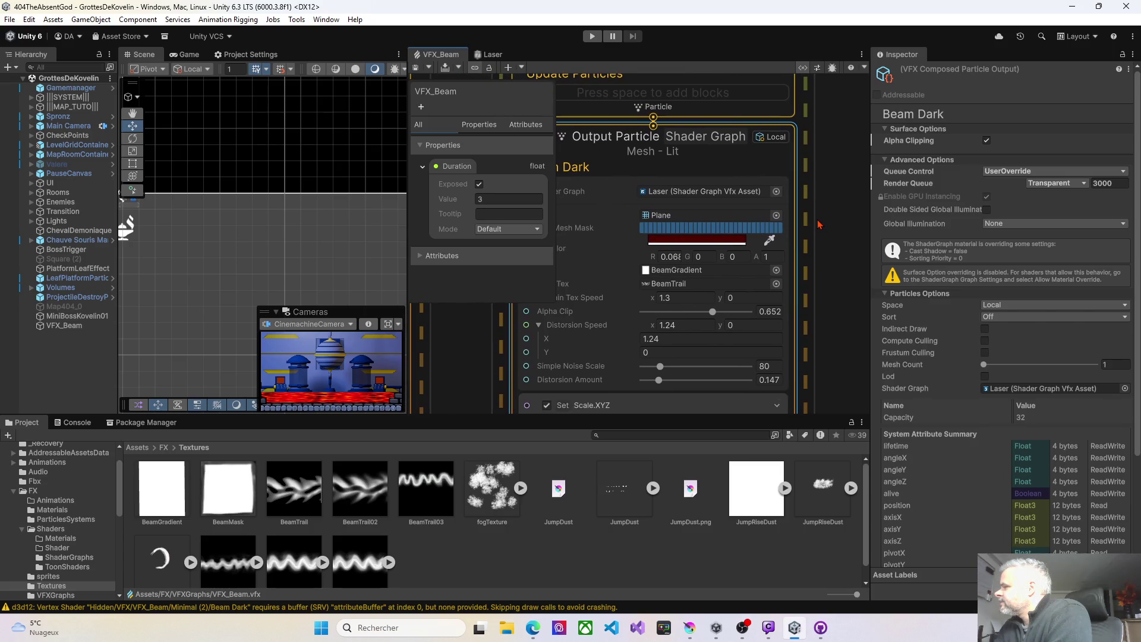
{"action": "left_click", "coordinate": [1010, 317]}
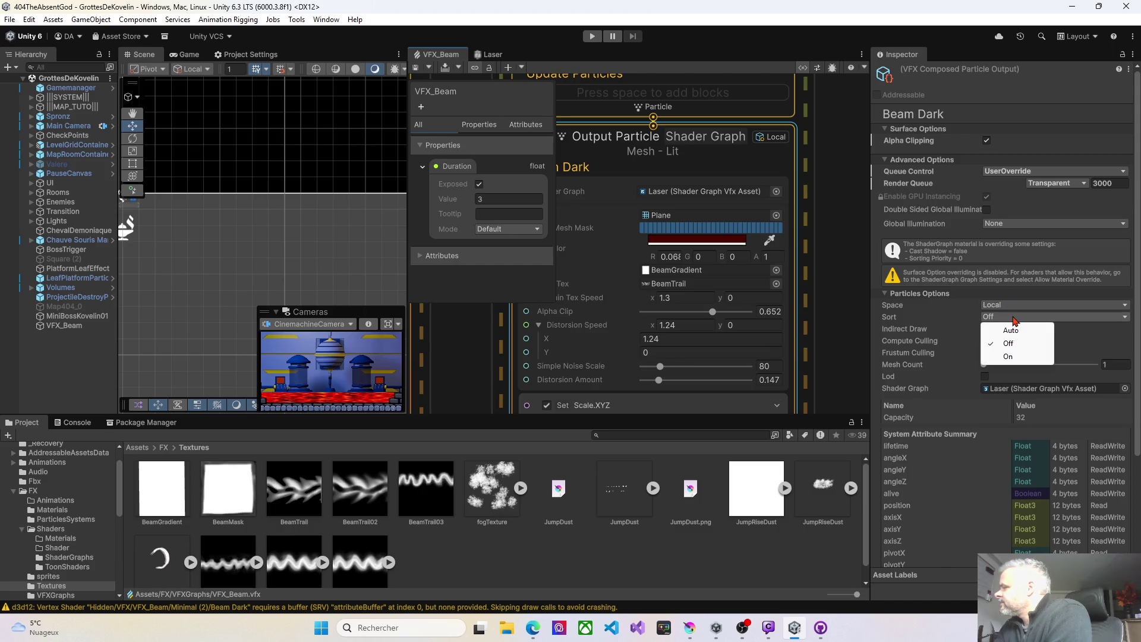
{"action": "left_click", "coordinate": [1010, 331]}
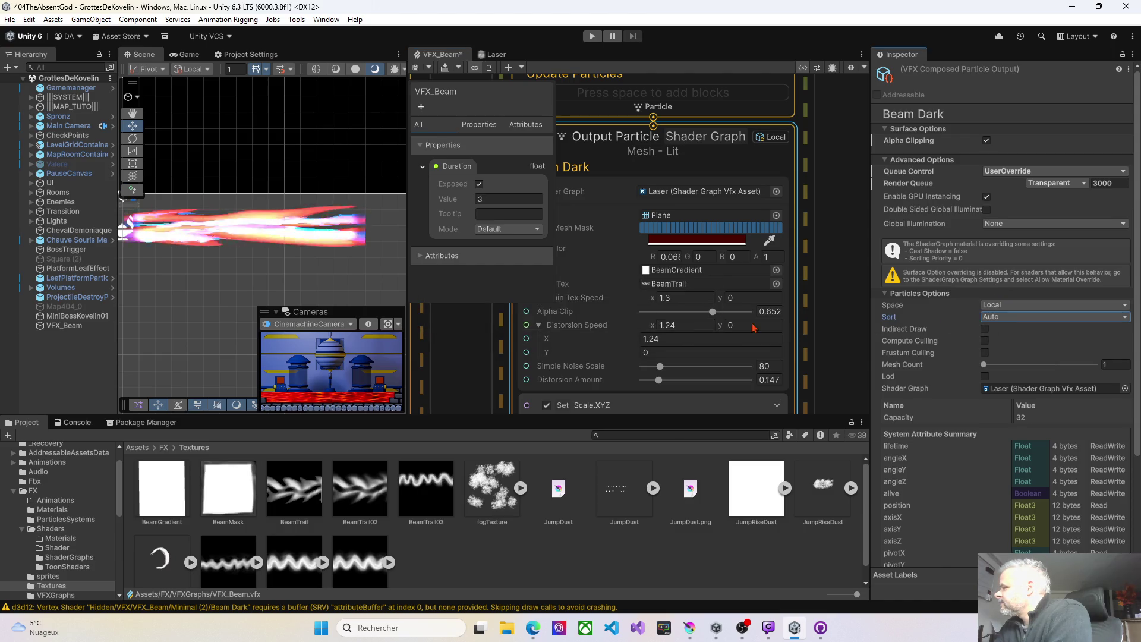
Set Beam Core's Sort to Auto as well, then return to the Electric Energy output
{"action": "left_click_drag", "start_coordinate": [463, 331], "coordinate": [713, 323]}
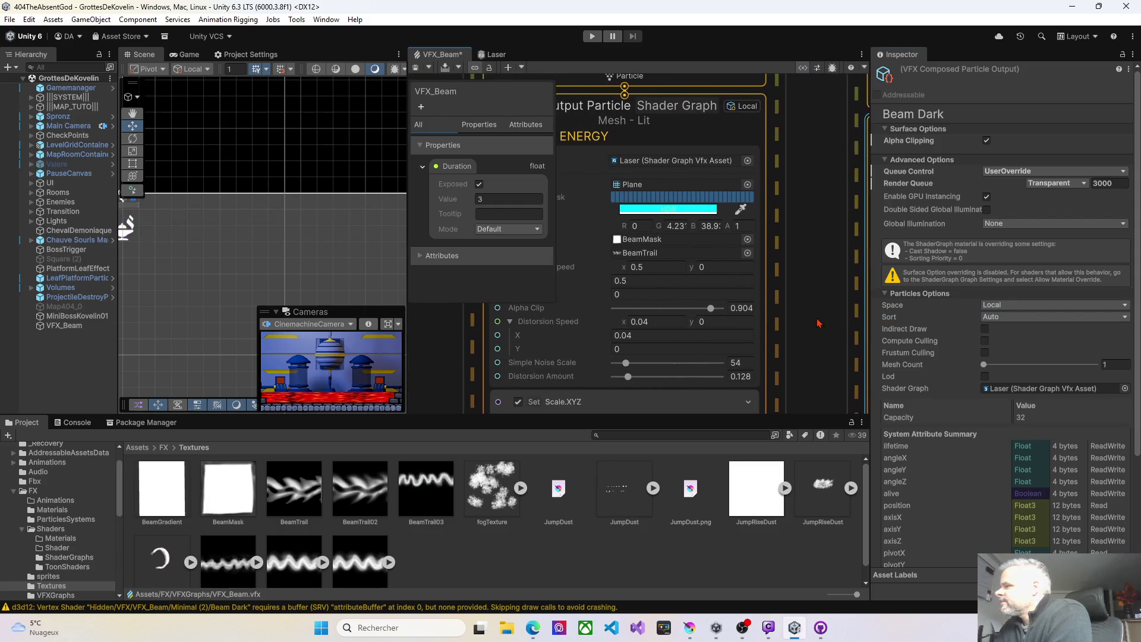
{"action": "left_click", "coordinate": [591, 170]}
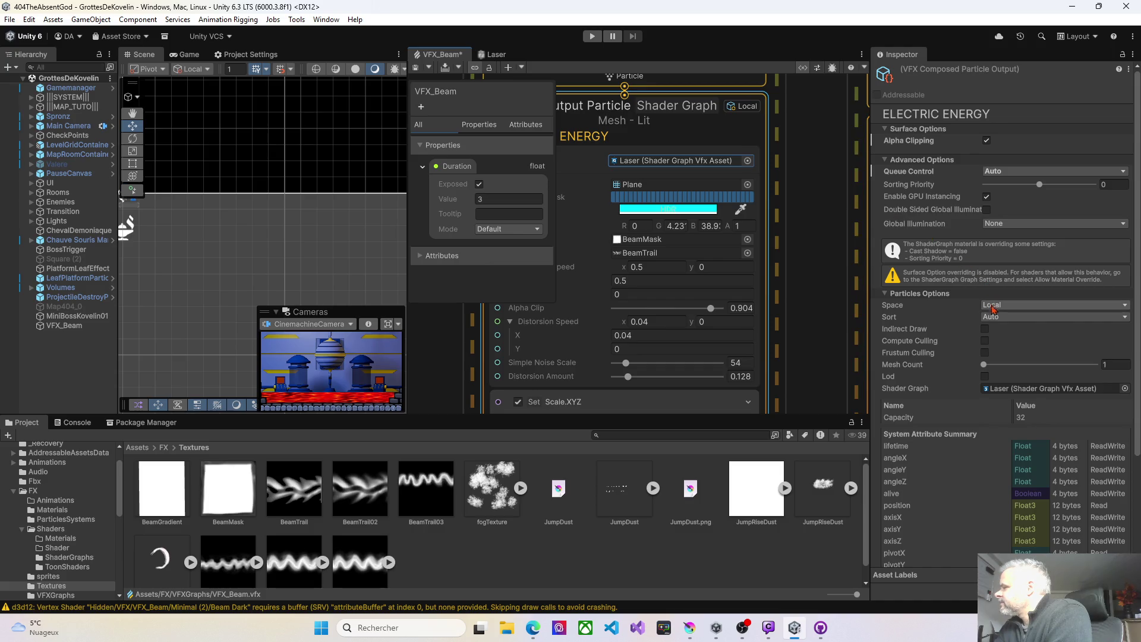
{"action": "left_click_drag", "start_coordinate": [467, 344], "coordinate": [871, 323]}
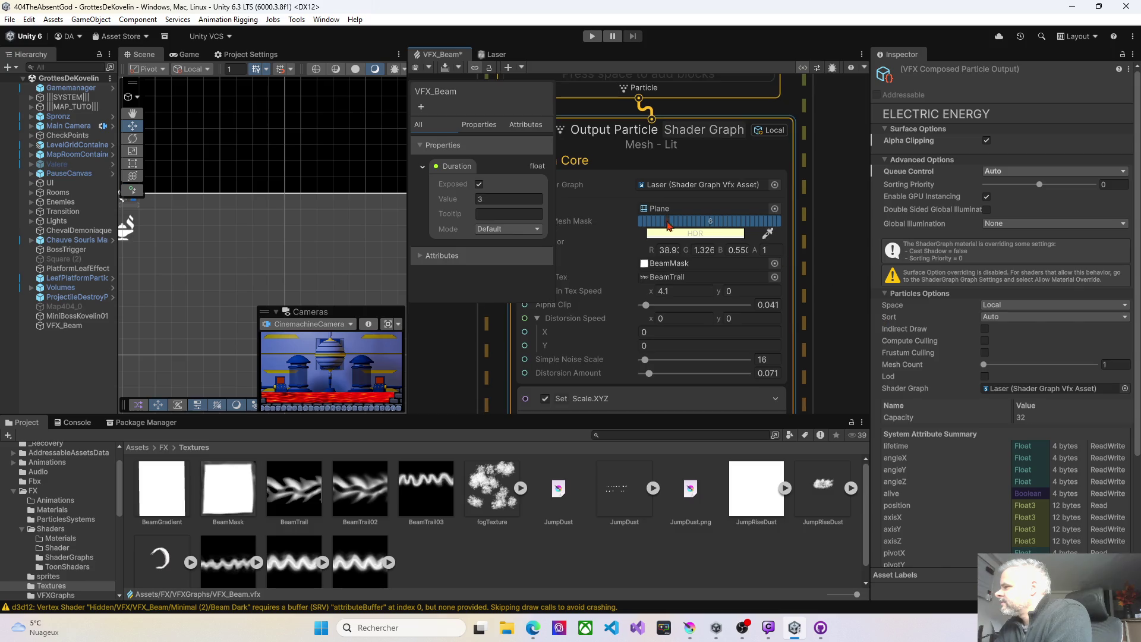
{"action": "left_click", "coordinate": [995, 319]}
{"action": "left_click", "coordinate": [1015, 335]}
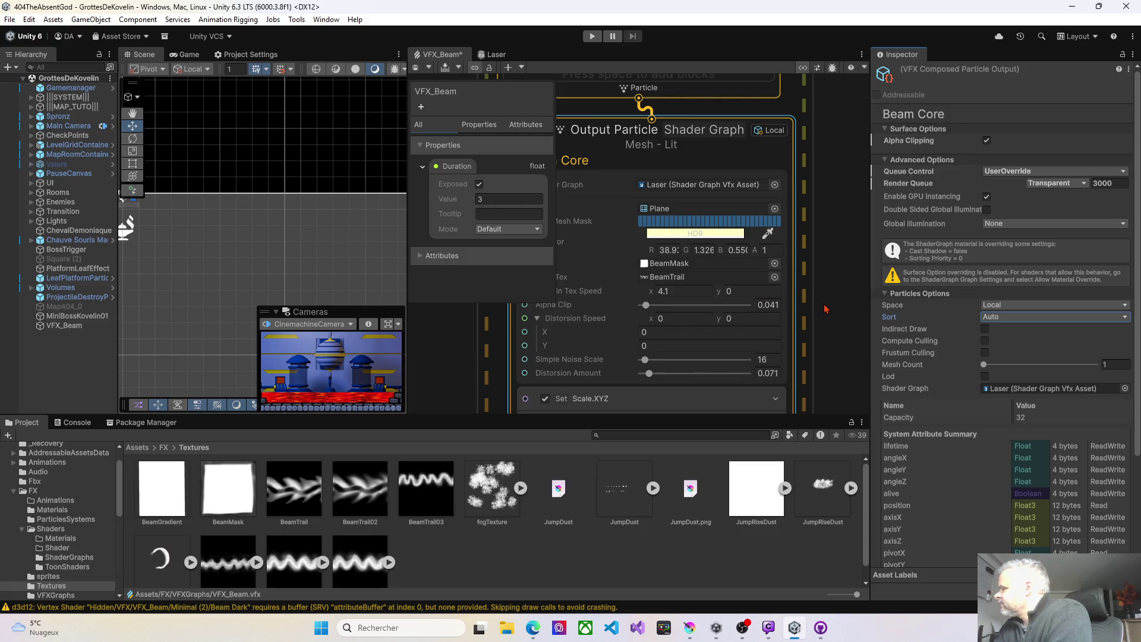
{"action": "left_click_drag", "start_coordinate": [825, 309], "coordinate": [509, 350]}
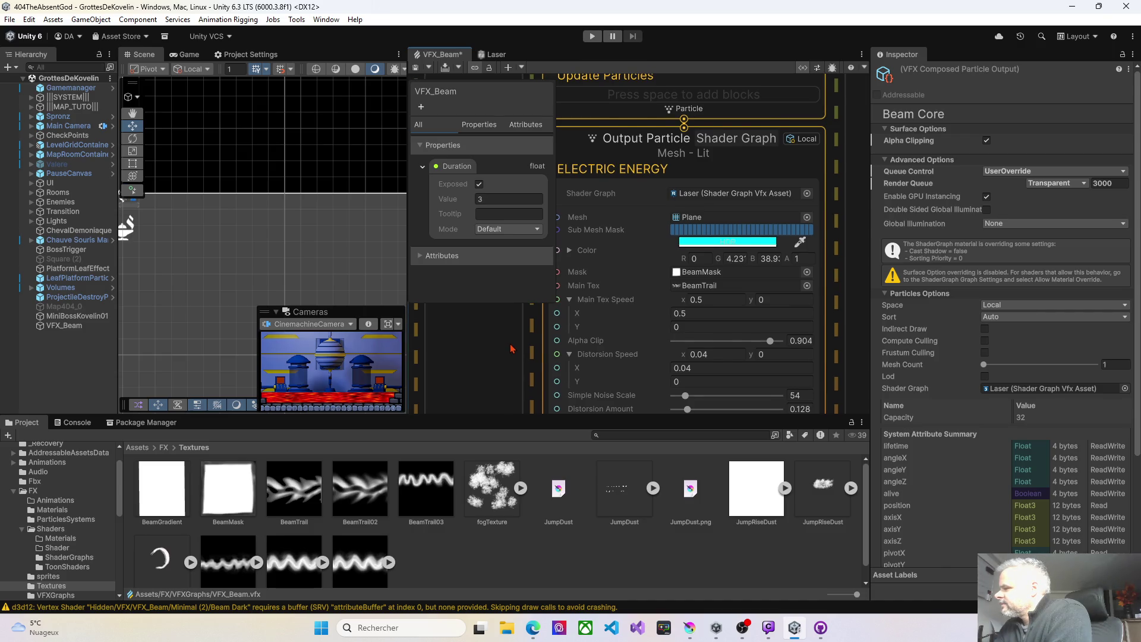
Select Electric Energy and widen its Set Scale X to 1.27, saving
{"action": "left_click", "coordinate": [770, 342]}
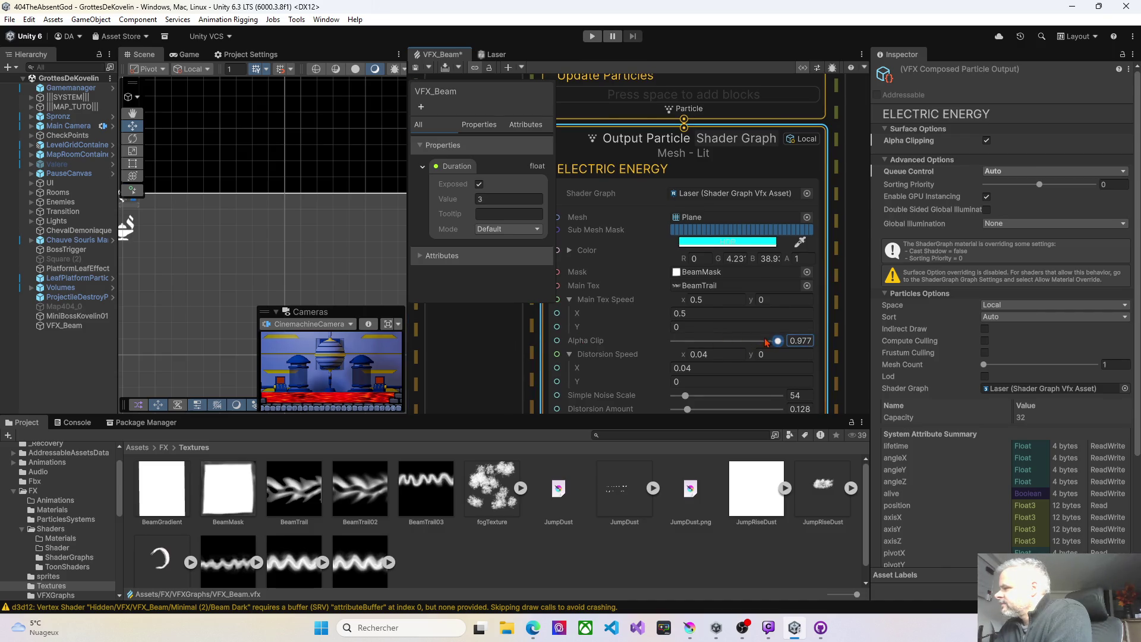
{"action": "left_click", "coordinate": [414, 67]}
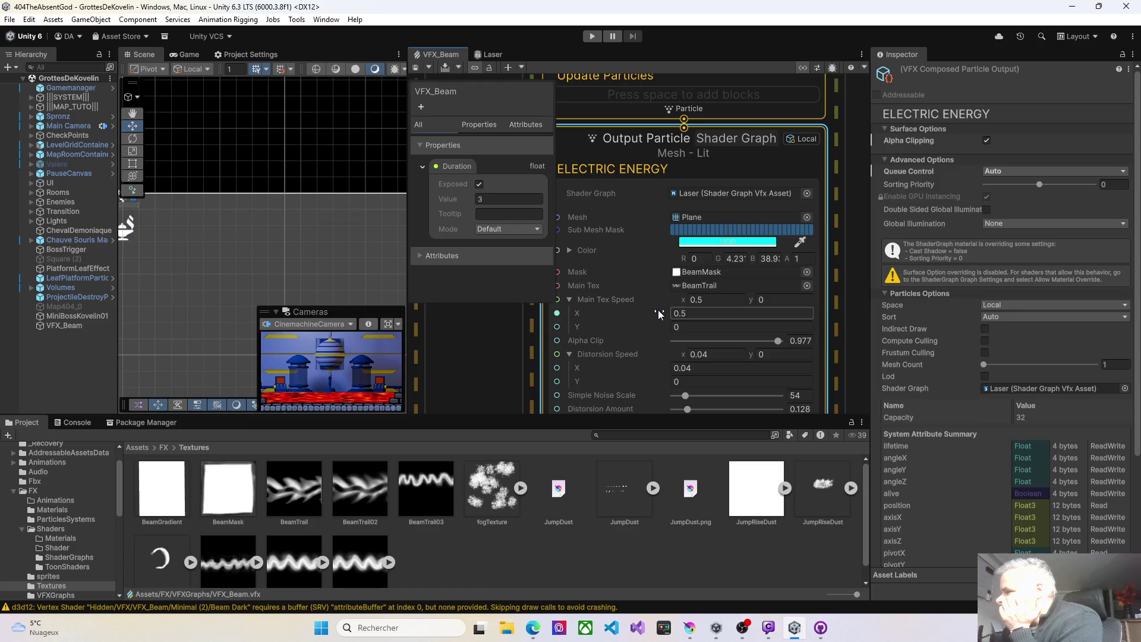
{"action": "scroll", "coordinate": [651, 327], "scroll_direction": "down", "scroll_amount": 2}
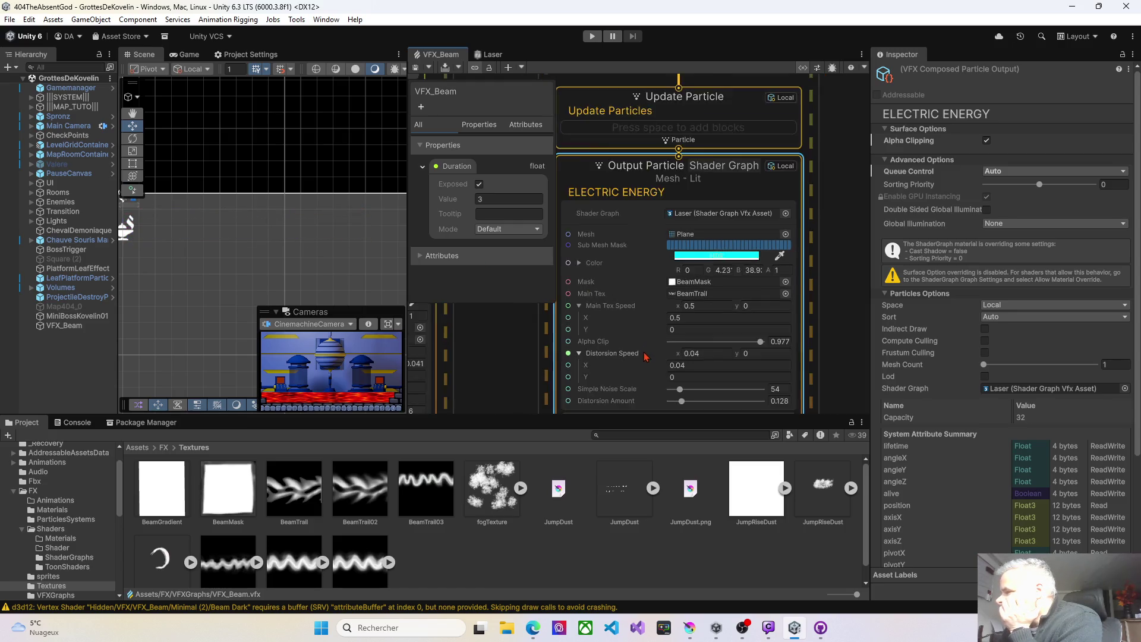
{"action": "left_click_drag", "start_coordinate": [535, 378], "coordinate": [519, 339]}
{"action": "left_click_drag", "start_coordinate": [651, 365], "coordinate": [664, 365]}
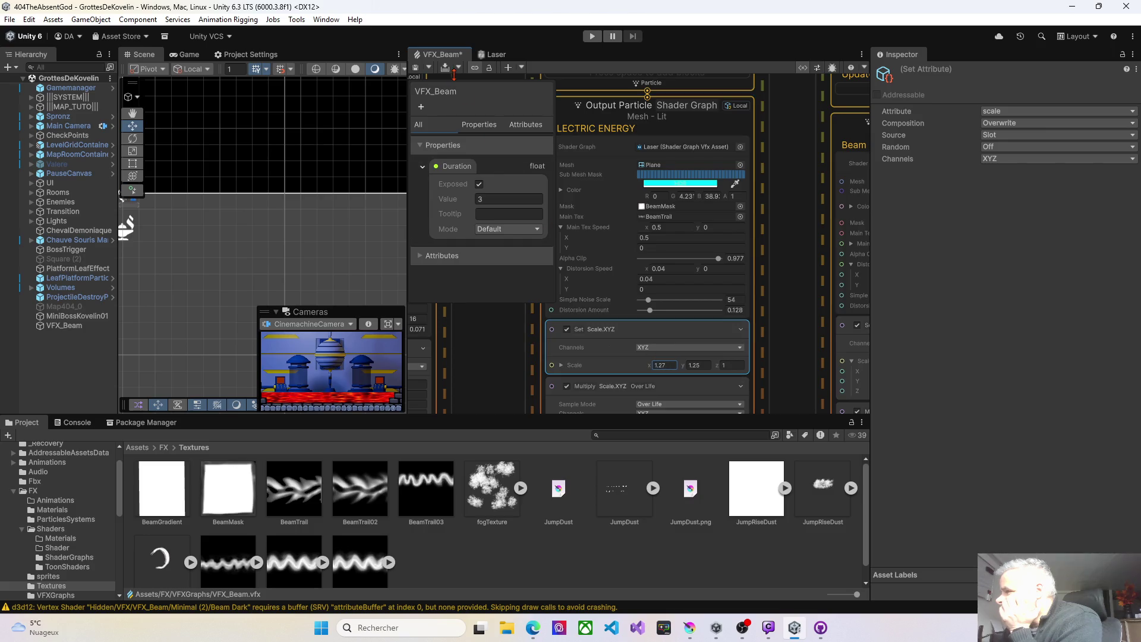
{"action": "left_click", "coordinate": [417, 67]}
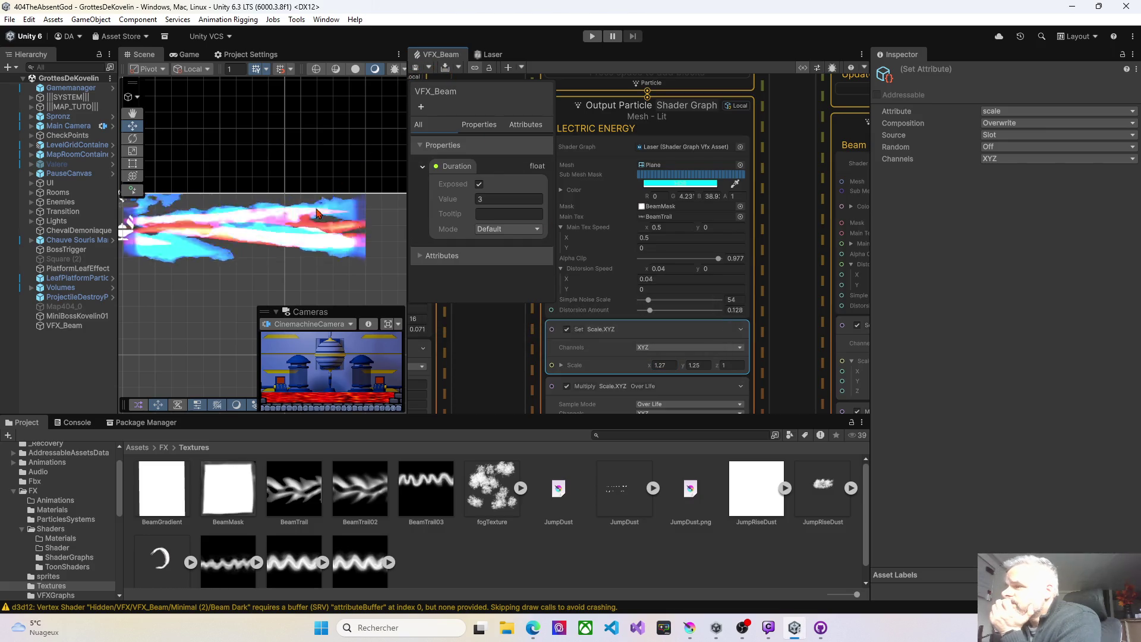
Raise Distortion Amount to 0.257 and bring Scale X back down to 0.65
{"action": "scroll", "coordinate": [241, 280], "scroll_direction": "down", "scroll_amount": 2}
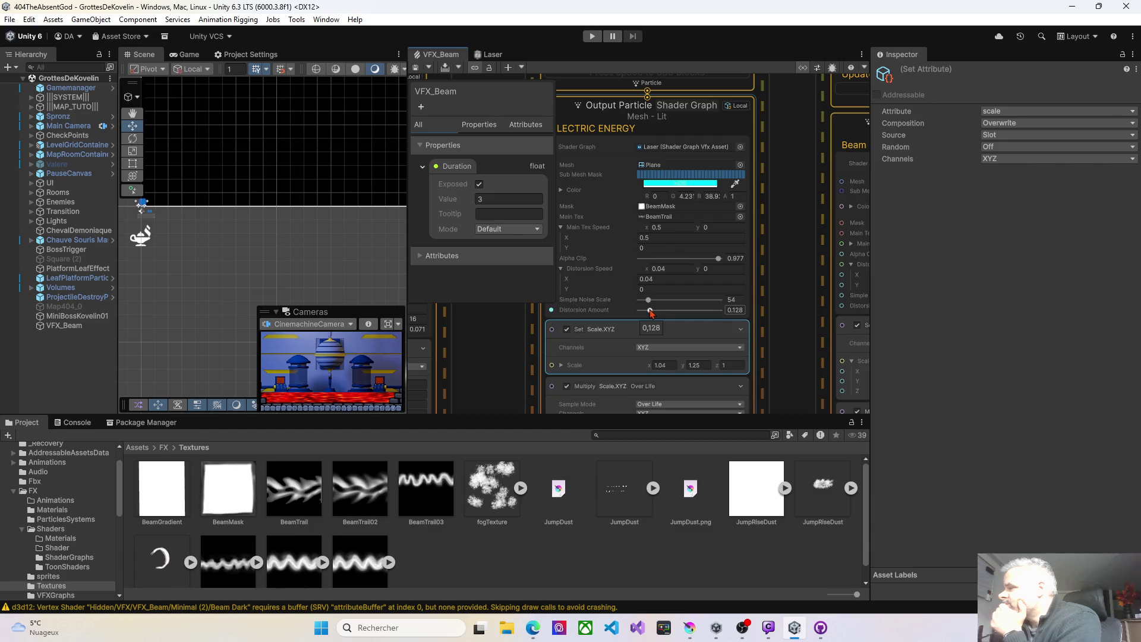
{"action": "left_click_drag", "start_coordinate": [650, 311], "coordinate": [661, 311]}
{"action": "left_click", "coordinate": [417, 68]}
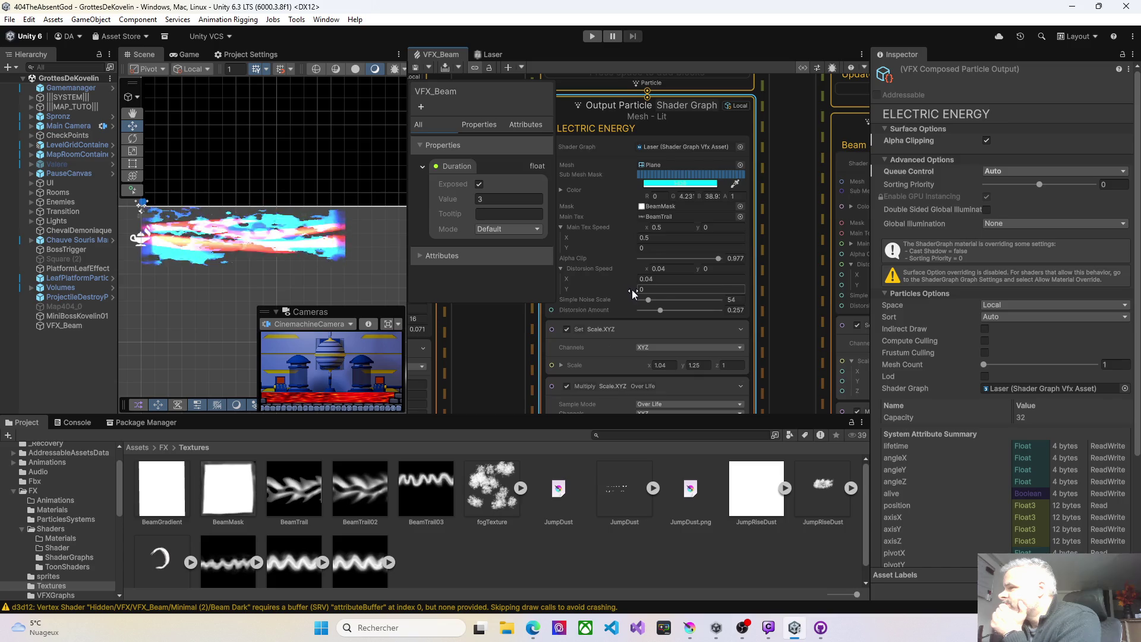
{"action": "left_click", "coordinate": [647, 365]}
{"action": "left_click_drag", "start_coordinate": [646, 365], "coordinate": [641, 363]}
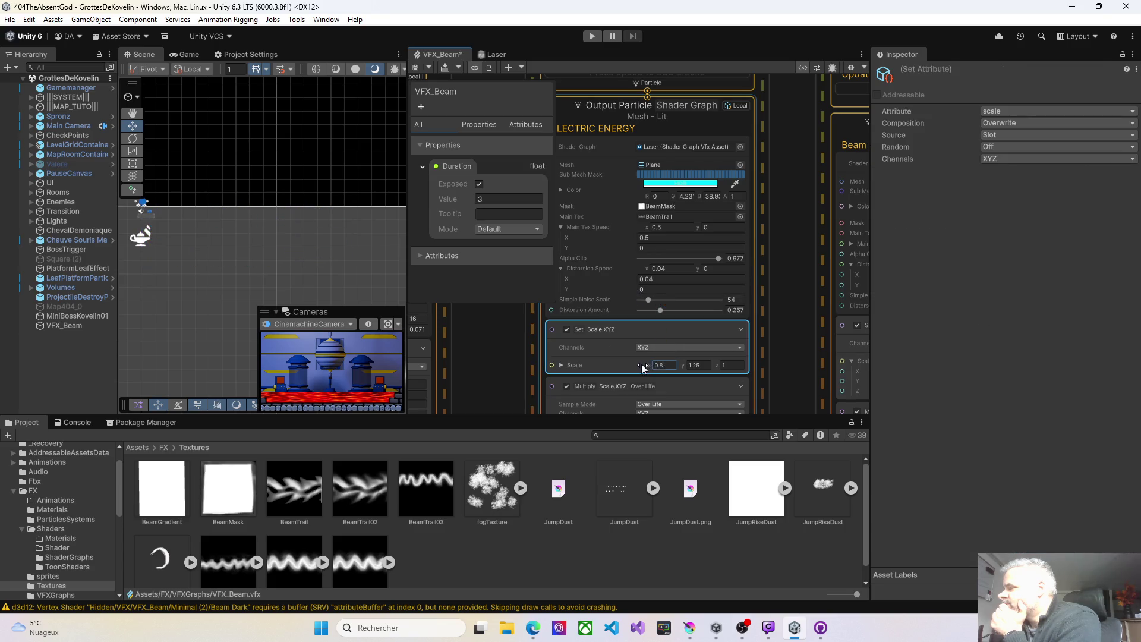
{"action": "left_click", "coordinate": [416, 69]}
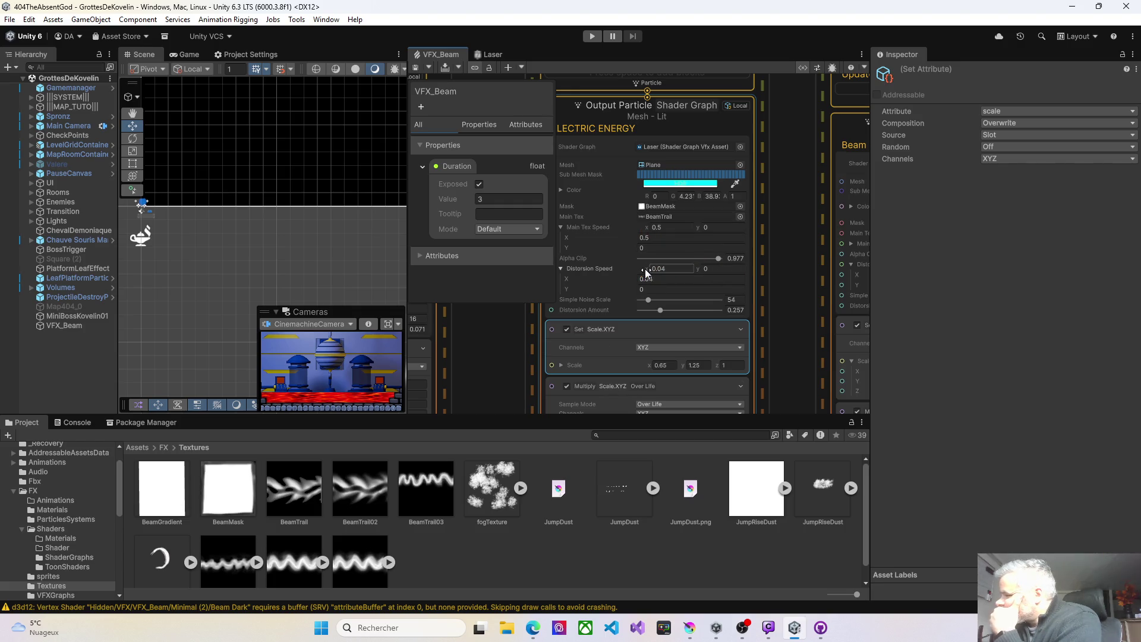
Set Distortion Speed to 13 and 9.42, then save with Alpha Clip at 1
{"action": "left_click_drag", "start_coordinate": [644, 267], "coordinate": [1016, 269]}
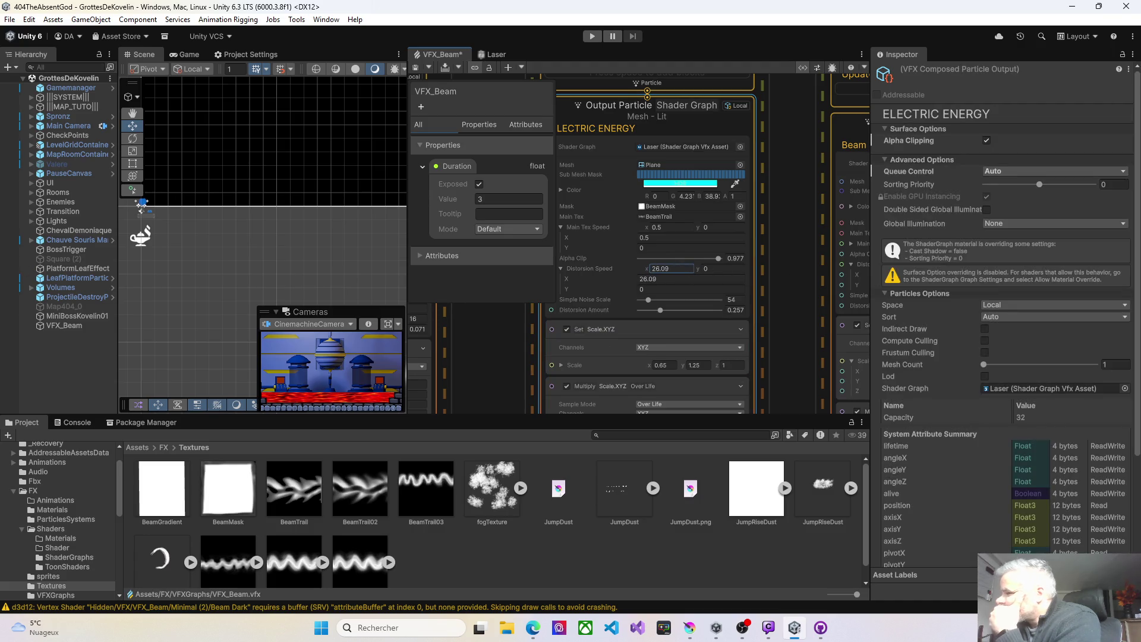
{"action": "left_click", "coordinate": [417, 67]}
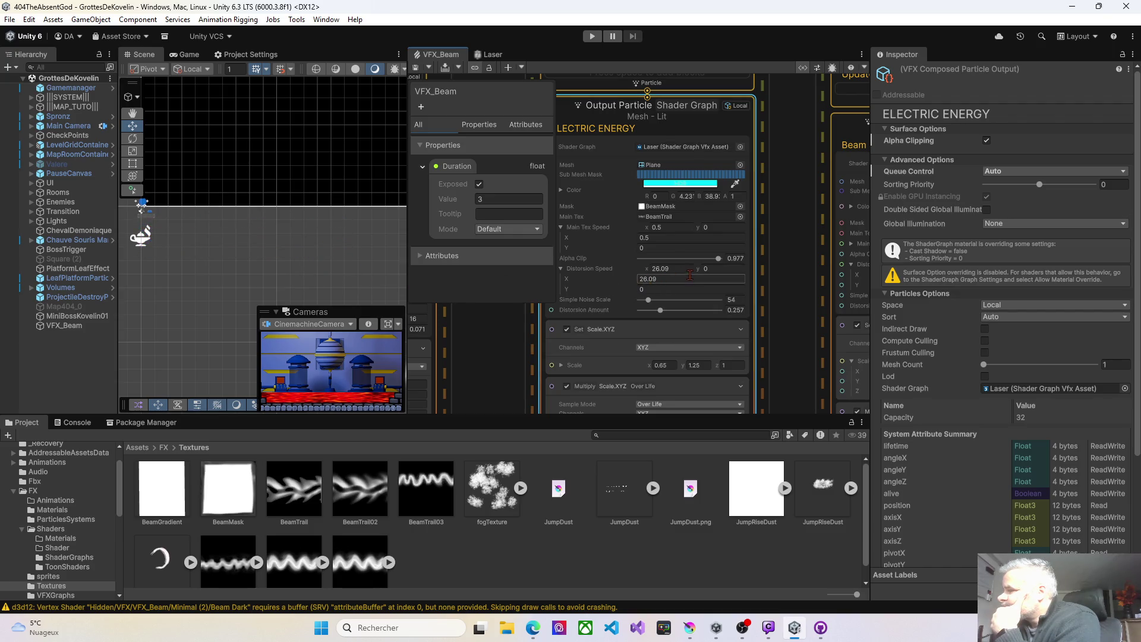
{"action": "left_click_drag", "start_coordinate": [699, 270], "coordinate": [715, 266]}
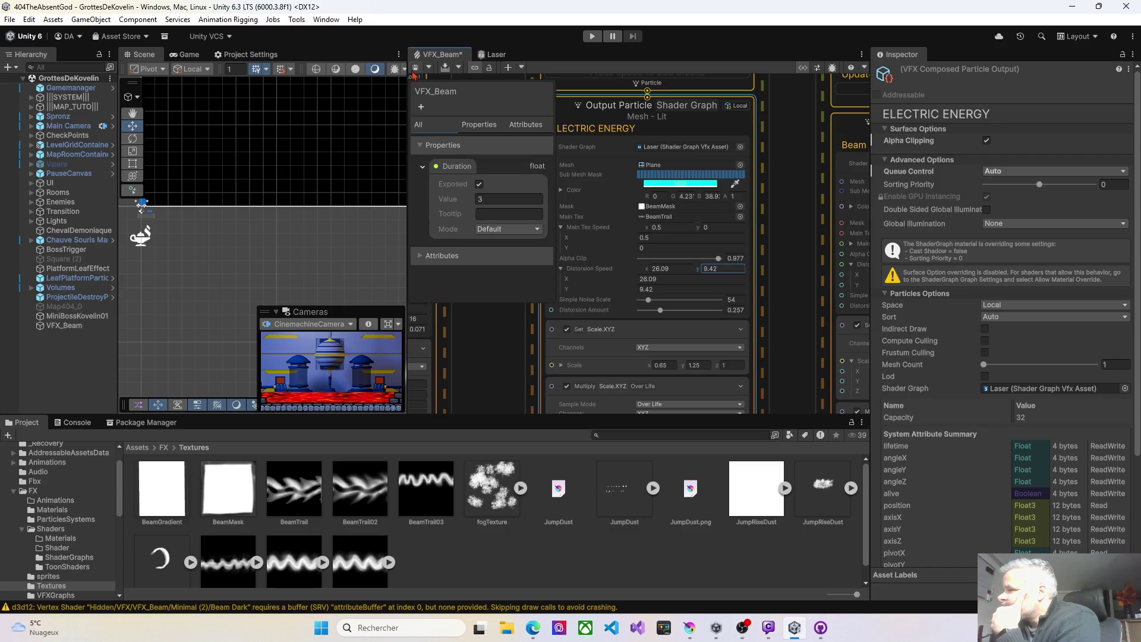
{"action": "key", "text": "ctrl+s"}
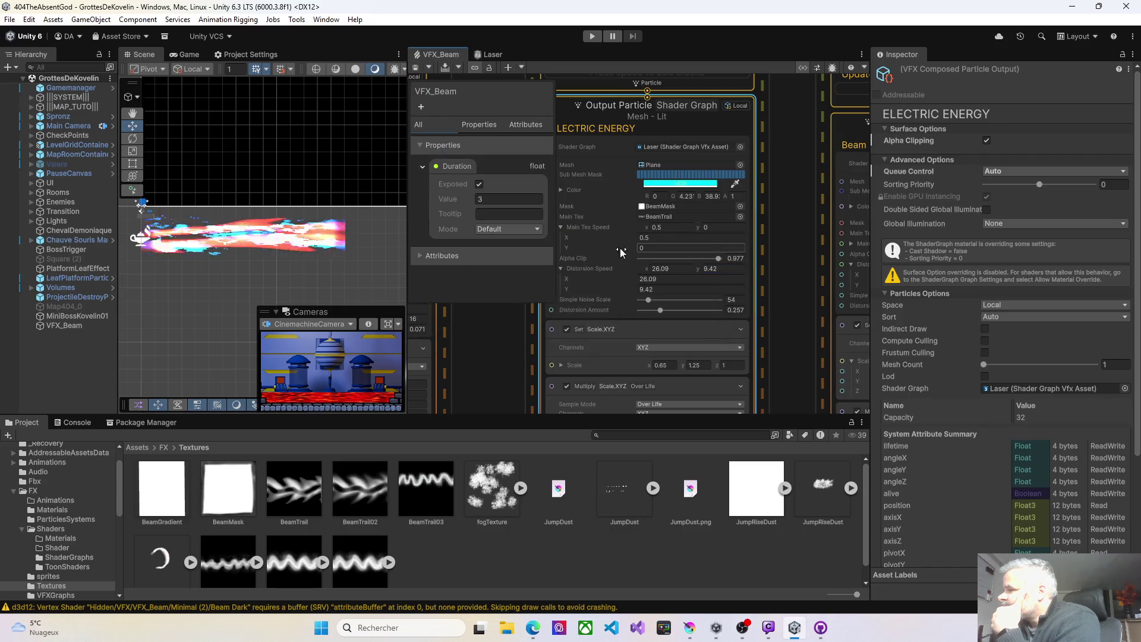
{"action": "mouse_move", "coordinate": [645, 270]}
{"action": "left_mouse_down"}
{"action": "mouse_move", "coordinate": [488, 260]}
{"action": "mouse_move", "coordinate": [562, 263]}
{"action": "left_mouse_up"}
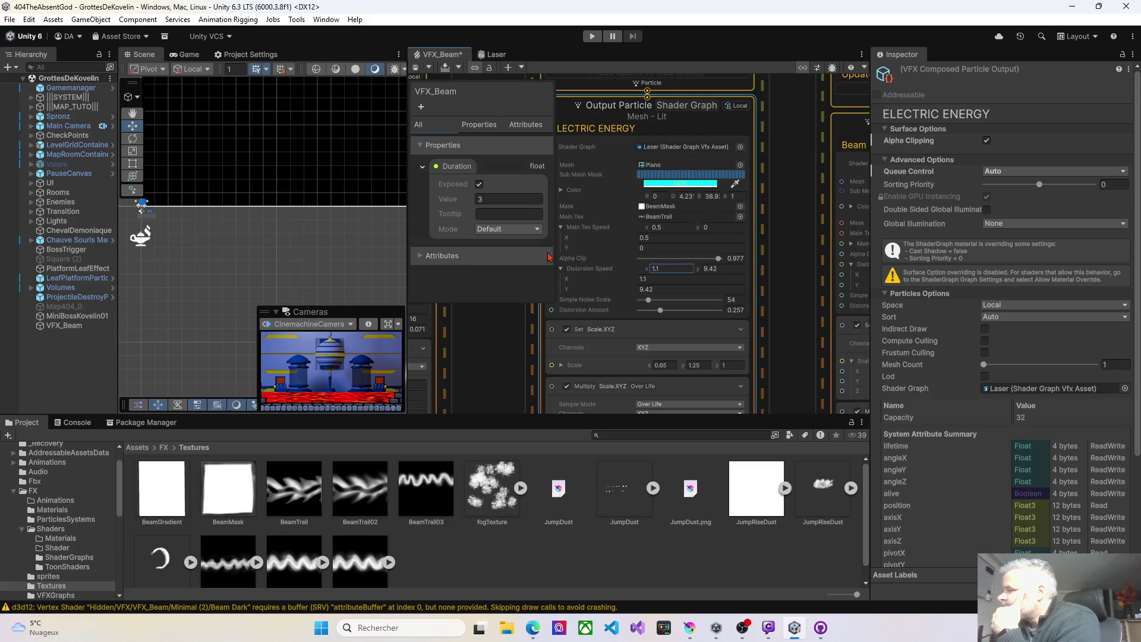
{"action": "left_click", "coordinate": [415, 67]}
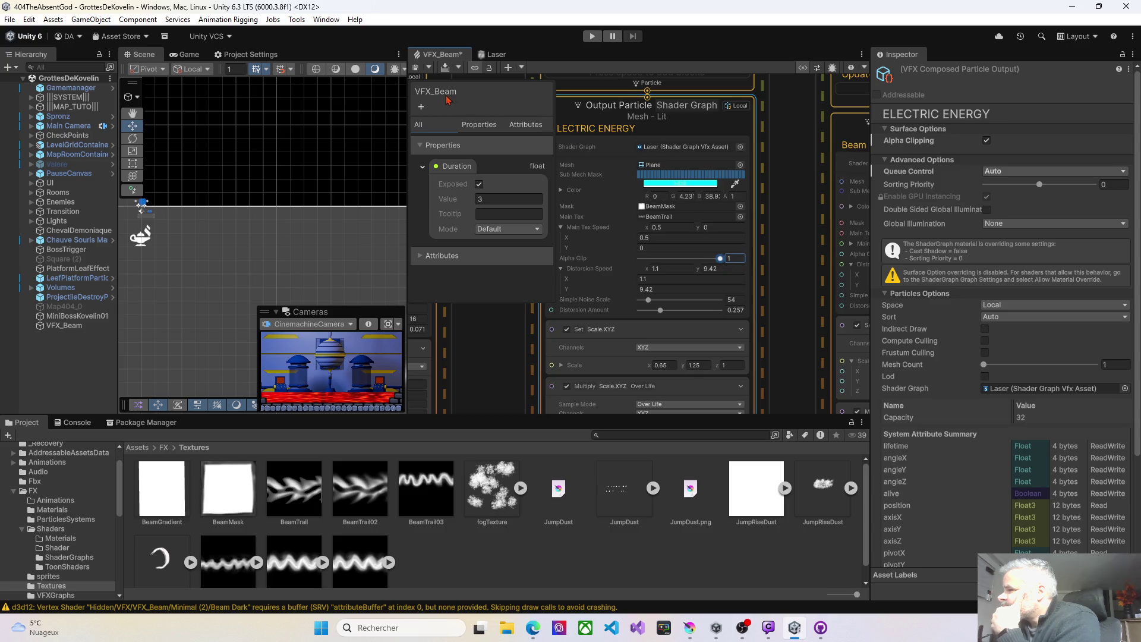
{"action": "left_click", "coordinate": [417, 70]}
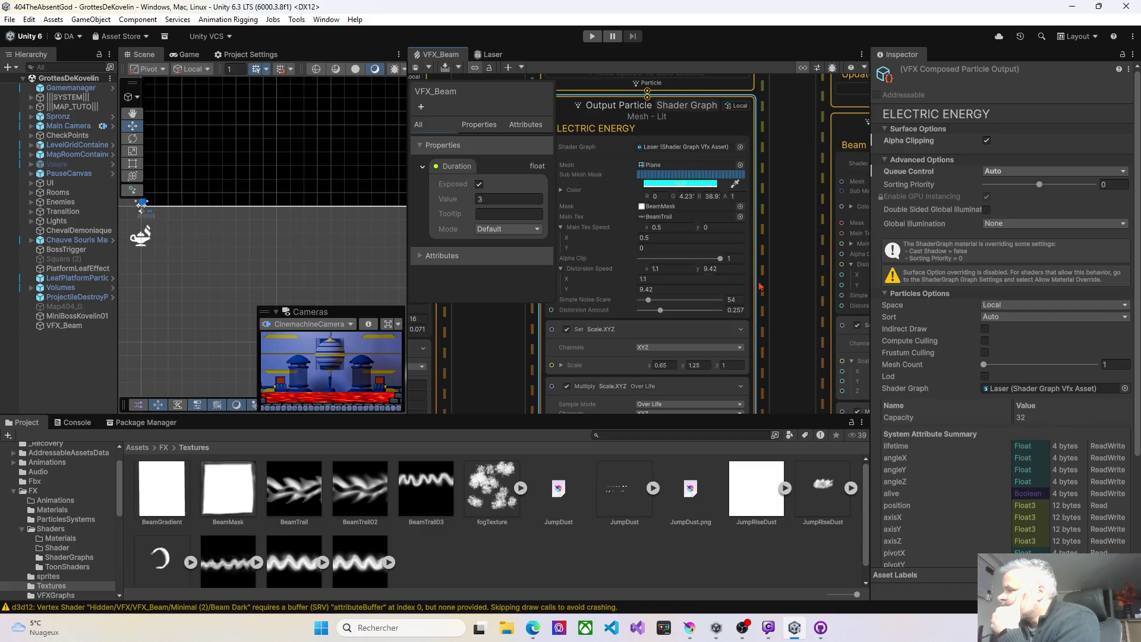
Move Beam Dark to the end of the VFX_Beam output render order and ease Distortion Amount to about 0.24
{"action": "left_click", "coordinate": [780, 288]}
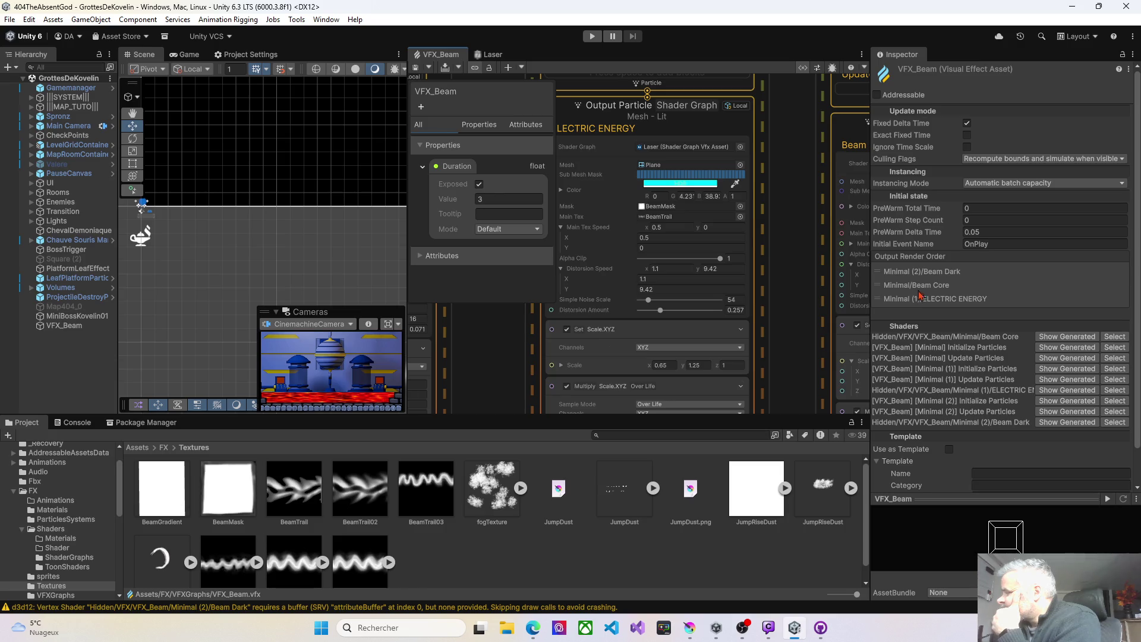
{"action": "left_click_drag", "start_coordinate": [917, 274], "coordinate": [918, 303]}
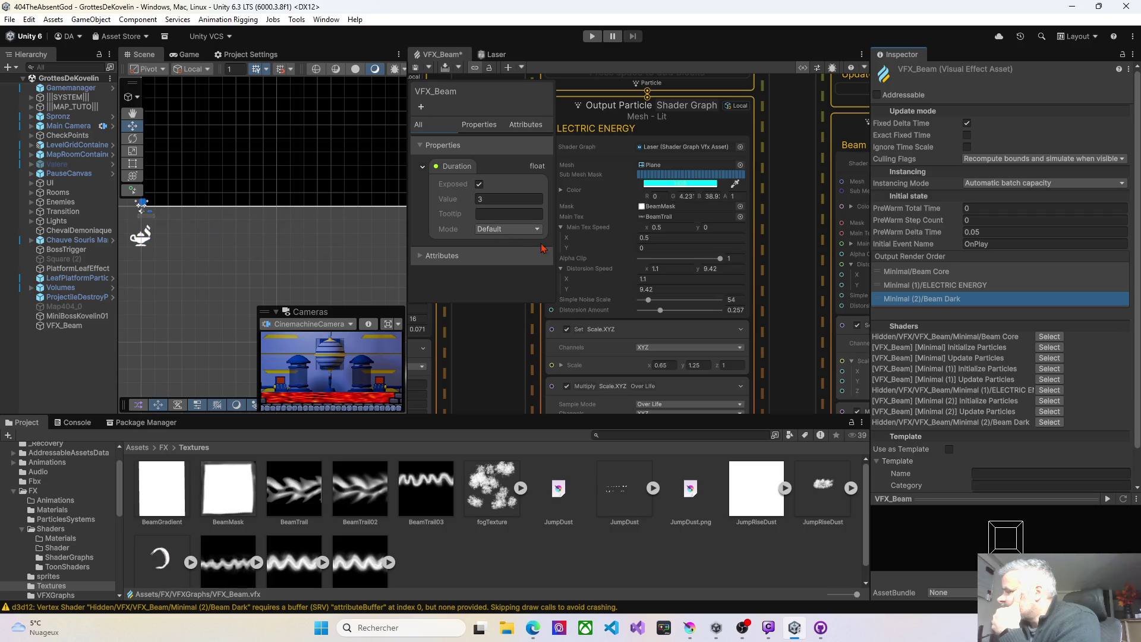
{"action": "left_click_drag", "start_coordinate": [661, 310], "coordinate": [659, 310]}
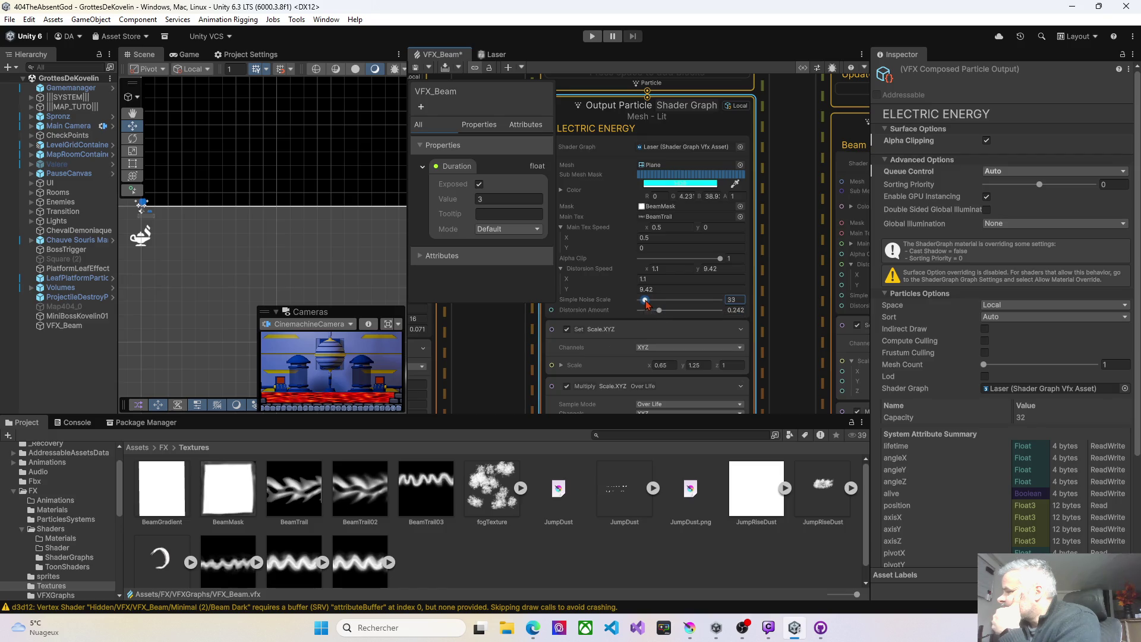
Try Simple Noise Scale values of 37, 316 and 184 on Electric Energy, saving to preview the beam
{"action": "left_click", "coordinate": [416, 68]}
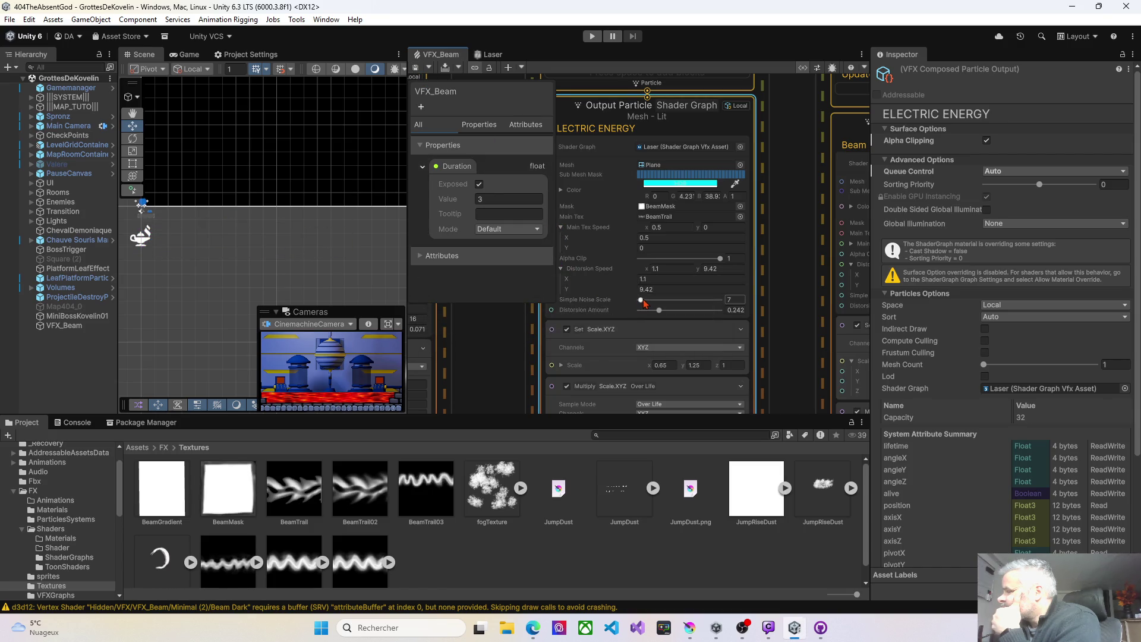
{"action": "left_click_drag", "start_coordinate": [645, 301], "coordinate": [647, 300]}
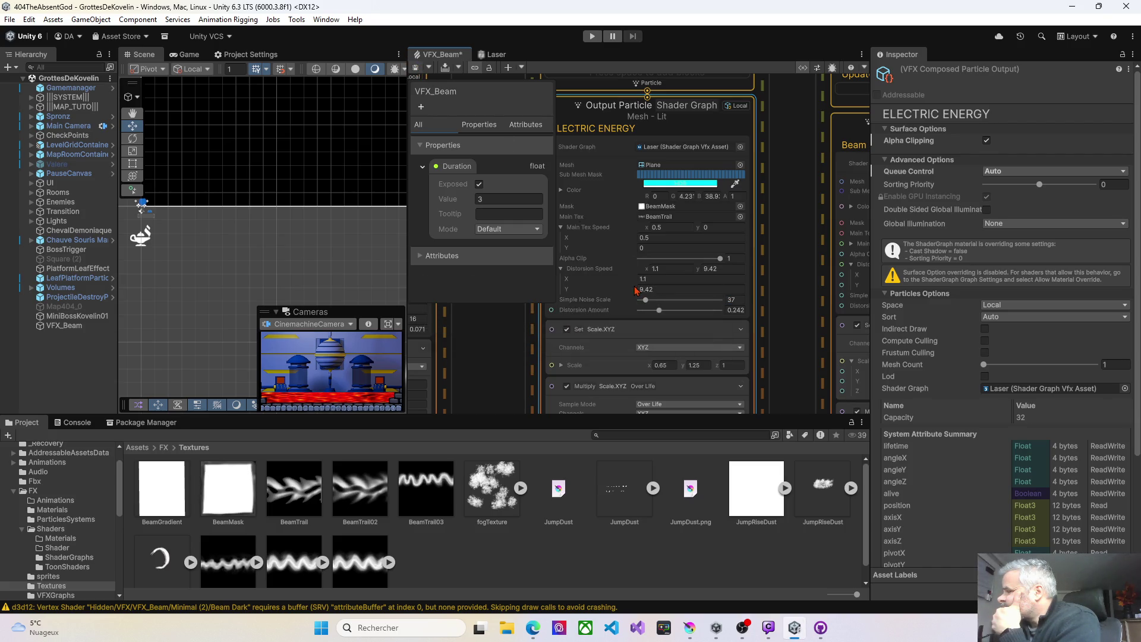
{"action": "mouse_move", "coordinate": [646, 300]}
{"action": "left_mouse_down"}
{"action": "mouse_move", "coordinate": [708, 301]}
{"action": "mouse_move", "coordinate": [693, 302]}
{"action": "left_mouse_up"}
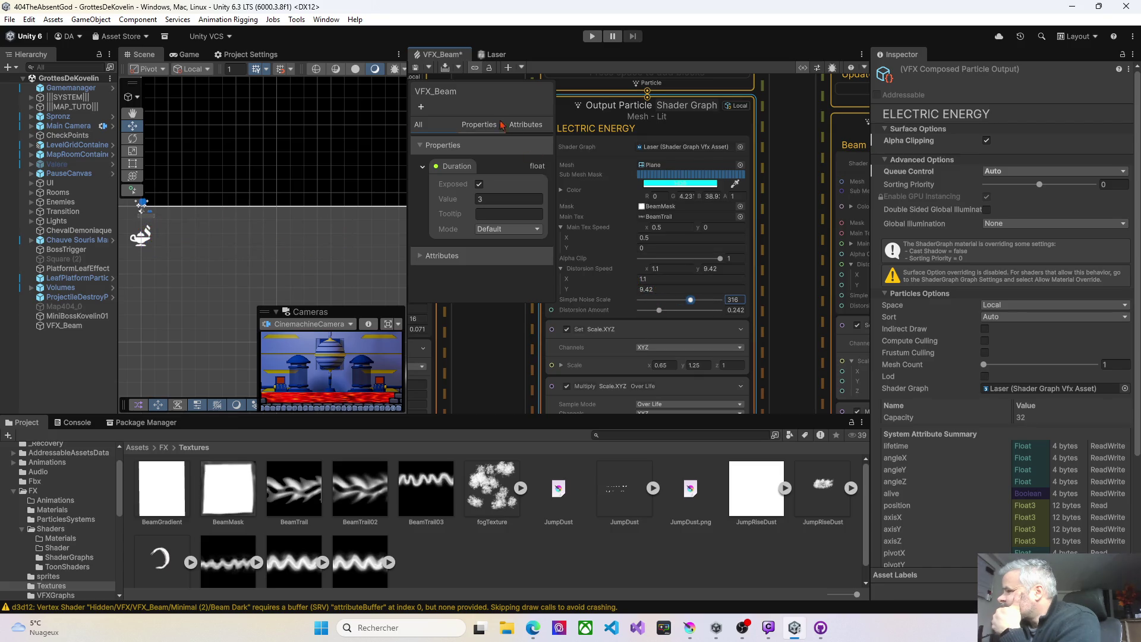
{"action": "left_click_drag", "start_coordinate": [684, 301], "coordinate": [670, 301]}
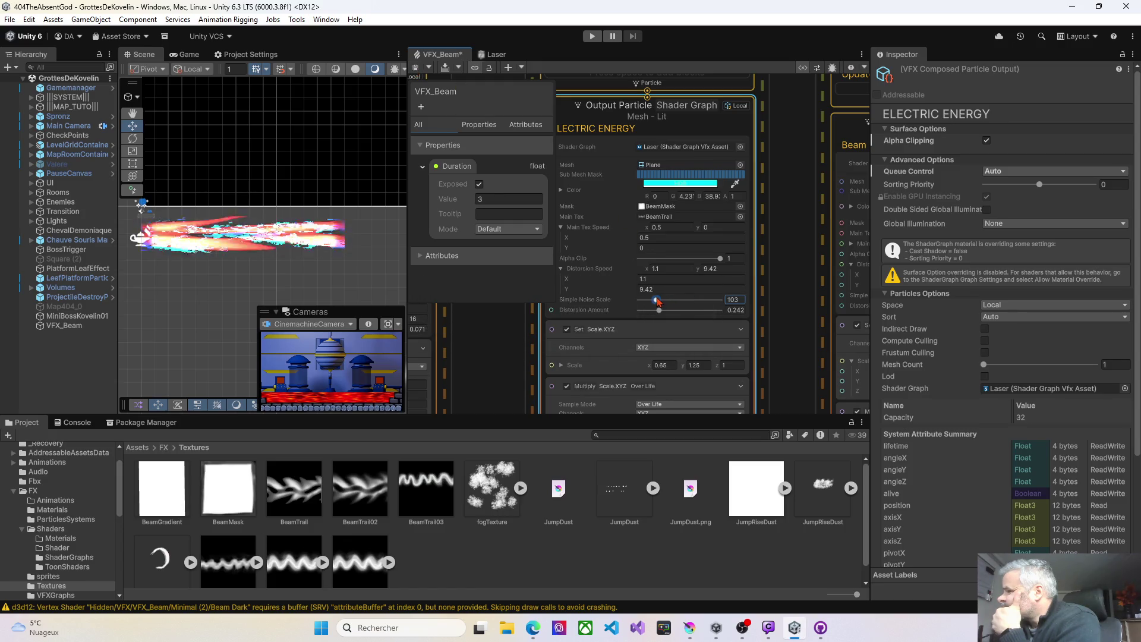
{"action": "left_click", "coordinate": [419, 68]}
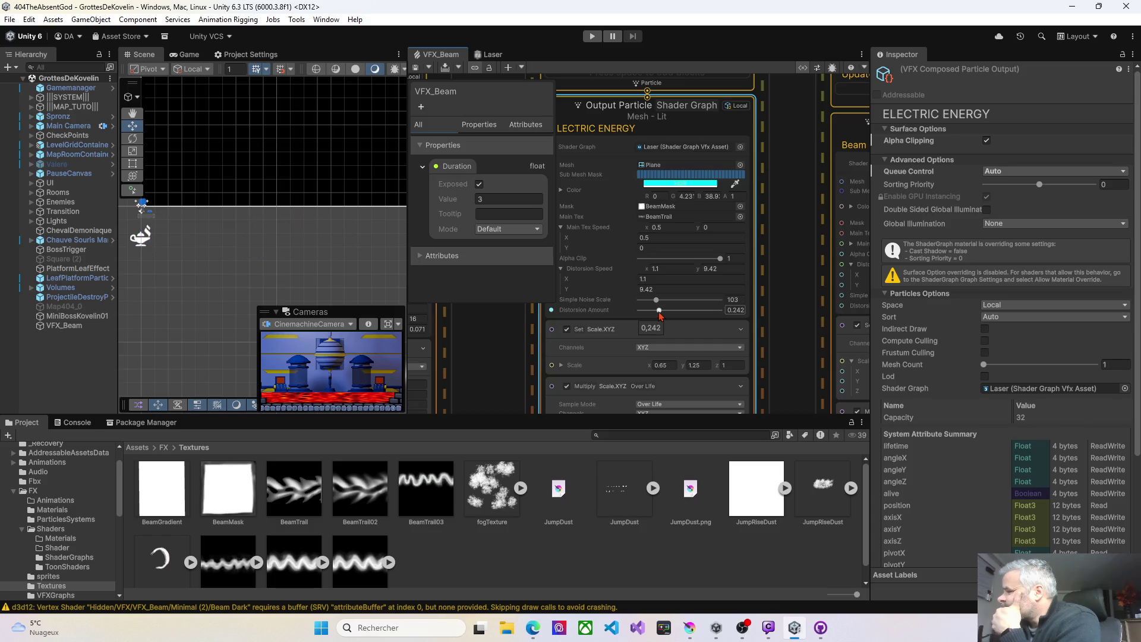
{"action": "left_click", "coordinate": [417, 68]}
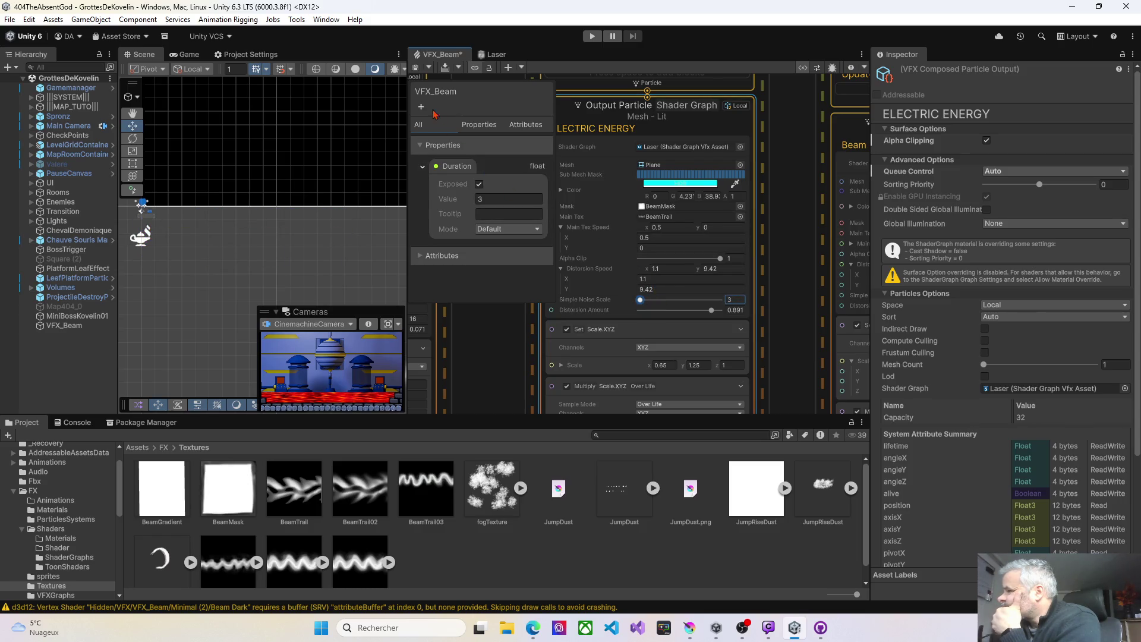
{"action": "left_click", "coordinate": [415, 69]}
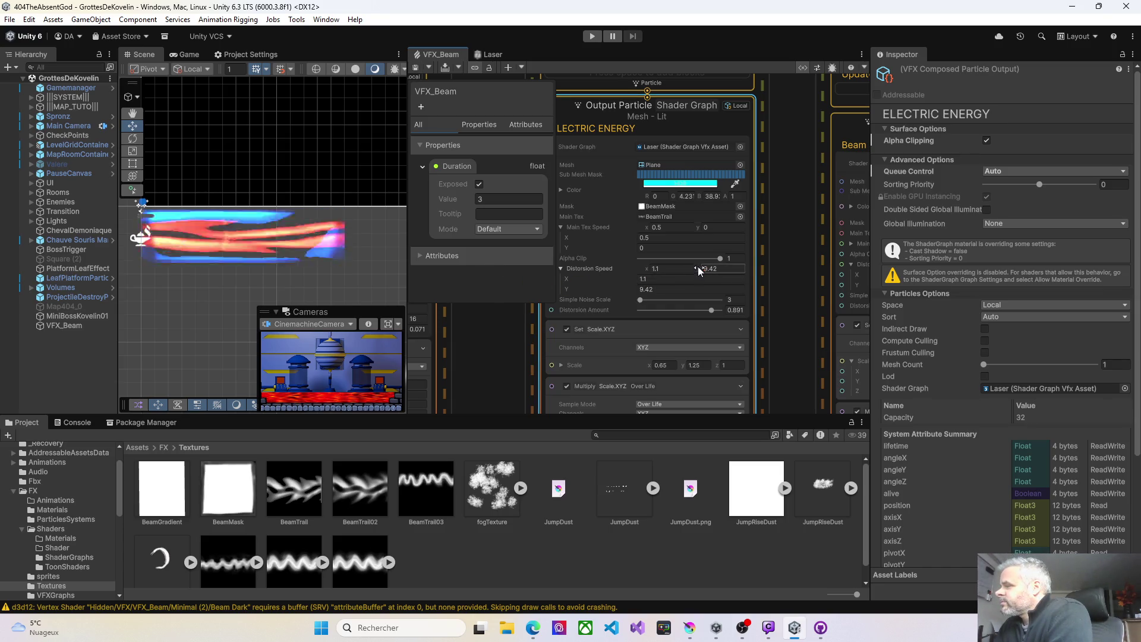
Try Distortion Speed Y at -2.14, then set it back to 0 and save the graph
{"action": "left_click_drag", "start_coordinate": [697, 269], "coordinate": [622, 266]}
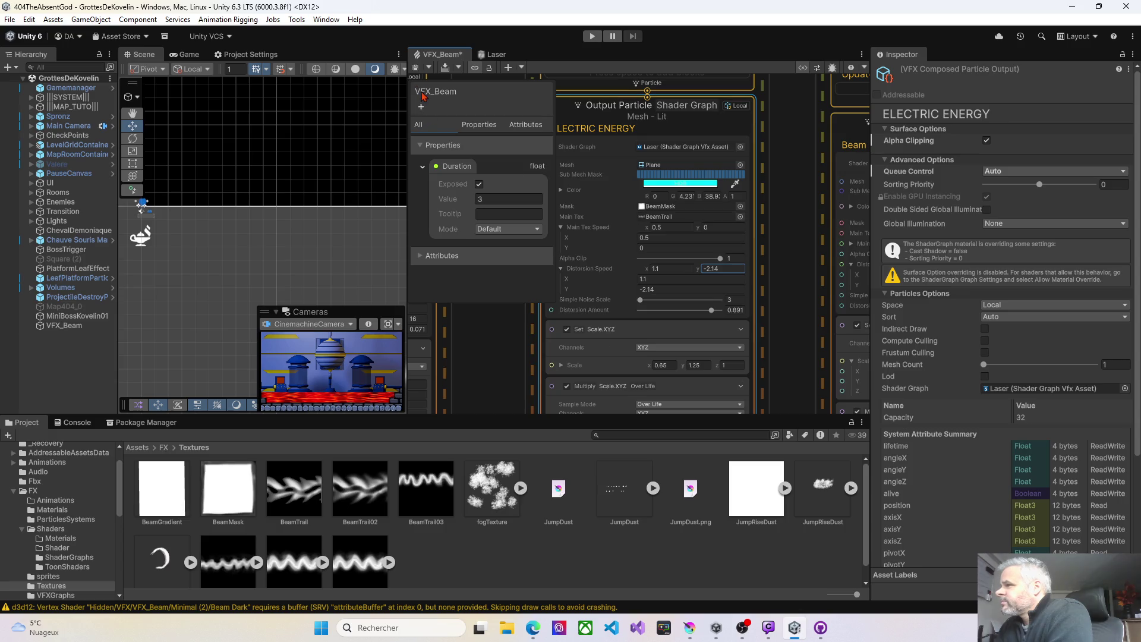
{"action": "left_click", "coordinate": [414, 68]}
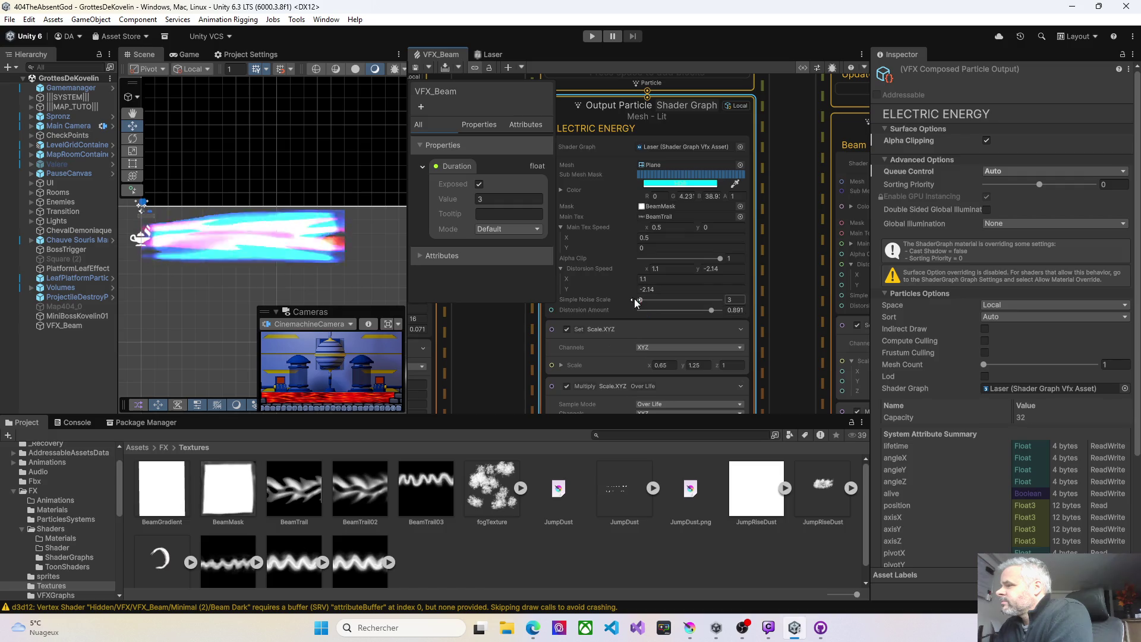
{"action": "left_click_drag", "start_coordinate": [640, 302], "coordinate": [640, 303]}
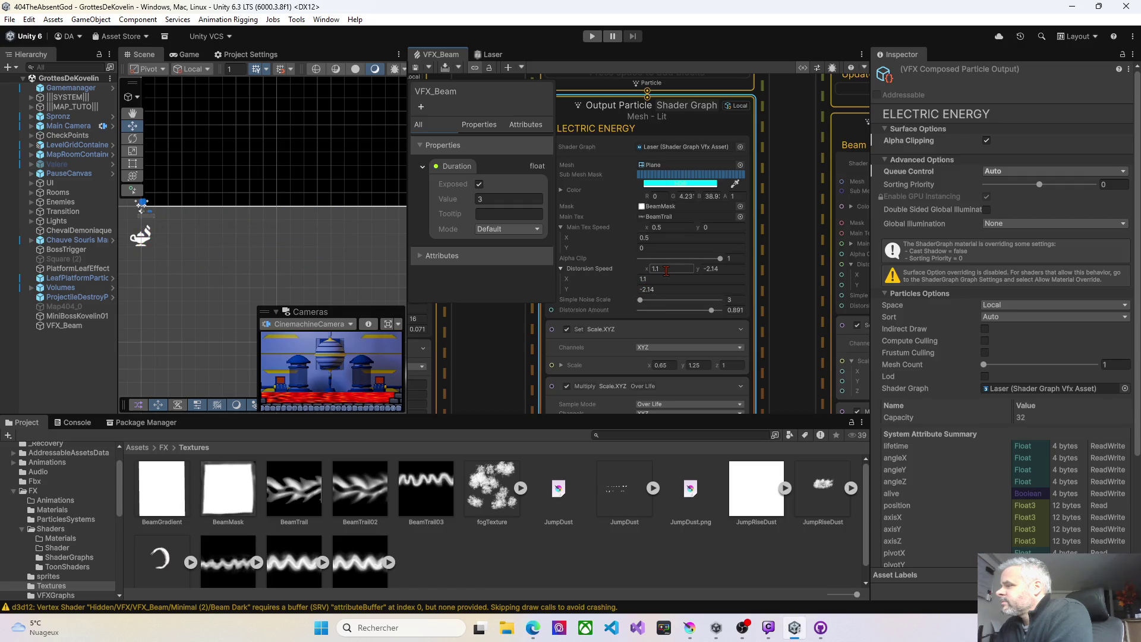
{"action": "type", "text": "0"}
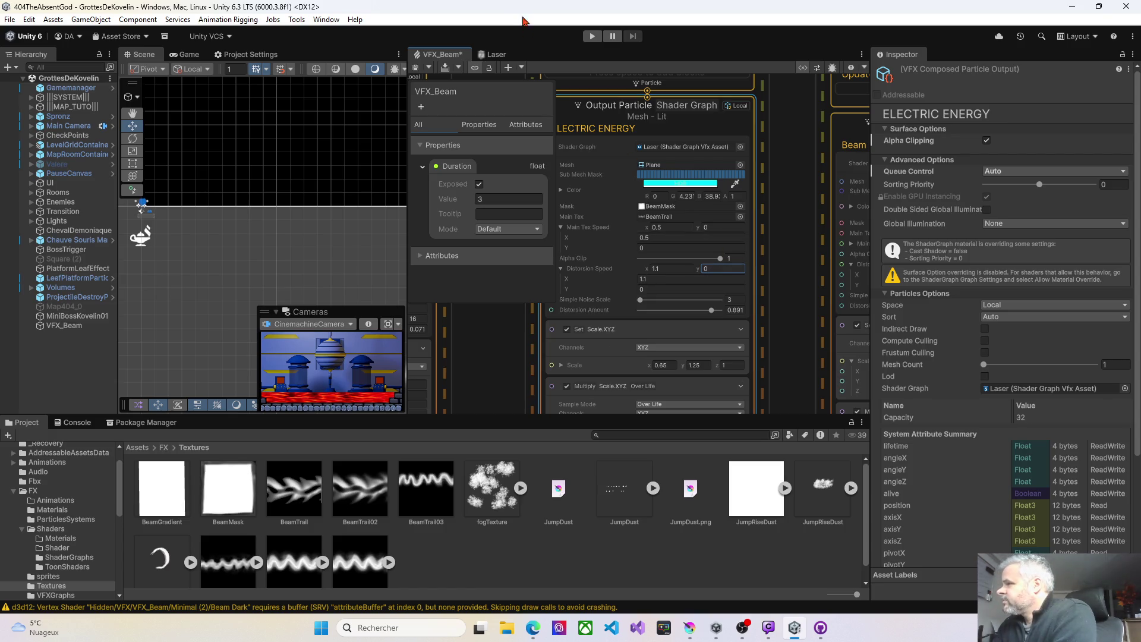
{"action": "left_click", "coordinate": [417, 68]}
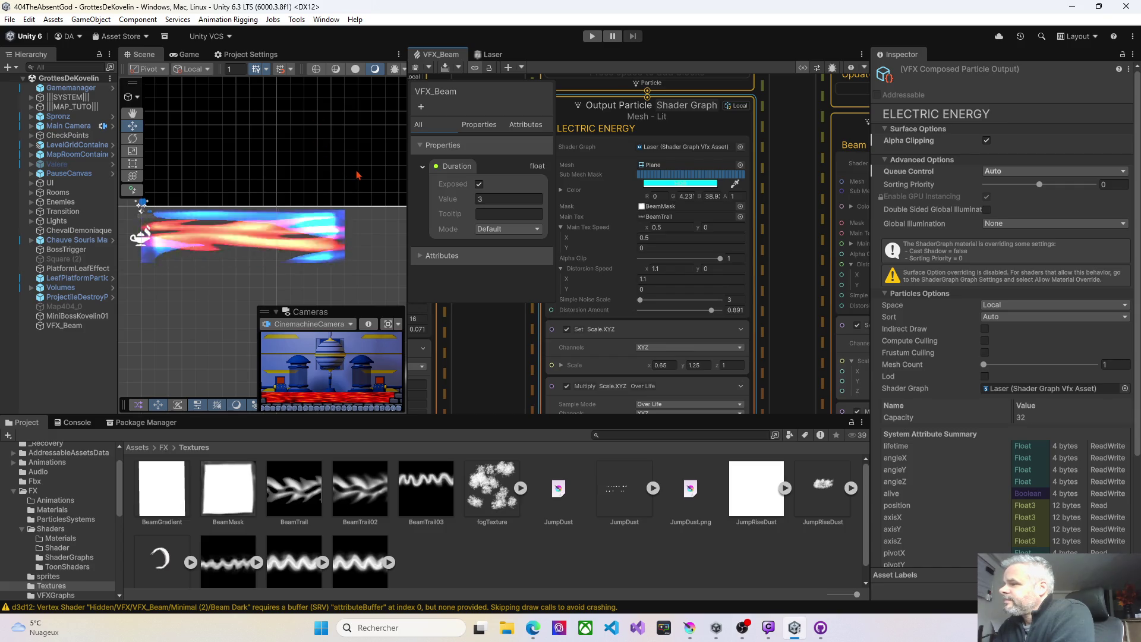
{"action": "left_click", "coordinate": [640, 301]}
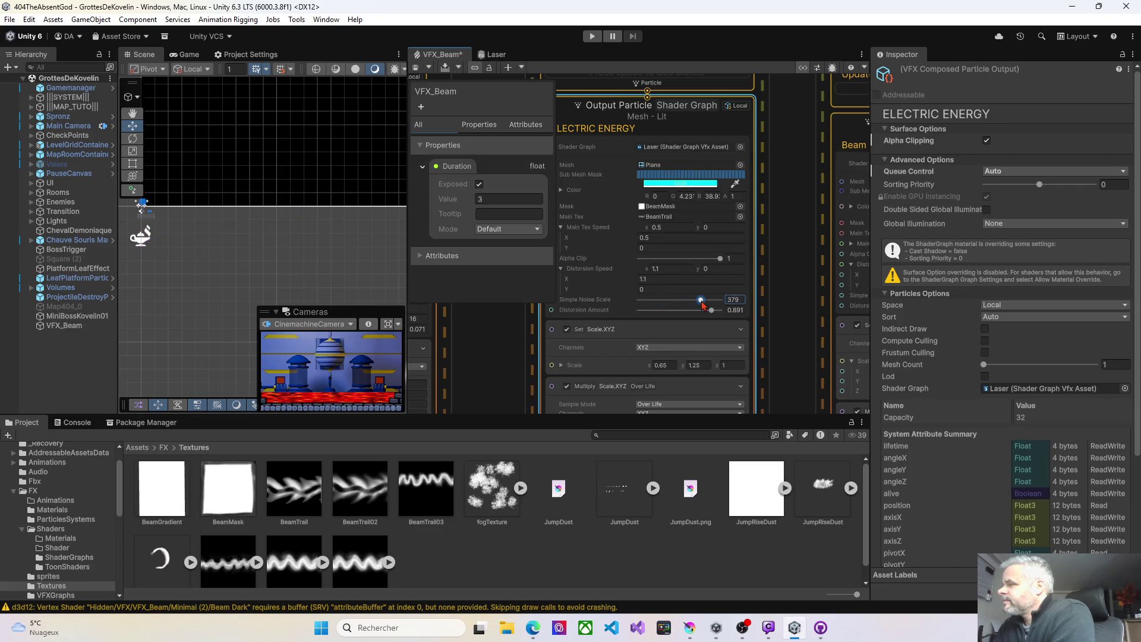
Lower Distortion Amount to 0.441 and Simple Noise Scale to 169, saving after each change
{"action": "left_click", "coordinate": [417, 68]}
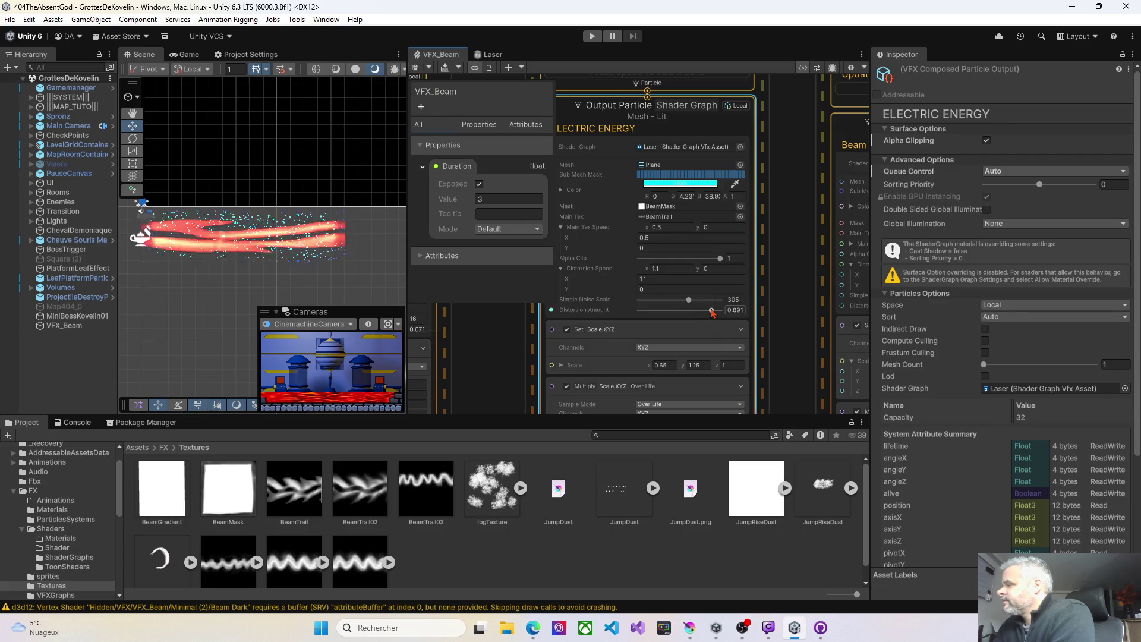
{"action": "left_click_drag", "start_coordinate": [713, 312], "coordinate": [678, 313]}
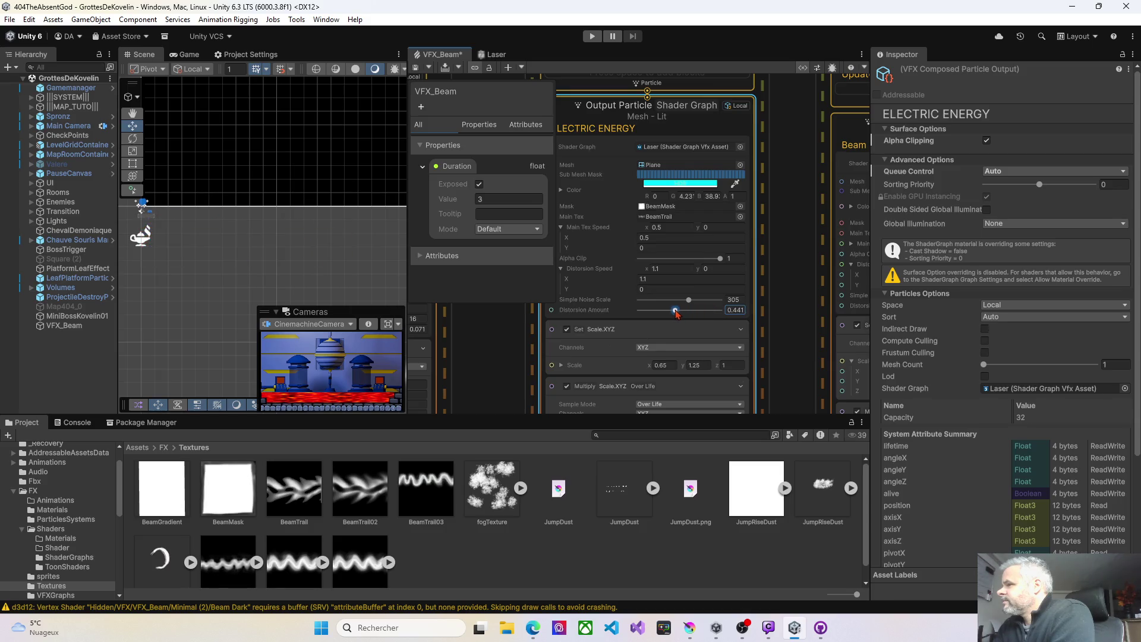
{"action": "left_click", "coordinate": [417, 71]}
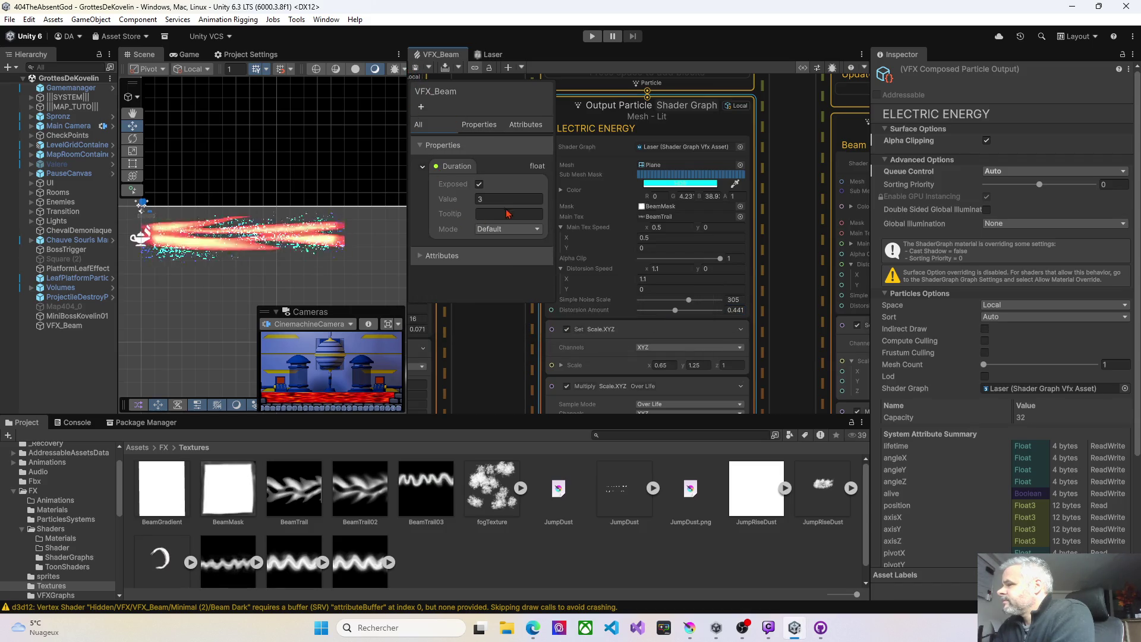
{"action": "left_click_drag", "start_coordinate": [674, 300], "coordinate": [667, 301]}
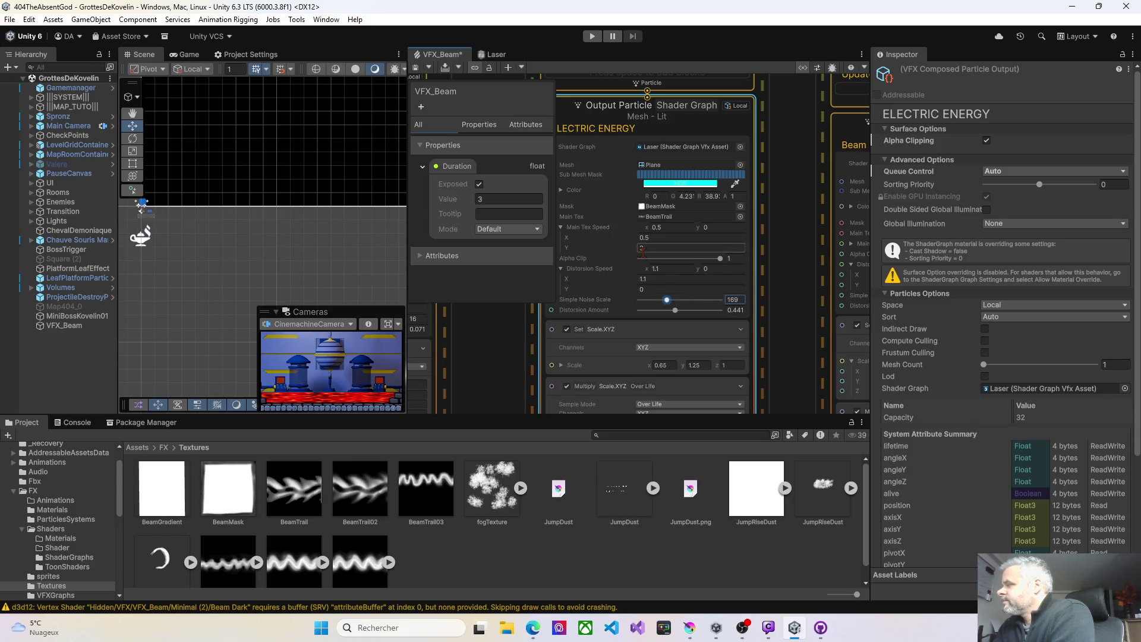
{"action": "left_click", "coordinate": [414, 67]}
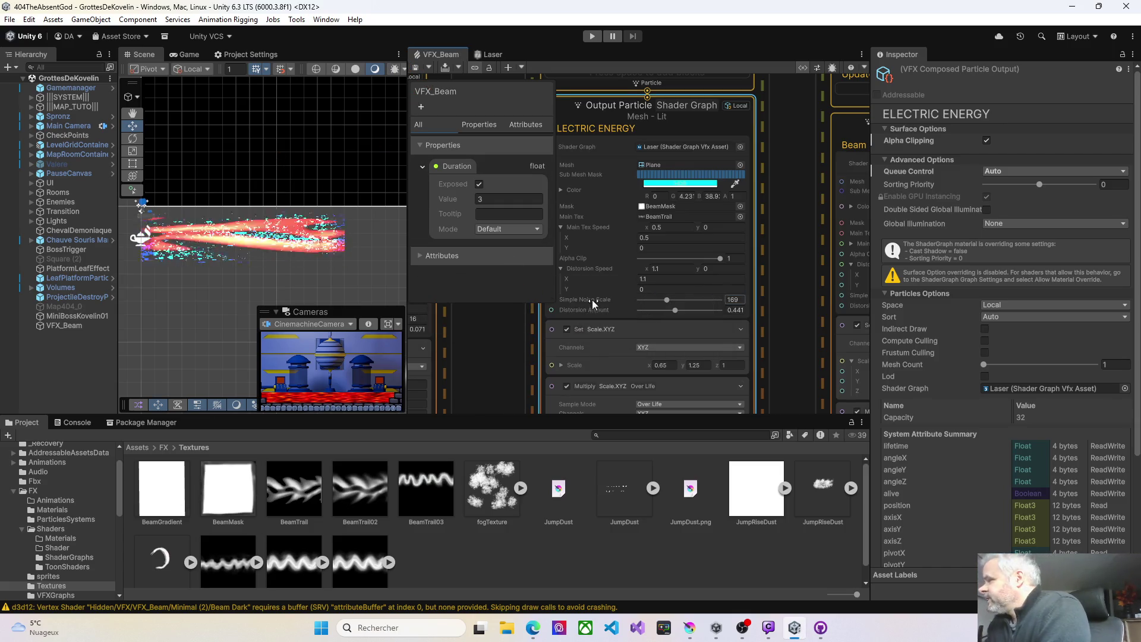
Drop Alpha Clip to 0 and reduce Distortion Speed X to -0.41, saving each time
{"action": "left_click_drag", "start_coordinate": [718, 260], "coordinate": [640, 261]}
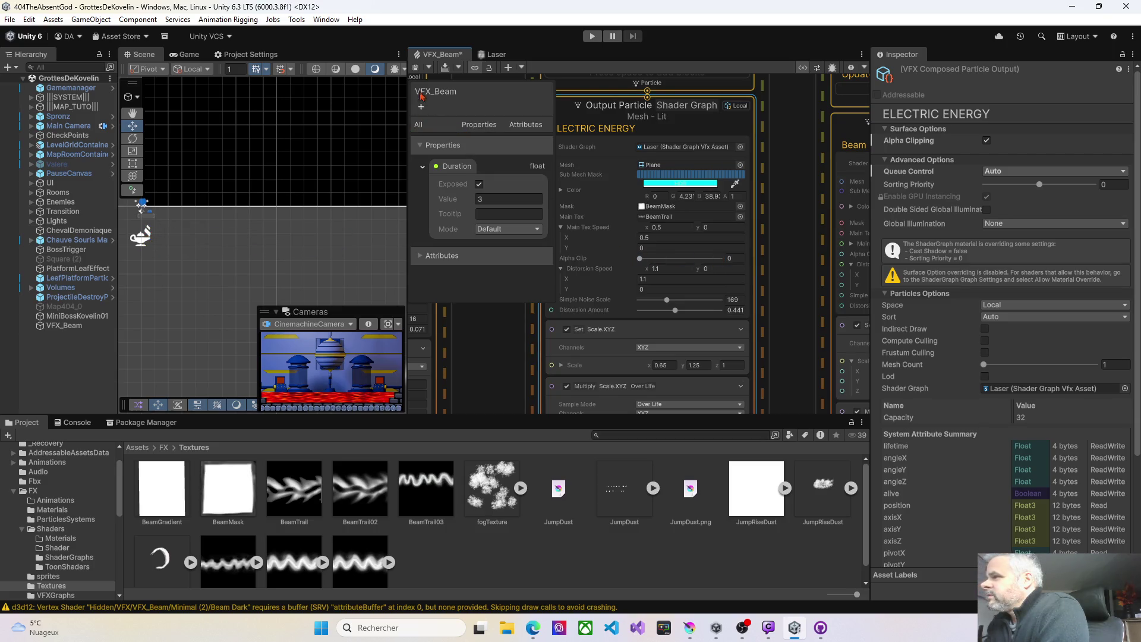
{"action": "left_click", "coordinate": [416, 70]}
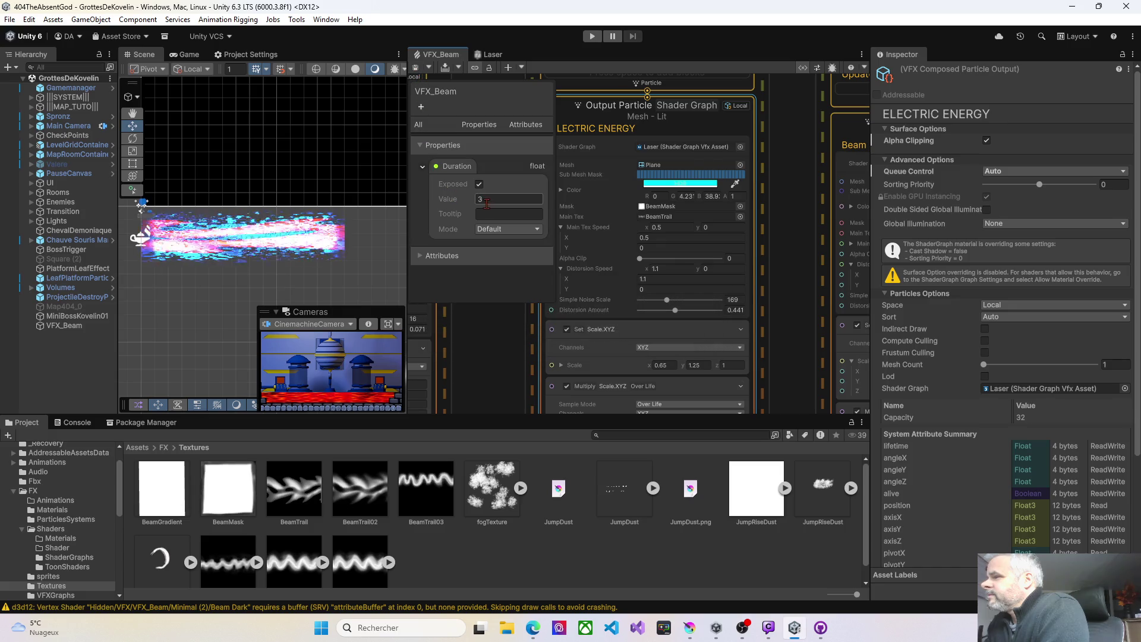
{"action": "mouse_move", "coordinate": [646, 269]}
{"action": "left_mouse_down"}
{"action": "mouse_move", "coordinate": [631, 272]}
{"action": "mouse_move", "coordinate": [471, 143]}
{"action": "left_mouse_up"}
{"action": "left_click", "coordinate": [416, 69]}
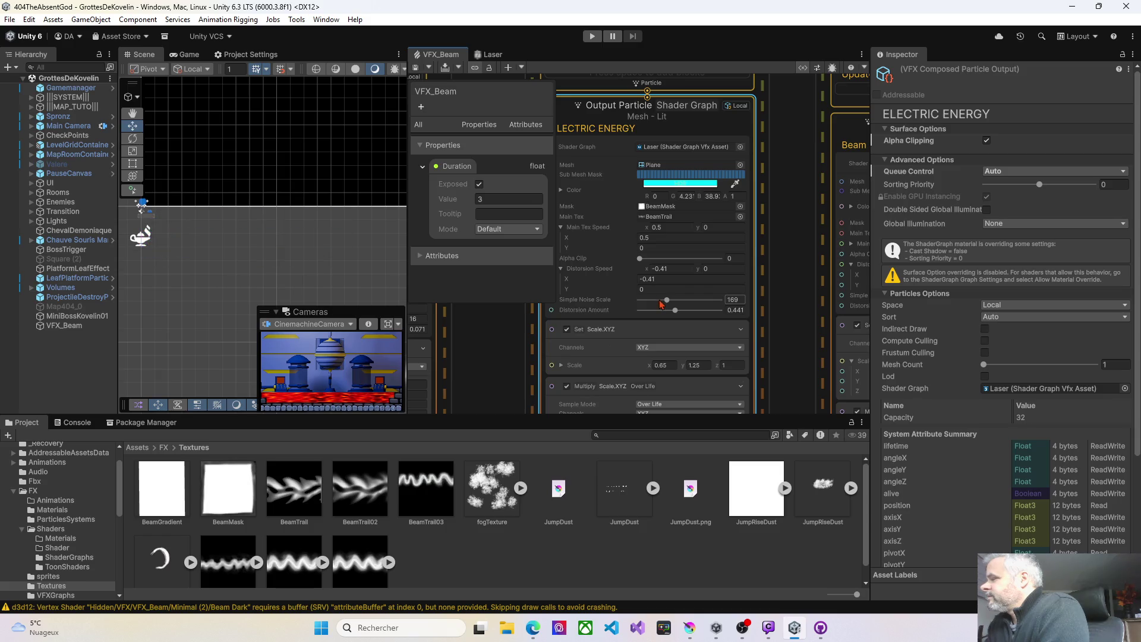
Set Simple Noise Scale to 95 and Alpha Clip to about 0.103, then save
{"action": "left_click_drag", "start_coordinate": [658, 301], "coordinate": [655, 301]}
{"action": "left_click", "coordinate": [418, 69]}
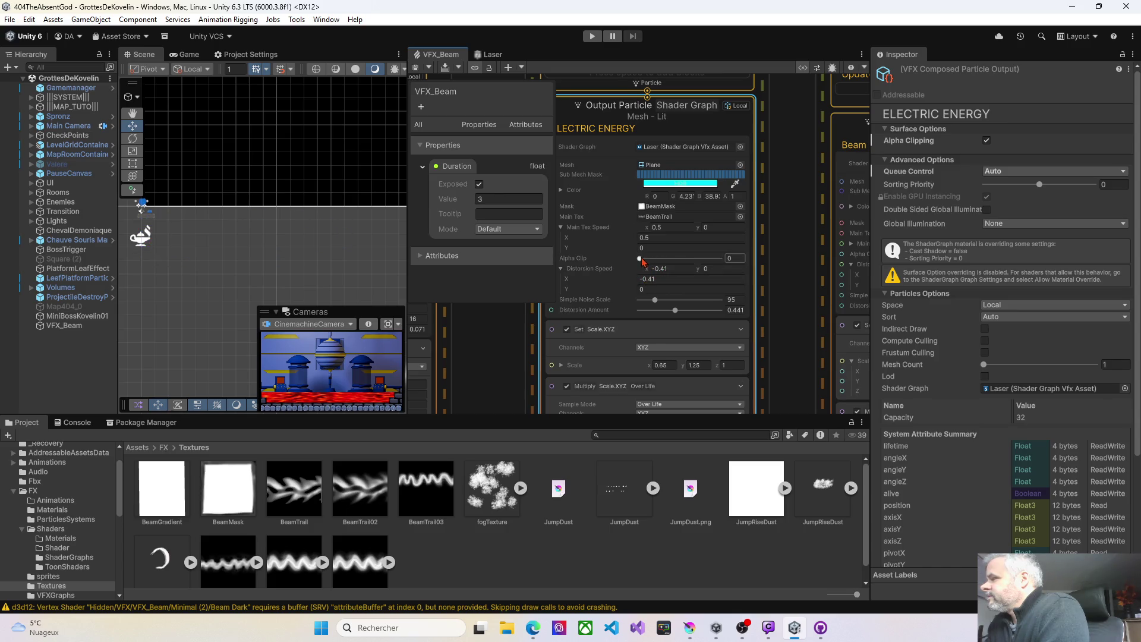
{"action": "left_click_drag", "start_coordinate": [648, 260], "coordinate": [649, 260]}
{"action": "left_click", "coordinate": [416, 71]}
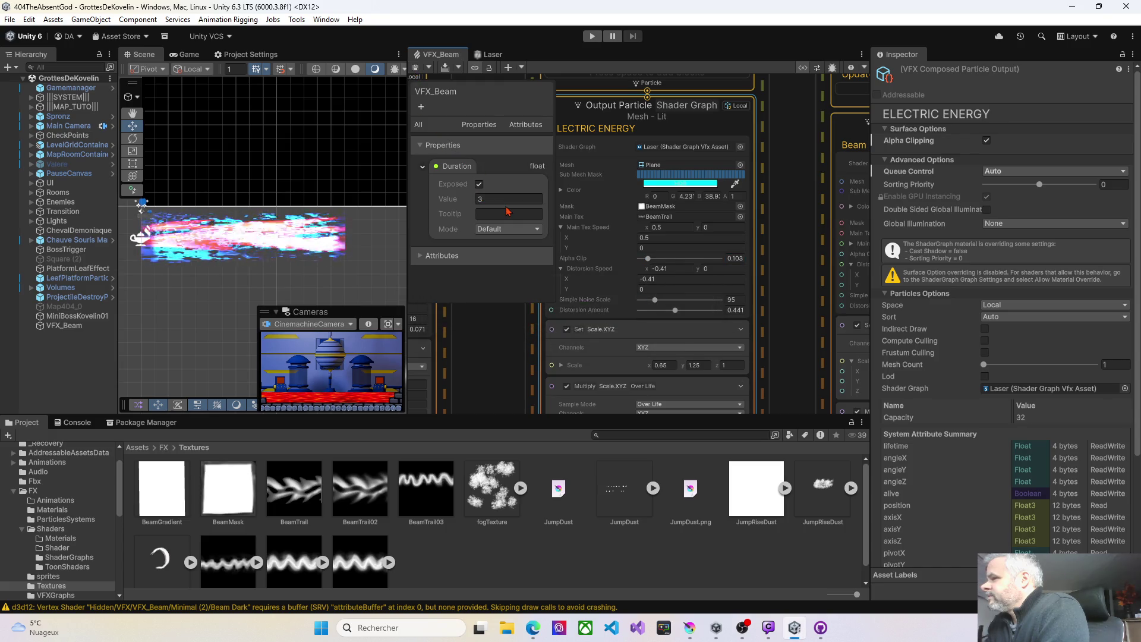
Set the beam's Scale X to 0.5 and raise Alpha Clip to about 0.38, saving each change
{"action": "left_click", "coordinate": [651, 365]}
{"action": "type", "text": "0.5"}
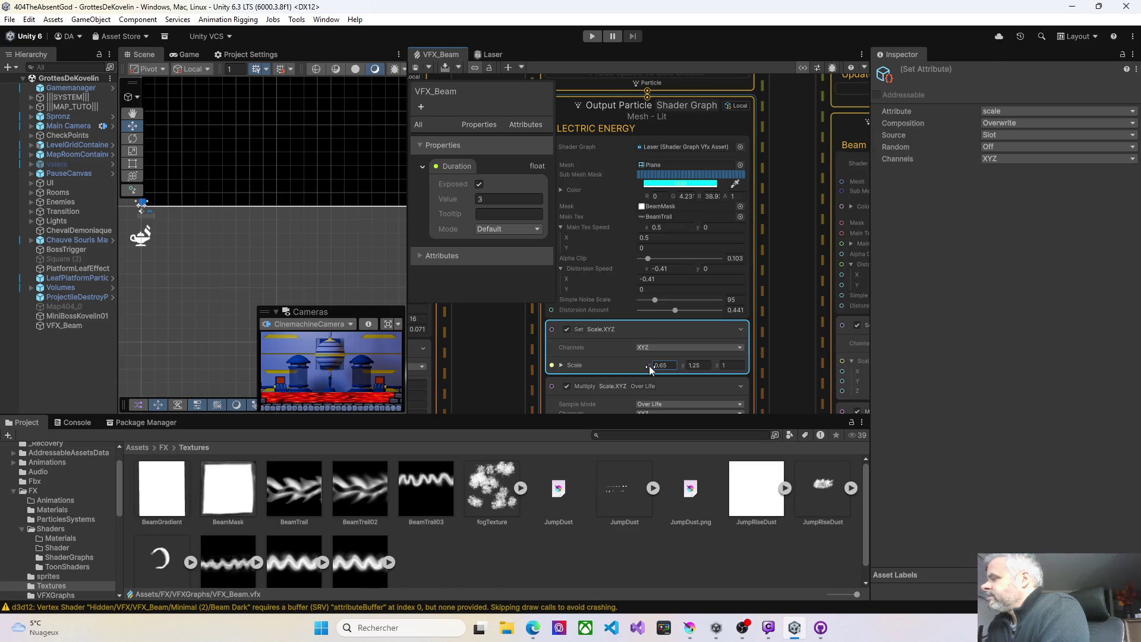
{"action": "left_click", "coordinate": [415, 65]}
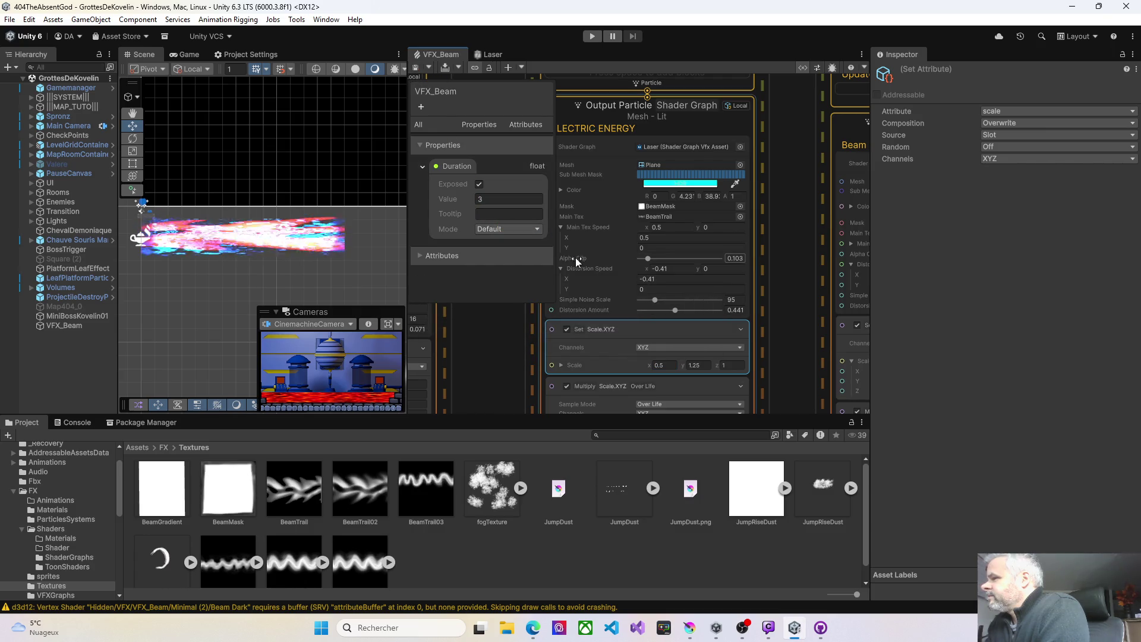
{"action": "left_click", "coordinate": [647, 263]}
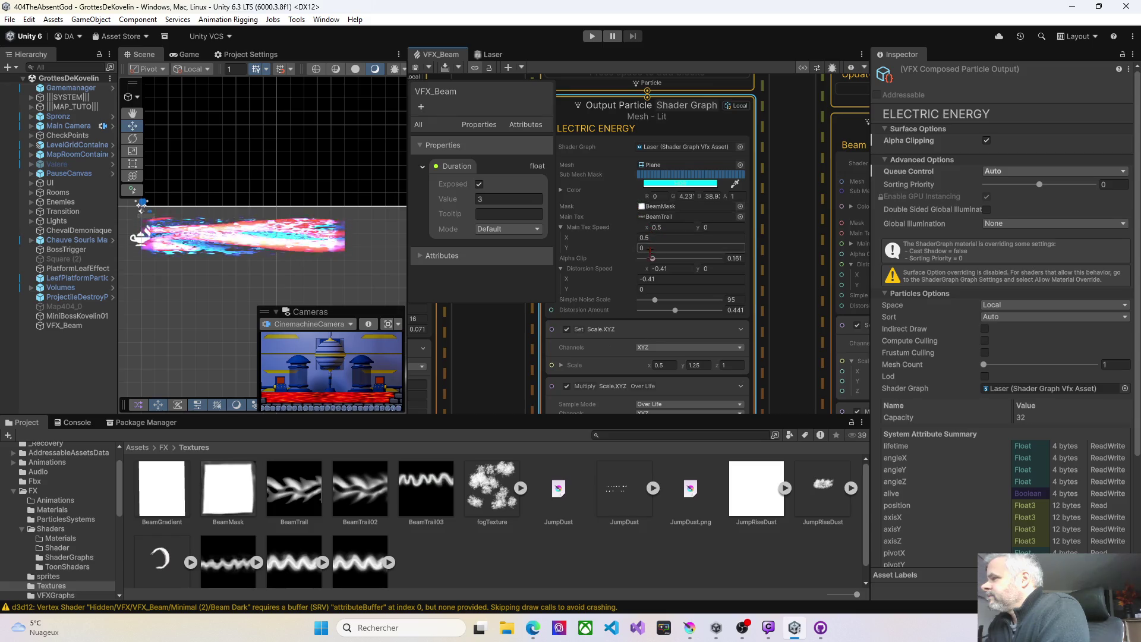
{"action": "left_click_drag", "start_coordinate": [652, 259], "coordinate": [674, 264]}
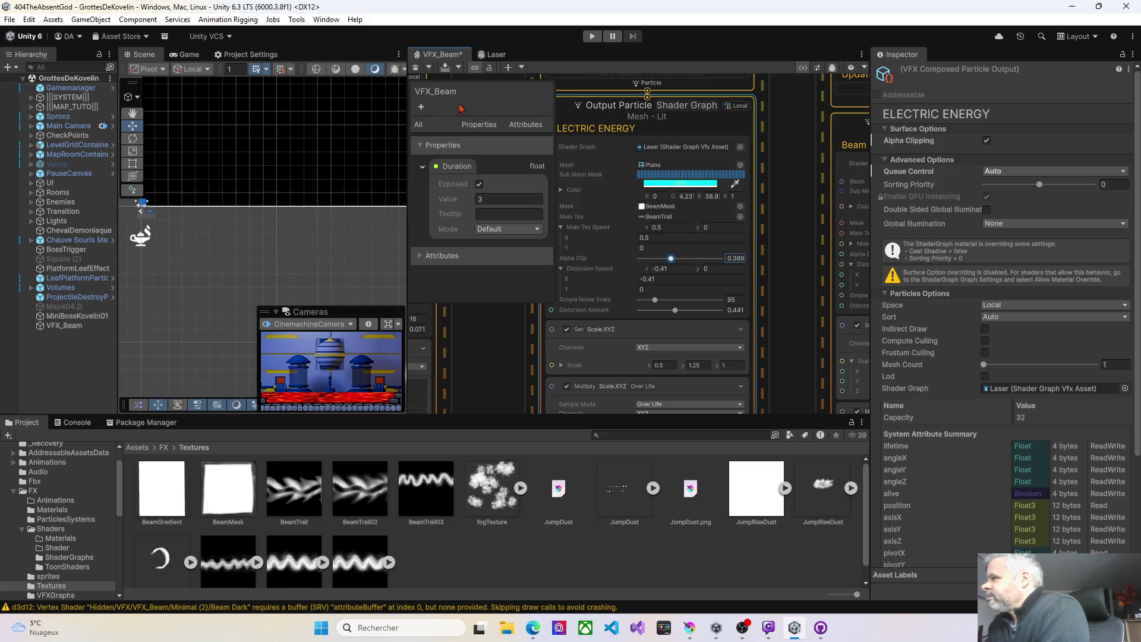
{"action": "left_click", "coordinate": [417, 68]}
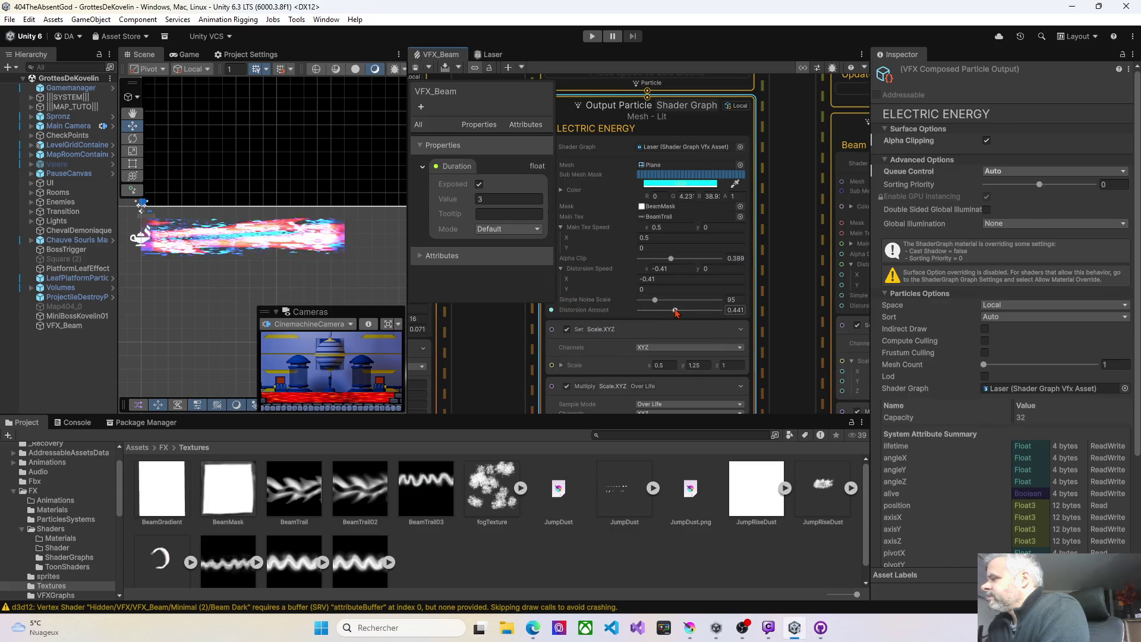
Push Alpha Clip all the way up to 1 and save the graph
{"action": "left_click", "coordinate": [416, 68]}
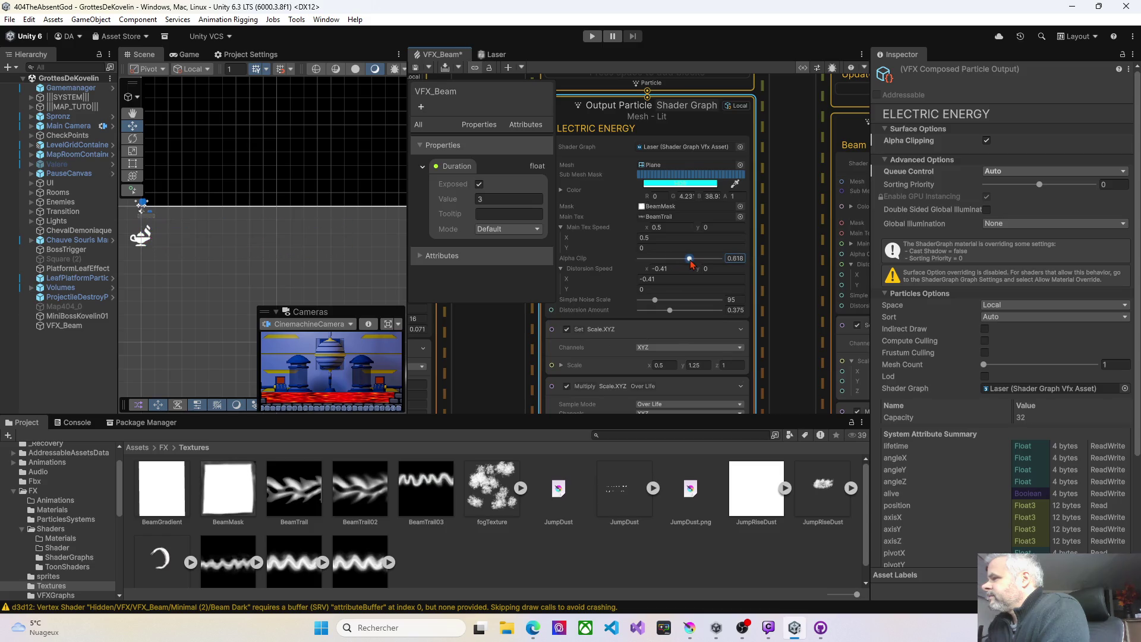
{"action": "left_click", "coordinate": [417, 67]}
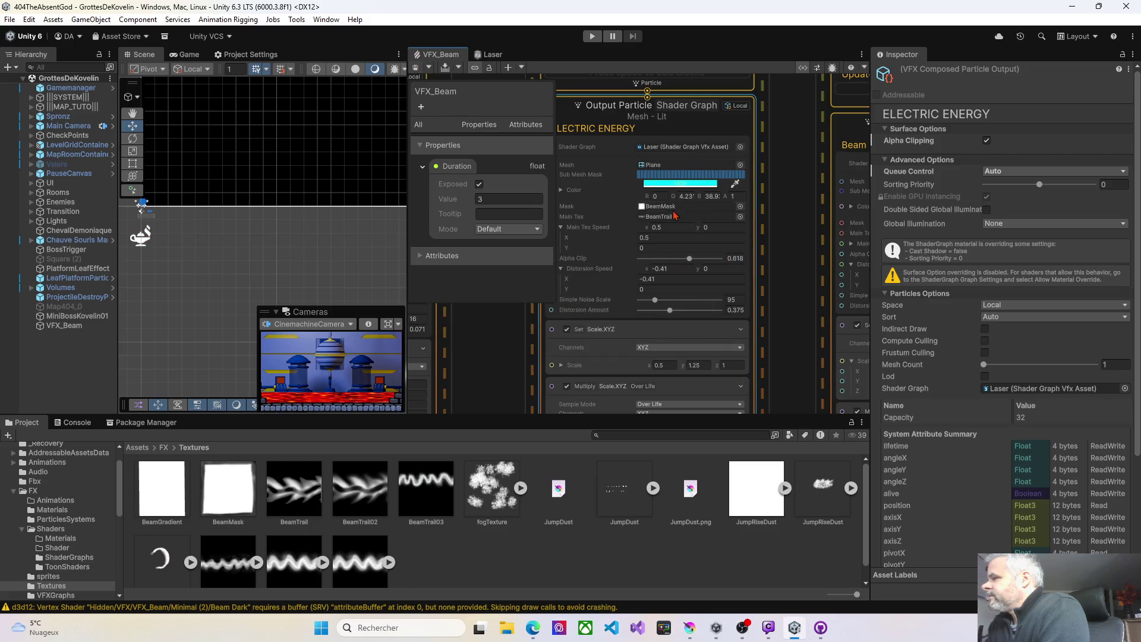
{"action": "left_click_drag", "start_coordinate": [690, 259], "coordinate": [737, 264]}
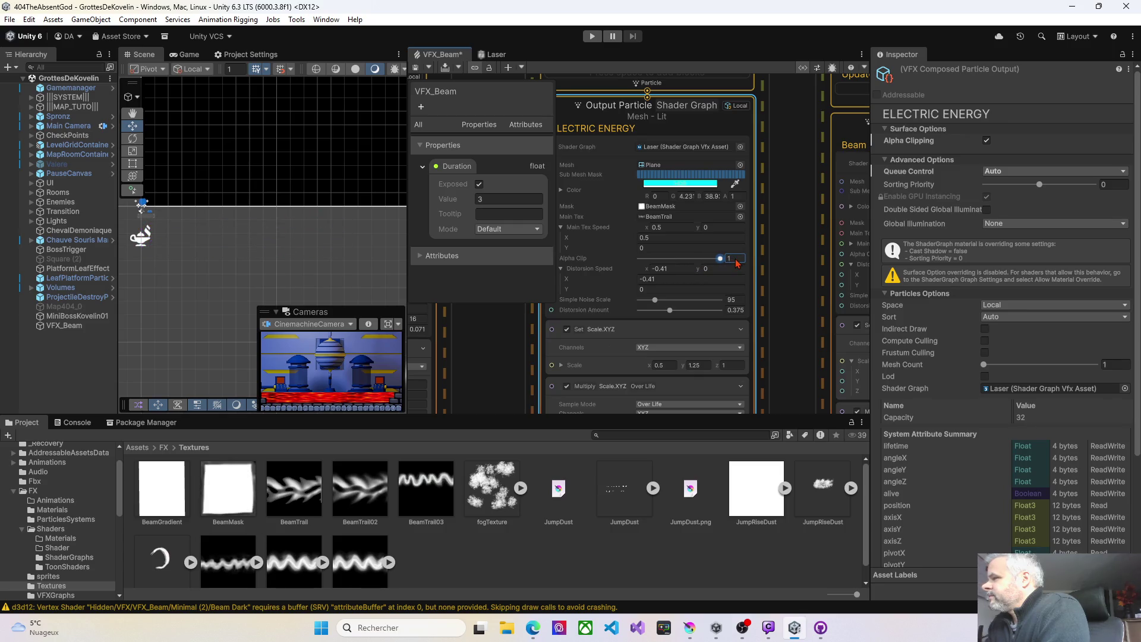
{"action": "left_click", "coordinate": [417, 69]}
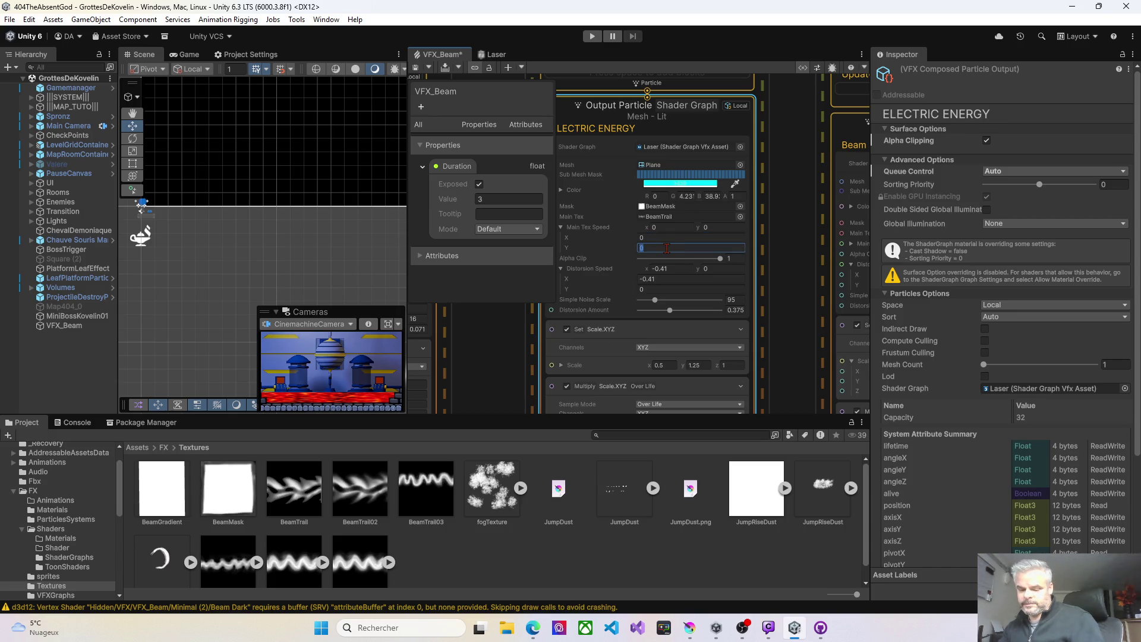
Make Electric Energy's Distortion Speed X positive at 0.25 and save the graph
{"action": "left_click", "coordinate": [417, 67]}
{"action": "key", "text": "ctrl+s"}
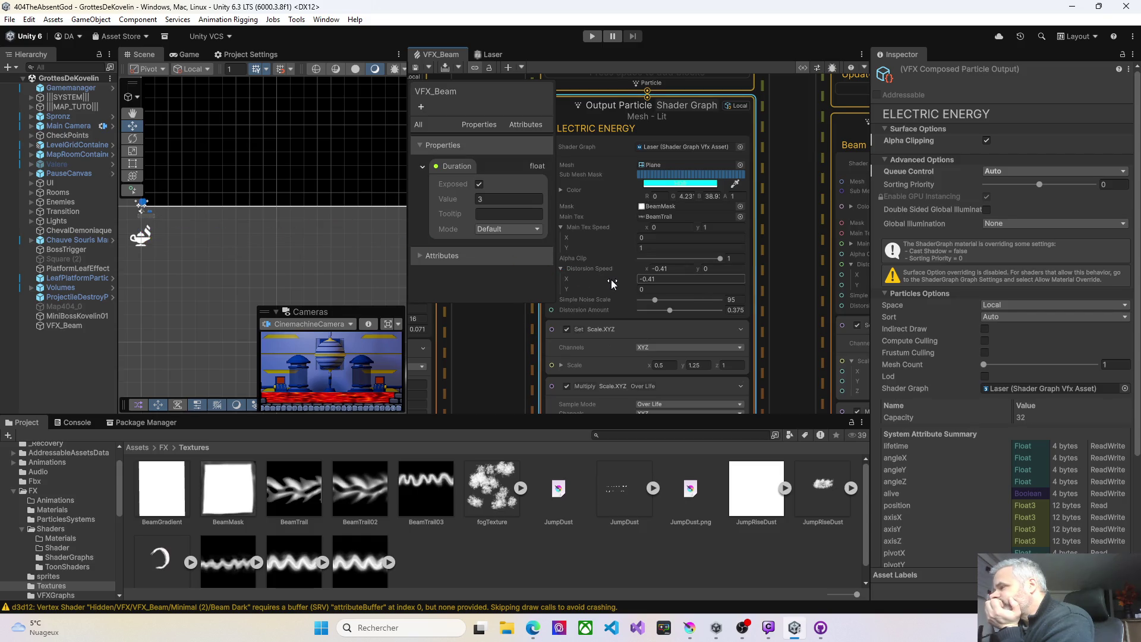
{"action": "left_click_drag", "start_coordinate": [632, 280], "coordinate": [646, 283]}
{"action": "type", "text": "0.25"}
{"action": "left_click", "coordinate": [421, 69]}
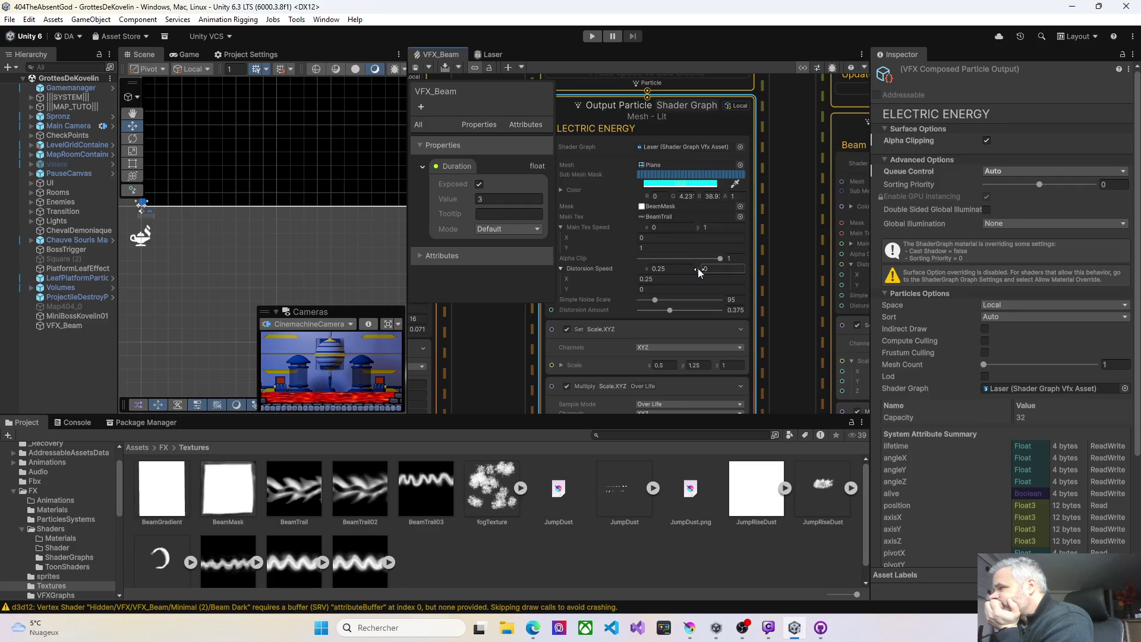
Set Main Tex Speed to X 0.54, Y 0 and save to preview the texture scroll
{"action": "left_click", "coordinate": [646, 229]}
{"action": "left_click_drag", "start_coordinate": [648, 226], "coordinate": [656, 226]}
{"action": "left_click", "coordinate": [704, 227]}
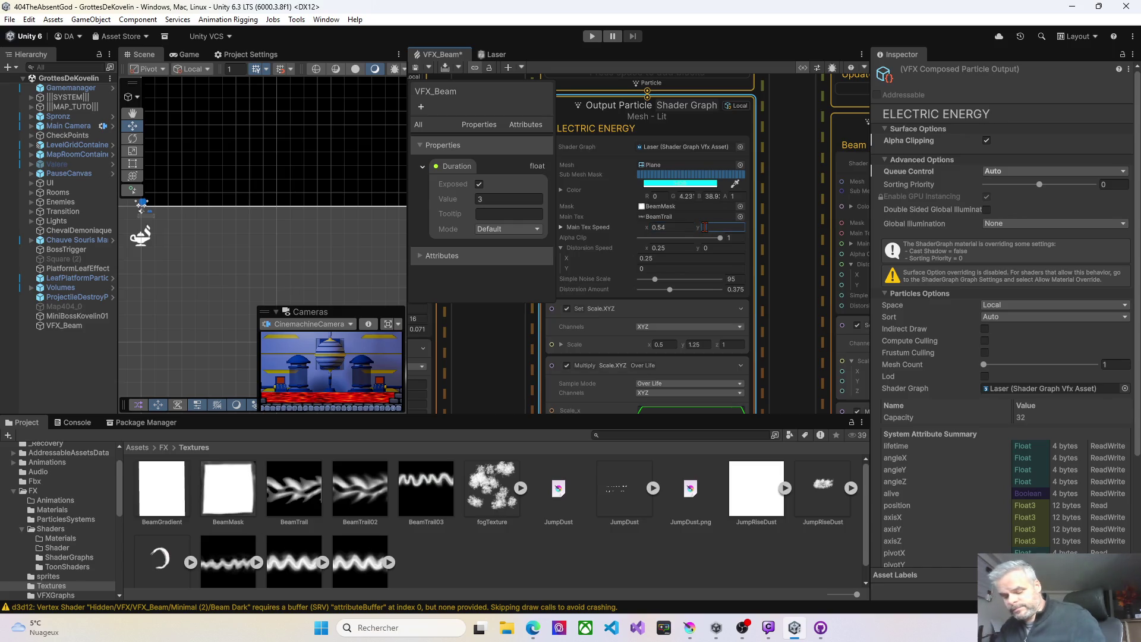
{"action": "type", "text": "0"}
{"action": "left_click", "coordinate": [415, 68]}
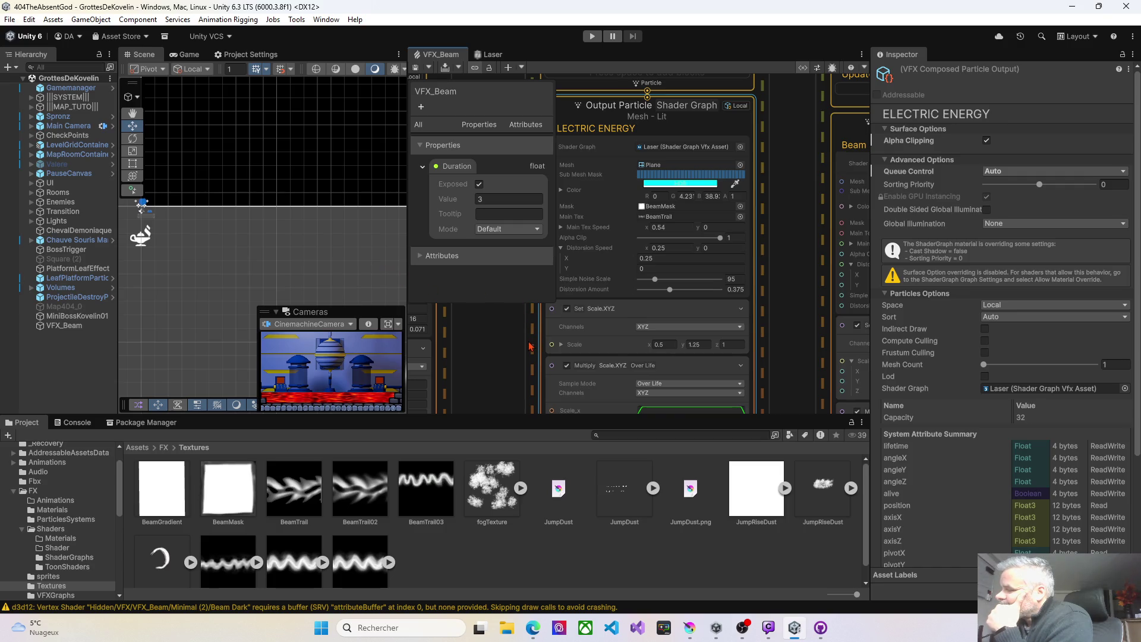
Assign BeamTrail03 from the Project window as Main Tex and save with Ctrl+S
{"action": "mouse_move", "coordinate": [436, 503]}
{"action": "left_mouse_down"}
{"action": "mouse_move", "coordinate": [735, 278]}
{"action": "mouse_move", "coordinate": [674, 219]}
{"action": "left_mouse_up"}
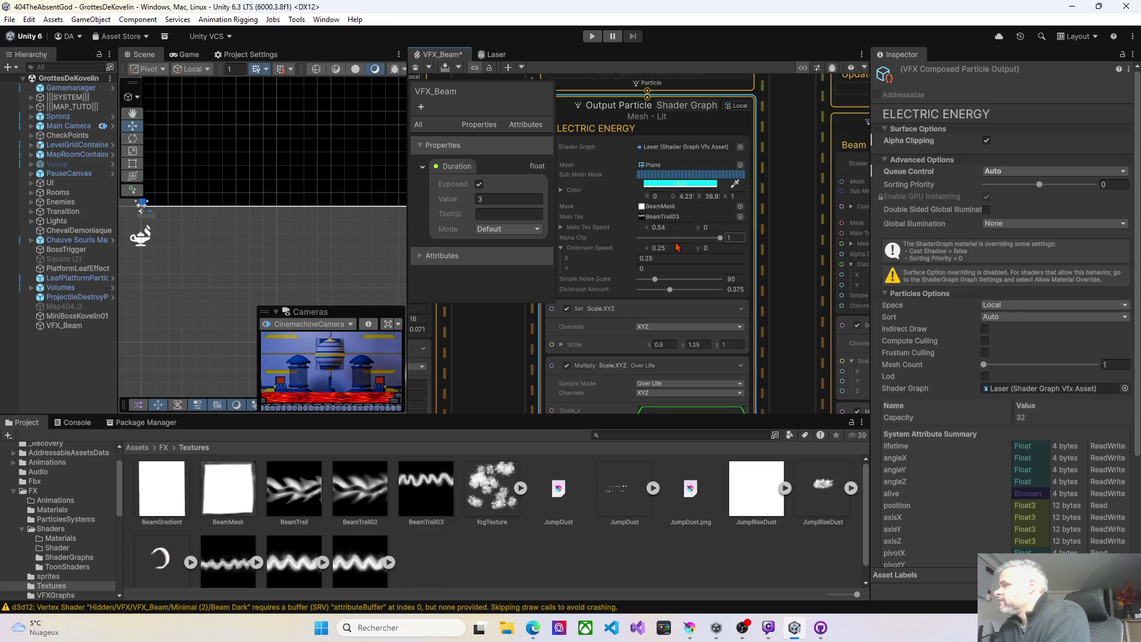
{"action": "key", "text": "ctrl+s"}
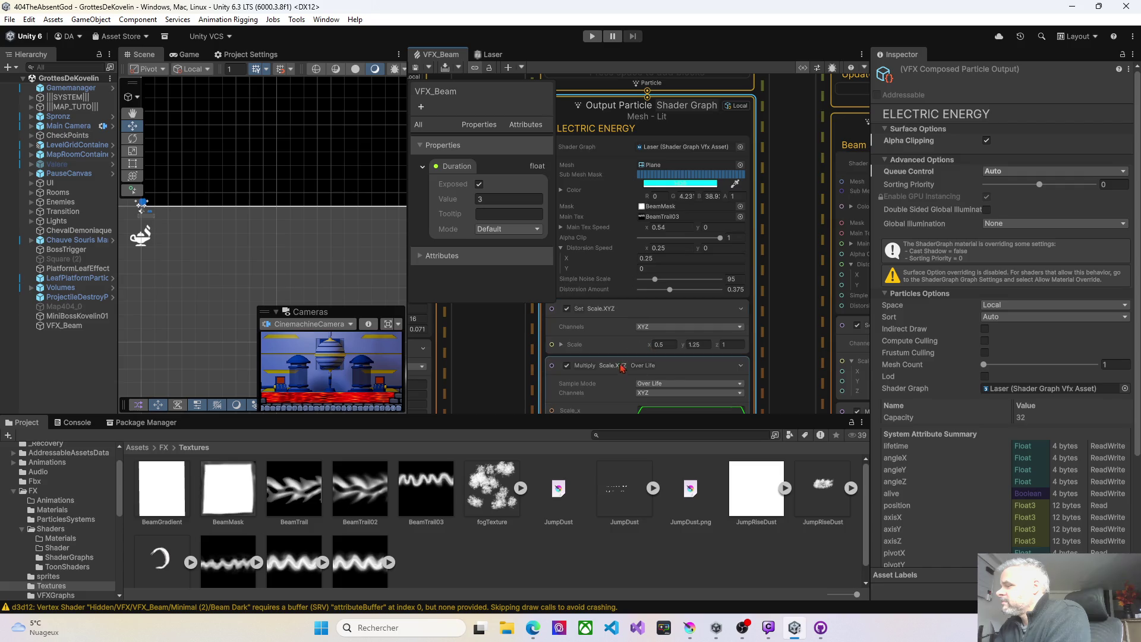
{"action": "scroll", "coordinate": [520, 380], "scroll_direction": "down", "scroll_amount": 2}
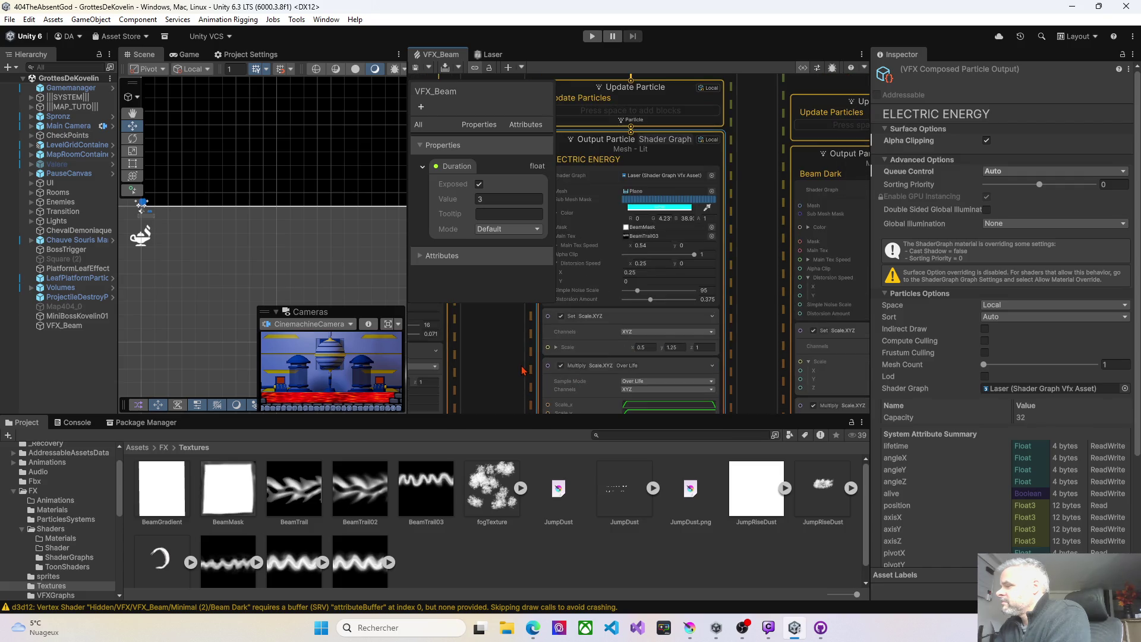
{"action": "mouse_move", "coordinate": [520, 366]}
{"action": "left_mouse_down"}
{"action": "mouse_move", "coordinate": [568, 234]}
{"action": "mouse_move", "coordinate": [551, 334]}
{"action": "left_mouse_up"}
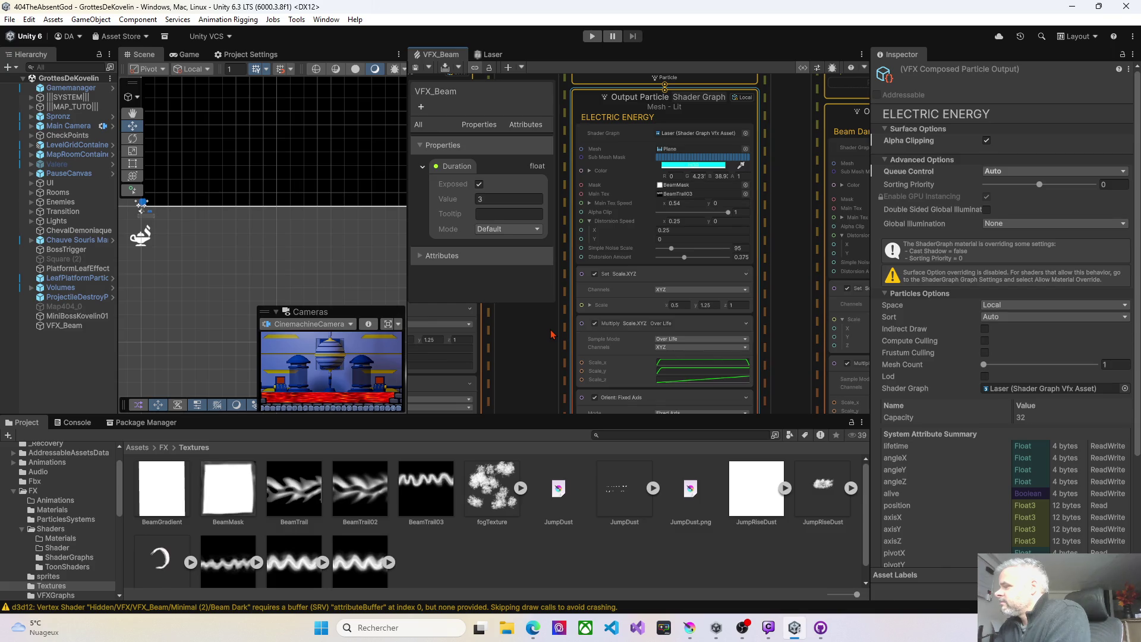
{"action": "left_click_drag", "start_coordinate": [551, 334], "coordinate": [534, 370]}
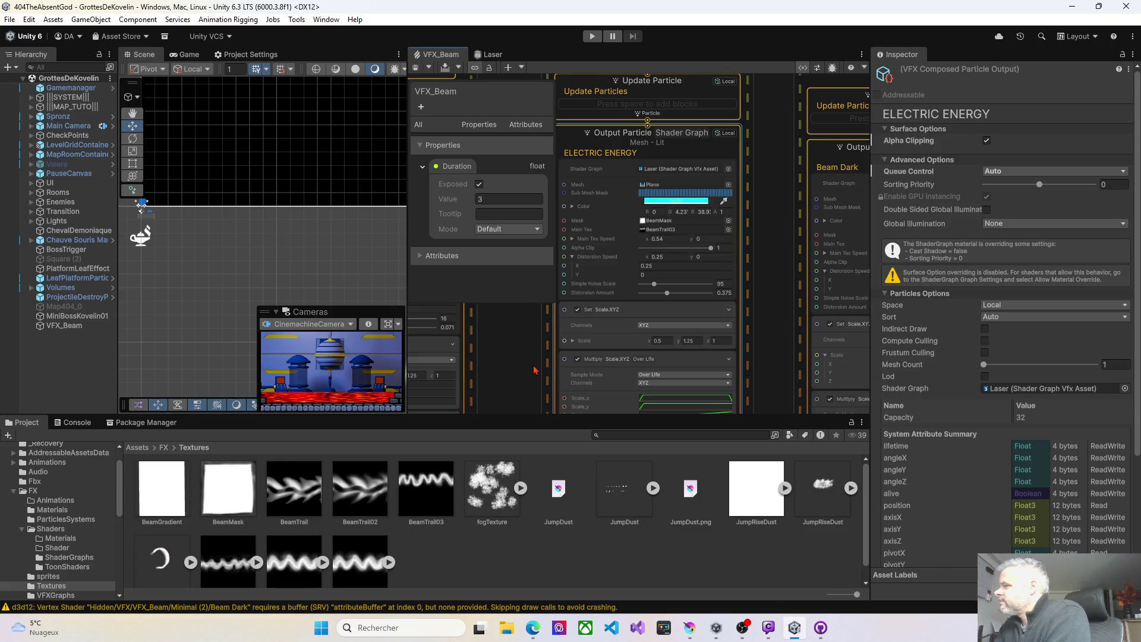
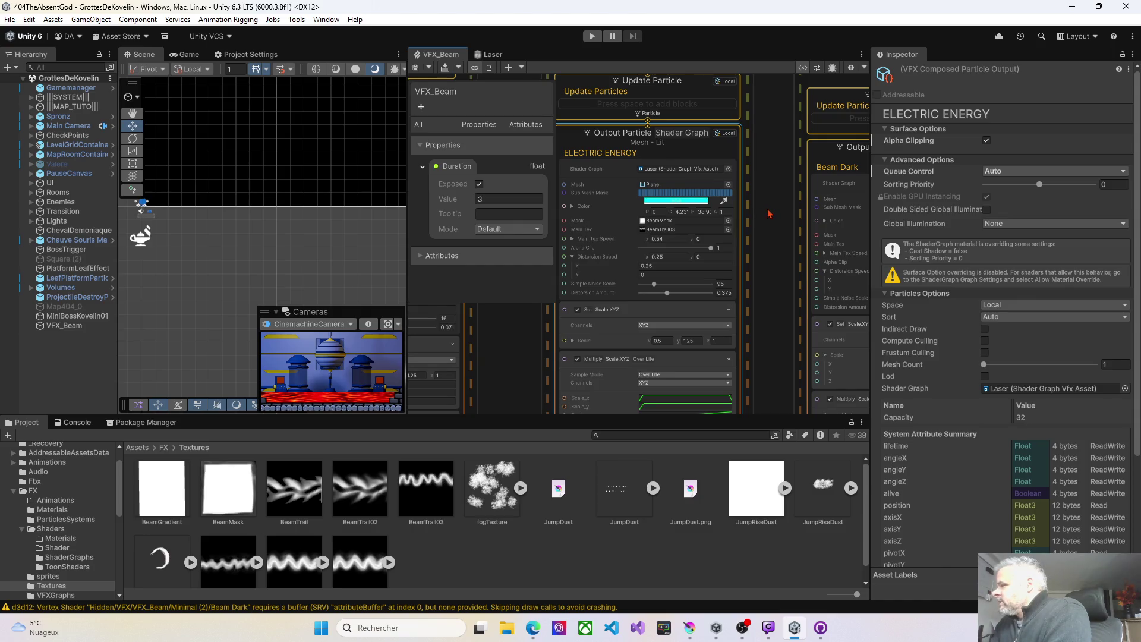
Drop Electric Energy's Distortion Amount to 0.128 and save the VFX_Beam graph
{"action": "scroll", "coordinate": [767, 213], "scroll_direction": "up", "scroll_amount": 4}
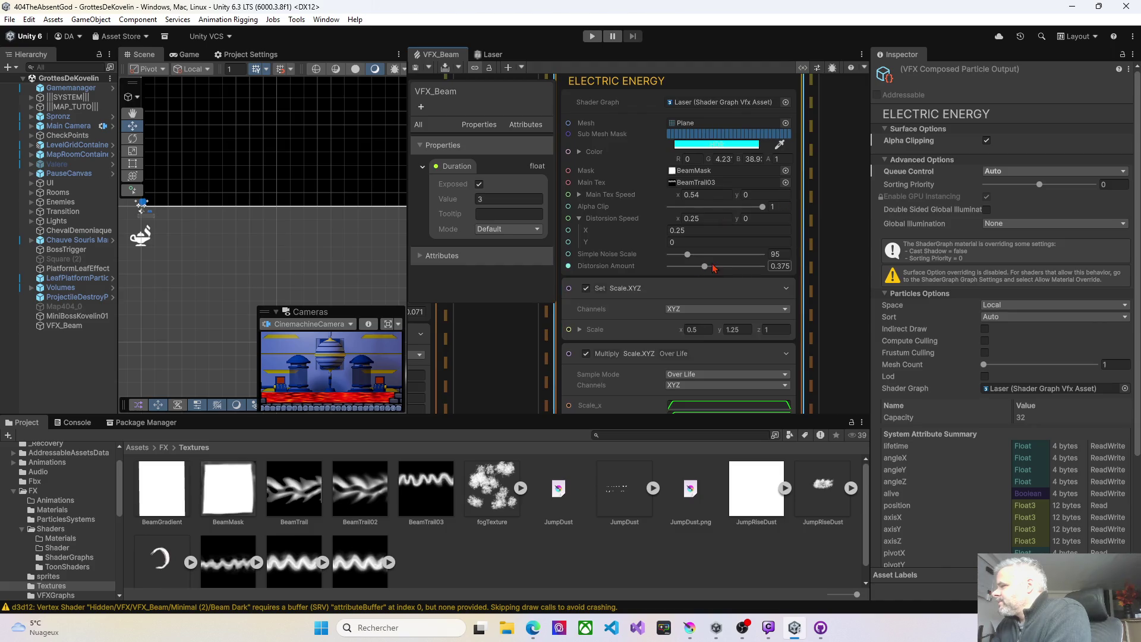
{"action": "left_click_drag", "start_coordinate": [688, 268], "coordinate": [681, 268]}
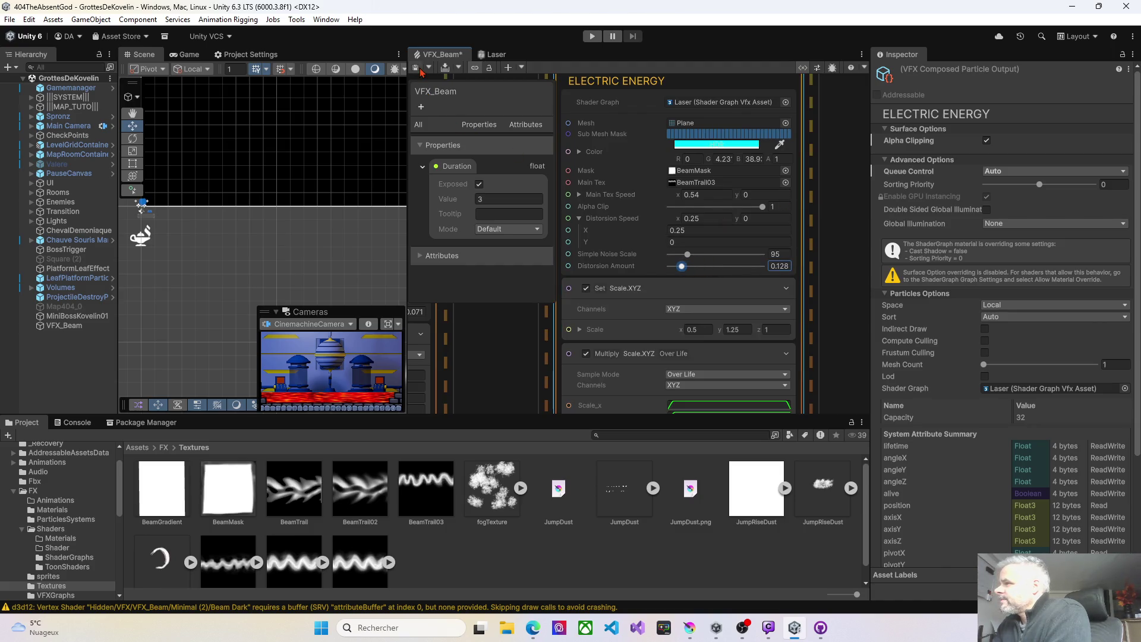
{"action": "key", "text": "ctrl+s"}
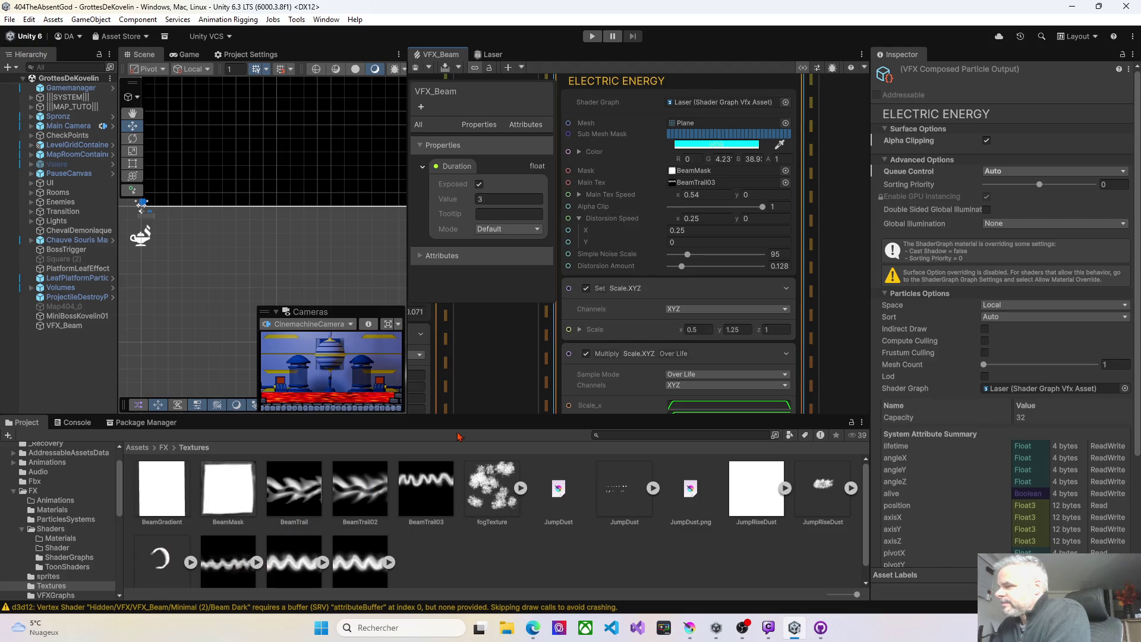
{"action": "left_click_drag", "start_coordinate": [481, 396], "coordinate": [764, 369]}
Drop a trail texture onto the second output's Main Tex and save so the beam previews
{"action": "left_click_drag", "start_coordinate": [516, 369], "coordinate": [612, 216]}
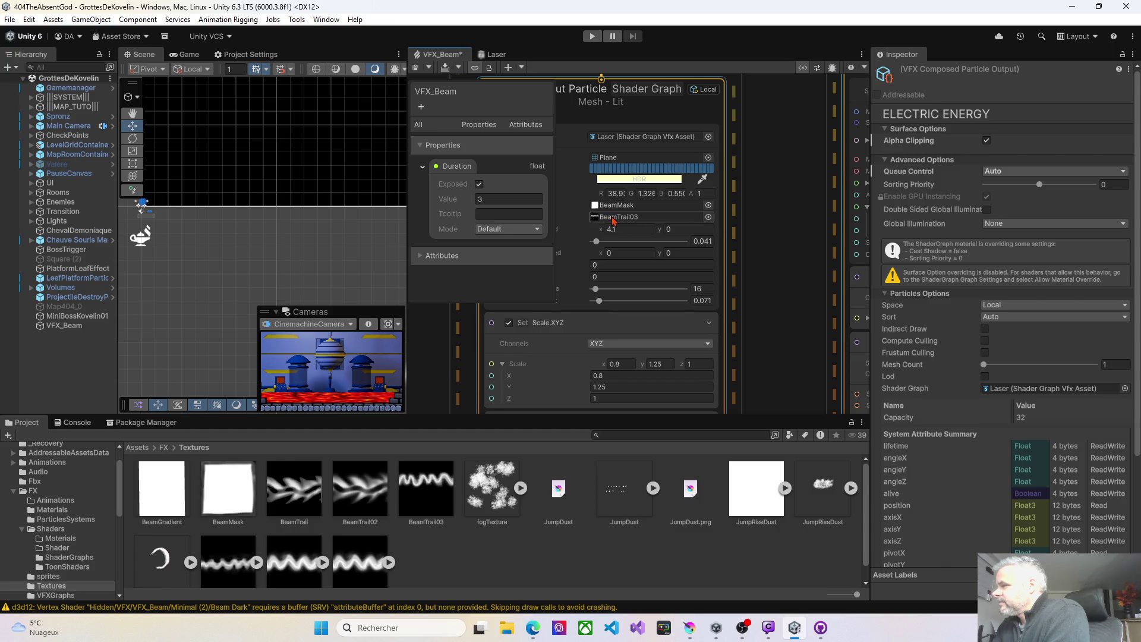
{"action": "left_click", "coordinate": [416, 68]}
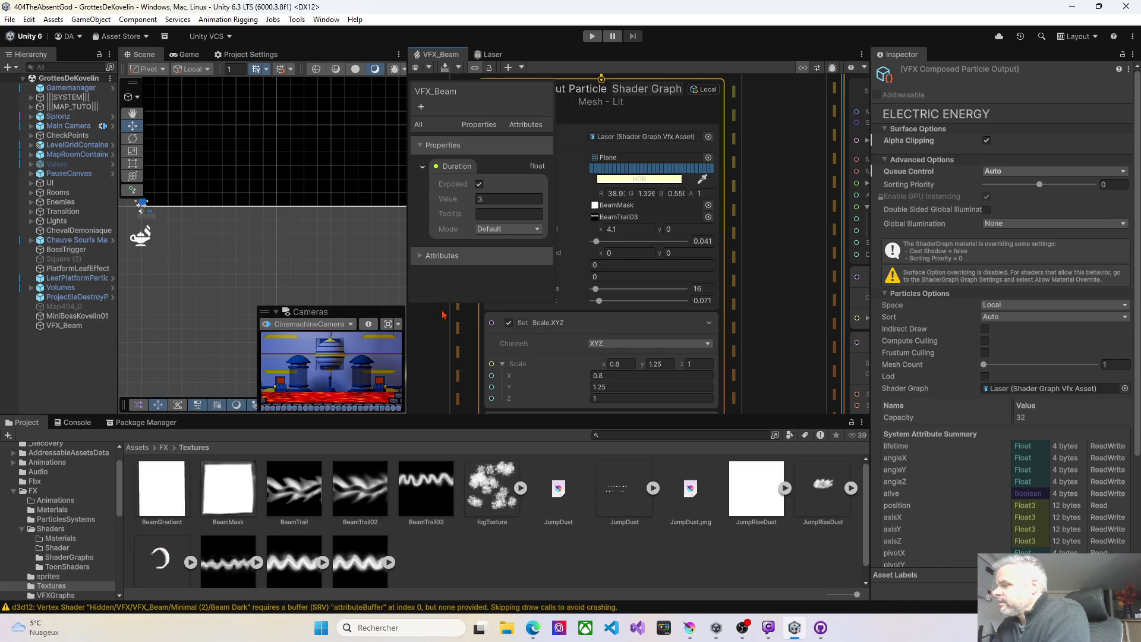
{"action": "left_click_drag", "start_coordinate": [296, 492], "coordinate": [617, 219]}
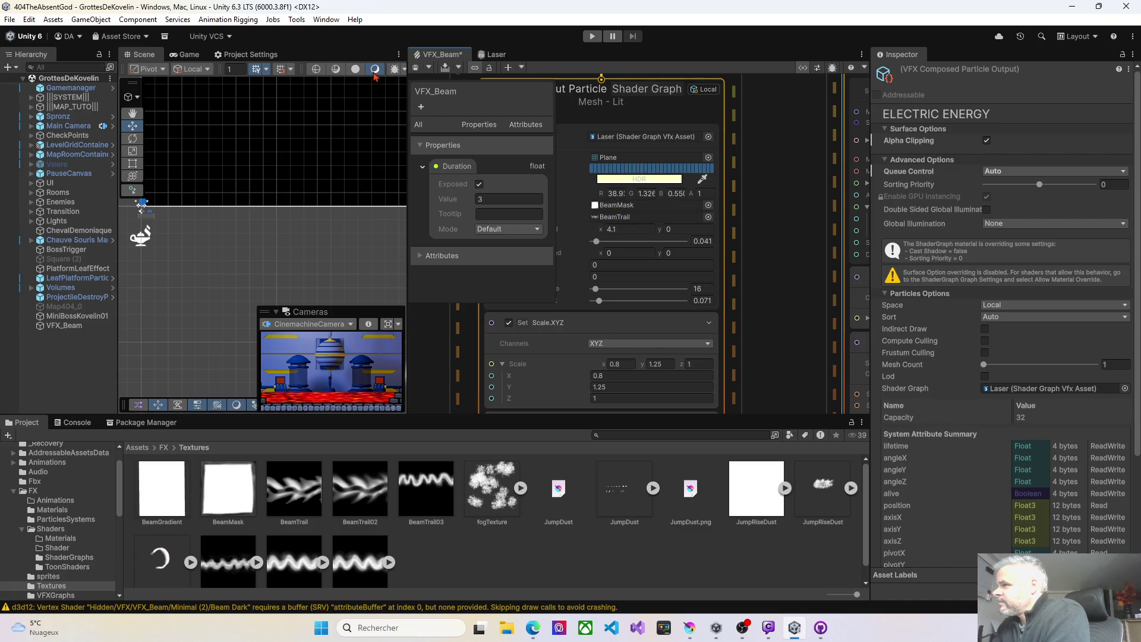
{"action": "left_click", "coordinate": [417, 69]}
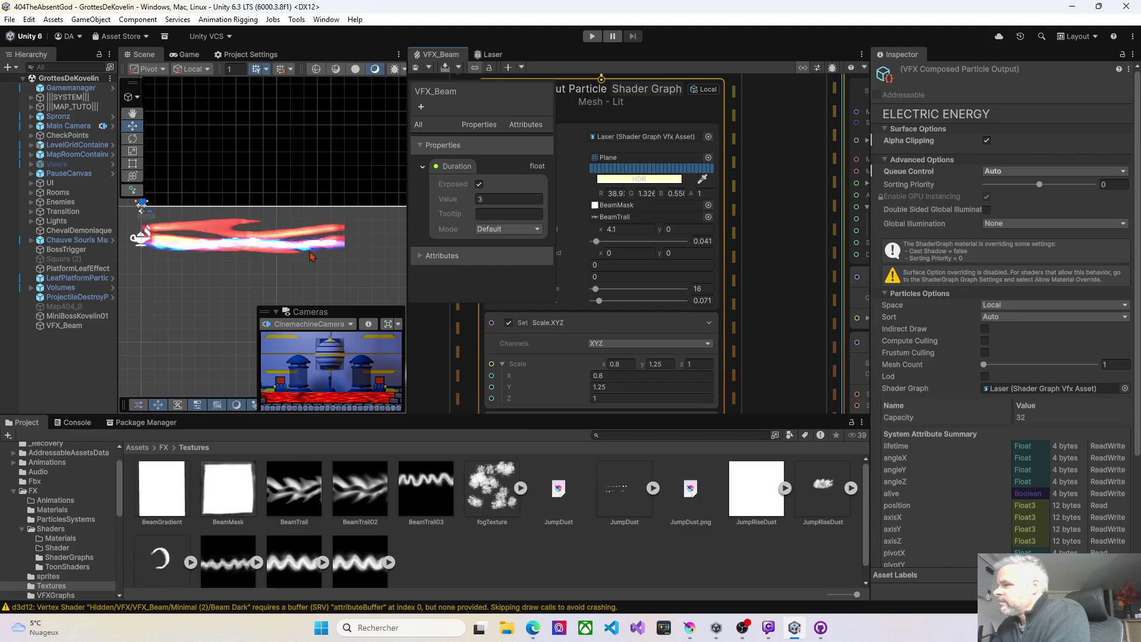
{"action": "left_click_drag", "start_coordinate": [804, 326], "coordinate": [509, 335]}
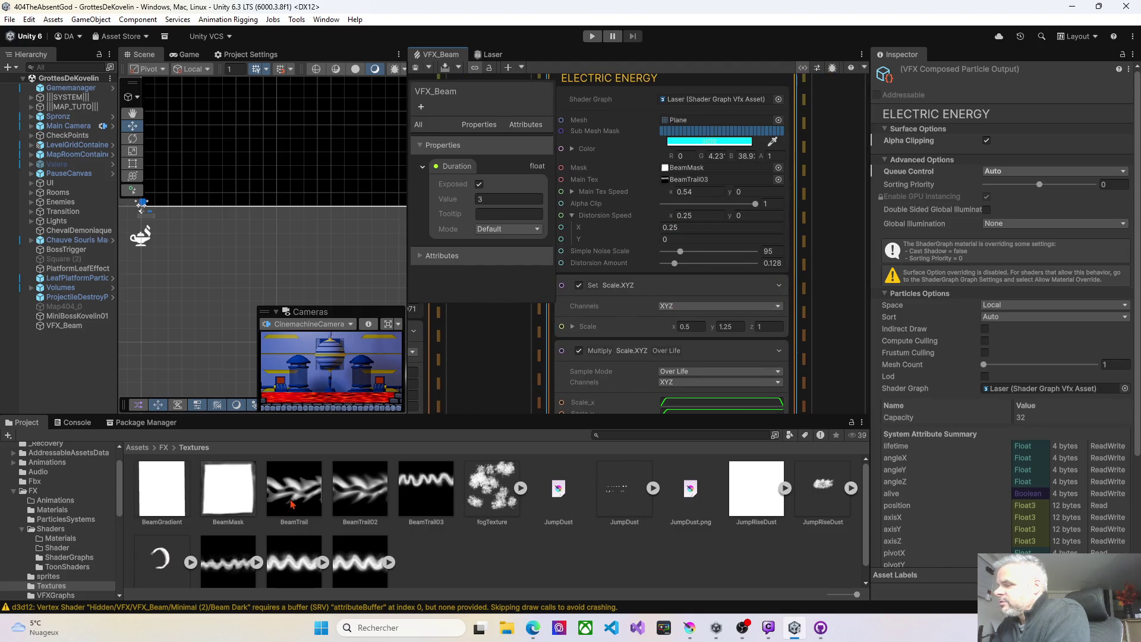
Swap Electric Energy's Main Tex to BeamTrail02, set Alpha Clip 0.917 and Distortion Amount 0.083
{"action": "left_click_drag", "start_coordinate": [347, 501], "coordinate": [707, 184]}
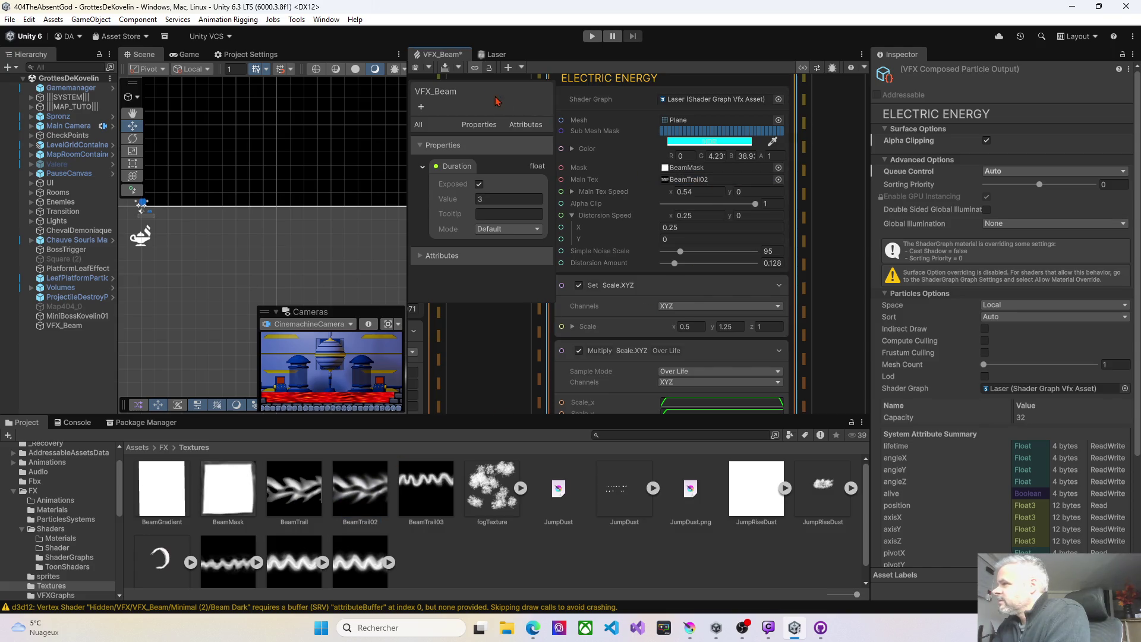
{"action": "key", "text": "ctrl+s"}
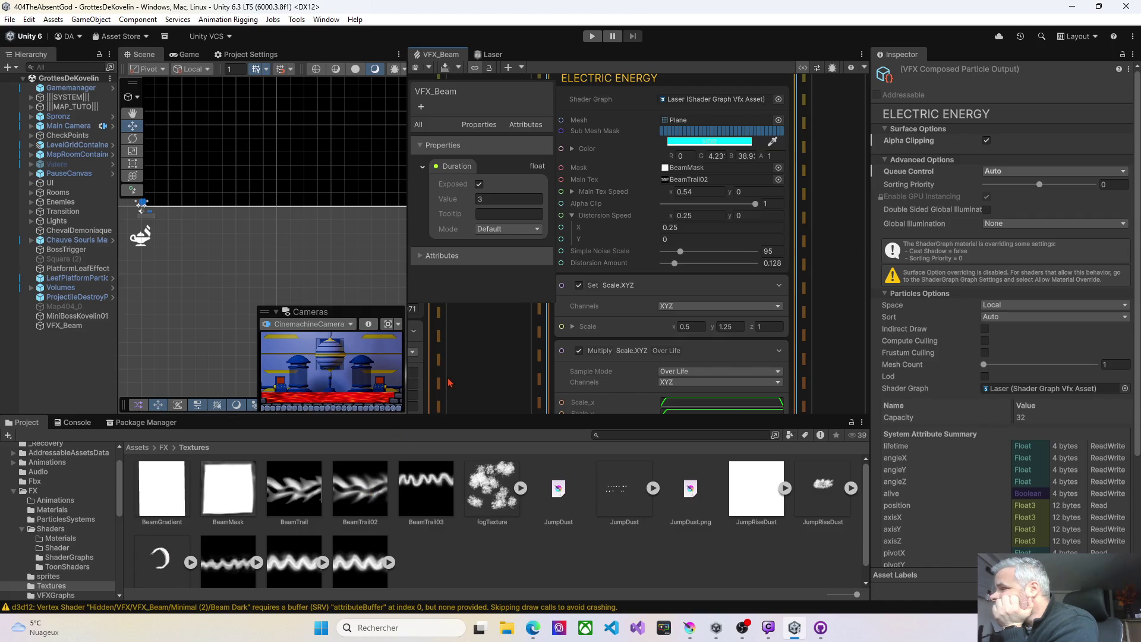
{"action": "left_click_drag", "start_coordinate": [756, 208], "coordinate": [748, 208]}
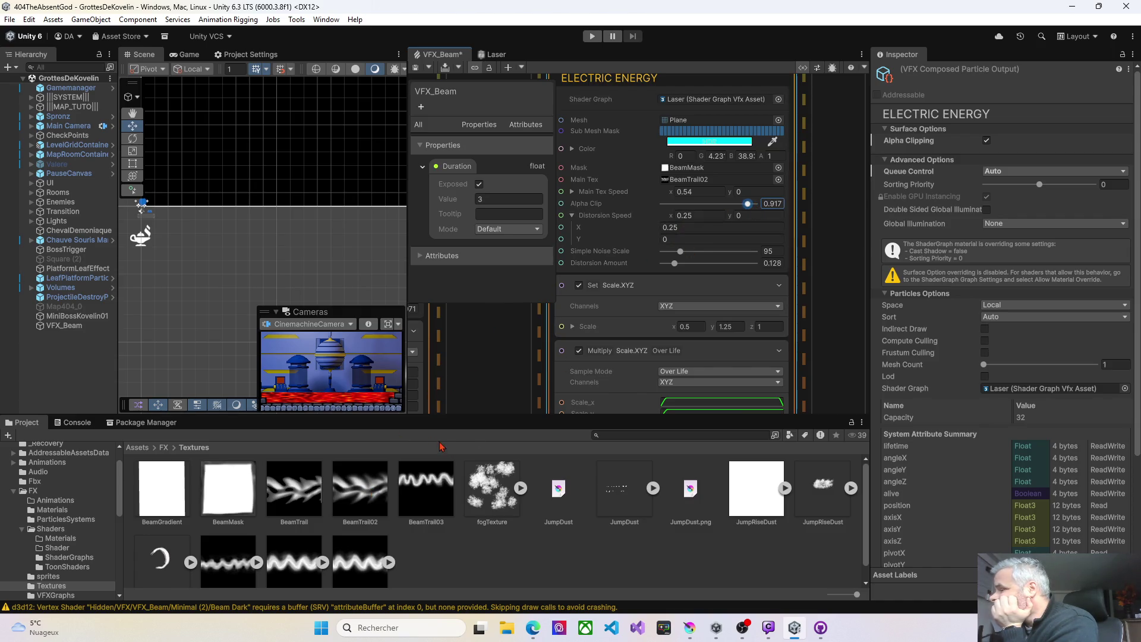
{"action": "left_click", "coordinate": [416, 68]}
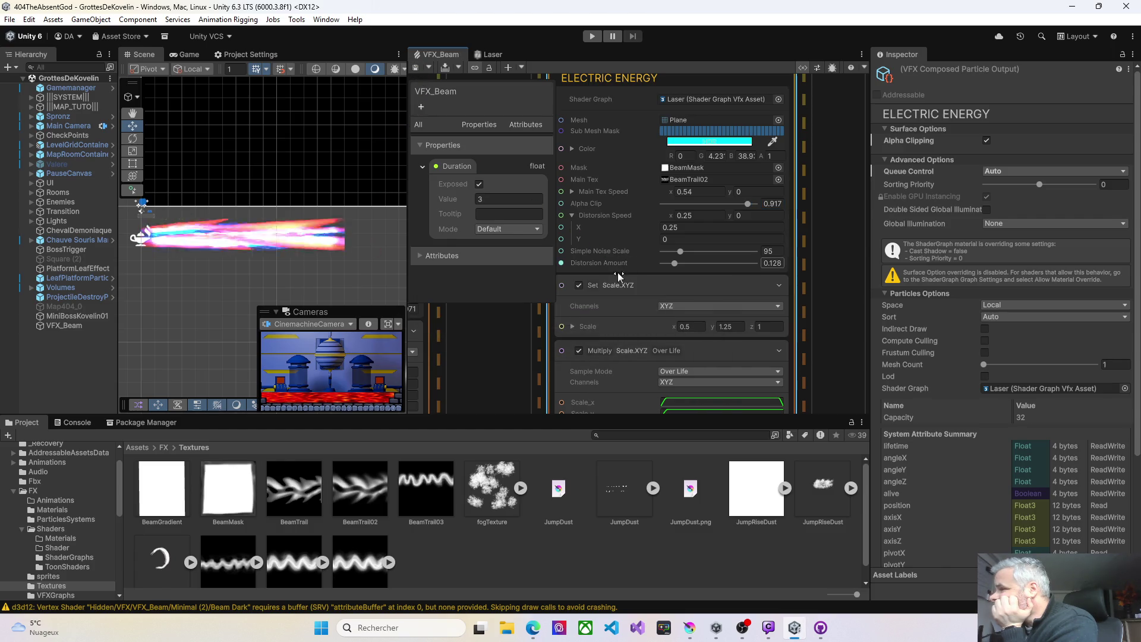
{"action": "left_click_drag", "start_coordinate": [676, 264], "coordinate": [672, 265]}
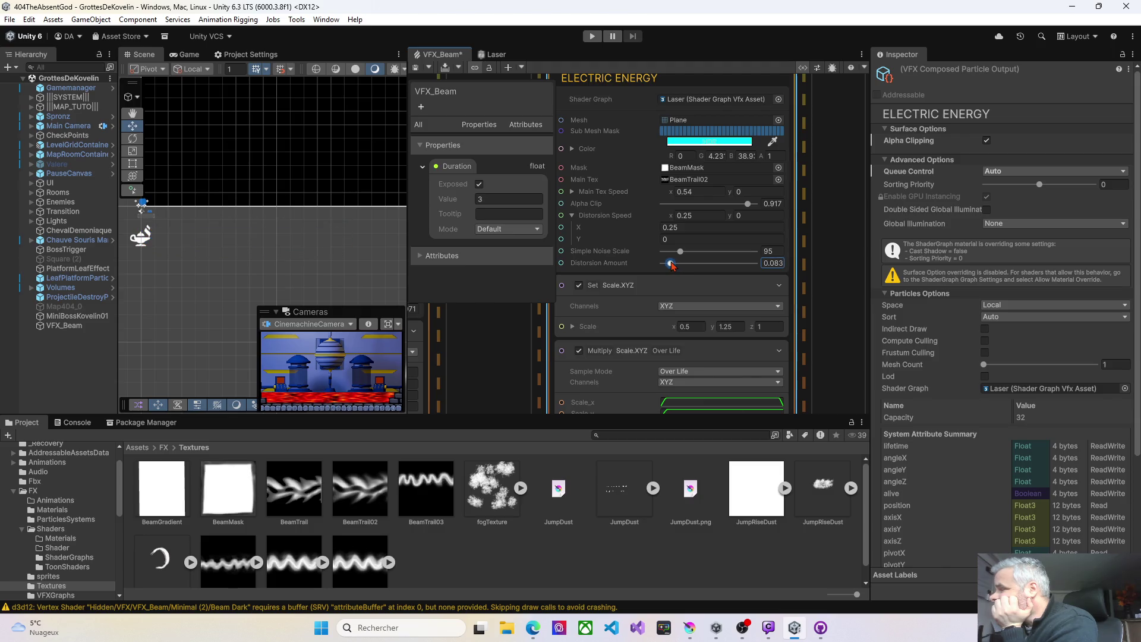
Try beam X scale 1.21, set Main Tex Speed x to 2.63, then scale X 0.5, saving each
{"action": "left_click", "coordinate": [678, 328]}
{"action": "type", "text": "1.21"}
{"action": "key", "text": "Return"}
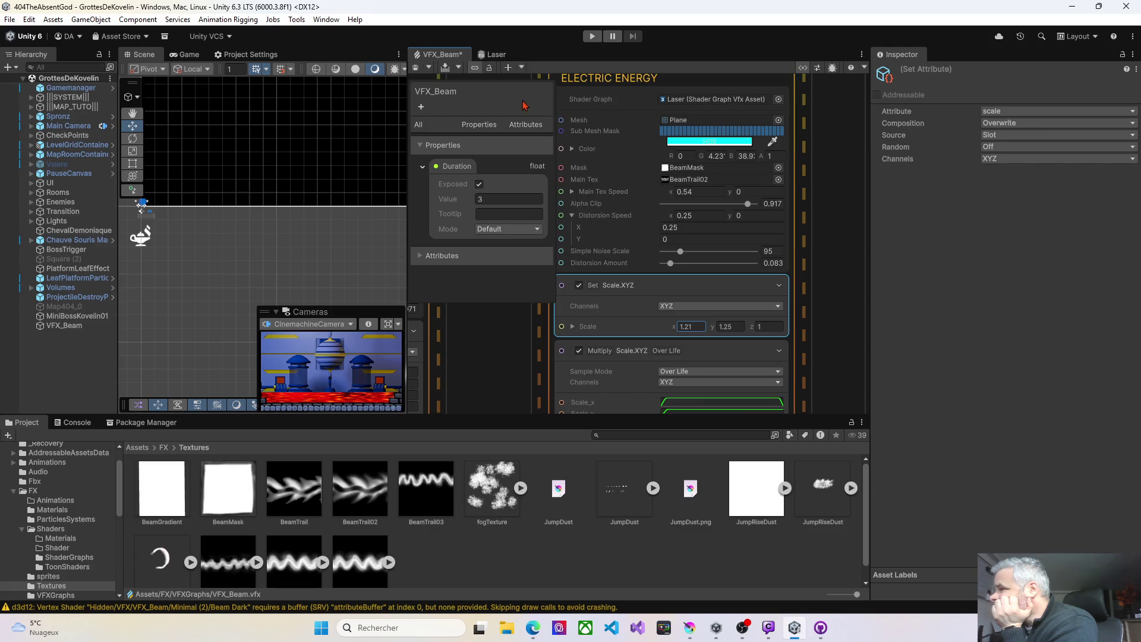
{"action": "key", "text": "ctrl+s"}
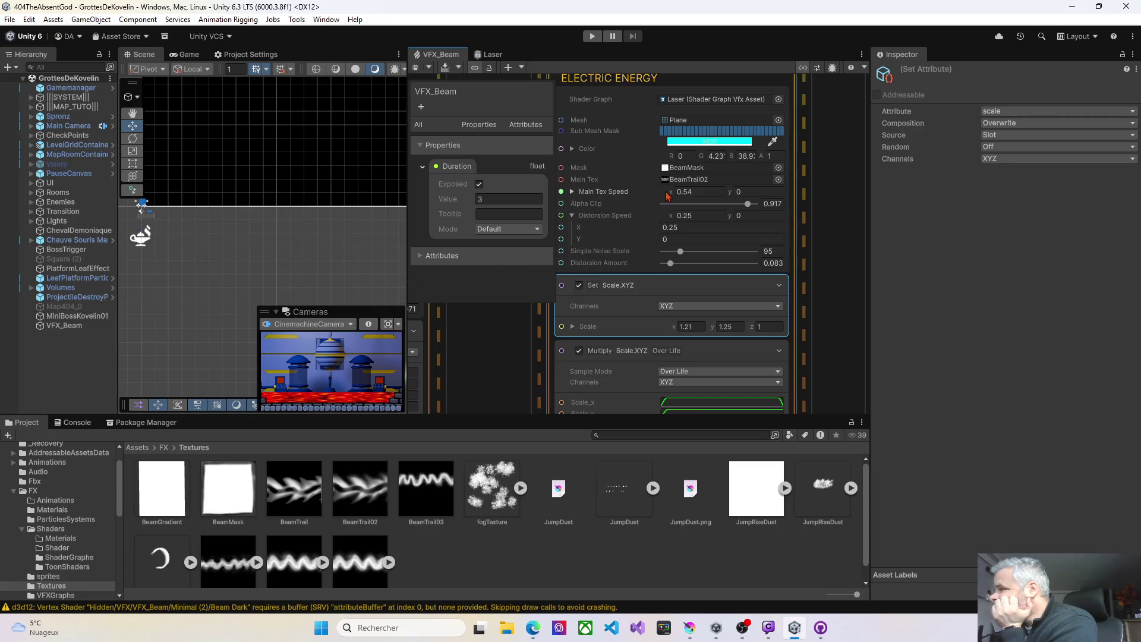
{"action": "left_click_drag", "start_coordinate": [670, 192], "coordinate": [717, 196]}
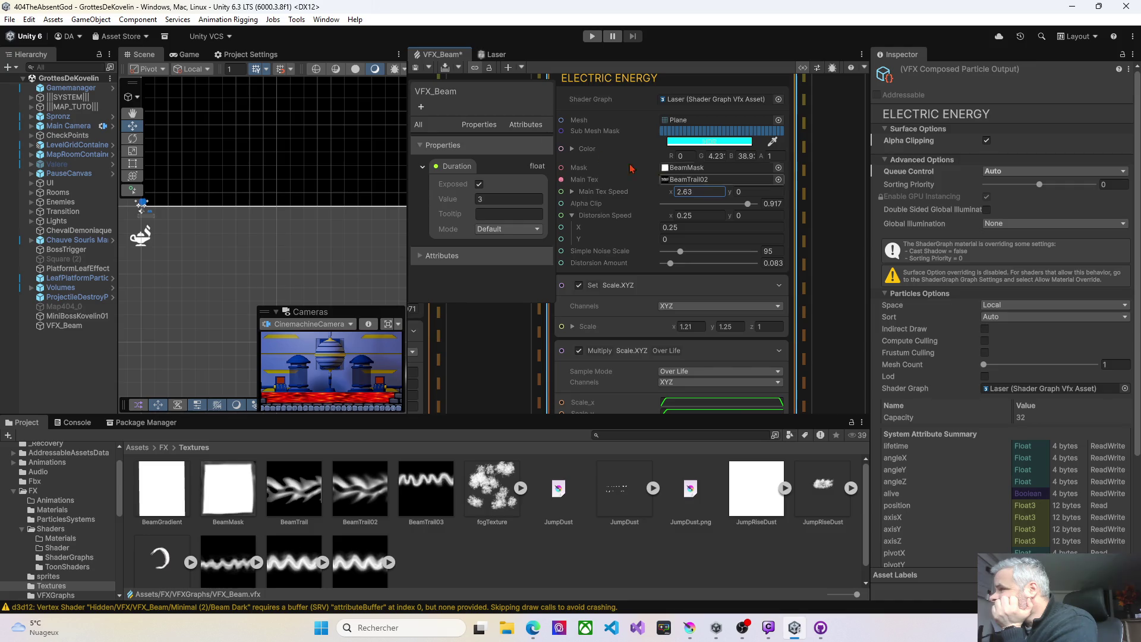
{"action": "left_click", "coordinate": [419, 69]}
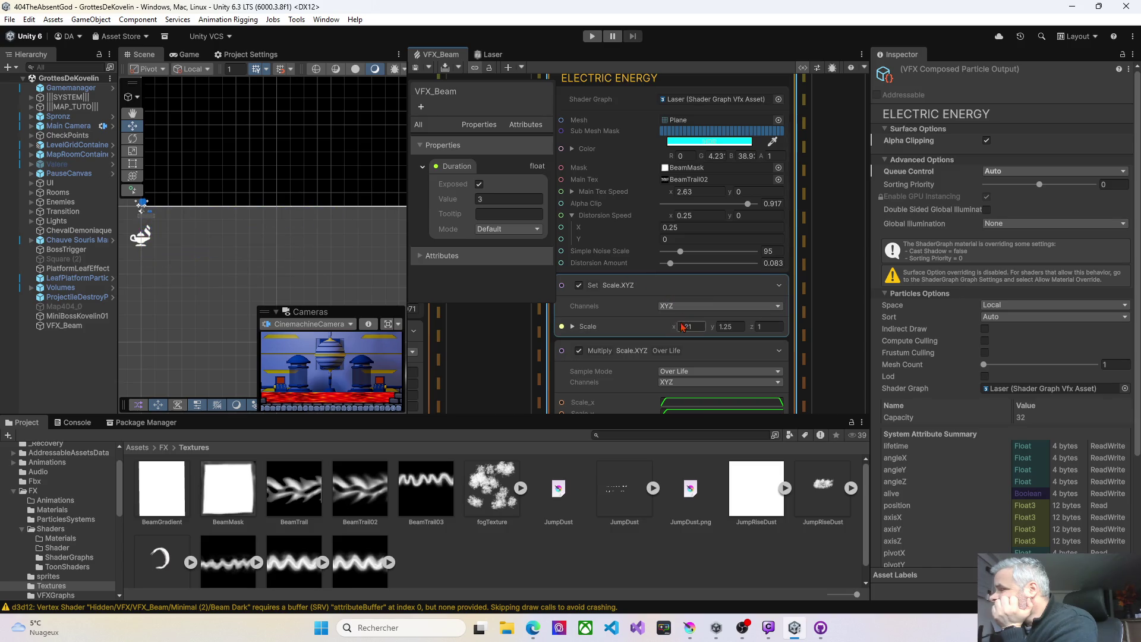
{"action": "left_click_drag", "start_coordinate": [674, 327], "coordinate": [660, 326]}
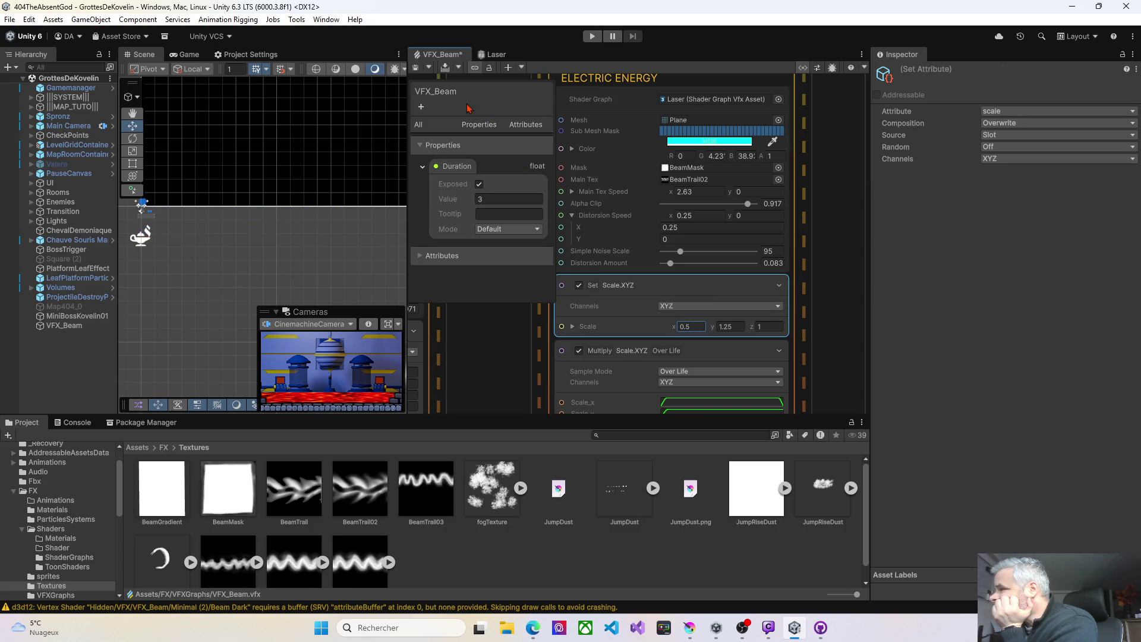
{"action": "left_click", "coordinate": [415, 68]}
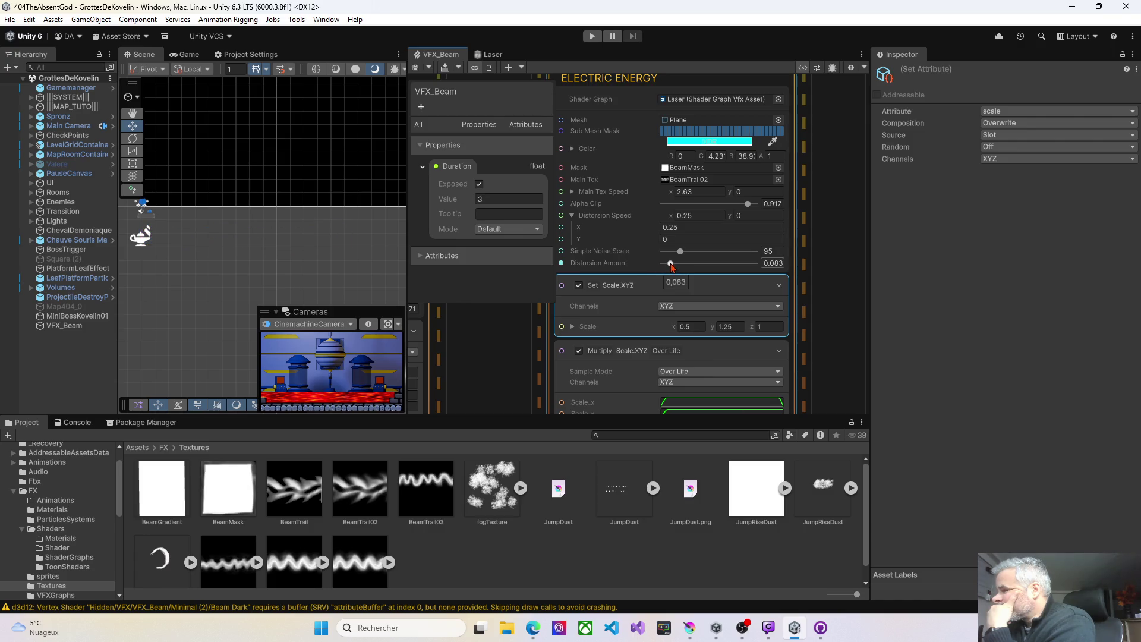
Raise and fine-tune Electric Energy's Distortion Amount, saving the graph after each change
{"action": "left_click_drag", "start_coordinate": [671, 264], "coordinate": [678, 264]}
{"action": "key", "text": "ctrl+s"}
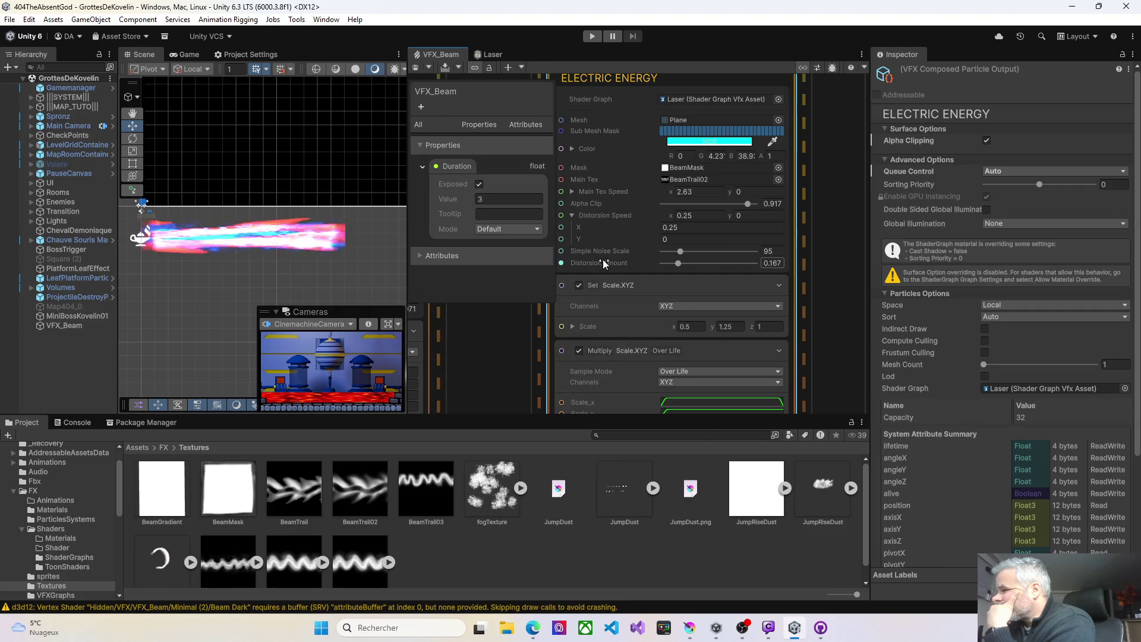
{"action": "left_click_drag", "start_coordinate": [676, 264], "coordinate": [685, 265]}
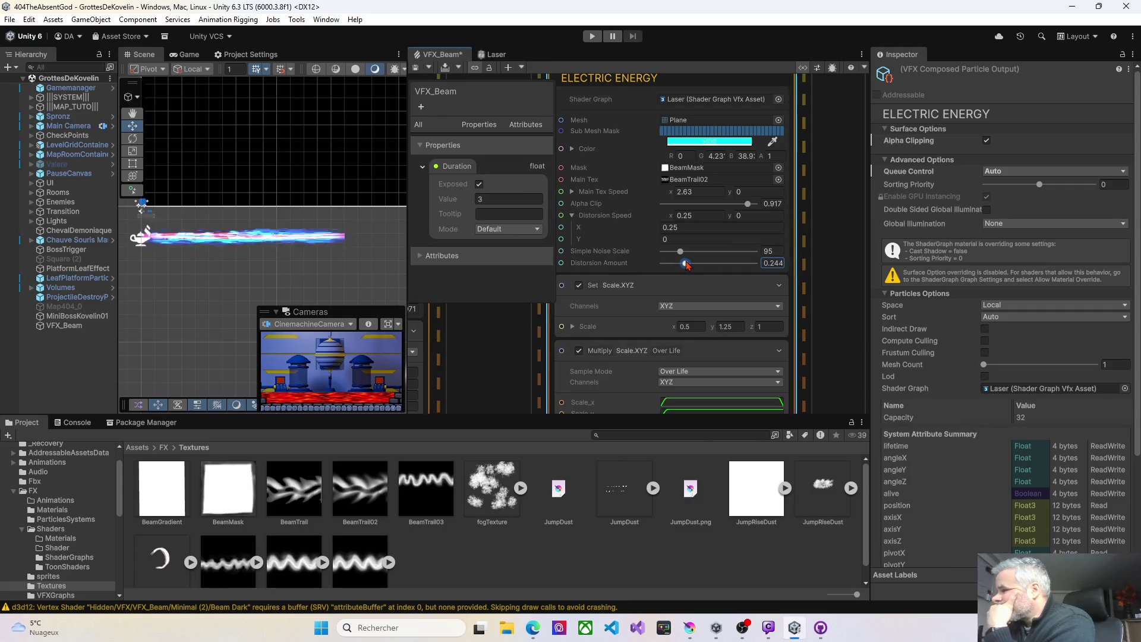
{"action": "left_click", "coordinate": [418, 68]}
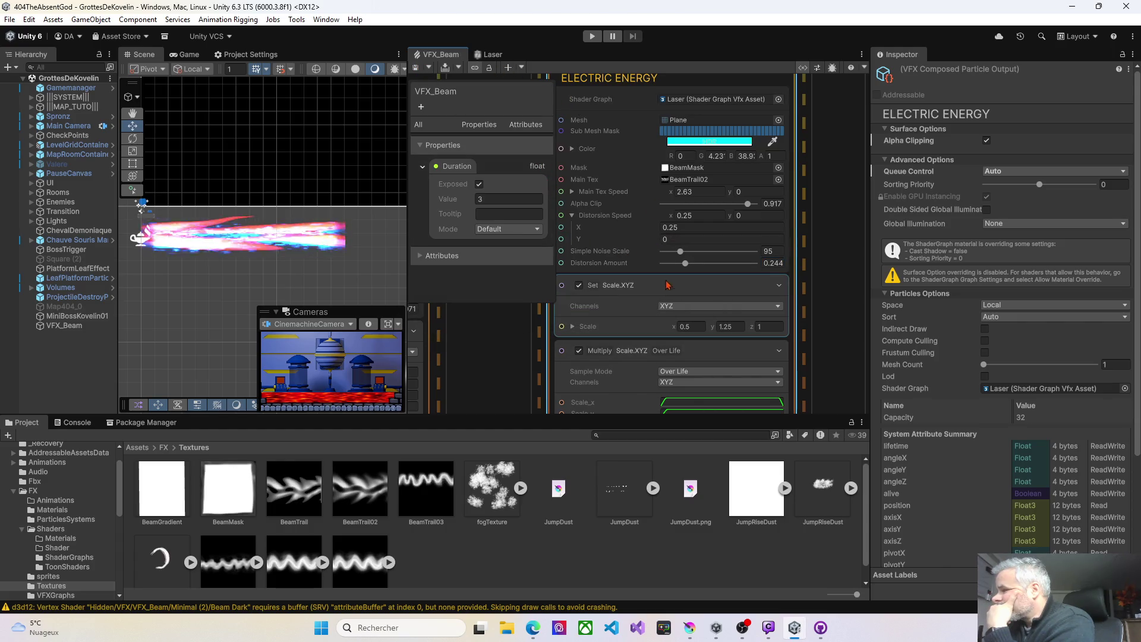
Set beam X scale to 0.69, Distortion Amount to 0.212 and Simple Noise Scale to 29
{"action": "left_click_drag", "start_coordinate": [672, 327], "coordinate": [670, 321]}
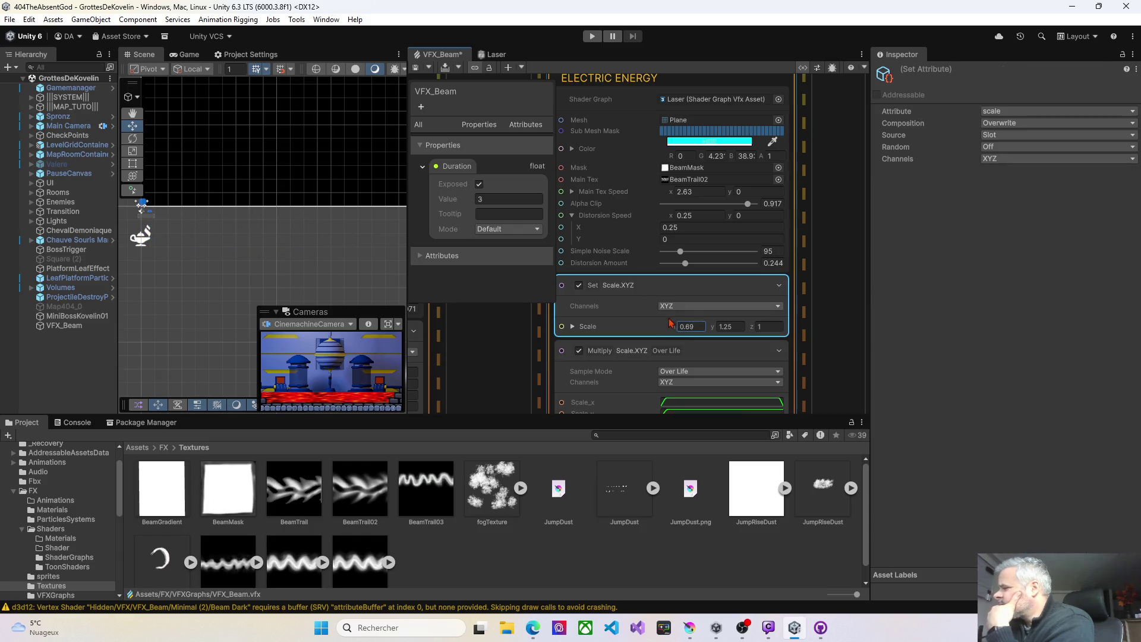
{"action": "left_click", "coordinate": [415, 68]}
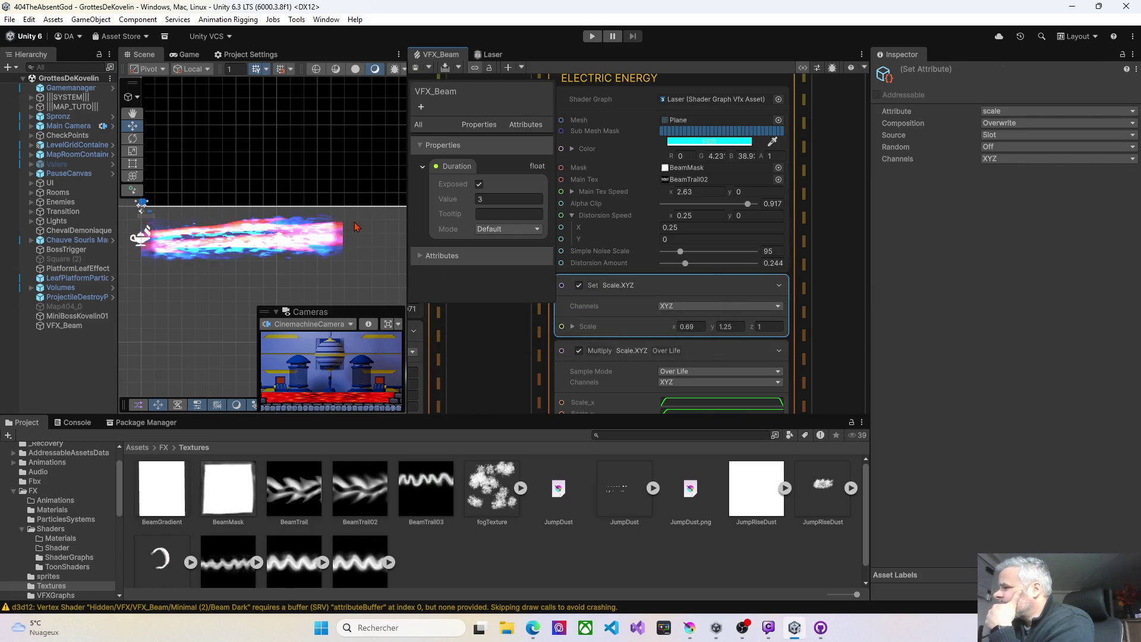
{"action": "mouse_move", "coordinate": [686, 263]}
{"action": "left_mouse_down"}
{"action": "mouse_move", "coordinate": [701, 265]}
{"action": "mouse_move", "coordinate": [657, 264]}
{"action": "left_mouse_up"}
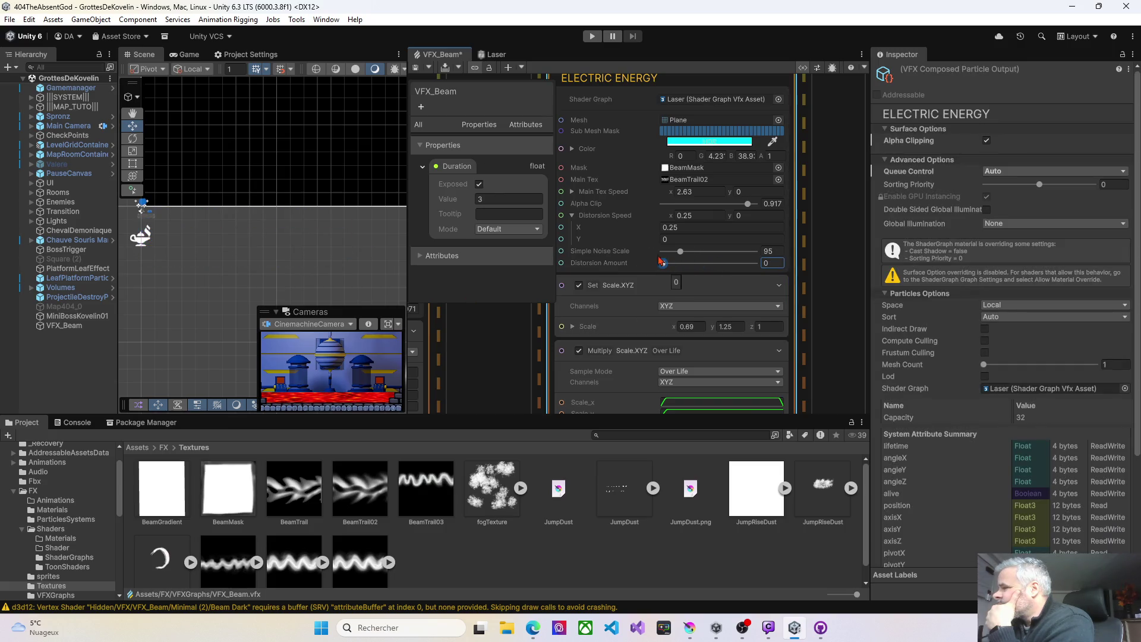
{"action": "left_click", "coordinate": [417, 69]}
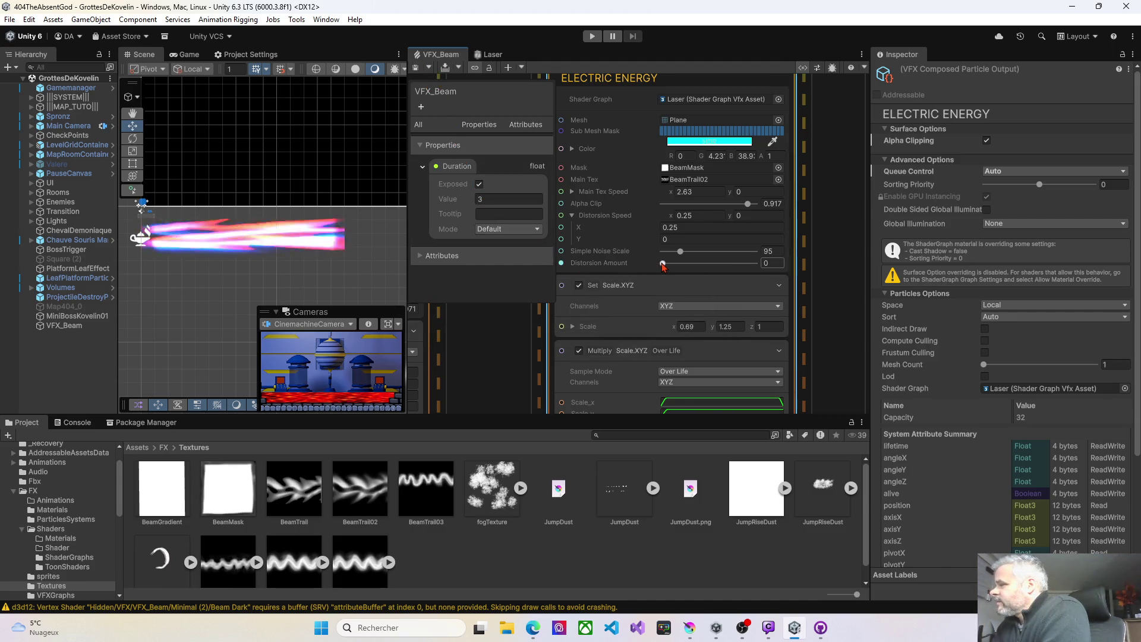
{"action": "left_click_drag", "start_coordinate": [678, 254], "coordinate": [668, 264]}
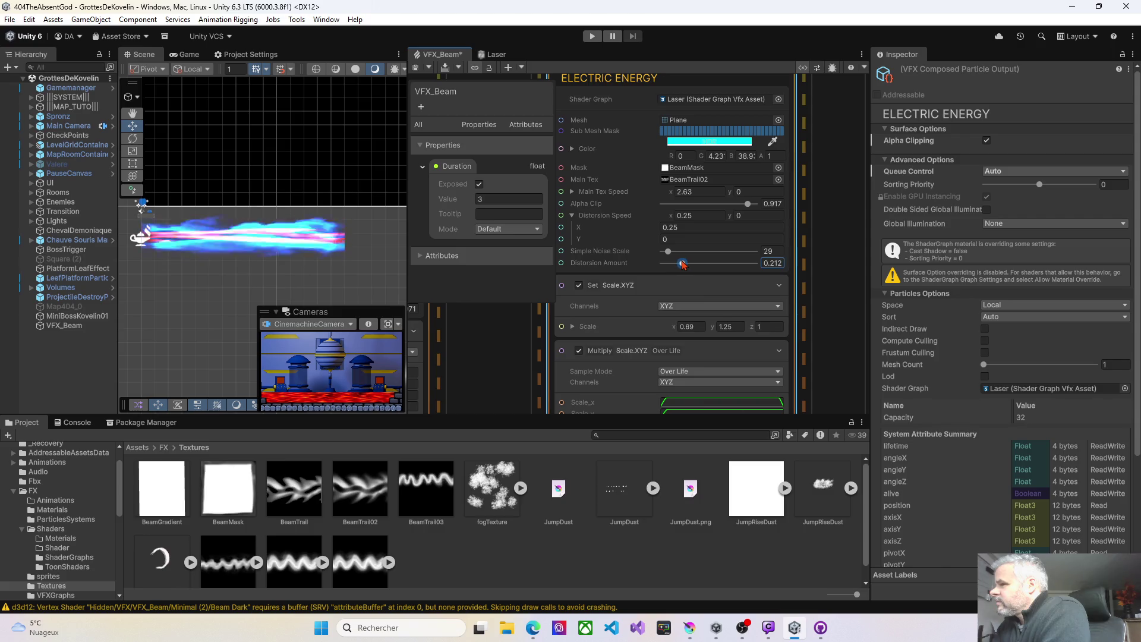
{"action": "left_click", "coordinate": [446, 67]}
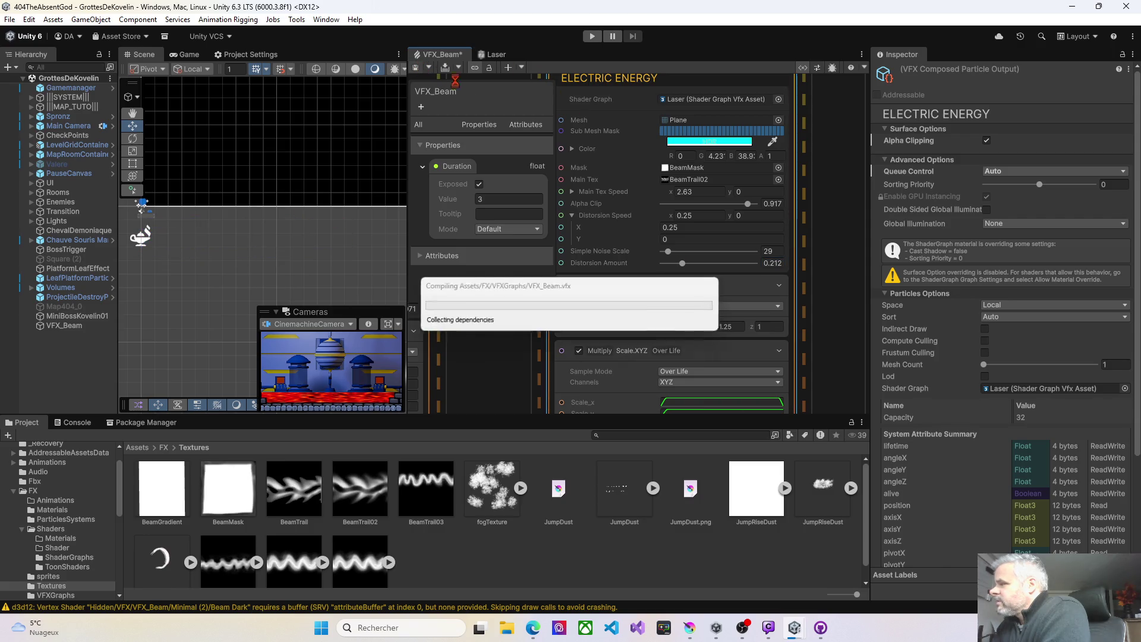
Try several Simple Noise Scale values on Electric Energy, settling on 45, and save
{"action": "left_click_drag", "start_coordinate": [669, 252], "coordinate": [662, 252]}
{"action": "left_click", "coordinate": [445, 67]}
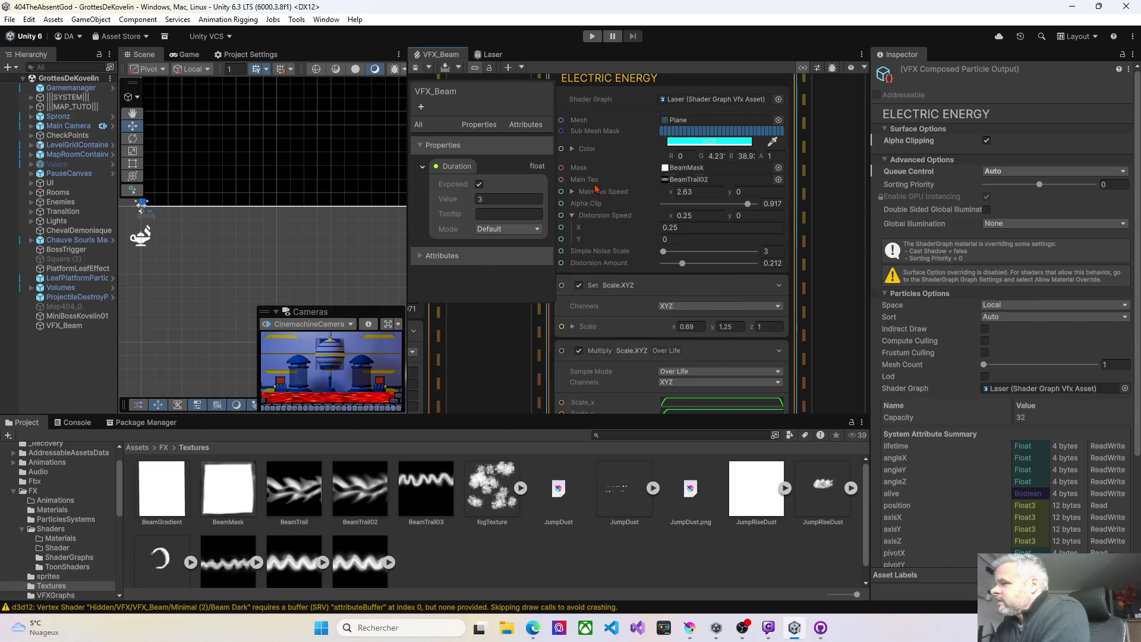
{"action": "mouse_move", "coordinate": [663, 252]}
{"action": "left_mouse_down"}
{"action": "mouse_move", "coordinate": [682, 249]}
{"action": "mouse_move", "coordinate": [668, 251]}
{"action": "left_mouse_up"}
{"action": "key", "text": "ctrl+s"}
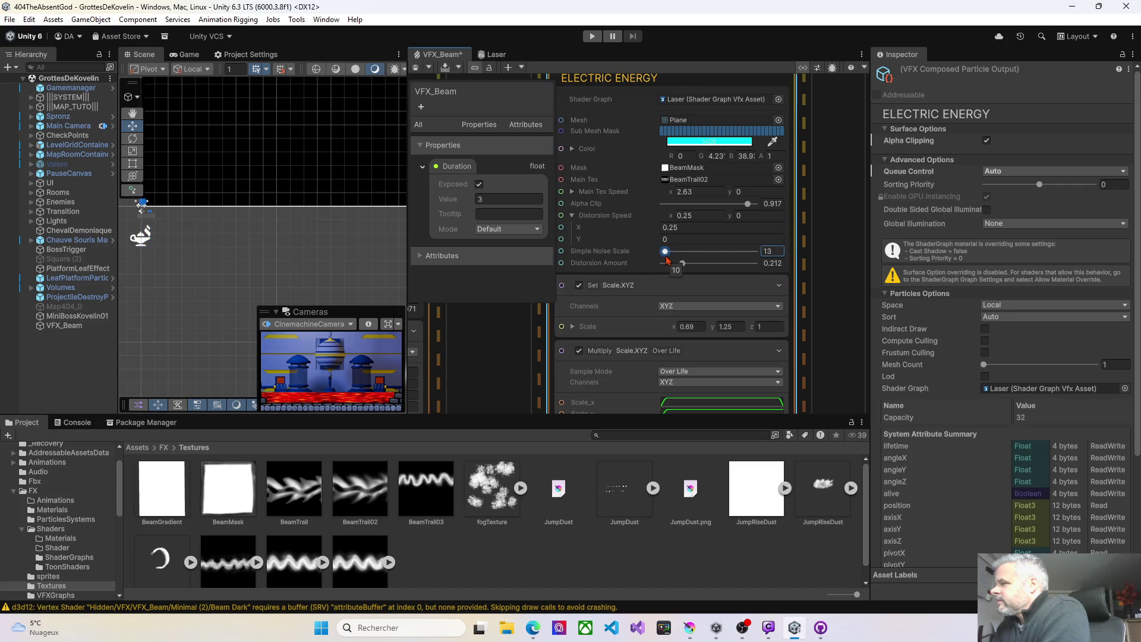
{"action": "left_click", "coordinate": [416, 67]}
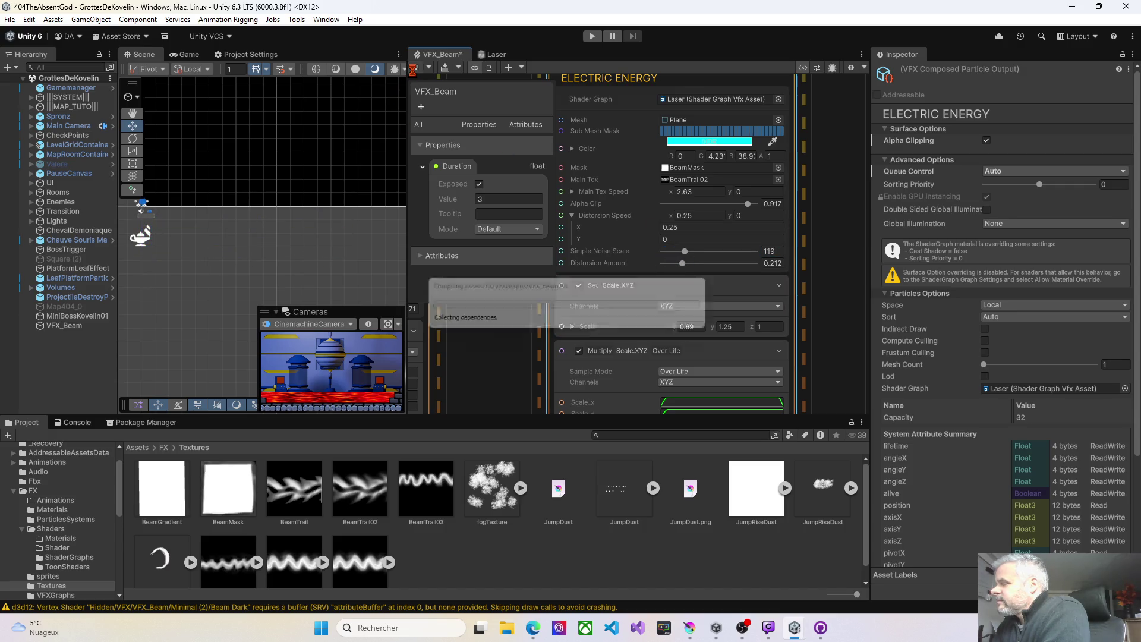
{"action": "left_click_drag", "start_coordinate": [688, 252], "coordinate": [674, 251]}
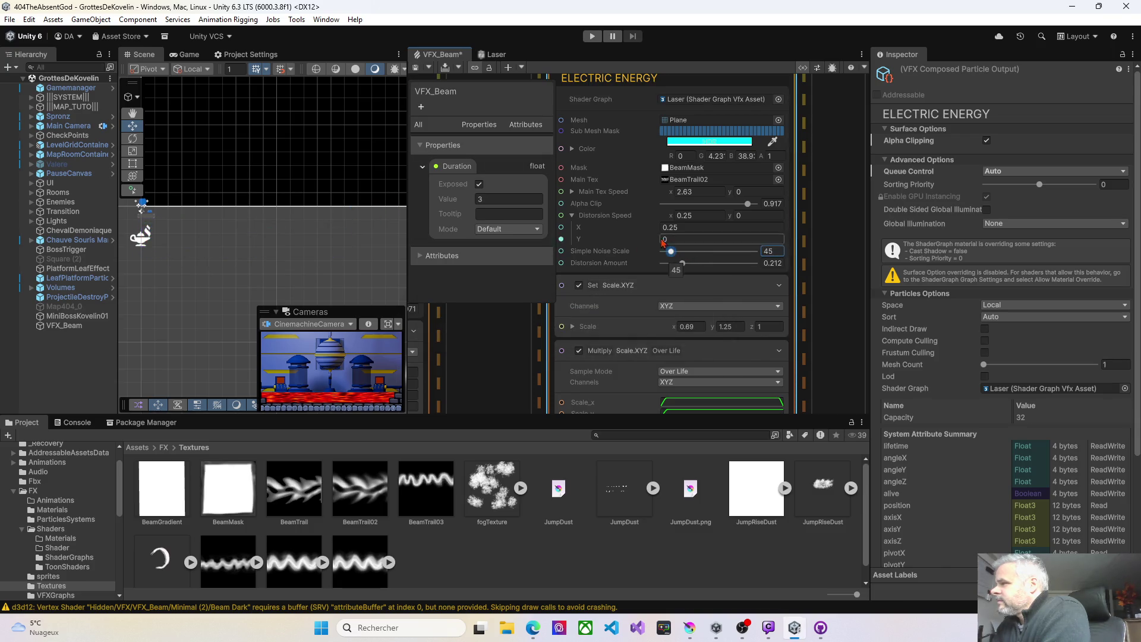
{"action": "left_click", "coordinate": [416, 67]}
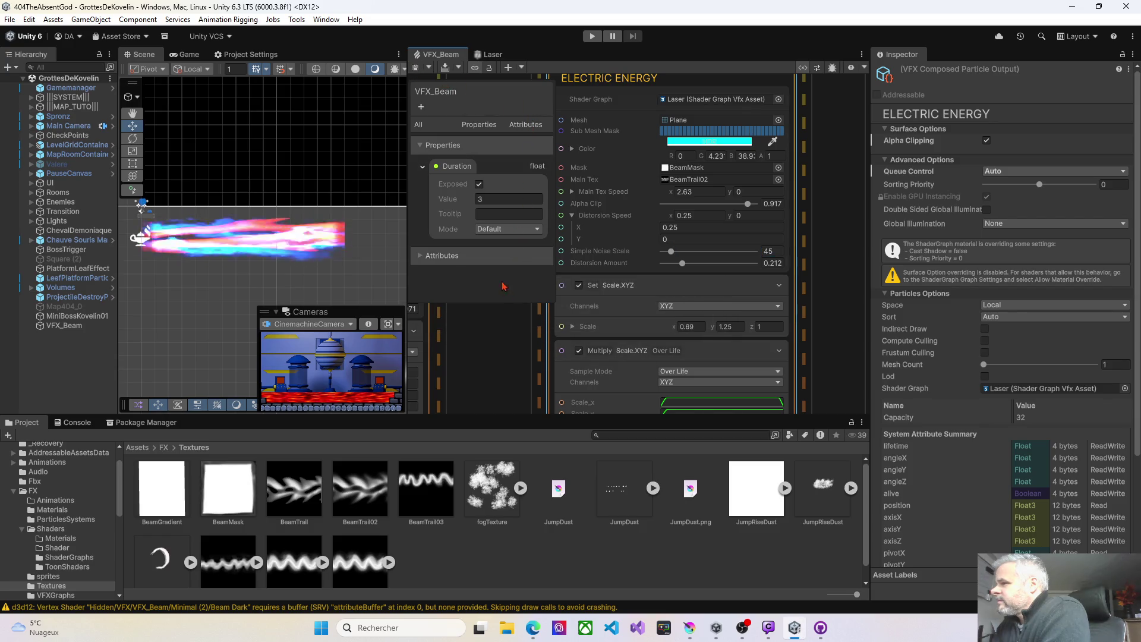
{"action": "mouse_move", "coordinate": [519, 323]}
{"action": "left_mouse_down"}
{"action": "mouse_move", "coordinate": [352, 309]}
{"action": "mouse_move", "coordinate": [485, 309]}
{"action": "left_mouse_up"}
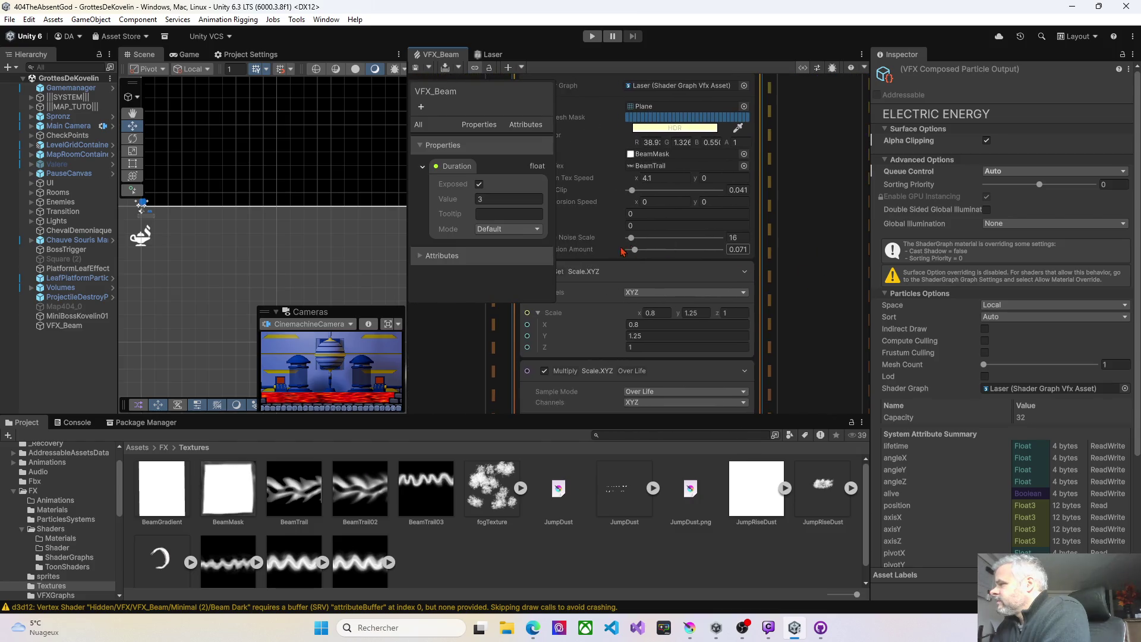
Try Beam Core noise scale 30, then zero its noise scale and amount, saving to preview
{"action": "left_click_drag", "start_coordinate": [633, 238], "coordinate": [636, 238]}
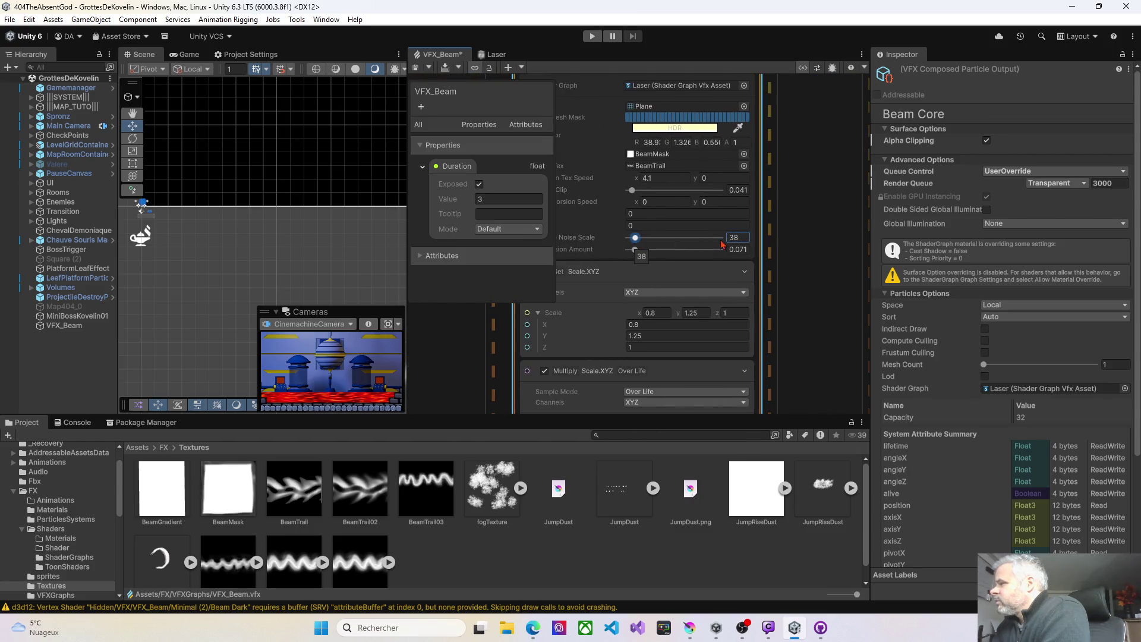
{"action": "type", "text": "30"}
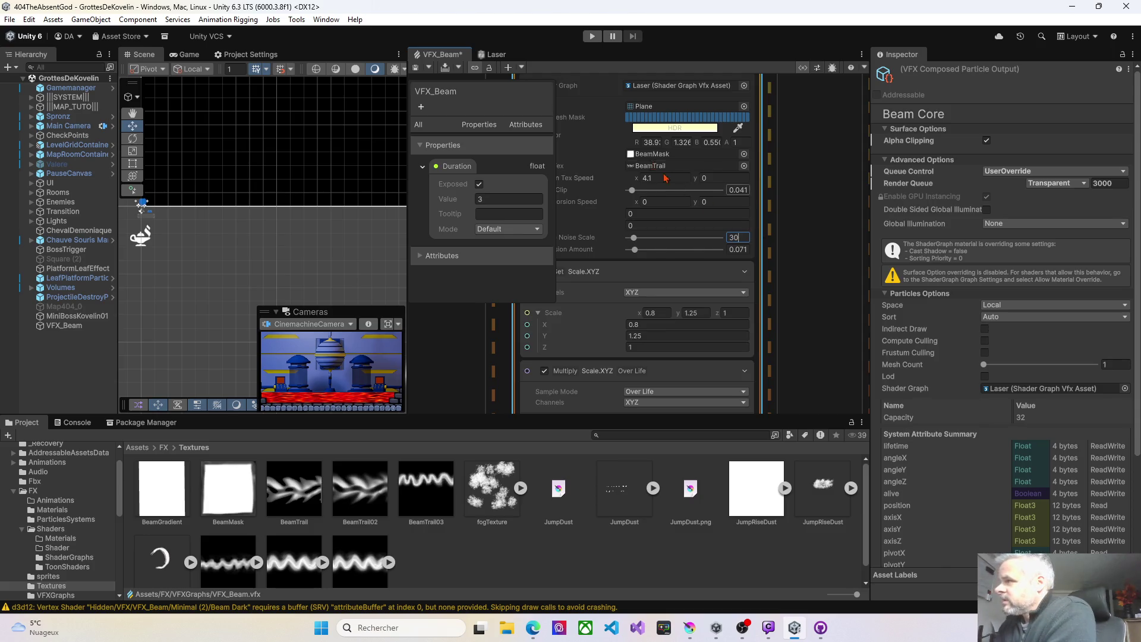
{"action": "left_click", "coordinate": [417, 70]}
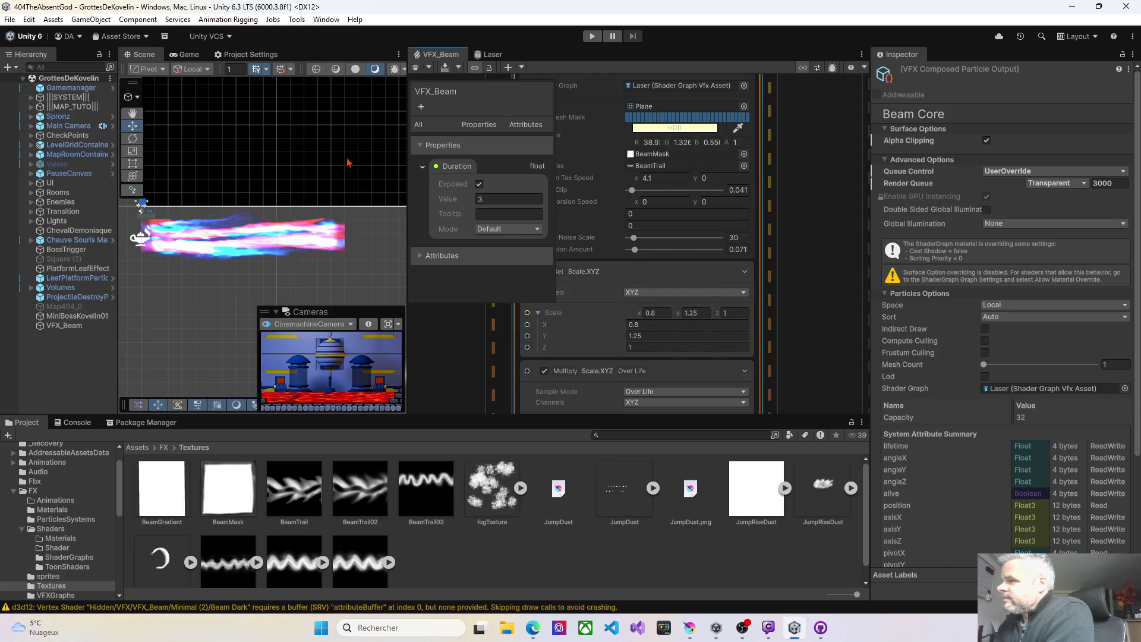
{"action": "left_click_drag", "start_coordinate": [634, 238], "coordinate": [625, 253]}
{"action": "left_click", "coordinate": [418, 69]}
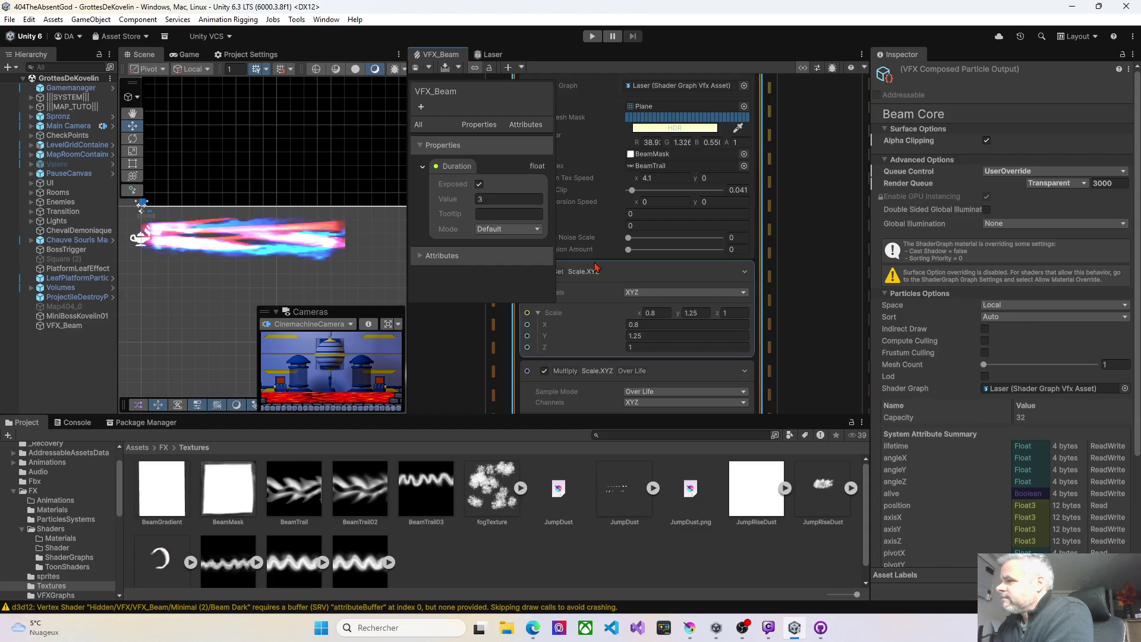
Increase Electric Energy's X scale and set Beam Core's noise scale to 16, saving each
{"action": "scroll", "coordinate": [656, 287], "scroll_direction": "right", "scroll_amount": 5}
{"action": "left_click_drag", "start_coordinate": [656, 287], "coordinate": [556, 296]}
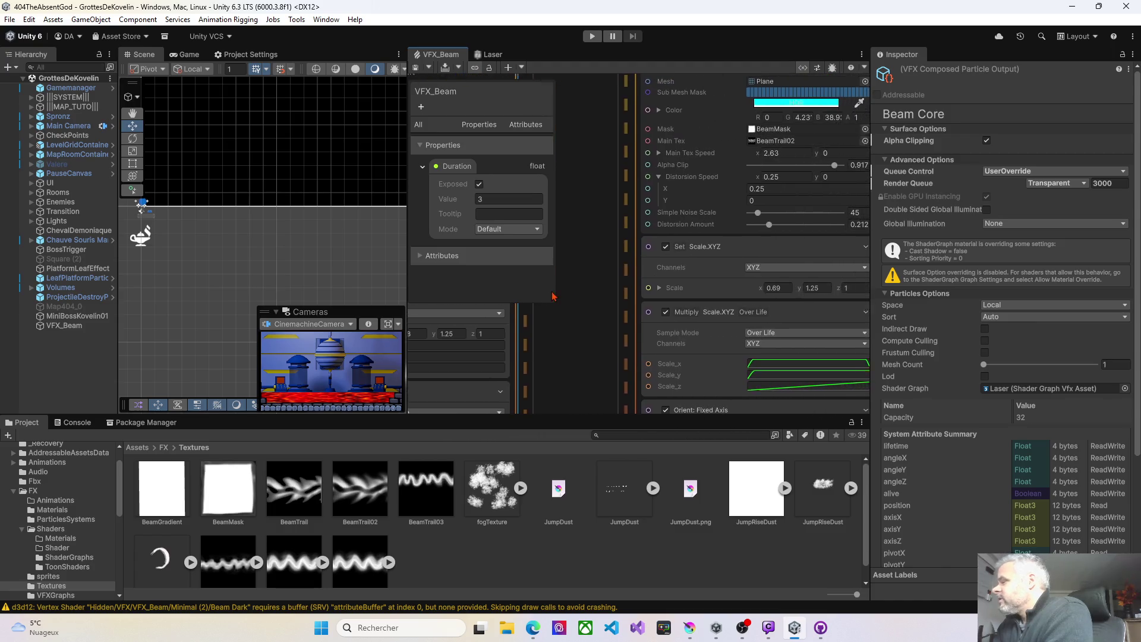
{"action": "scroll", "coordinate": [594, 293], "scroll_direction": "right", "scroll_amount": 3}
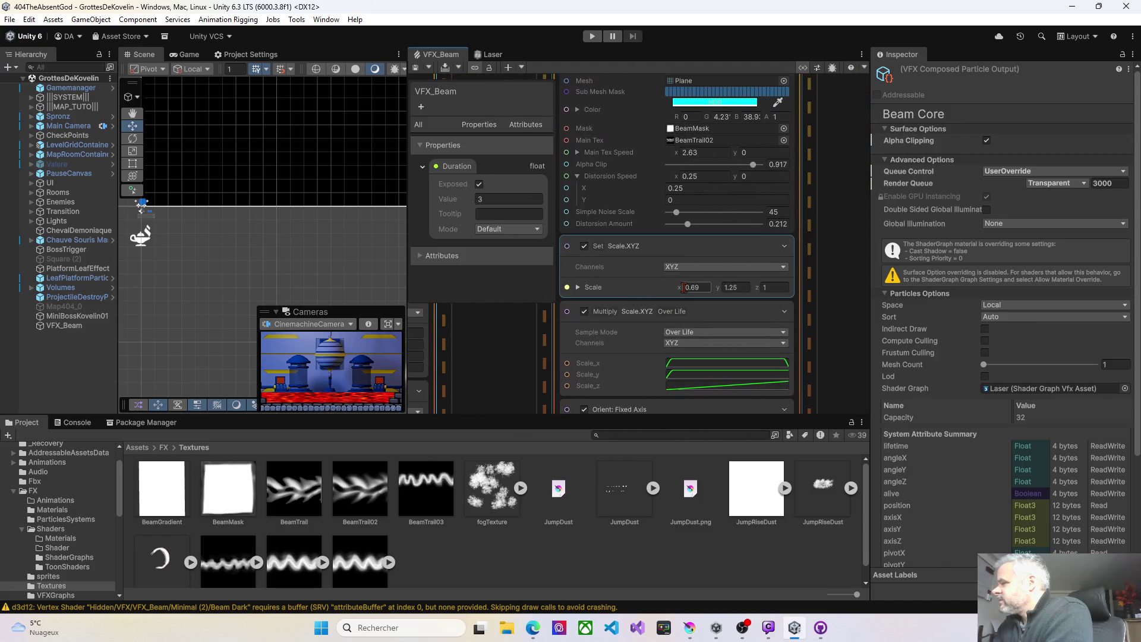
{"action": "left_click_drag", "start_coordinate": [679, 286], "coordinate": [683, 286]}
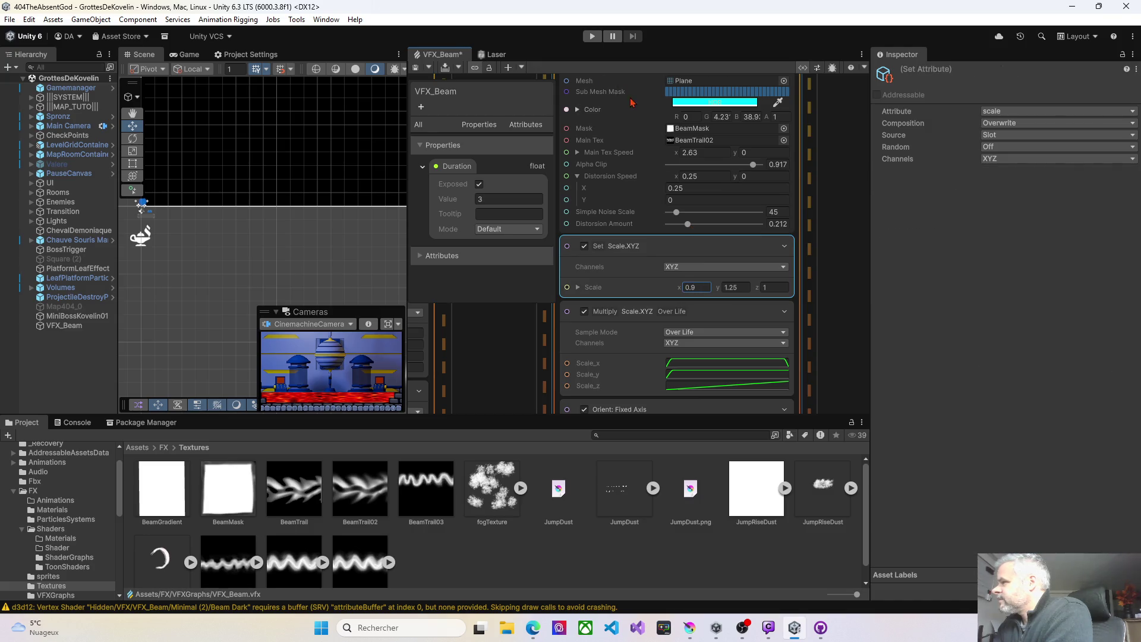
{"action": "left_click", "coordinate": [415, 67]}
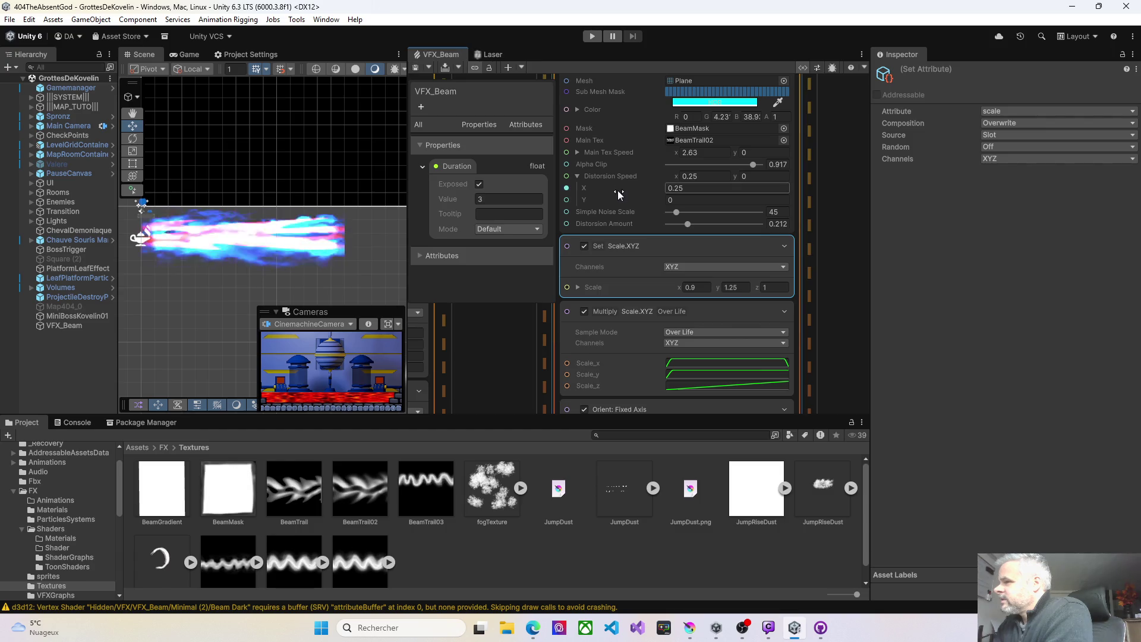
{"action": "mouse_move", "coordinate": [686, 229]}
{"action": "scroll", "coordinate": [811, 307], "scroll_direction": "right", "scroll_amount": 5}
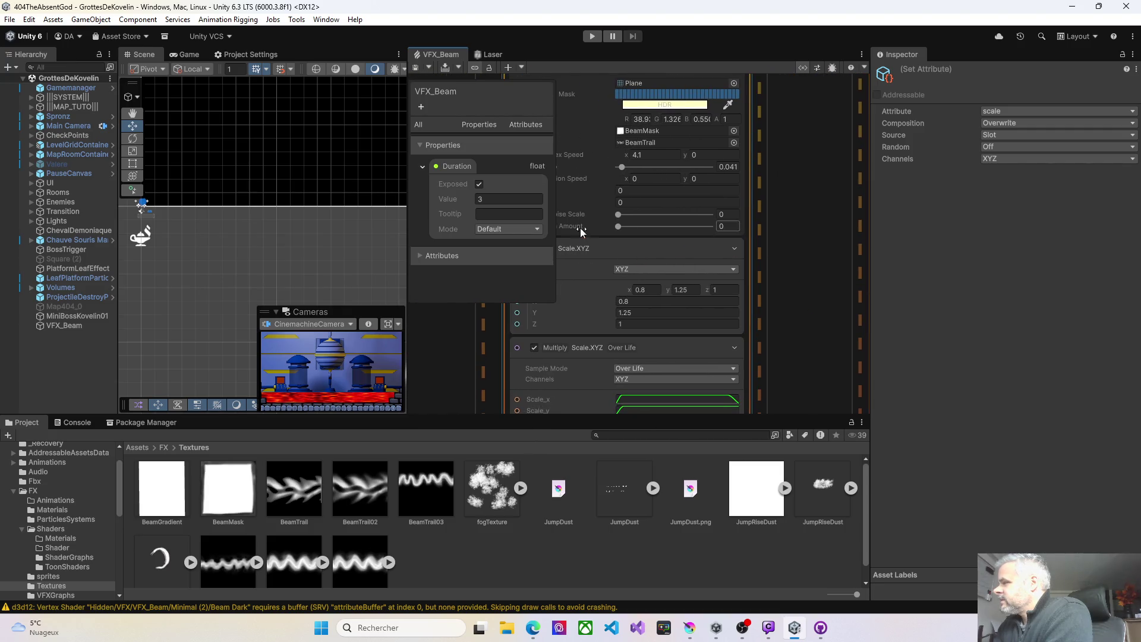
{"action": "left_click_drag", "start_coordinate": [620, 217], "coordinate": [622, 218]}
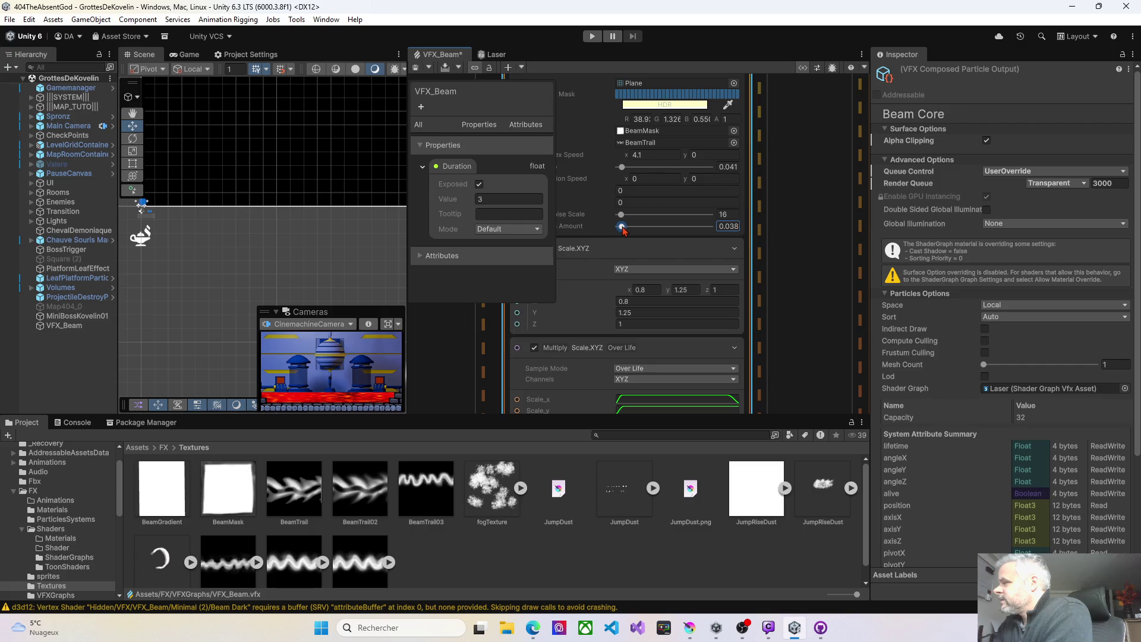
{"action": "left_click", "coordinate": [416, 67]}
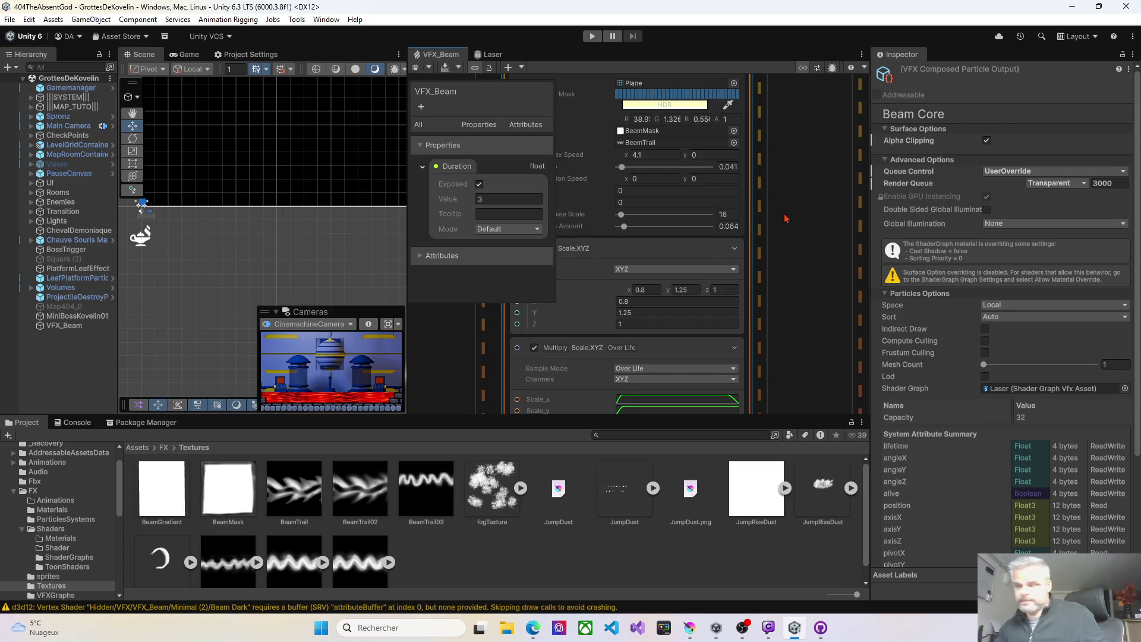
Undo the last two changes, then set Electric Energy's X scale to 0.9 and save
{"action": "key", "text": "ctrl+z"}
{"action": "key", "text": "ctrl+z"}
{"action": "key", "text": "ctrl+z"}
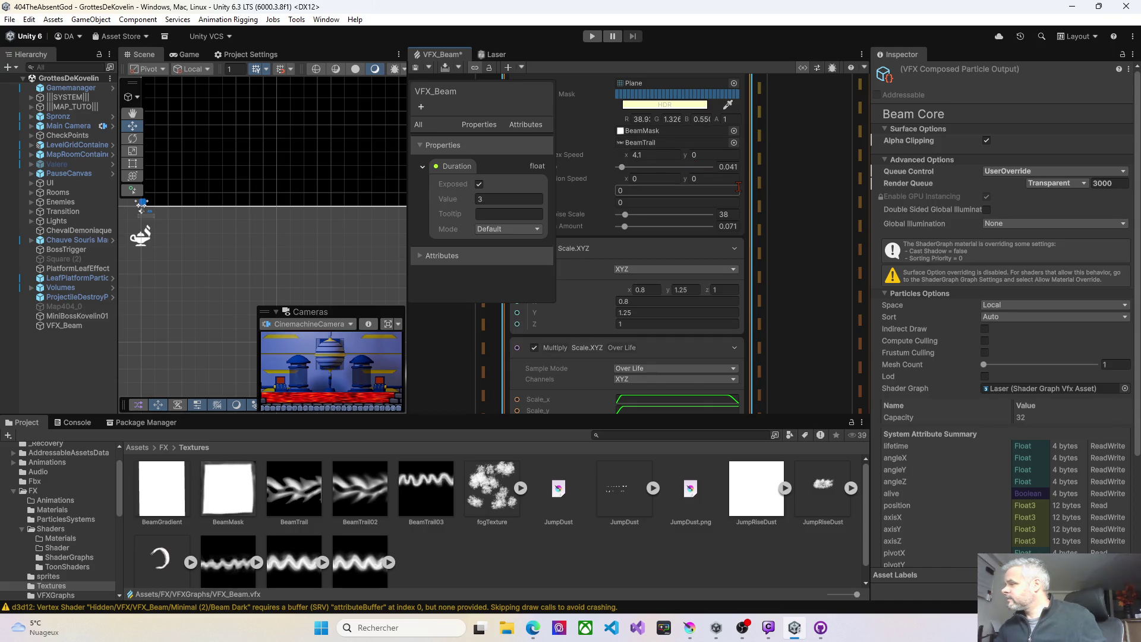
{"action": "key", "text": "ctrl+z"}
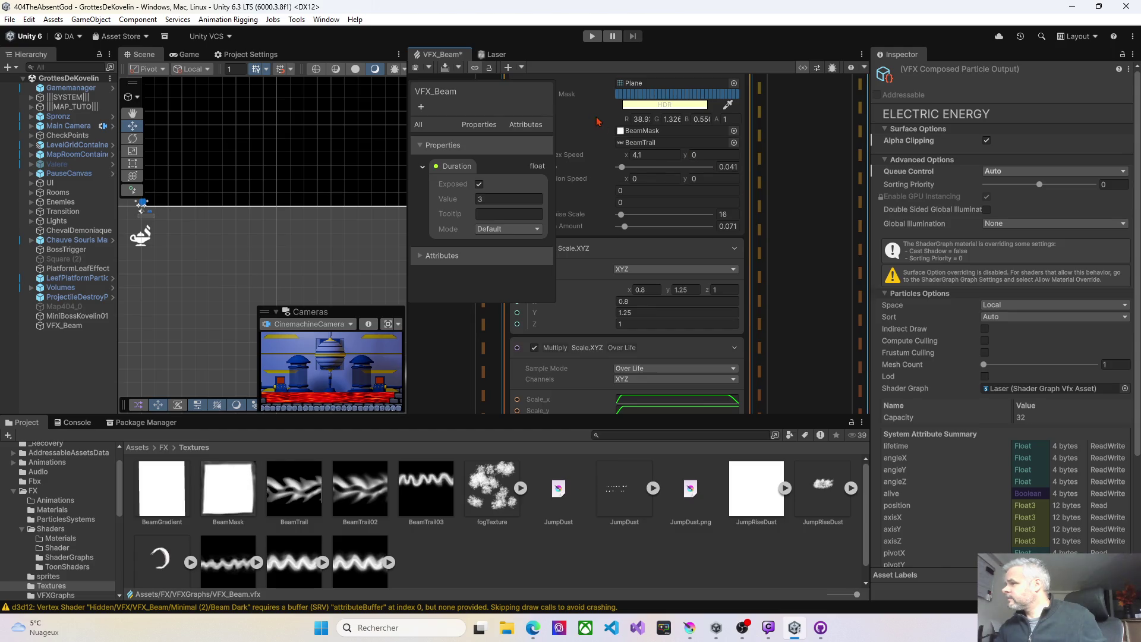
{"action": "left_click", "coordinate": [416, 69]}
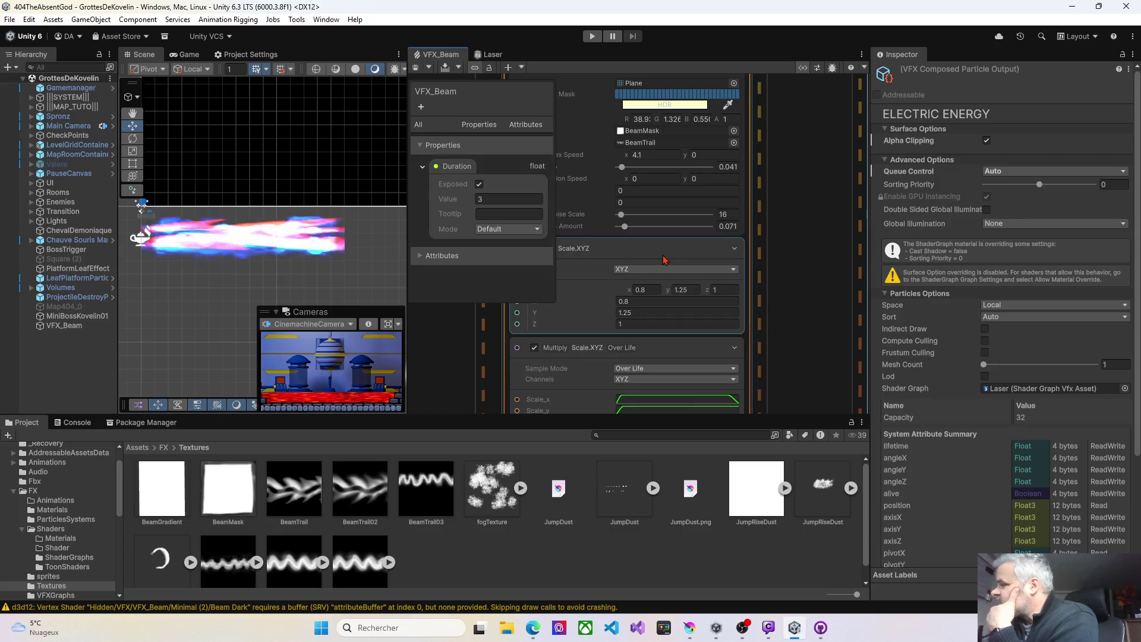
{"action": "left_click_drag", "start_coordinate": [752, 290], "coordinate": [515, 274]}
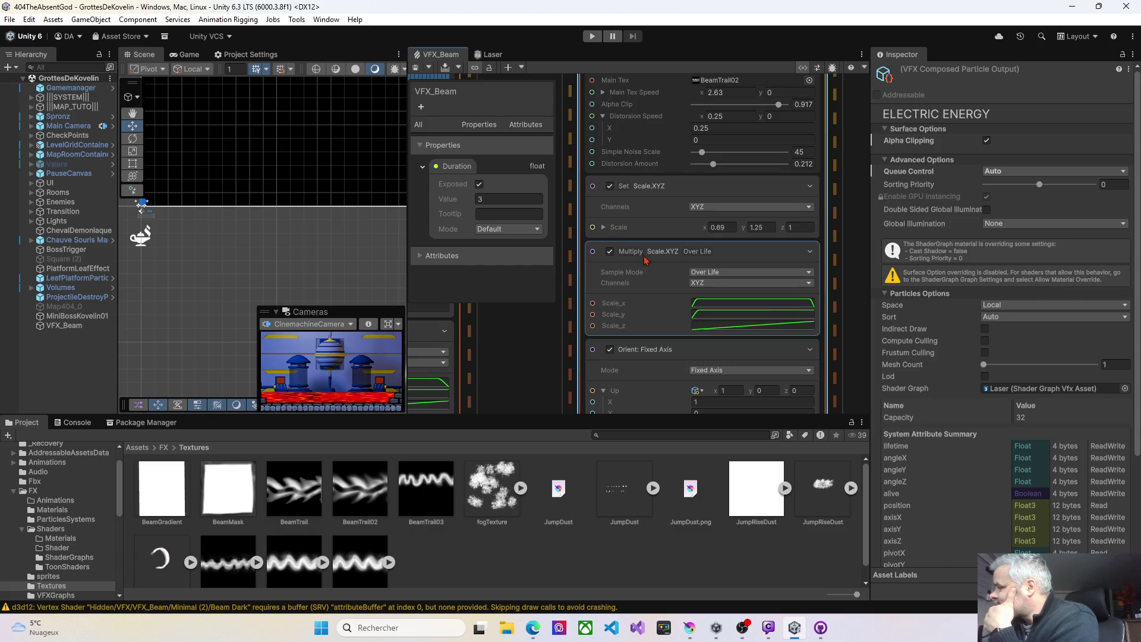
{"action": "left_click_drag", "start_coordinate": [702, 227], "coordinate": [704, 227]}
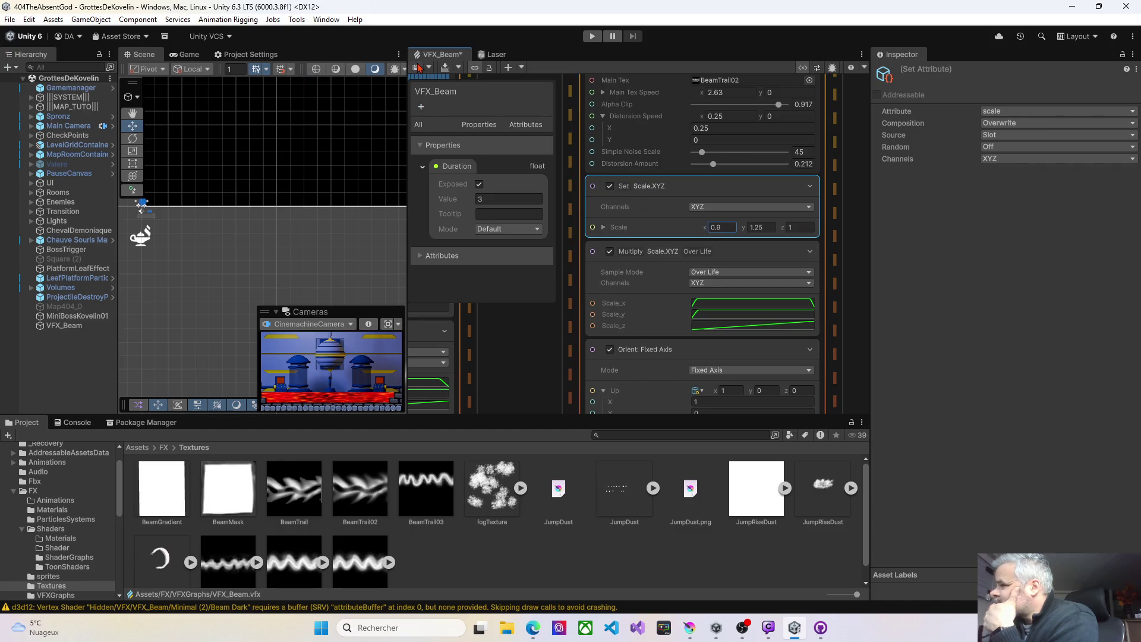
{"action": "key", "text": "ctrl+s"}
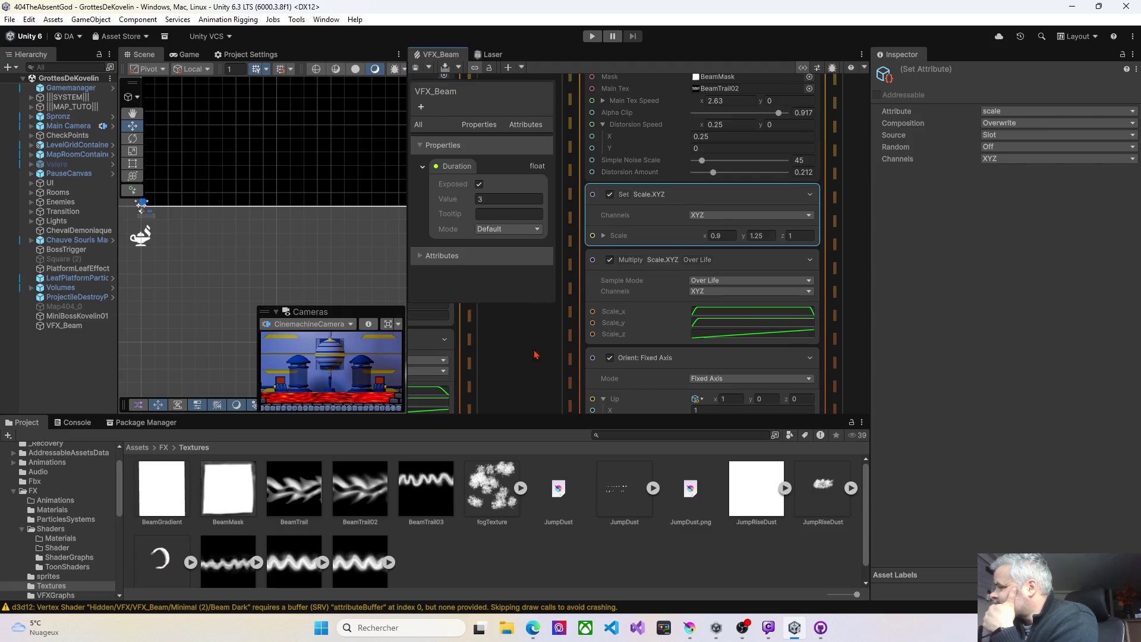
Drop Electric Energy's Alpha Clip to 0 and save to preview
{"action": "scroll", "coordinate": [653, 268], "scroll_direction": "up", "scroll_amount": 3}
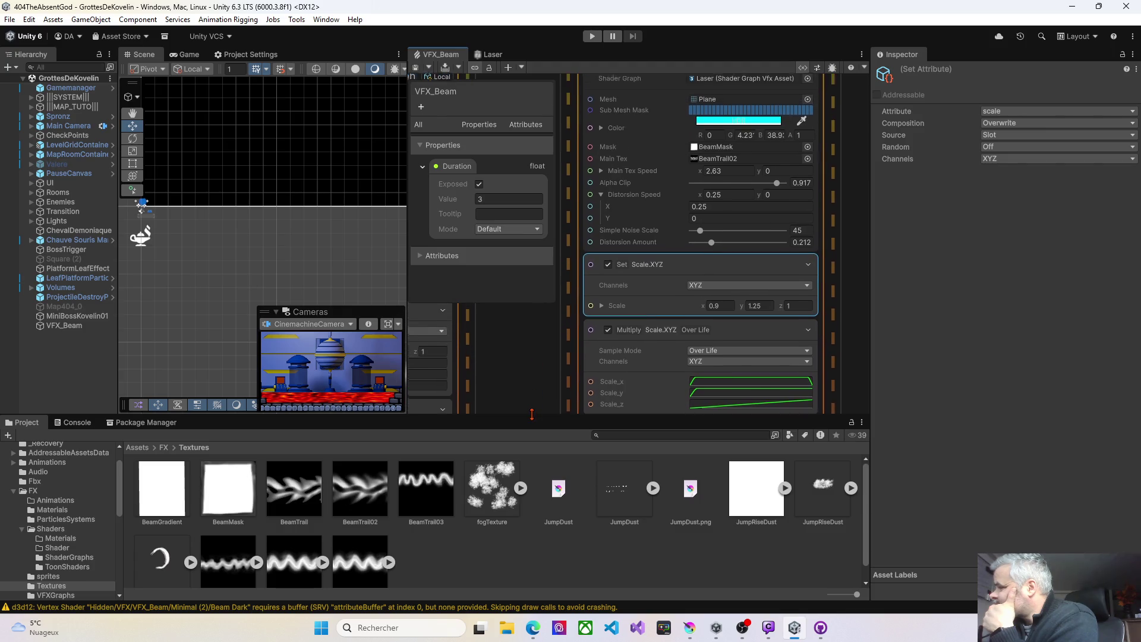
{"action": "left_click", "coordinate": [776, 184]}
{"action": "left_click_drag", "start_coordinate": [776, 184], "coordinate": [691, 184]}
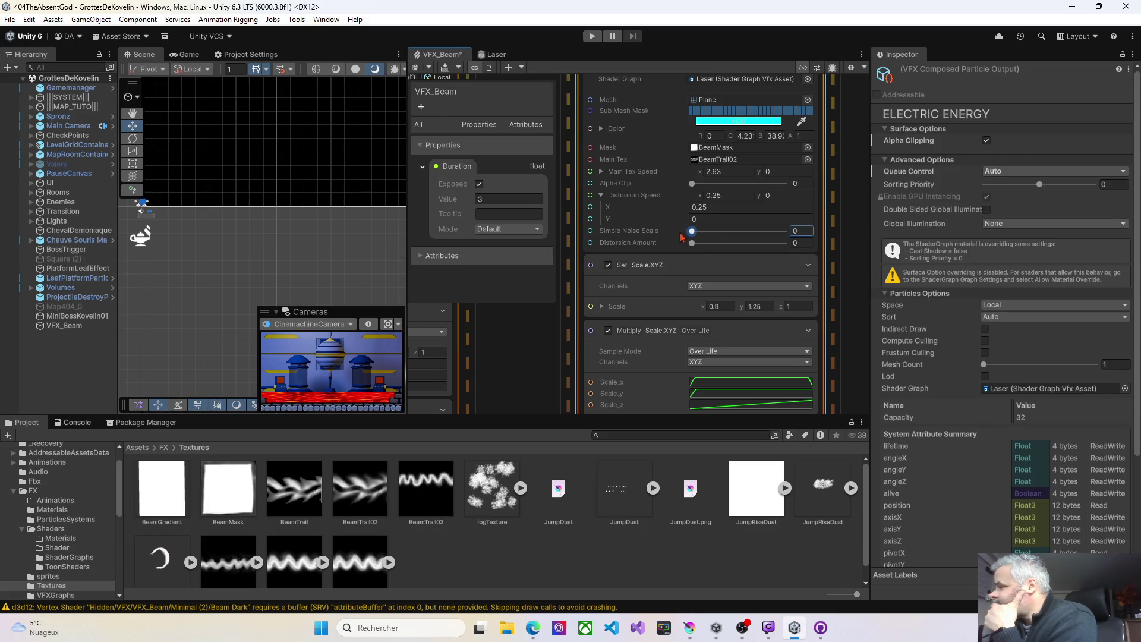
{"action": "left_click", "coordinate": [416, 69]}
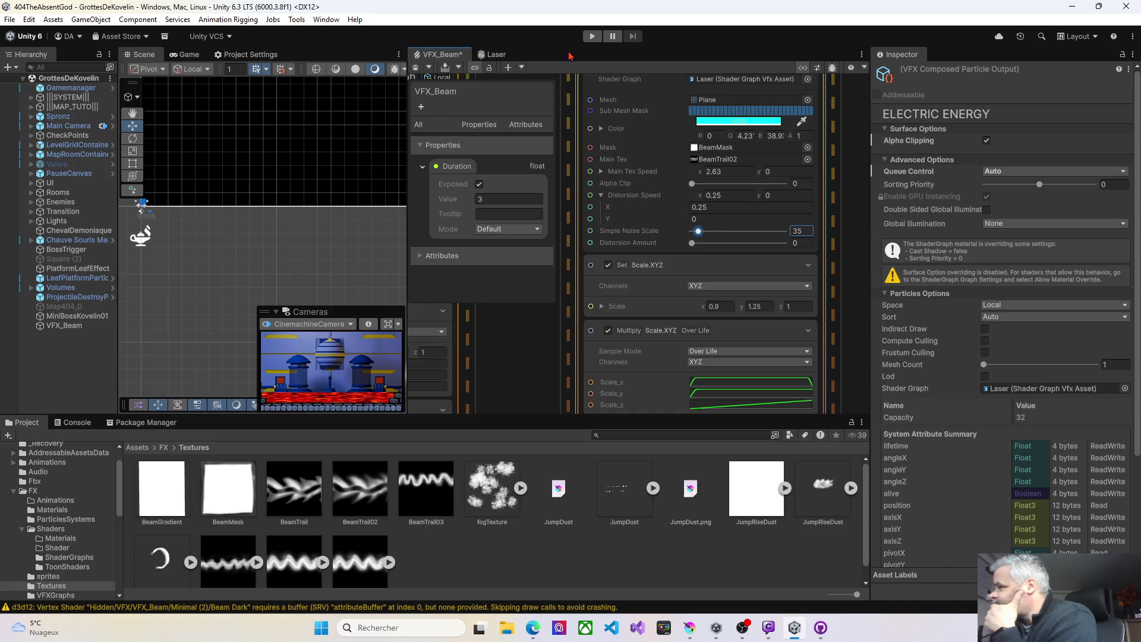
{"action": "left_click", "coordinate": [414, 68]}
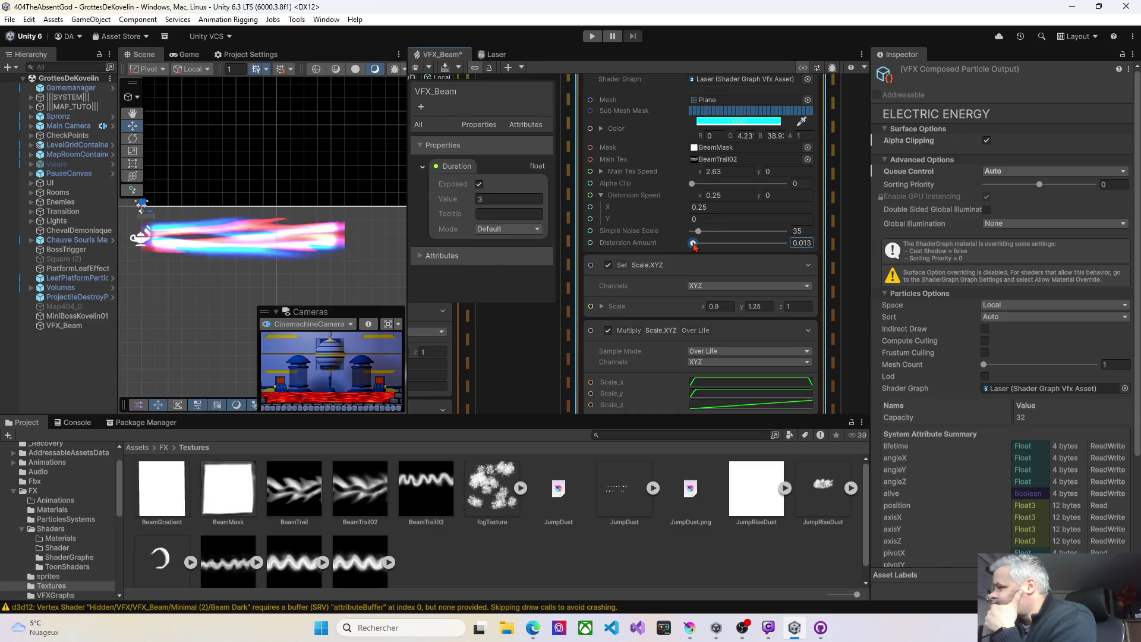
Try a Distortion Amount around 0.6, then settle on 0.16 with repeated saves
{"action": "left_click_drag", "start_coordinate": [748, 241], "coordinate": [748, 242]}
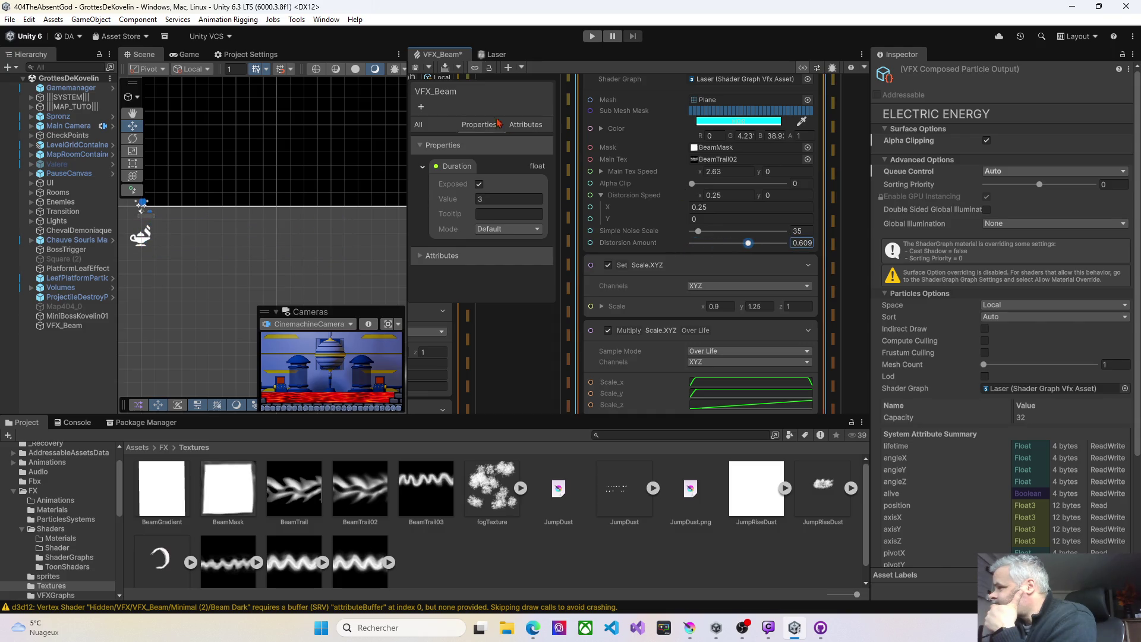
{"action": "left_click", "coordinate": [416, 69]}
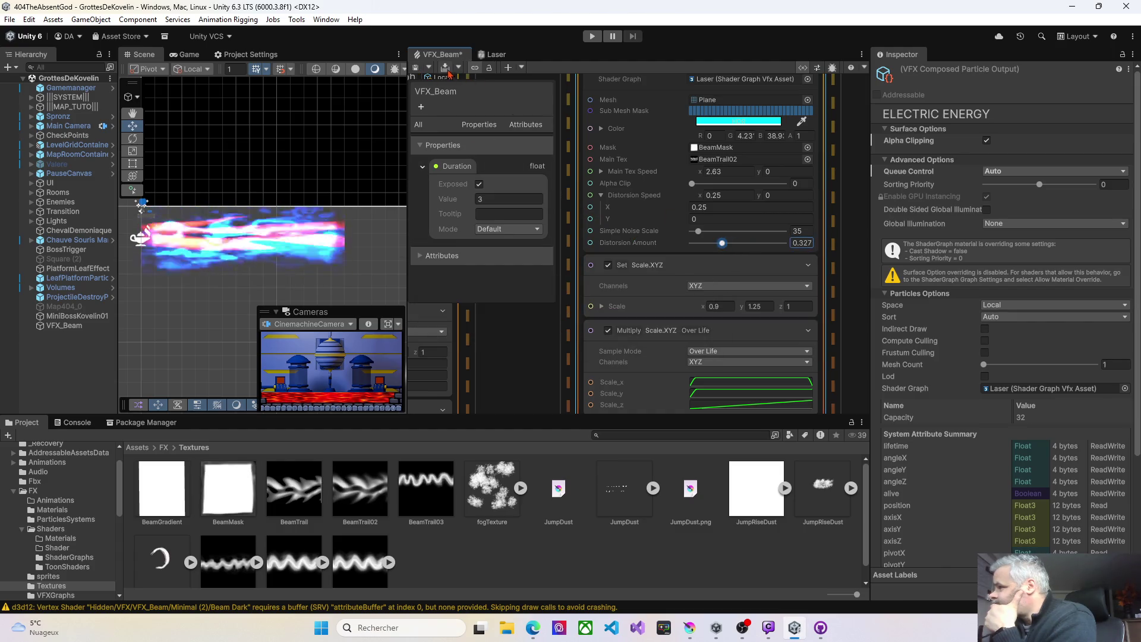
{"action": "left_click", "coordinate": [417, 69]}
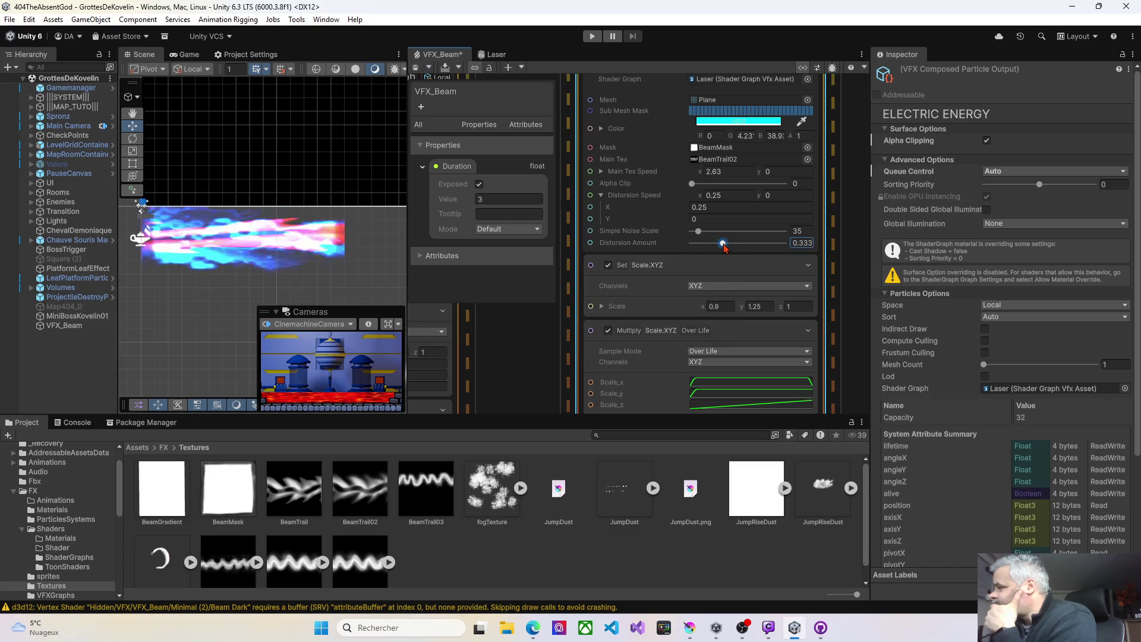
{"action": "left_click", "coordinate": [417, 69]}
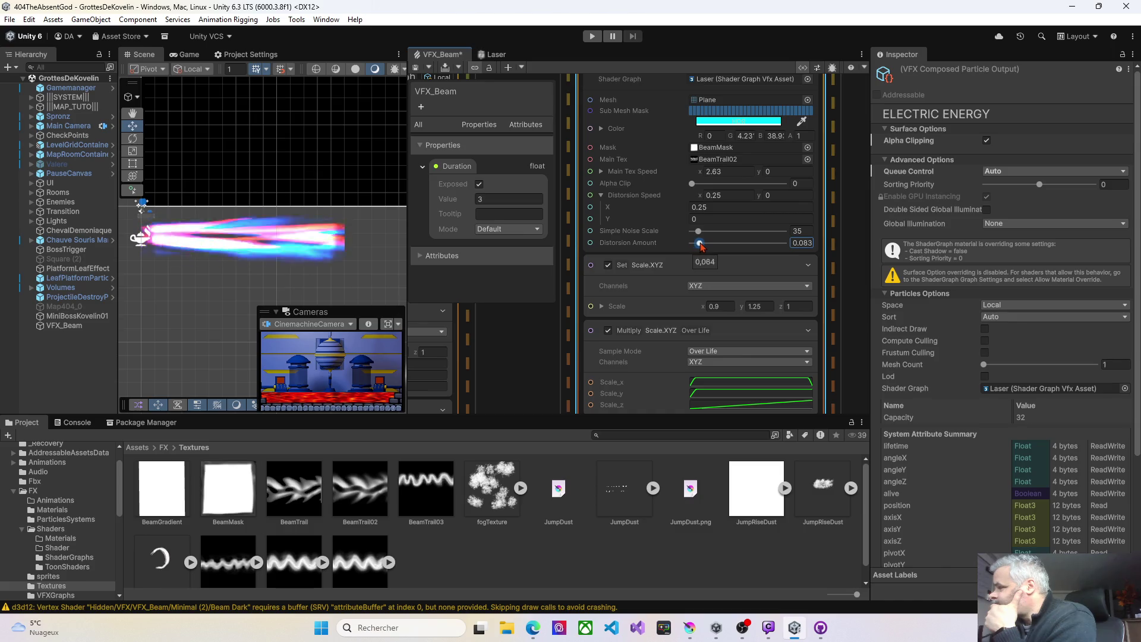
{"action": "left_click", "coordinate": [415, 69]}
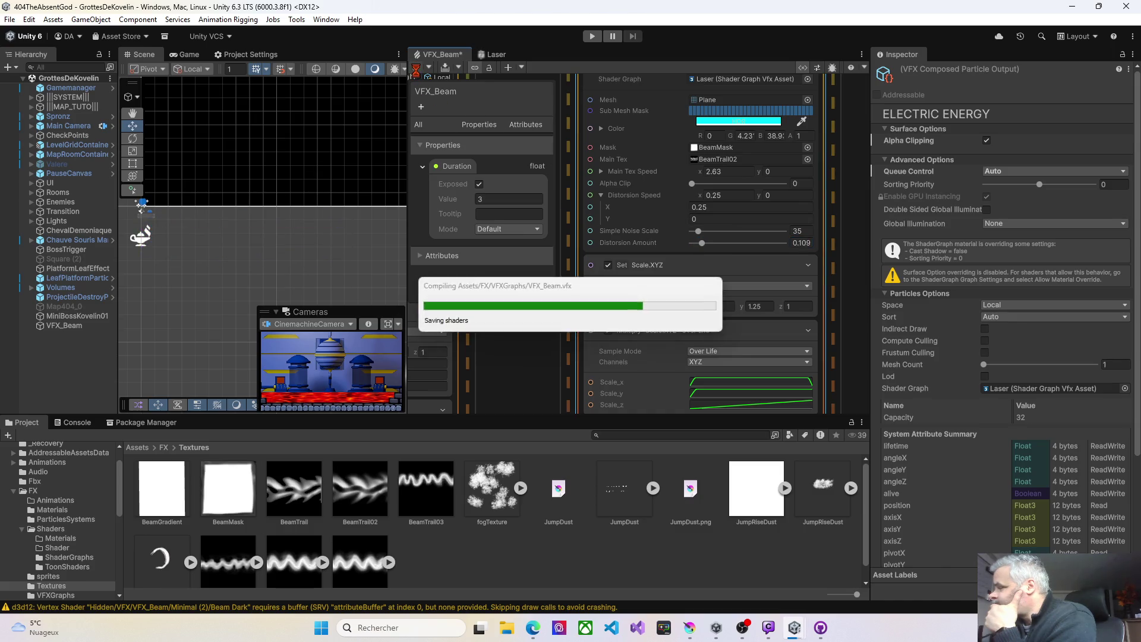
{"action": "left_click_drag", "start_coordinate": [702, 243], "coordinate": [708, 245]}
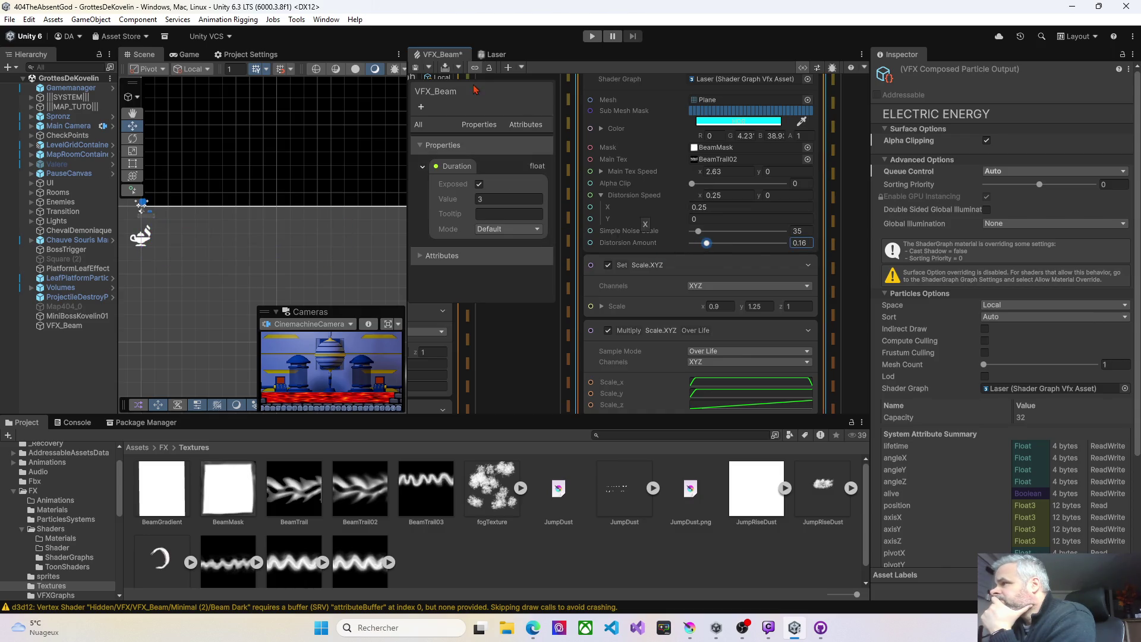
{"action": "left_click", "coordinate": [416, 69]}
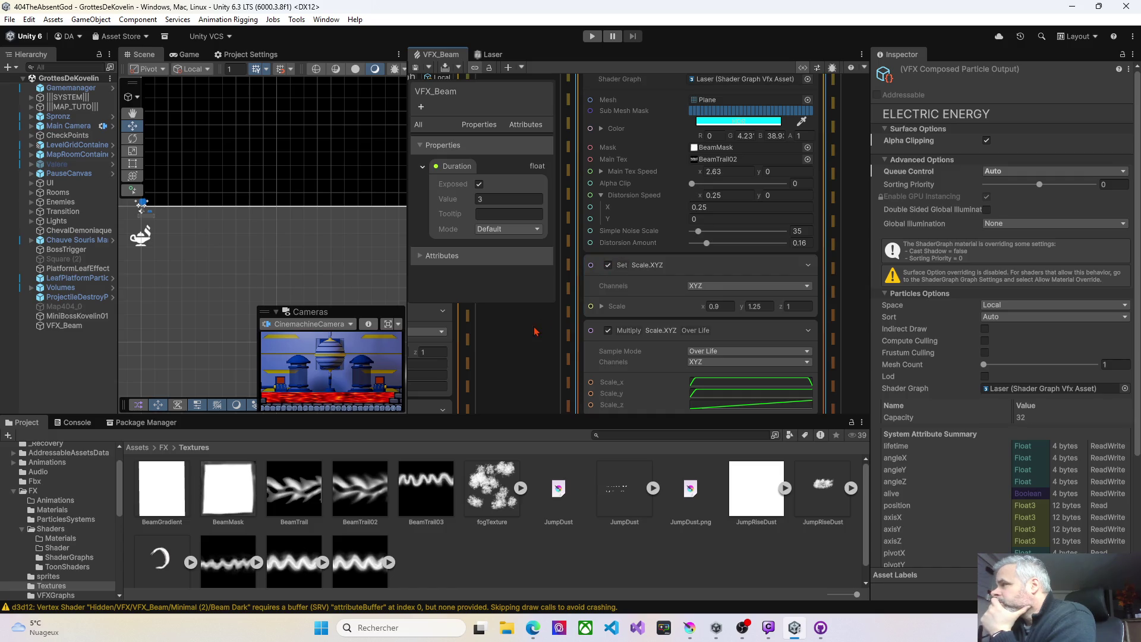
{"action": "left_click_drag", "start_coordinate": [525, 339], "coordinate": [792, 334]}
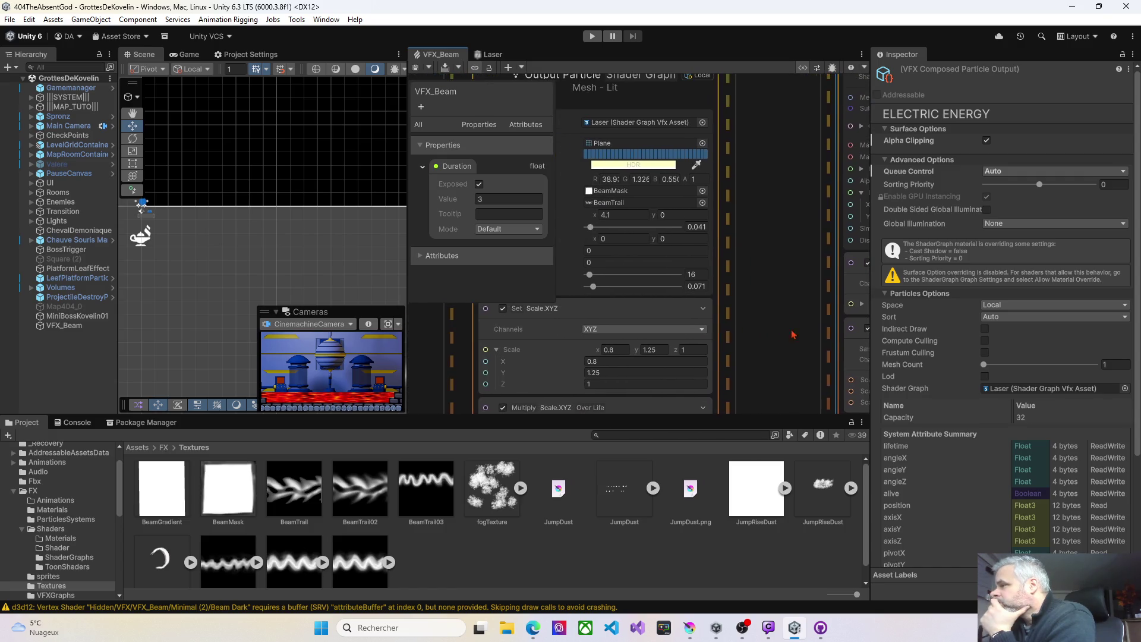
Lower the mesh output colour's HDR intensity to a darker red and save
{"action": "left_click", "coordinate": [648, 166]}
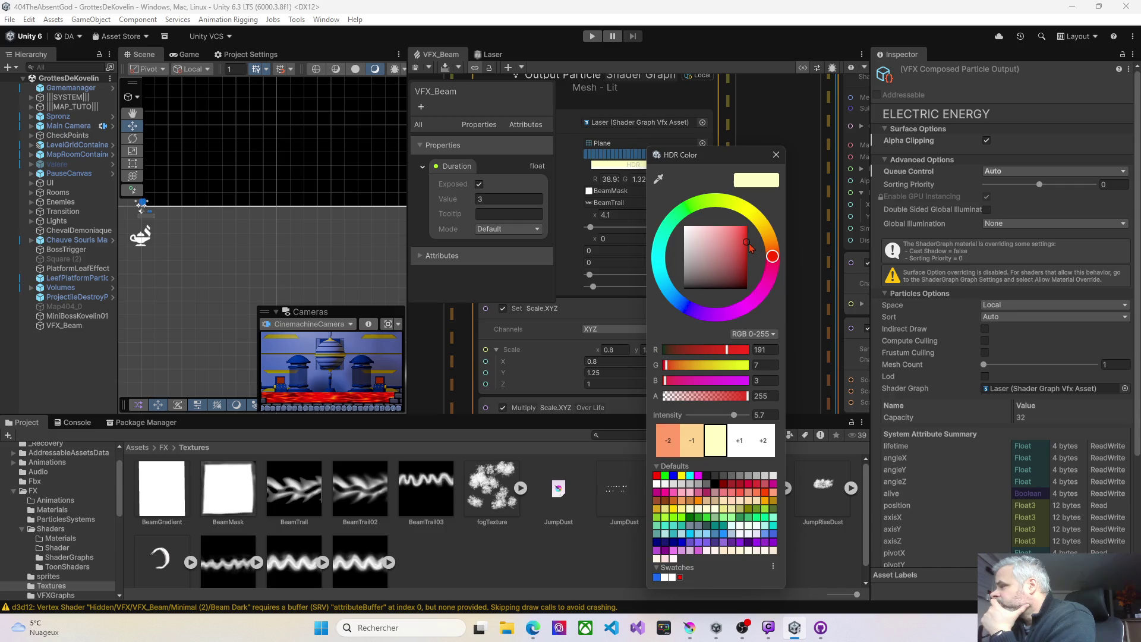
{"action": "left_click_drag", "start_coordinate": [736, 421], "coordinate": [715, 416]}
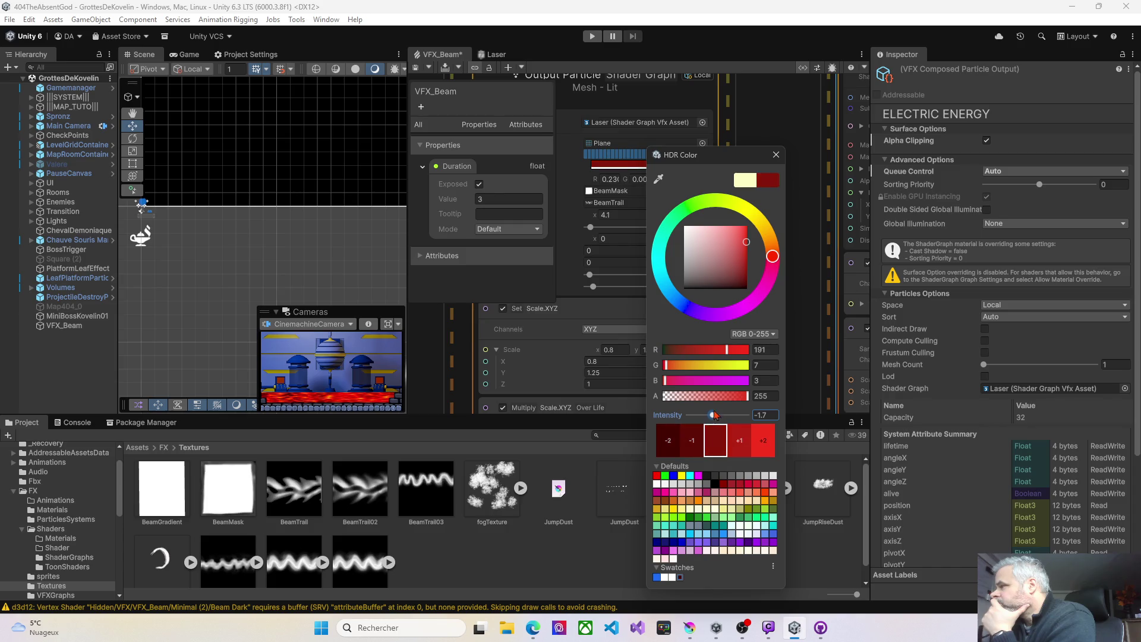
{"action": "left_click", "coordinate": [416, 70]}
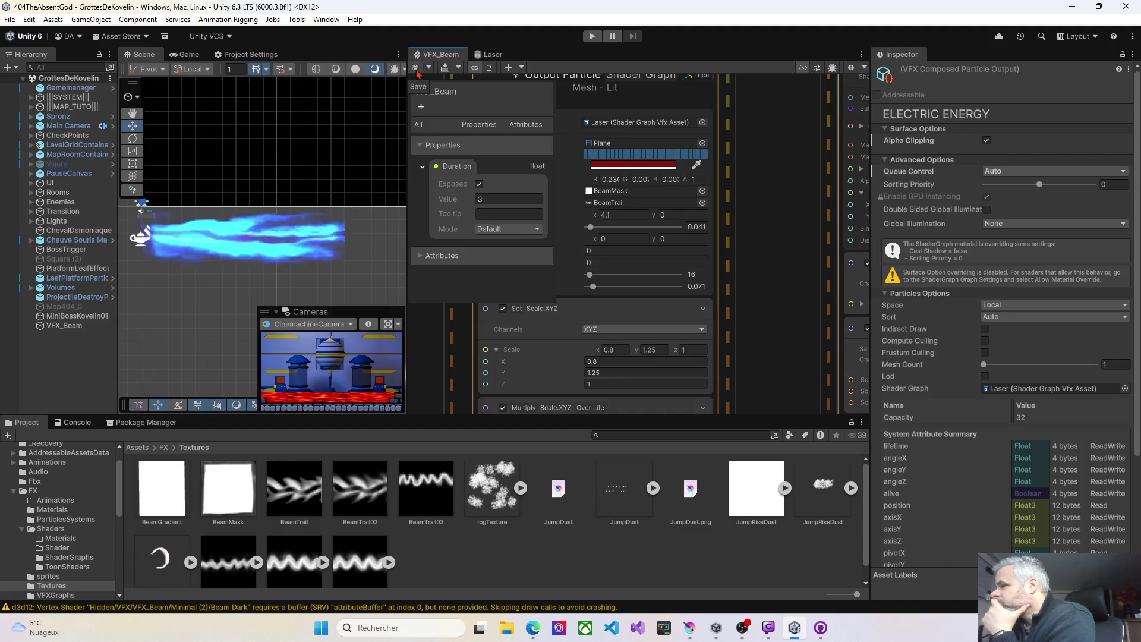
{"action": "left_click", "coordinate": [417, 69]}
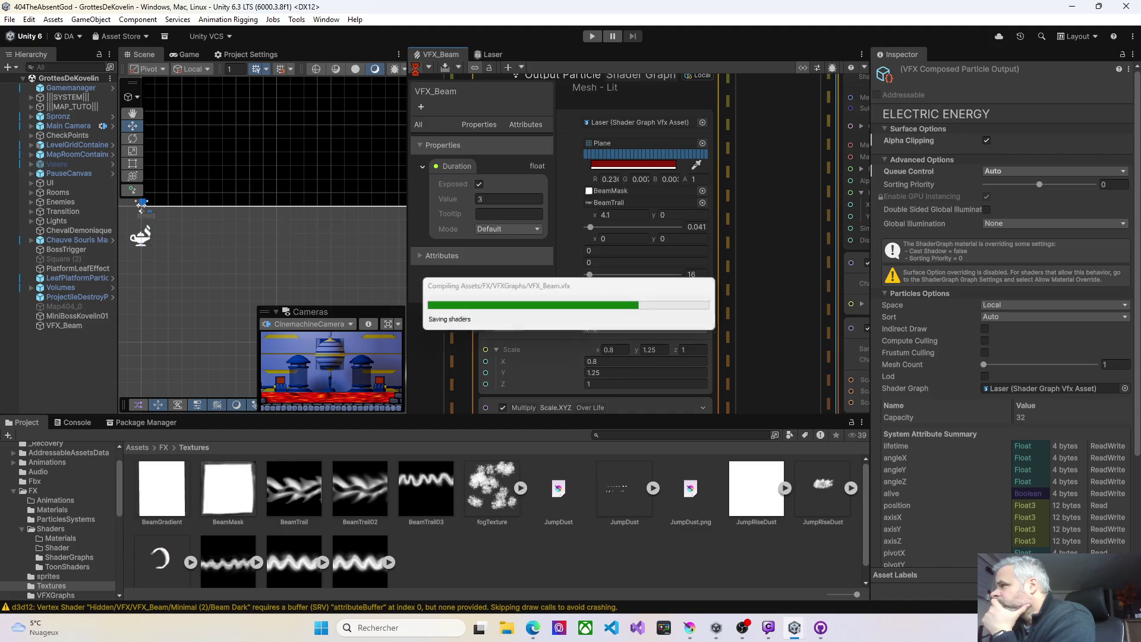
Raise the colour's HDR intensity step by step to a glowing 7.3 red and save
{"action": "left_click", "coordinate": [598, 166]}
{"action": "left_click_drag", "start_coordinate": [666, 416], "coordinate": [682, 416]}
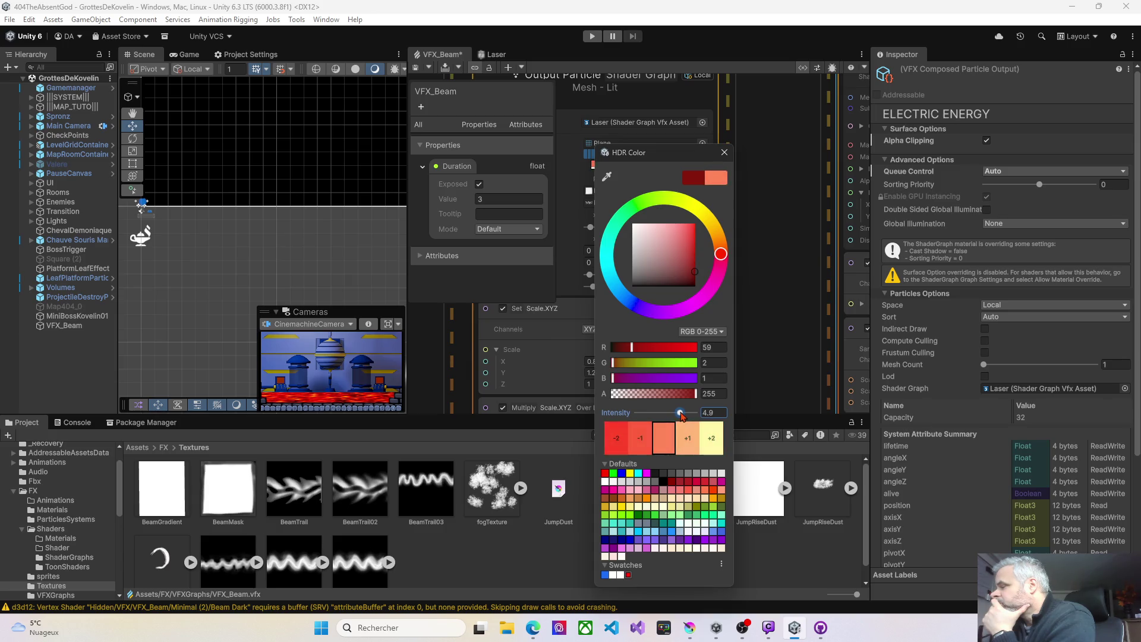
{"action": "left_click", "coordinate": [416, 73]}
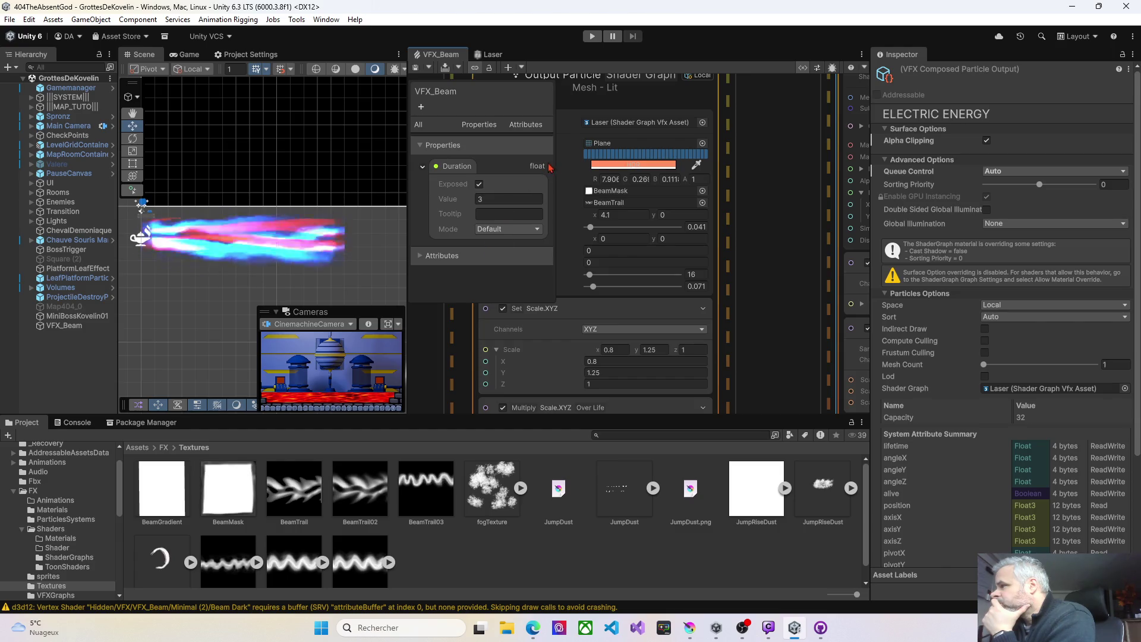
{"action": "left_click", "coordinate": [599, 166]}
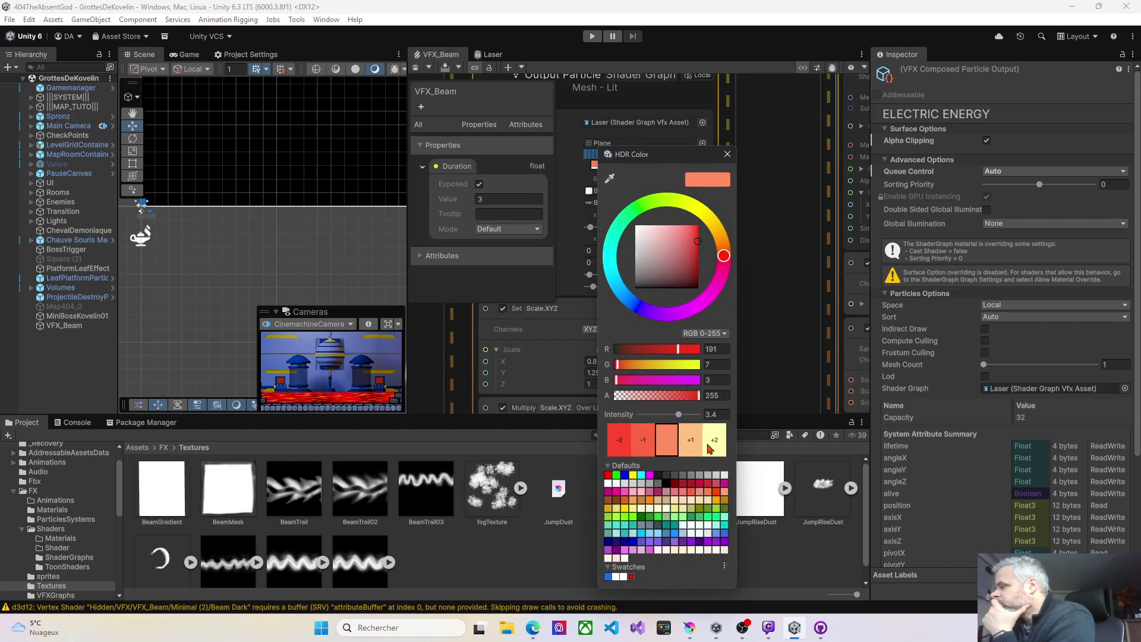
{"action": "left_click_drag", "start_coordinate": [679, 415], "coordinate": [687, 415]}
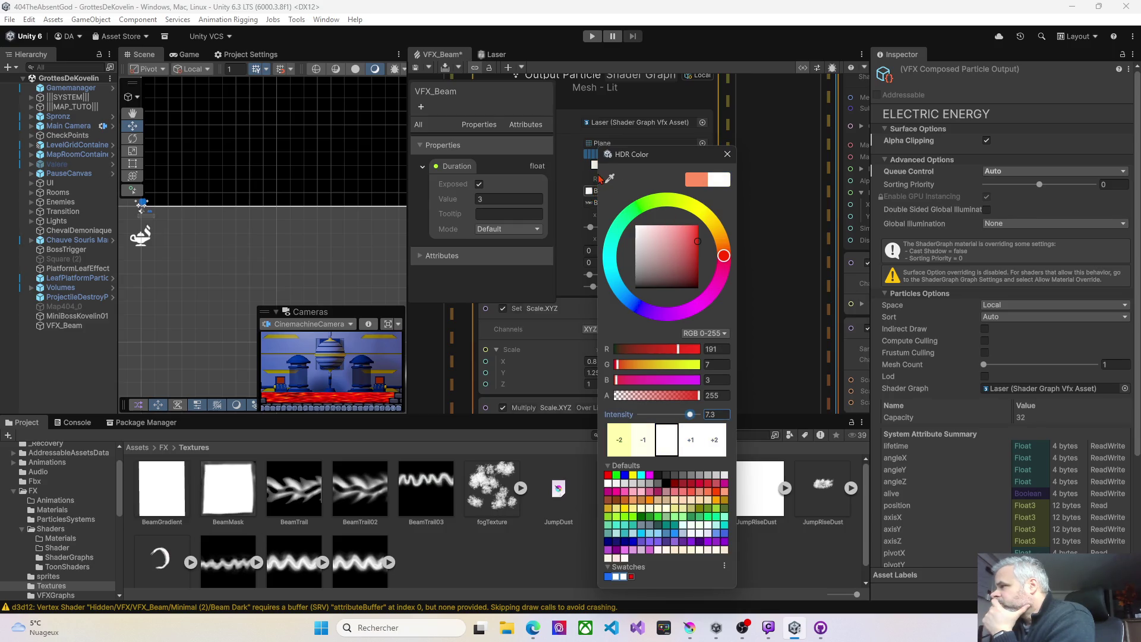
{"action": "left_click", "coordinate": [417, 72]}
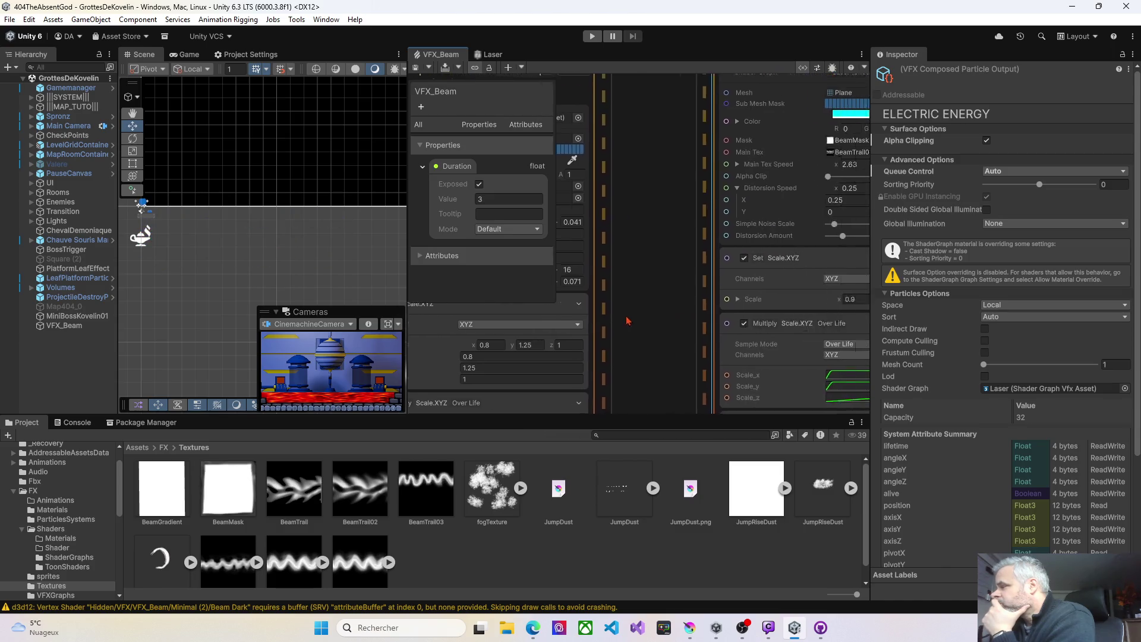
Narrow Beam Dark's scale X to 0.12 and save
{"action": "scroll", "coordinate": [769, 326], "scroll_direction": "down", "scroll_amount": 3}
{"action": "scroll", "coordinate": [647, 309], "scroll_direction": "right", "scroll_amount": 3}
{"action": "scroll", "coordinate": [647, 309], "scroll_direction": "down", "scroll_amount": 1}
{"action": "scroll", "coordinate": [647, 309], "scroll_direction": "right", "scroll_amount": 4}
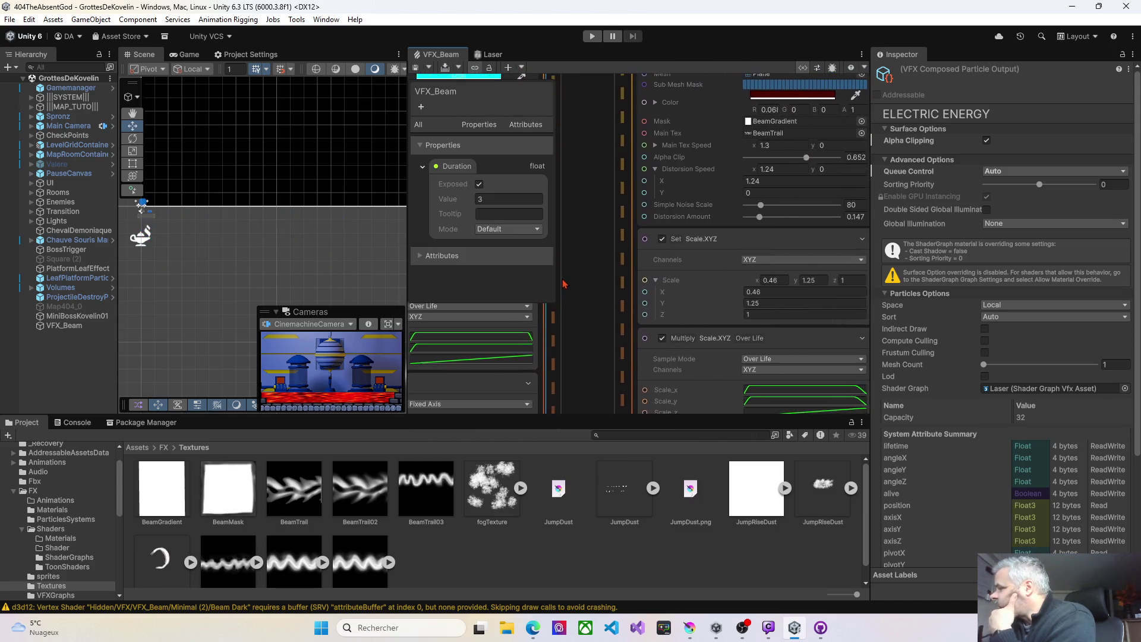
{"action": "left_click", "coordinate": [688, 284]}
{"action": "left_click_drag", "start_coordinate": [692, 284], "coordinate": [680, 283]}
{"action": "left_click", "coordinate": [417, 70]}
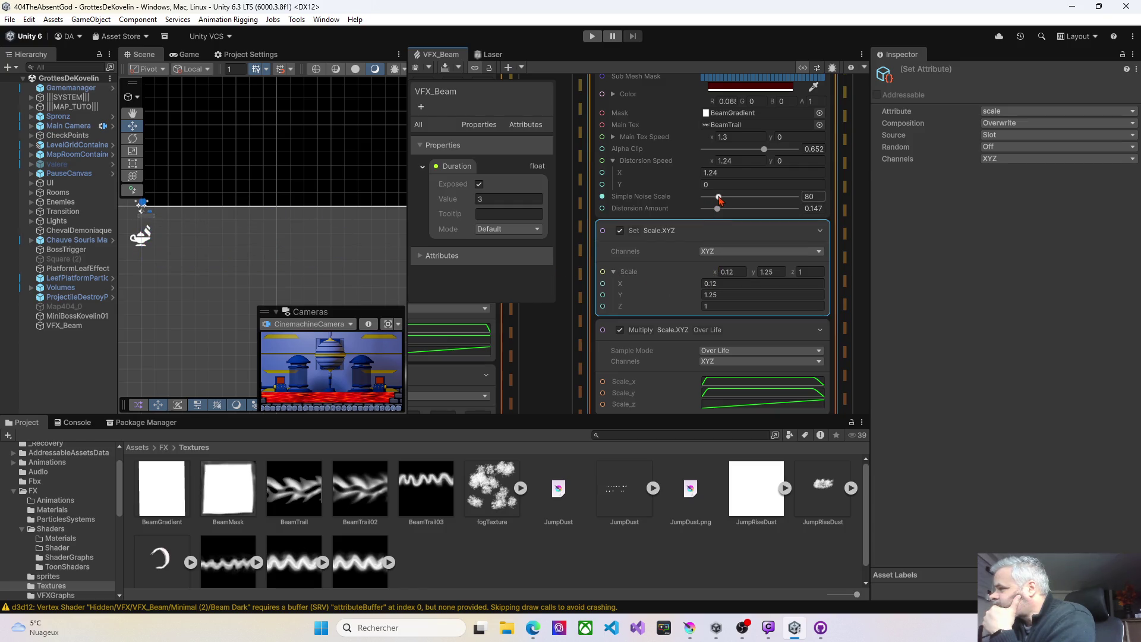
Lower Beam Dark's Simple Noise Scale through 51 down to 0 and save
{"action": "left_click_drag", "start_coordinate": [719, 199], "coordinate": [716, 201]}
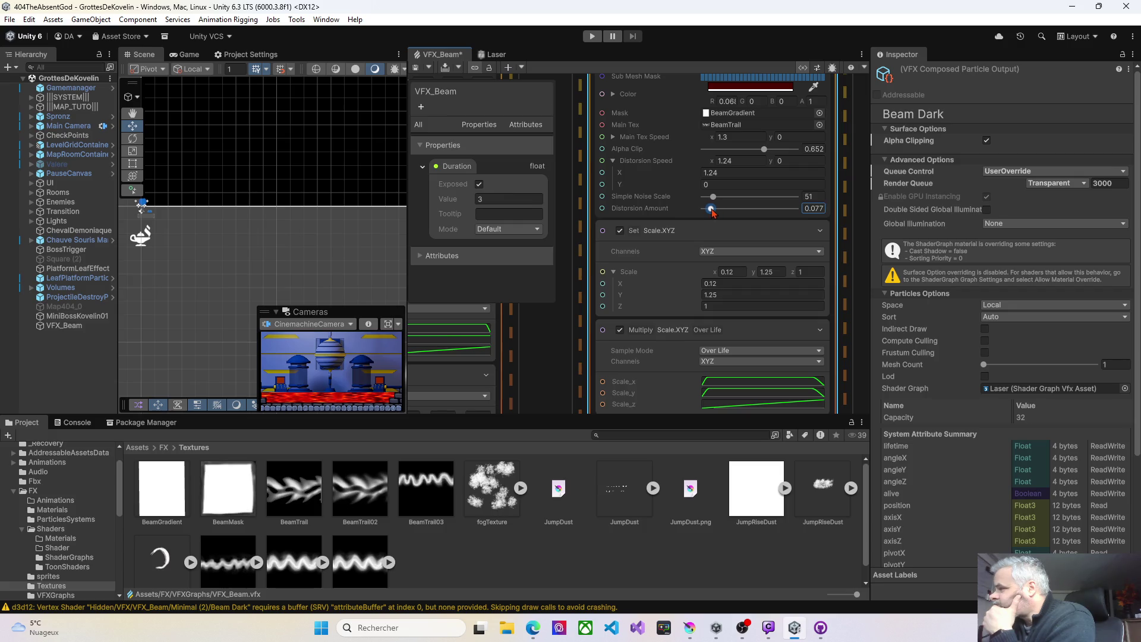
{"action": "left_click", "coordinate": [417, 70]}
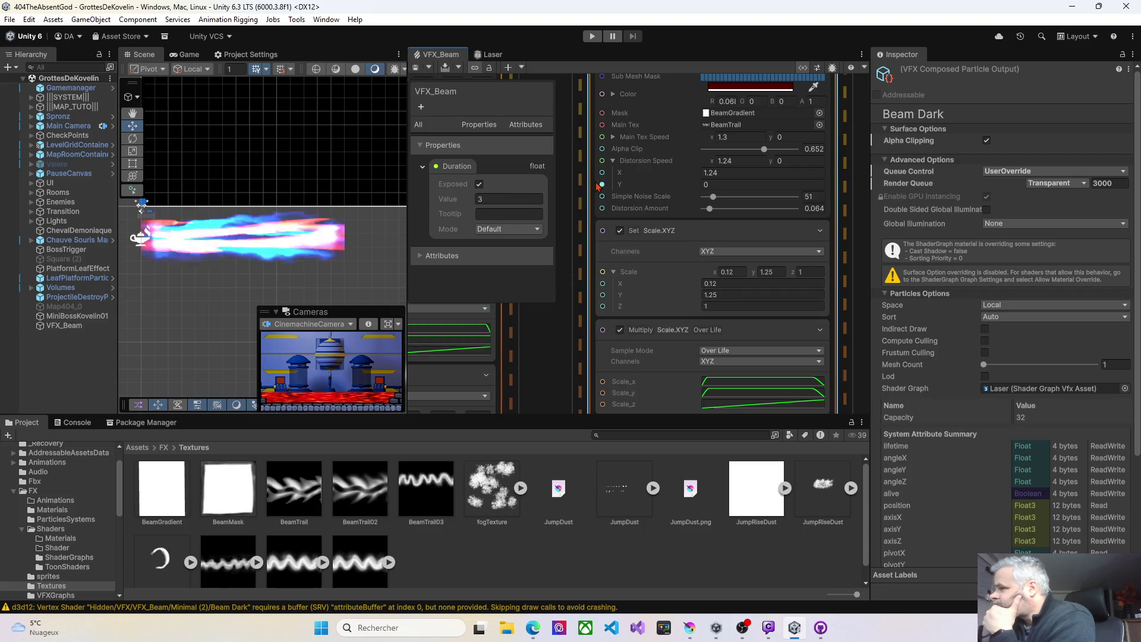
{"action": "left_click_drag", "start_coordinate": [713, 197], "coordinate": [697, 210]}
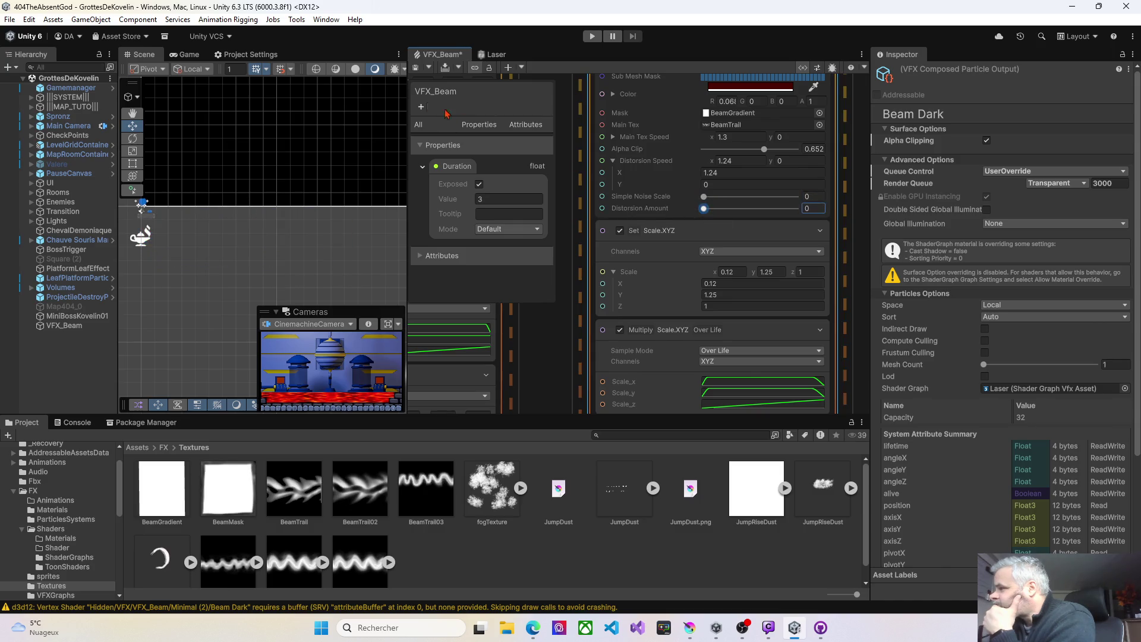
{"action": "left_click", "coordinate": [416, 68]}
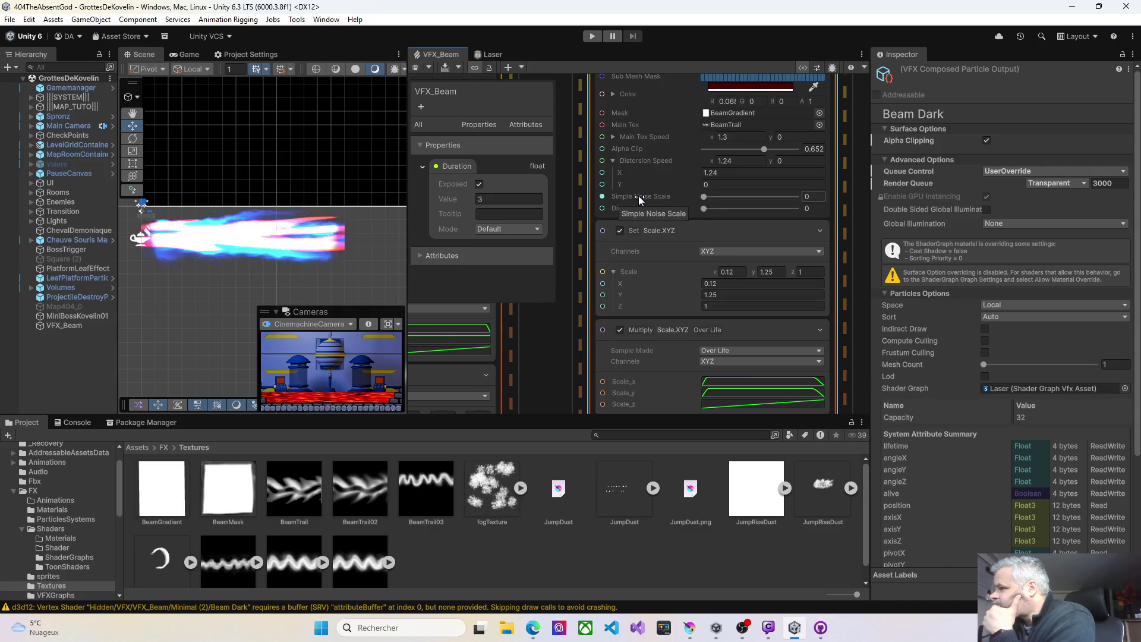
{"action": "scroll", "coordinate": [648, 197], "scroll_direction": "up", "scroll_amount": 1}
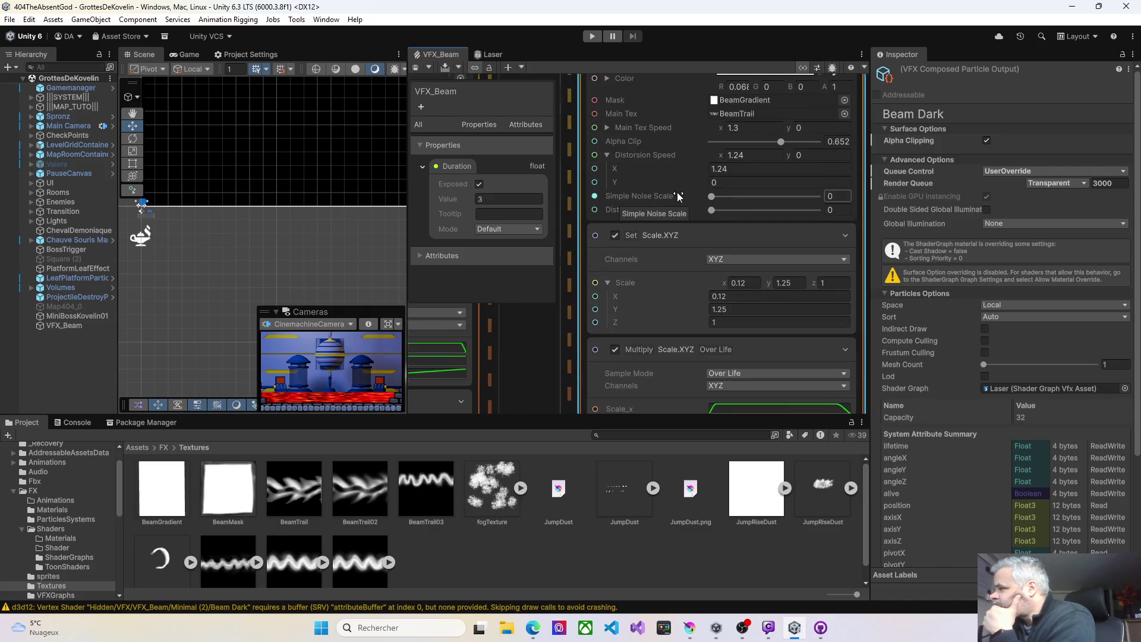
{"action": "scroll", "coordinate": [678, 196], "scroll_direction": "down", "scroll_amount": 1}
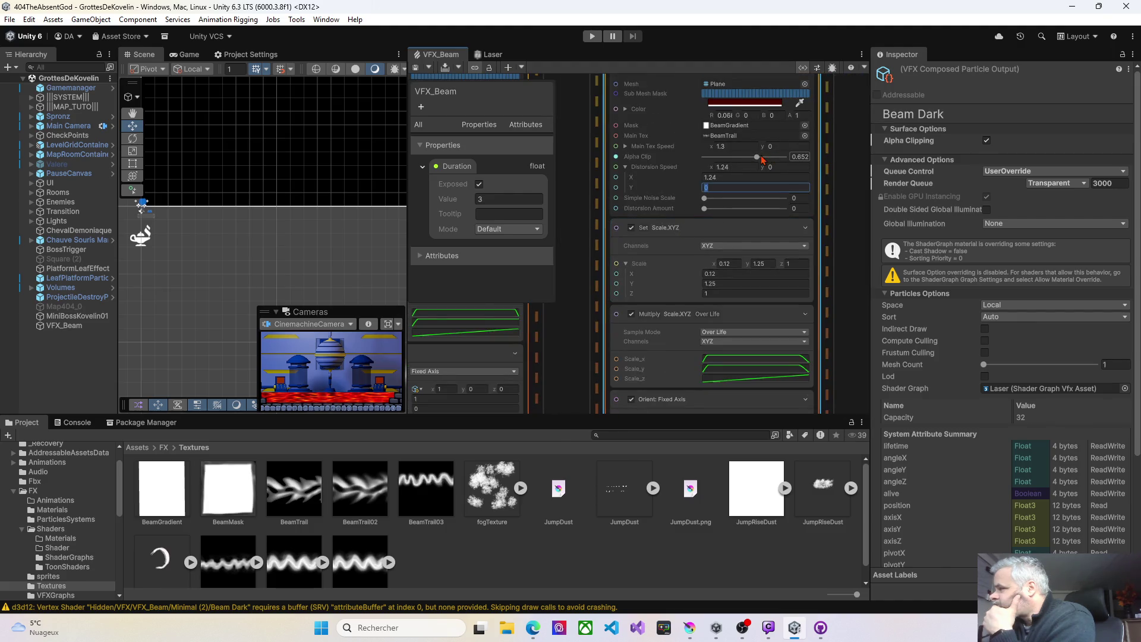
{"action": "key", "text": "ctrl+s"}
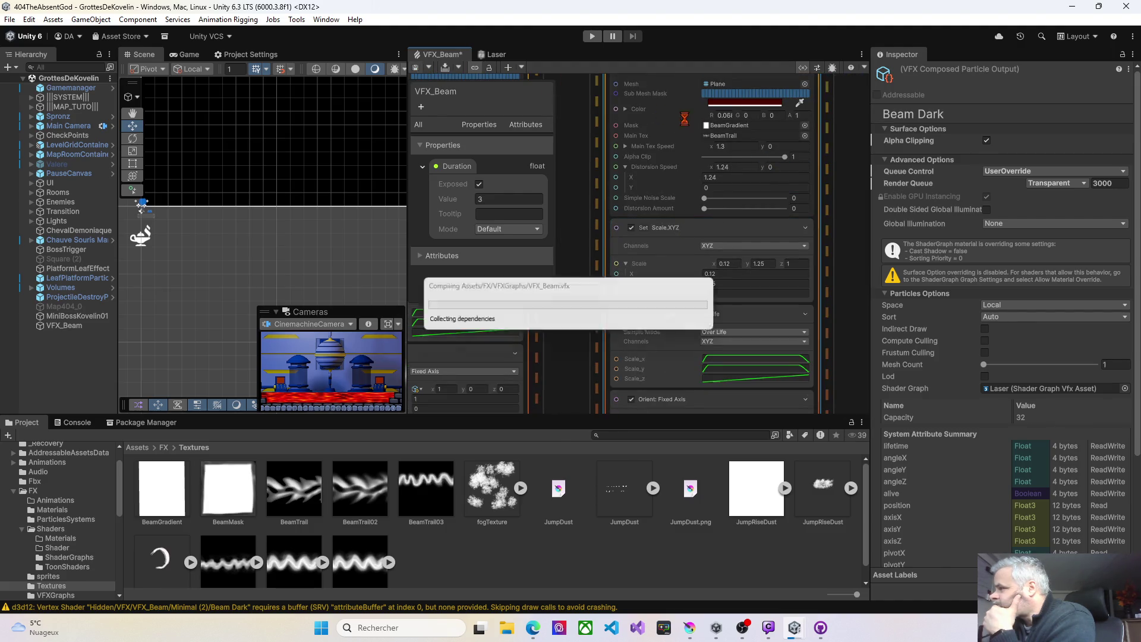
Set Beam Dark's Alpha Clip to 0 and Main Tex Speed to 2.63, saving each
{"action": "left_click_drag", "start_coordinate": [785, 156], "coordinate": [651, 156]}
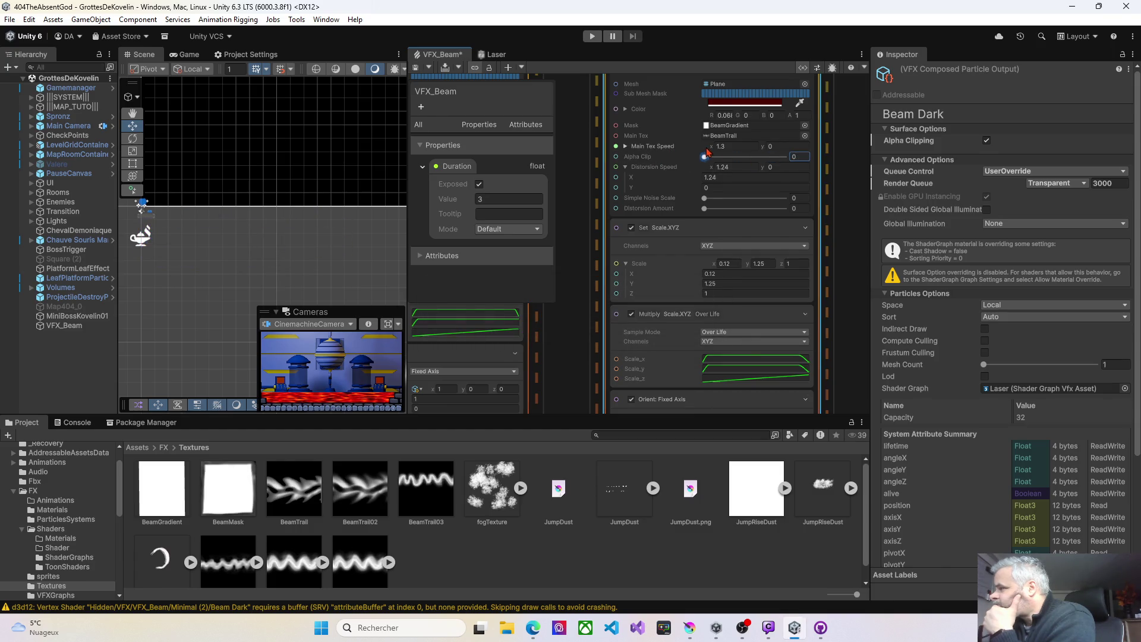
{"action": "key", "text": "ctrl+s"}
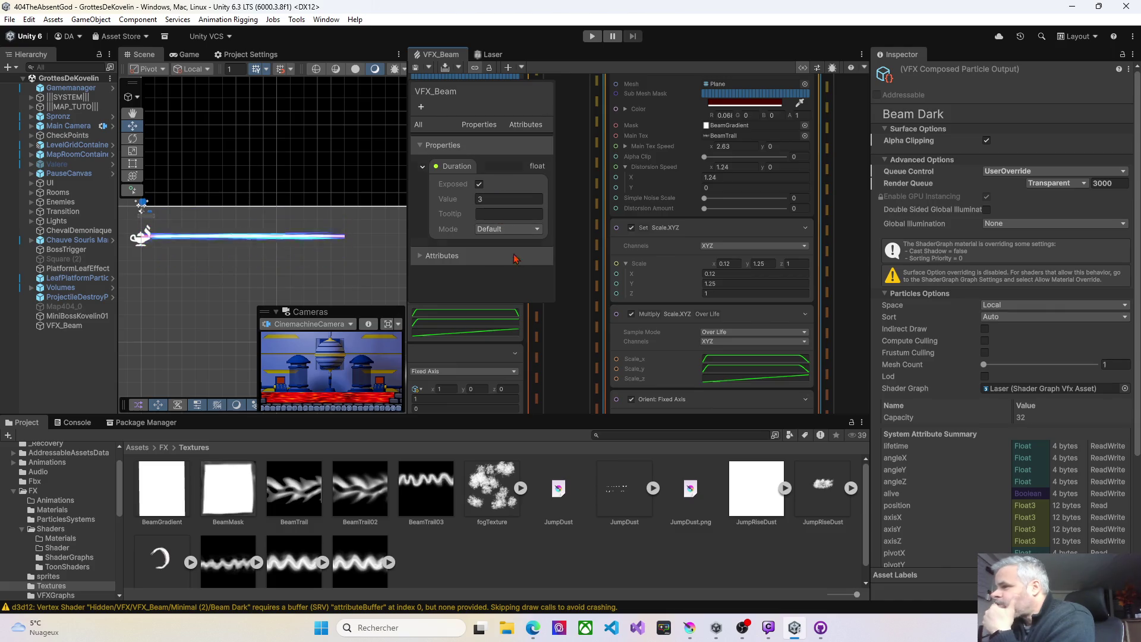
{"action": "left_click", "coordinate": [418, 70]}
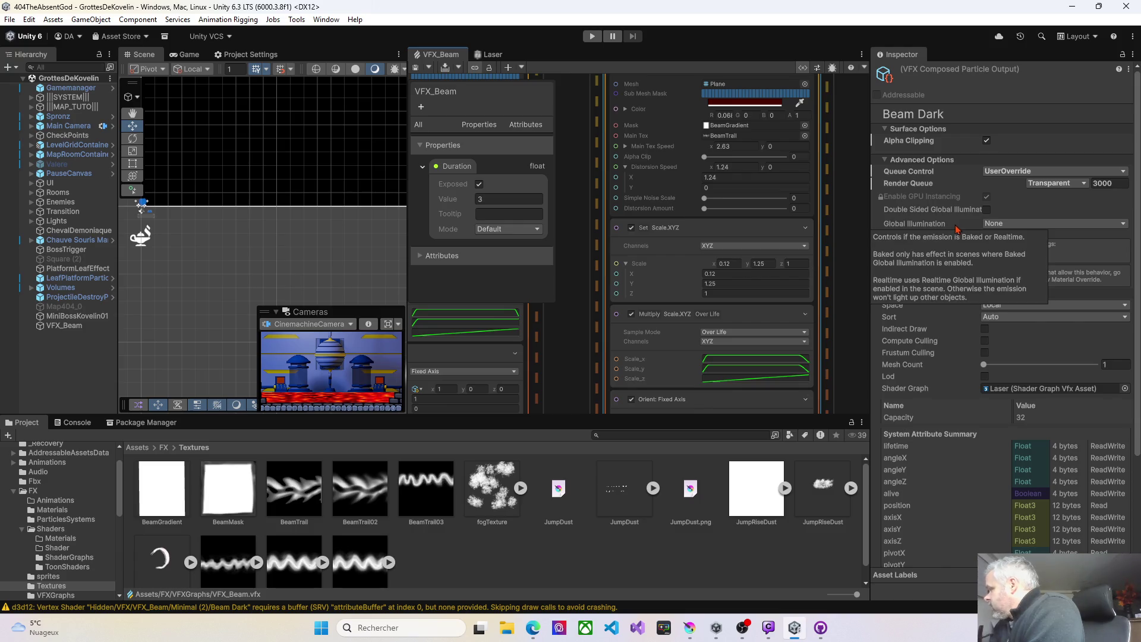
{"action": "left_click_drag", "start_coordinate": [868, 266], "coordinate": [918, 254]}
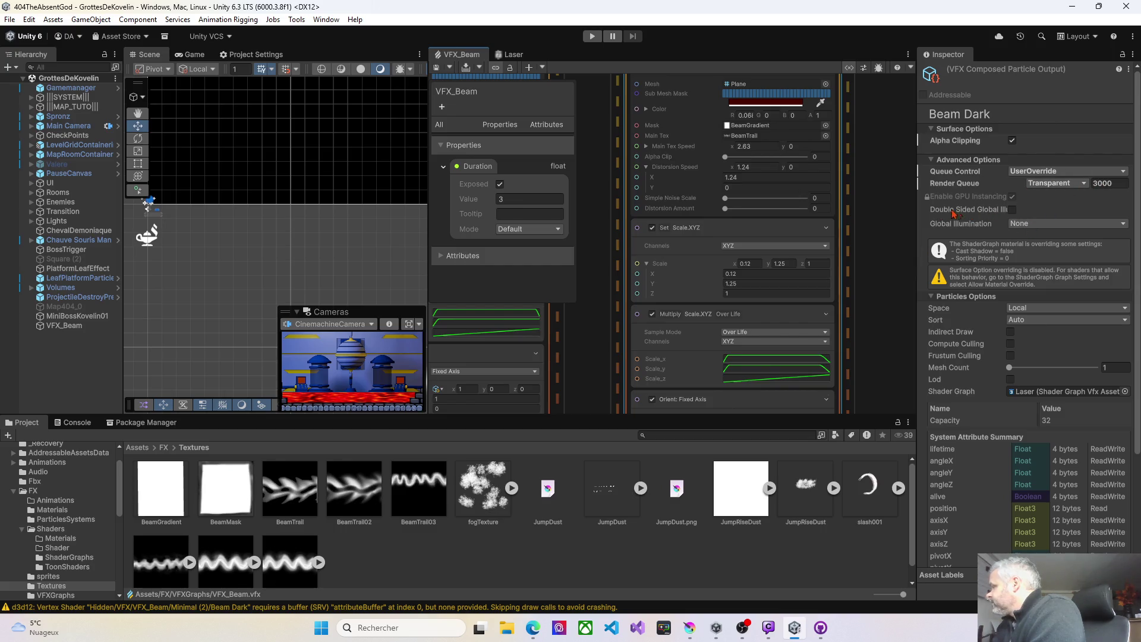
Narrow the Inspector, widen the Scene view, and bring the Laser and Electric Energy outputs into view
{"action": "left_click_drag", "start_coordinate": [916, 214], "coordinate": [1039, 214]}
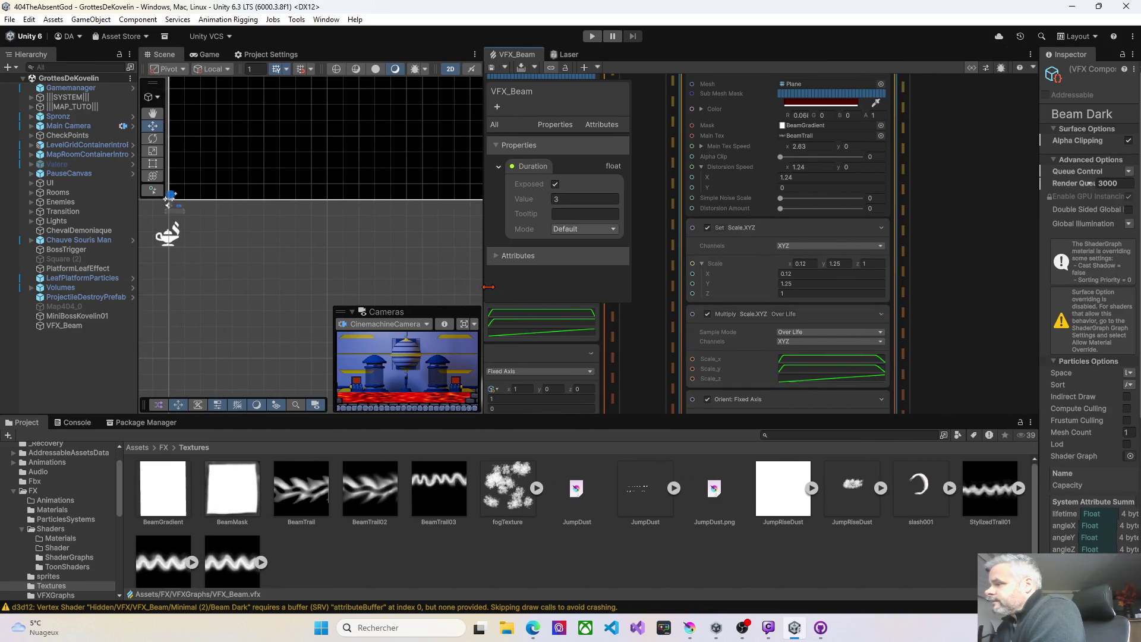
{"action": "mouse_move", "coordinate": [484, 290]}
{"action": "left_mouse_down"}
{"action": "mouse_move", "coordinate": [401, 287]}
{"action": "mouse_move", "coordinate": [515, 284]}
{"action": "left_mouse_up"}
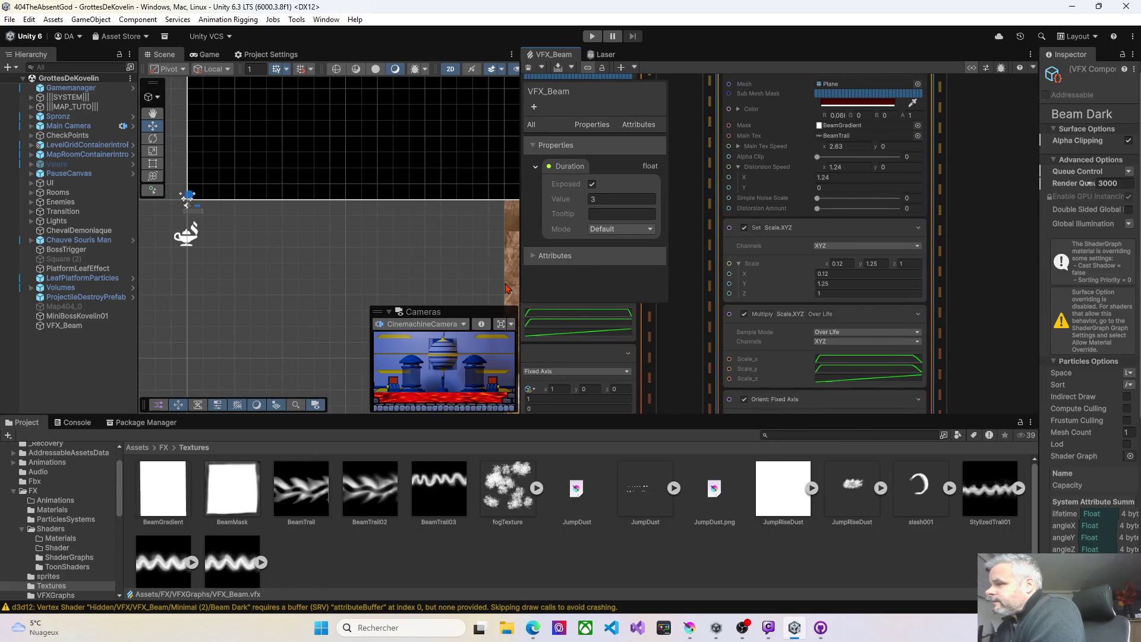
{"action": "scroll", "coordinate": [271, 241], "scroll_direction": "down", "scroll_amount": 3}
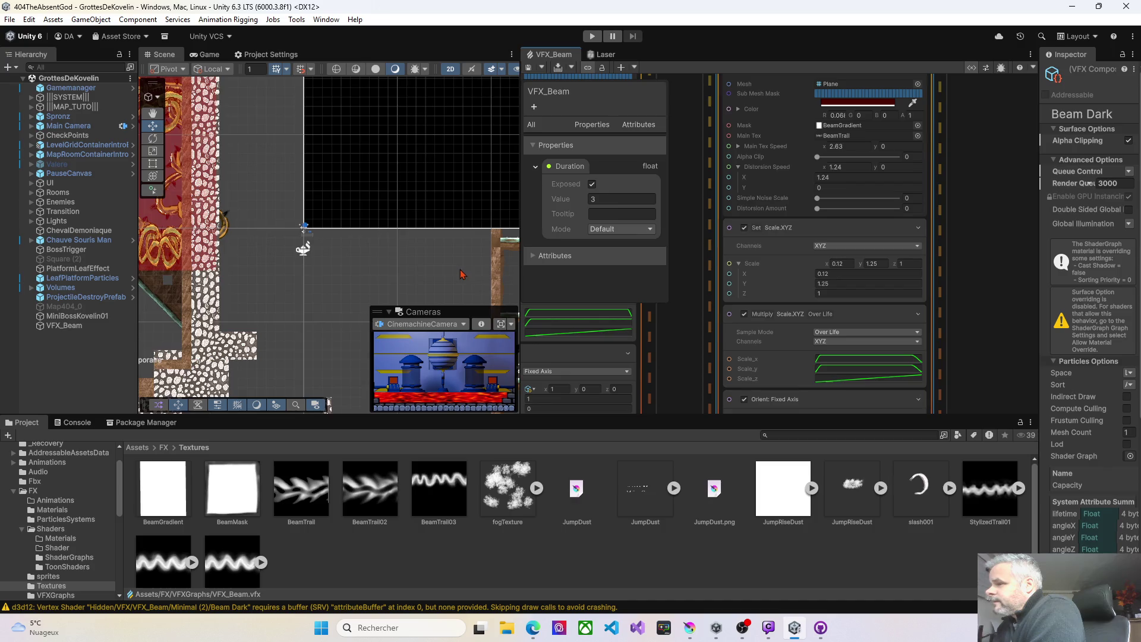
{"action": "left_click_drag", "start_coordinate": [677, 243], "coordinate": [880, 288]}
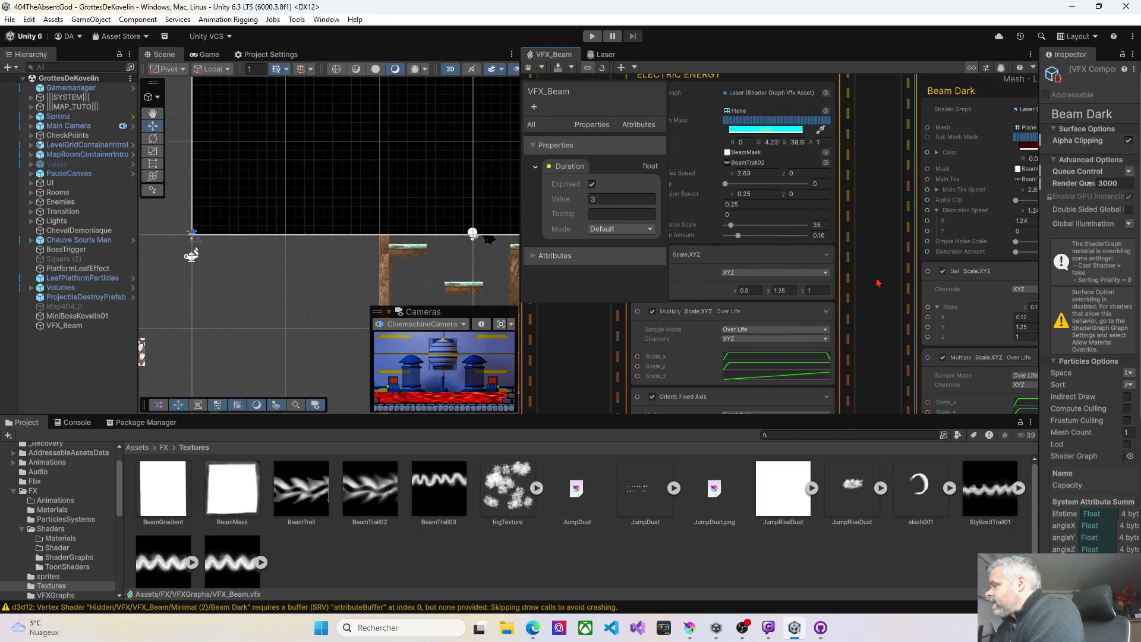
{"action": "scroll", "coordinate": [878, 284], "scroll_direction": "up", "scroll_amount": 2}
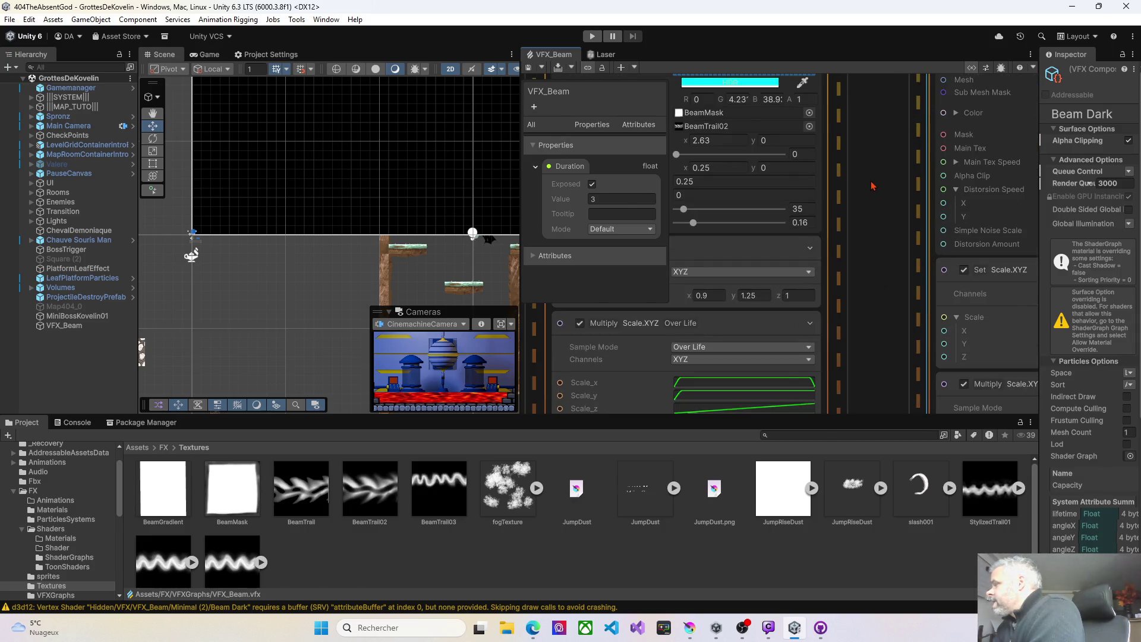
{"action": "scroll", "coordinate": [873, 187], "scroll_direction": "down", "scroll_amount": 3}
{"action": "left_click_drag", "start_coordinate": [871, 183], "coordinate": [1040, 191]}
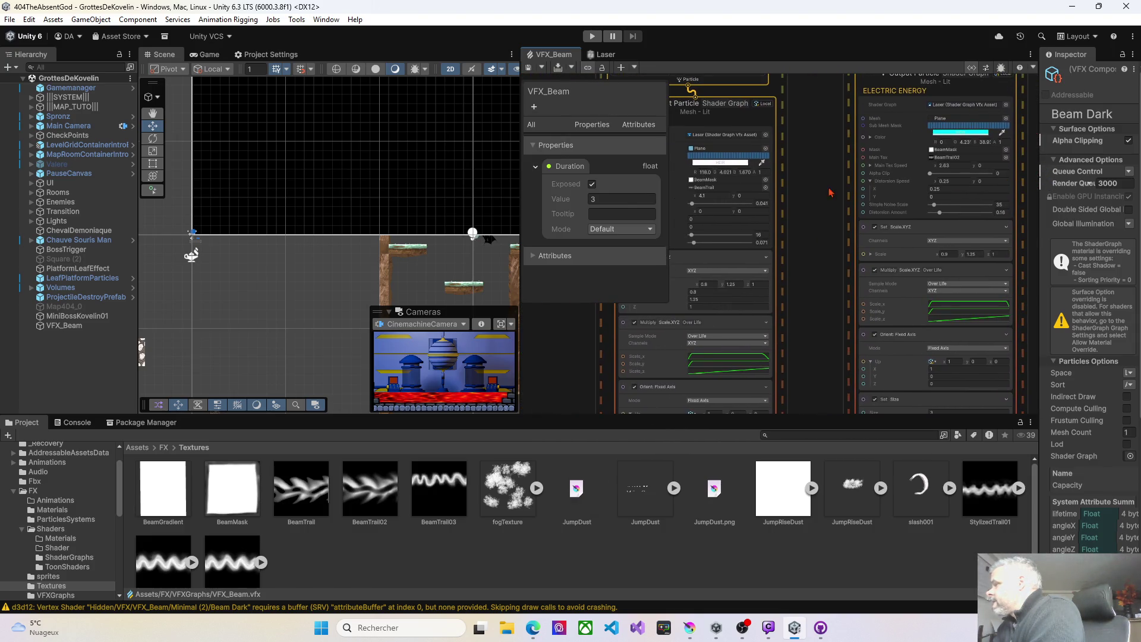
{"action": "scroll", "coordinate": [816, 185], "scroll_direction": "up", "scroll_amount": 5}
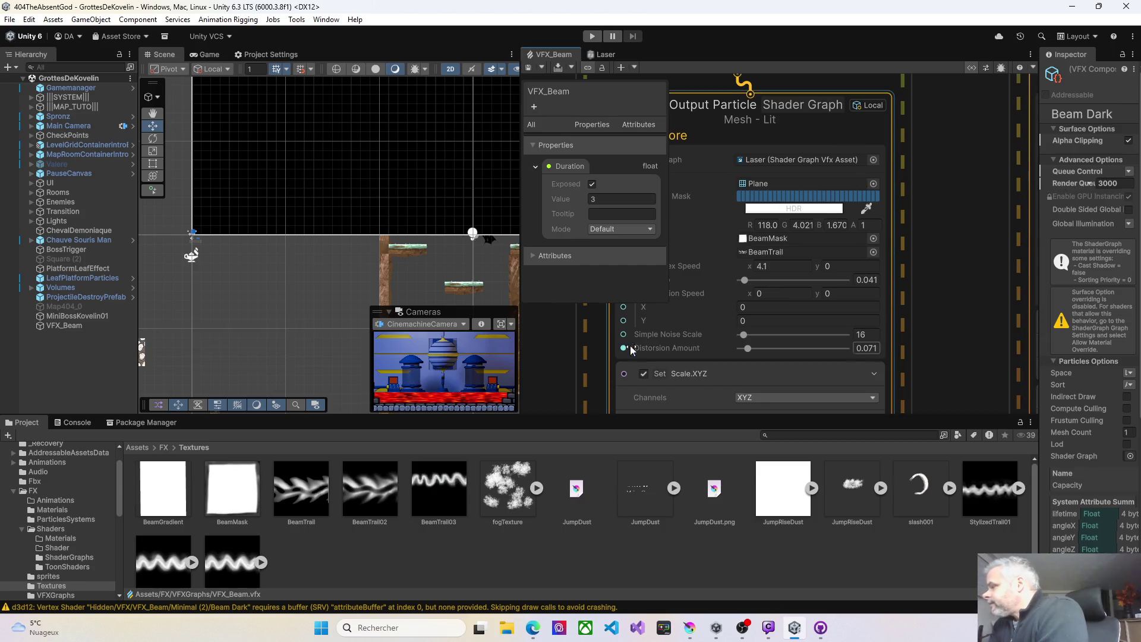
Wire the Duration property into the other system's Lifetime, then view the Beam Dark system
{"action": "scroll", "coordinate": [693, 330], "scroll_direction": "down", "scroll_amount": 5}
{"action": "left_click_drag", "start_coordinate": [790, 246], "coordinate": [808, 288]}
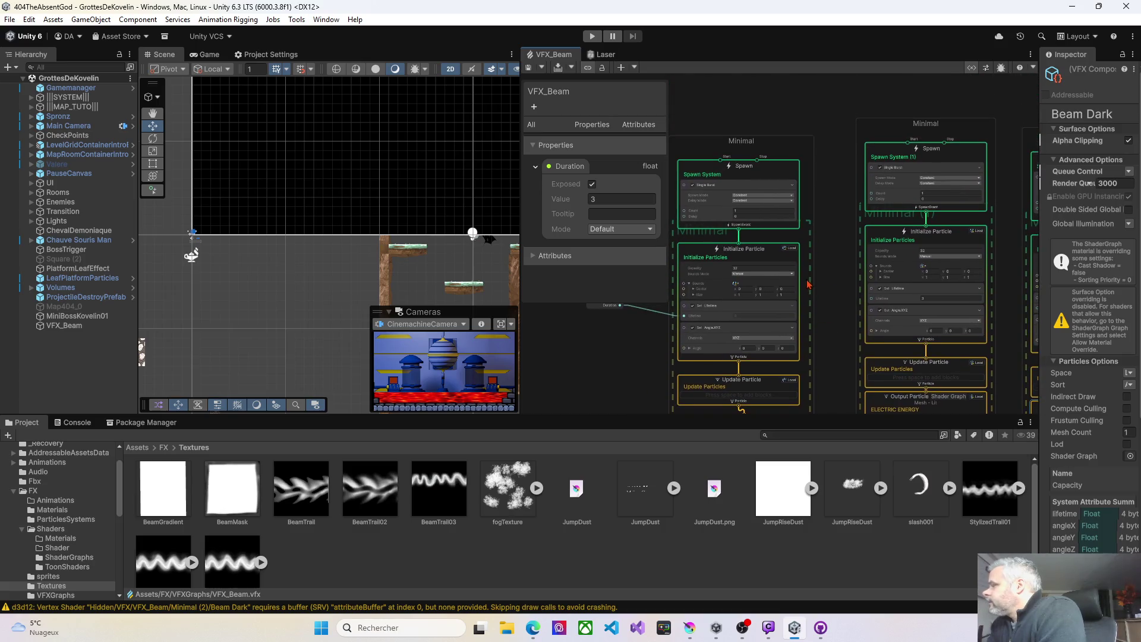
{"action": "scroll", "coordinate": [808, 288], "scroll_direction": "up", "scroll_amount": 2}
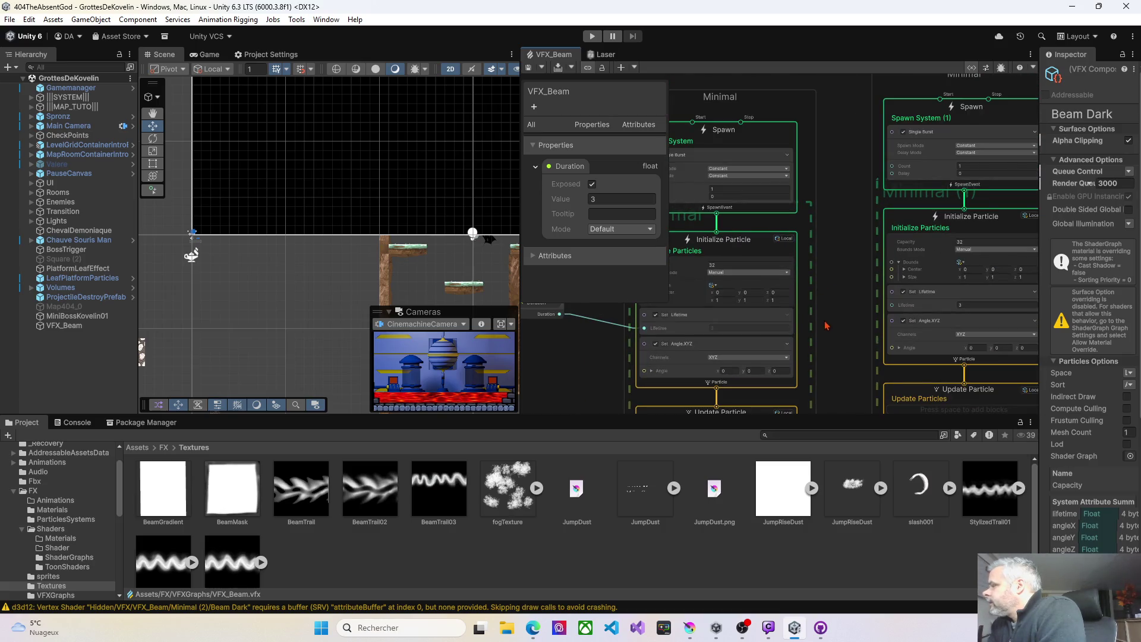
{"action": "mouse_move", "coordinate": [827, 355]}
{"action": "left_mouse_down"}
{"action": "mouse_move", "coordinate": [831, 242]}
{"action": "mouse_move", "coordinate": [890, 221]}
{"action": "mouse_move", "coordinate": [861, 221]}
{"action": "left_mouse_up"}
{"action": "scroll", "coordinate": [609, 323], "scroll_direction": "down", "scroll_amount": 2}
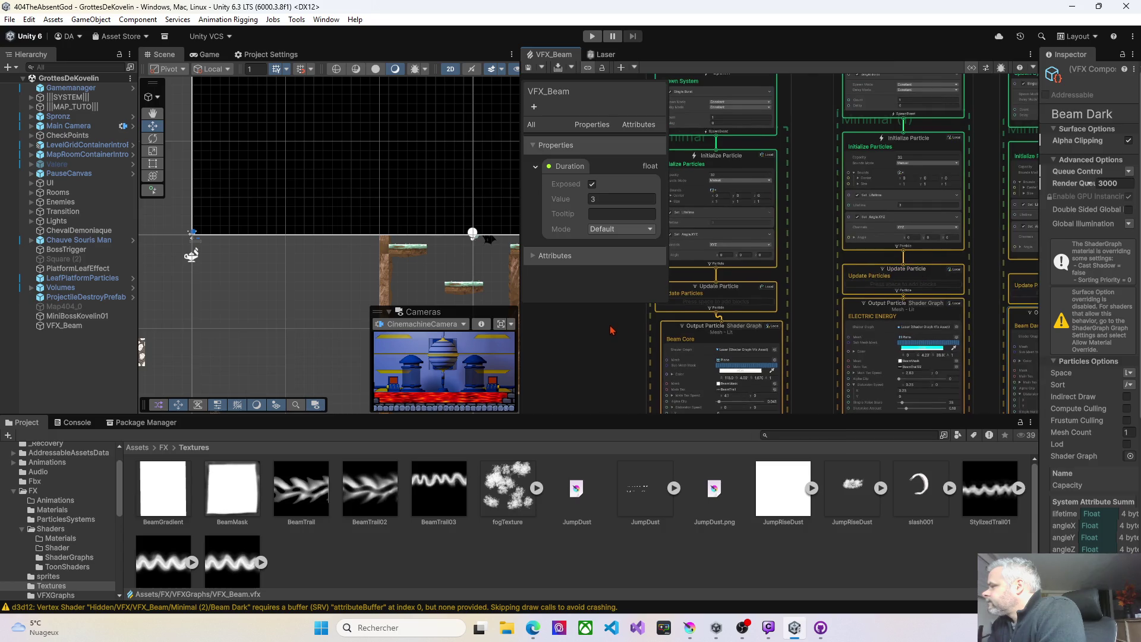
{"action": "left_click_drag", "start_coordinate": [610, 328], "coordinate": [697, 303]}
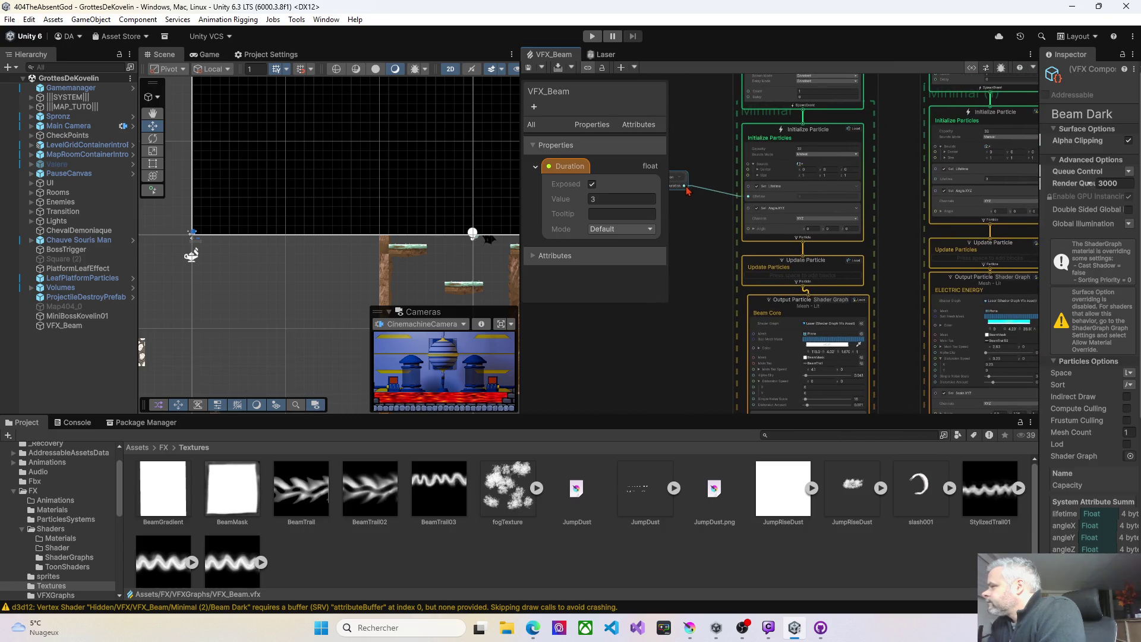
{"action": "left_click_drag", "start_coordinate": [917, 194], "coordinate": [936, 178]}
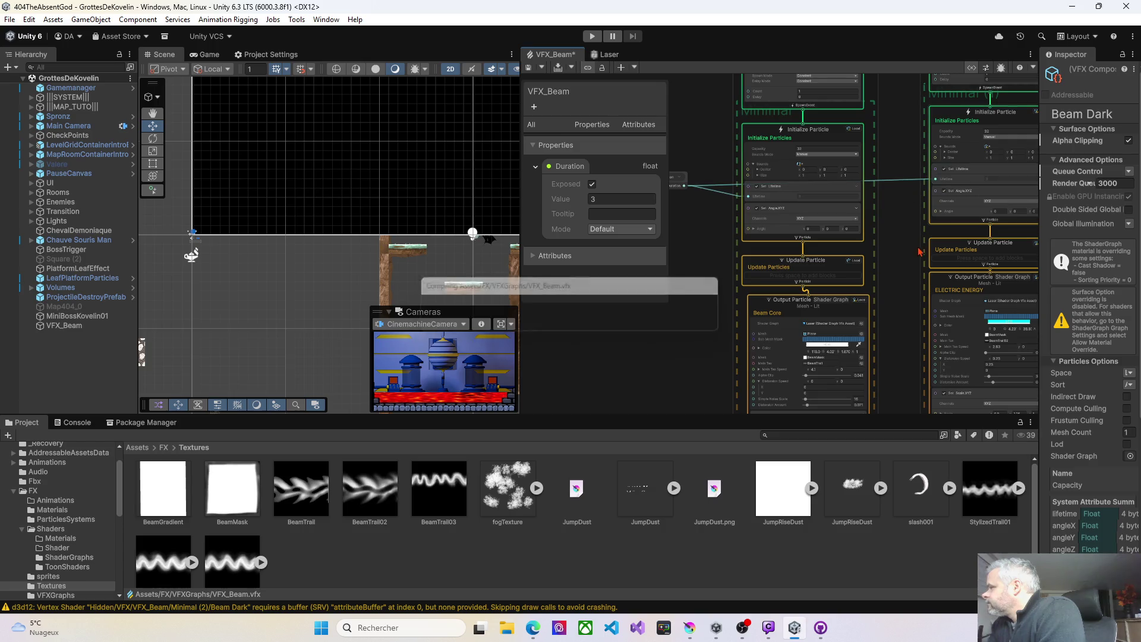
{"action": "left_click_drag", "start_coordinate": [912, 274], "coordinate": [744, 301]}
{"action": "scroll", "coordinate": [719, 263], "scroll_direction": "down", "scroll_amount": 4}
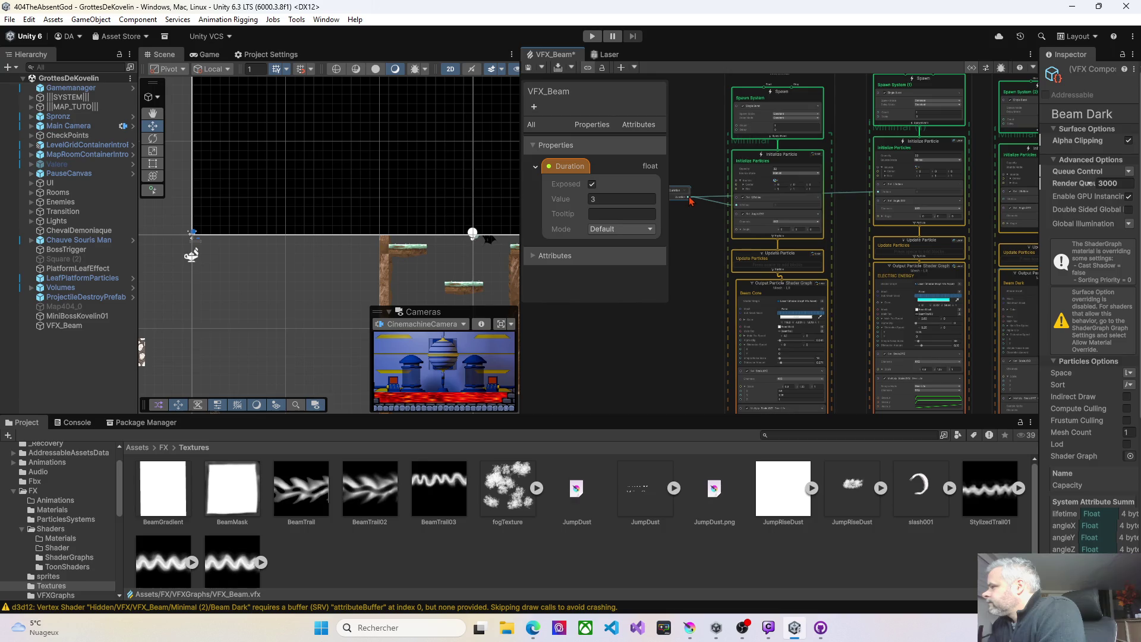
{"action": "left_click_drag", "start_coordinate": [968, 204], "coordinate": [944, 200]}
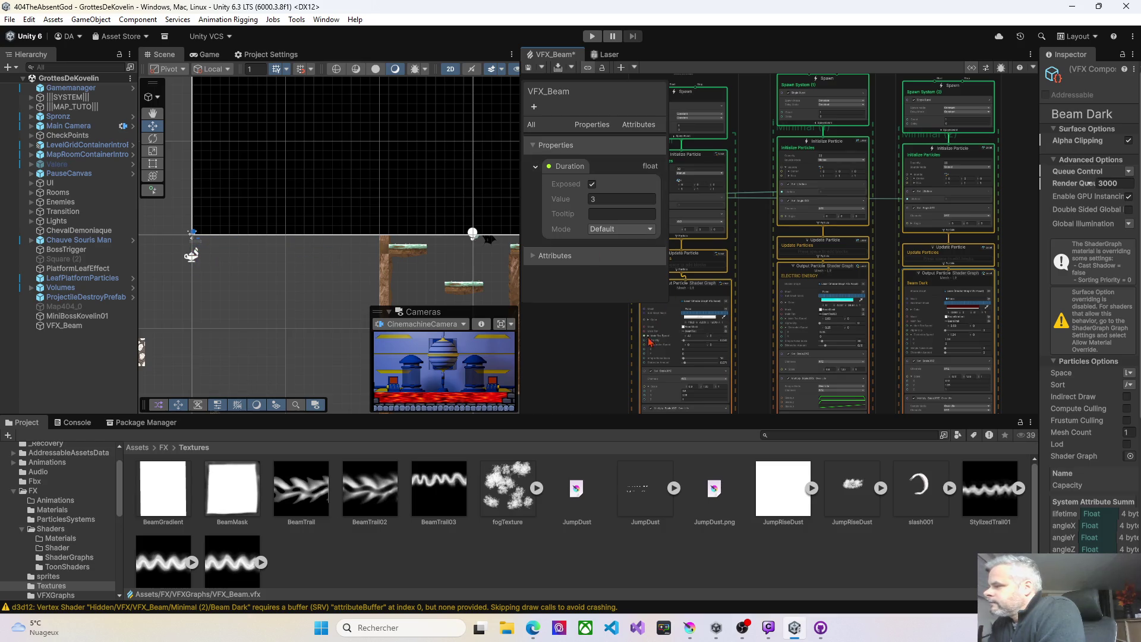
{"action": "scroll", "coordinate": [775, 315], "scroll_direction": "up", "scroll_amount": 8}
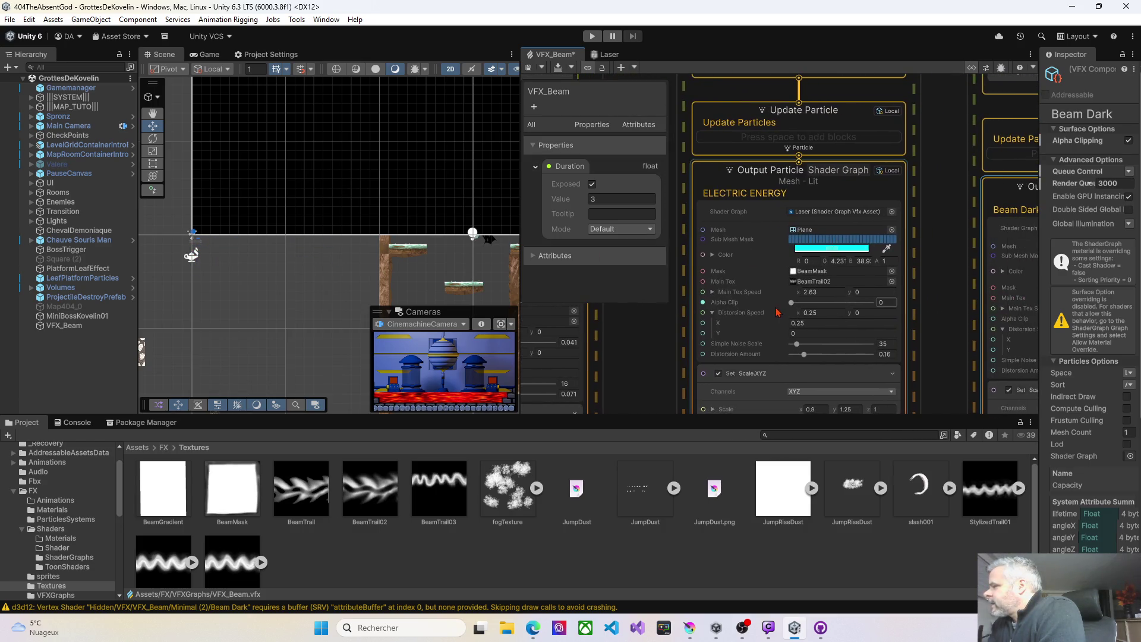
Show the VFX_Beam asset settings, frame the beam's spawn point, and save to recompile the graph
{"action": "scroll", "coordinate": [775, 313], "scroll_direction": "up", "scroll_amount": 2}
{"action": "left_click", "coordinate": [1006, 311]}
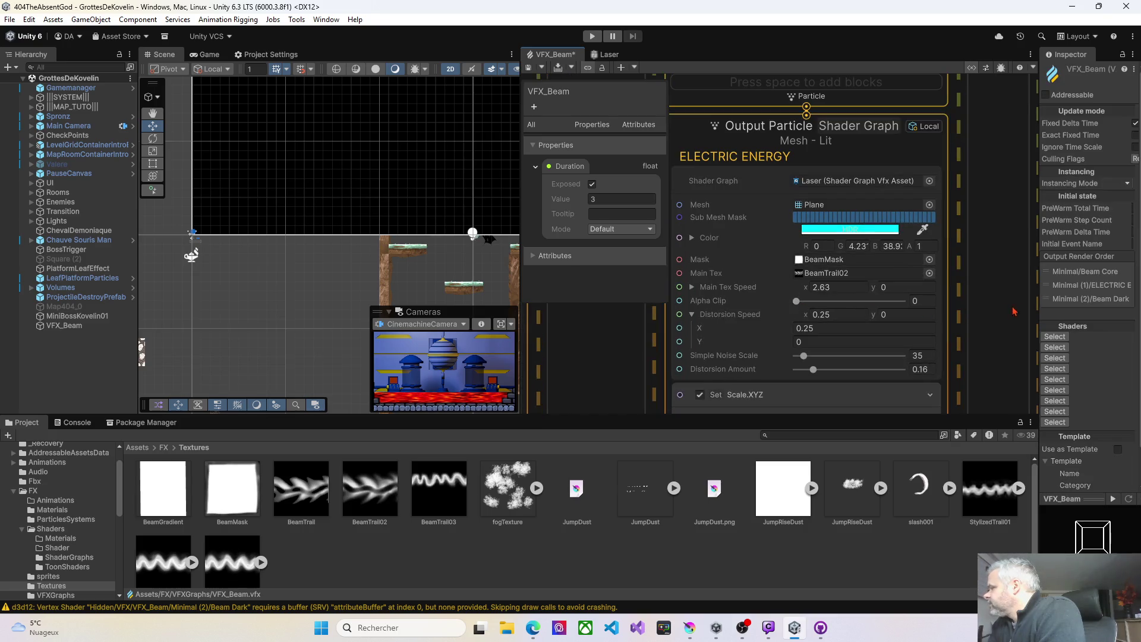
{"action": "mouse_move", "coordinate": [1039, 307]}
{"action": "left_mouse_down"}
{"action": "mouse_move", "coordinate": [871, 291]}
{"action": "mouse_move", "coordinate": [915, 279]}
{"action": "mouse_move", "coordinate": [915, 269]}
{"action": "left_mouse_up"}
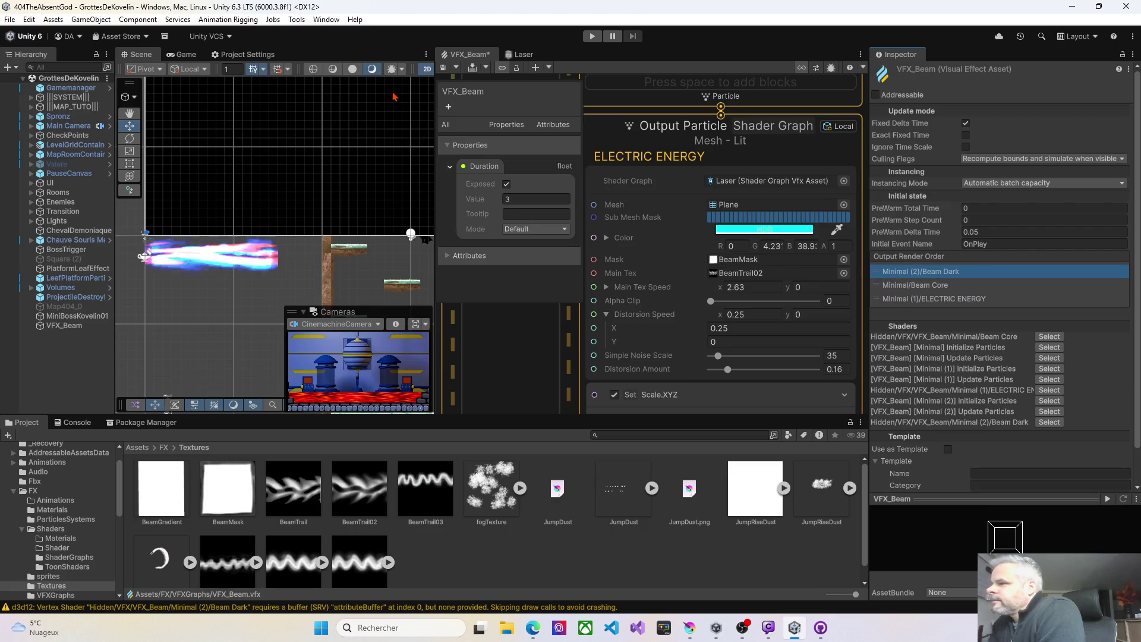
{"action": "scroll", "coordinate": [218, 272], "scroll_direction": "up", "scroll_amount": 3}
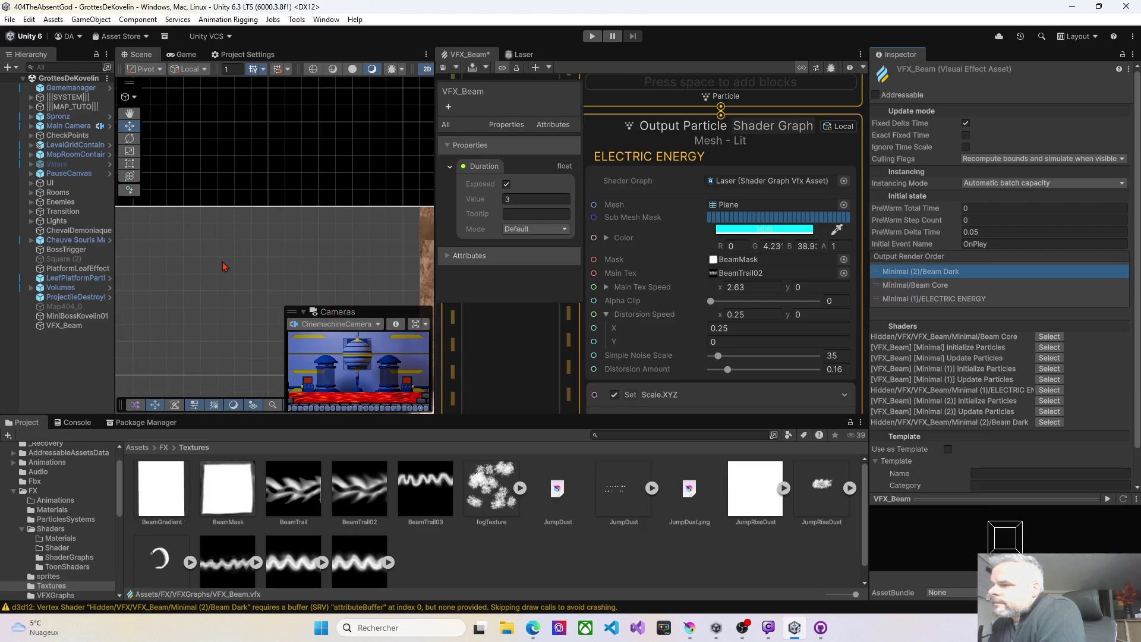
{"action": "mouse_move", "coordinate": [210, 270]}
{"action": "left_mouse_down"}
{"action": "mouse_move", "coordinate": [324, 265]}
{"action": "mouse_move", "coordinate": [305, 243]}
{"action": "mouse_move", "coordinate": [272, 260]}
{"action": "left_mouse_up"}
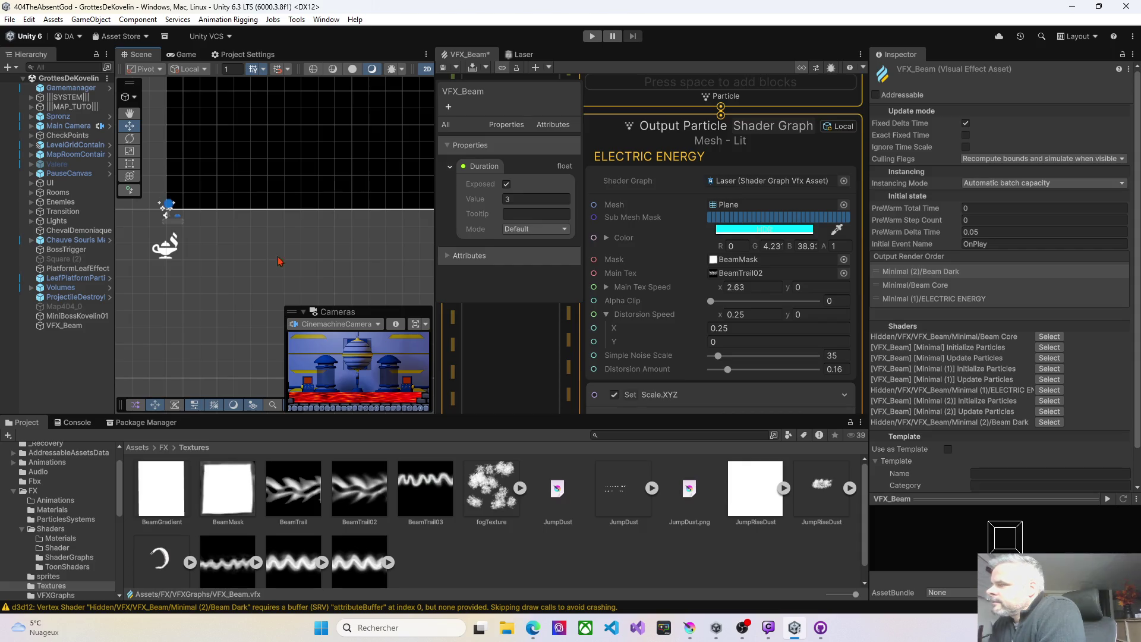
{"action": "left_click", "coordinate": [442, 74]}
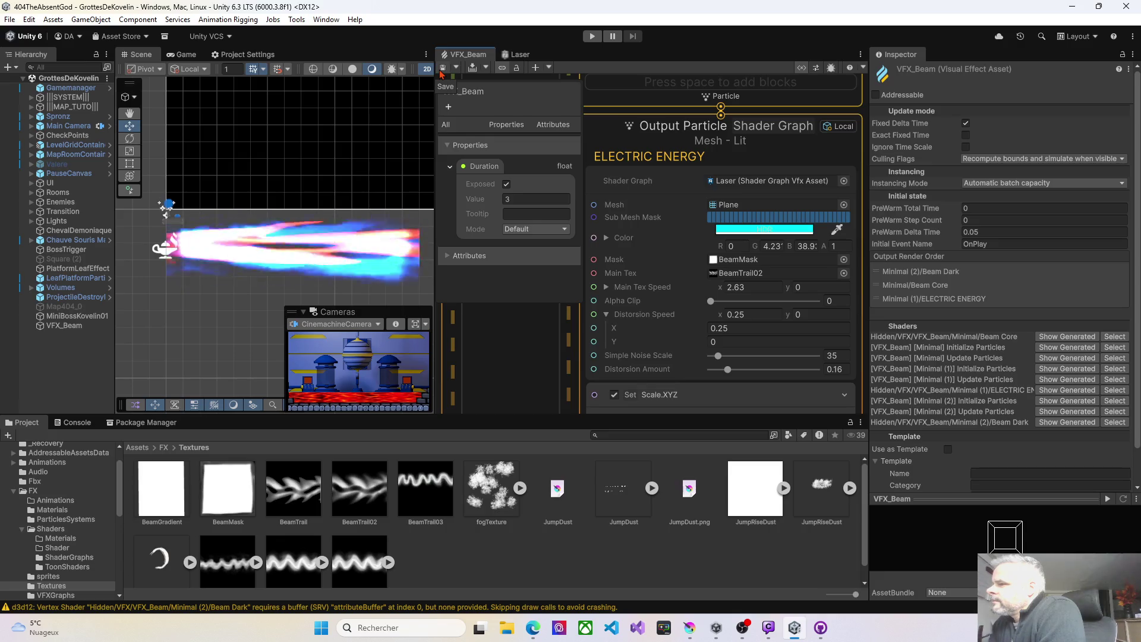
{"action": "scroll", "coordinate": [567, 315], "scroll_direction": "down", "scroll_amount": 5}
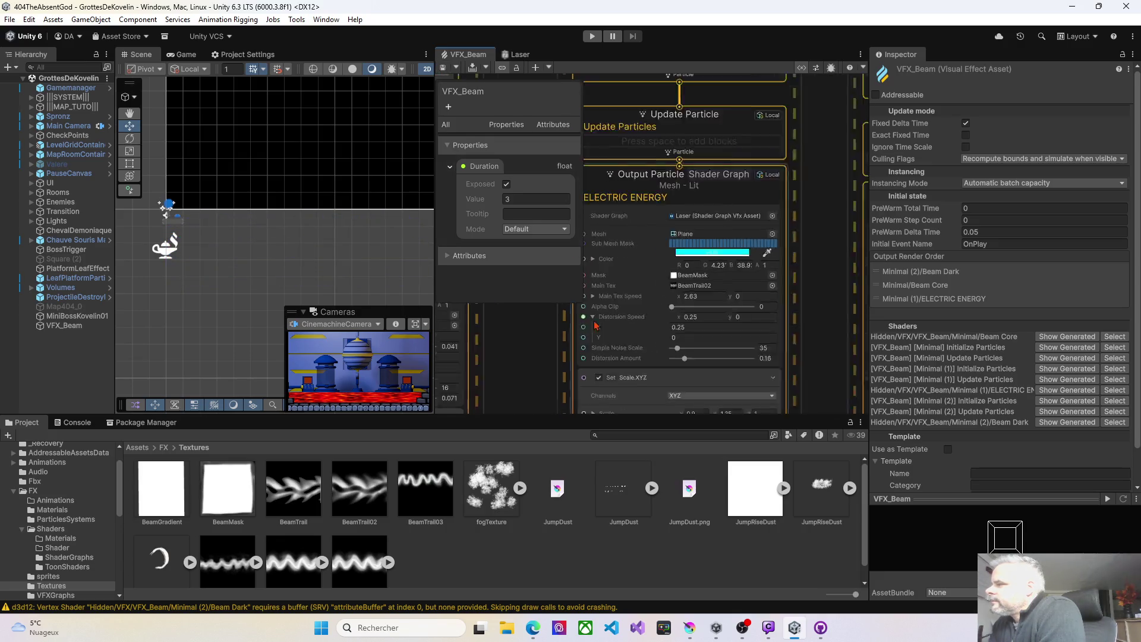
Assign BeamMask as Beam Dark's mask texture, save, and jump to the ELECTRIC ENERGY output
{"action": "scroll", "coordinate": [706, 291], "scroll_direction": "up", "scroll_amount": 5}
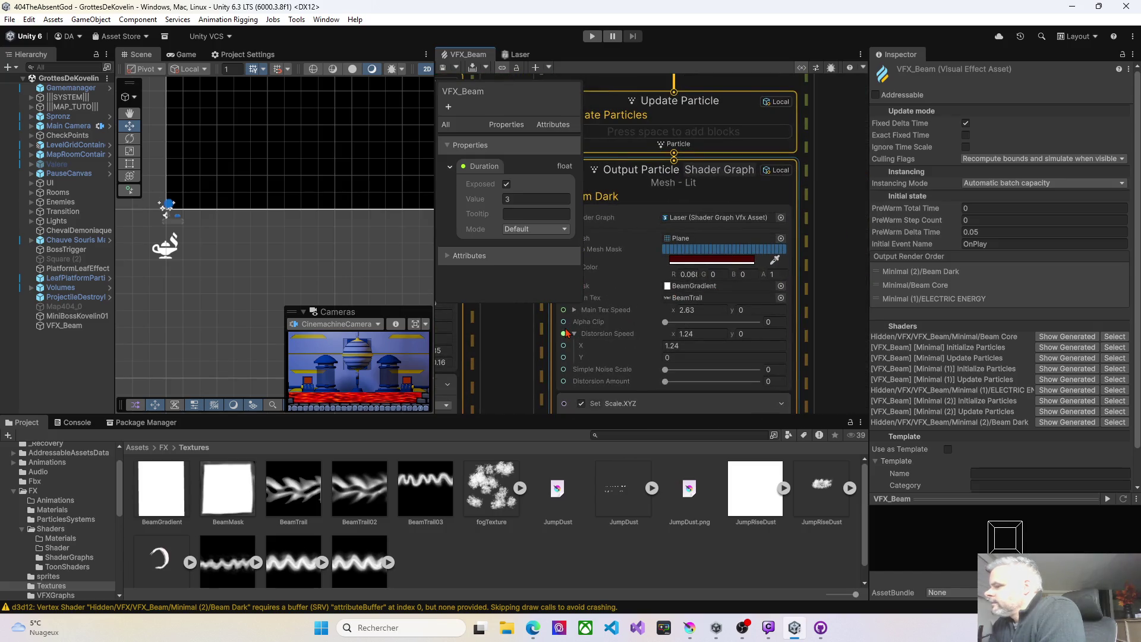
{"action": "mouse_move", "coordinate": [167, 503]}
{"action": "left_mouse_down"}
{"action": "mouse_move", "coordinate": [227, 489]}
{"action": "mouse_move", "coordinate": [641, 280]}
{"action": "left_mouse_up"}
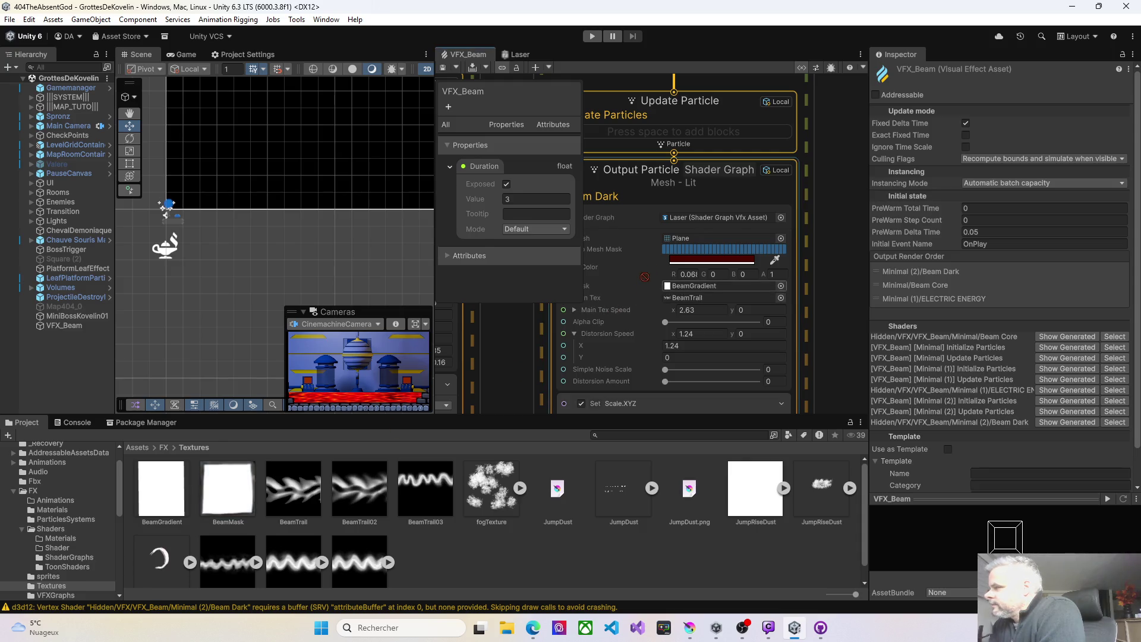
{"action": "left_click_drag", "start_coordinate": [708, 272], "coordinate": [688, 283]}
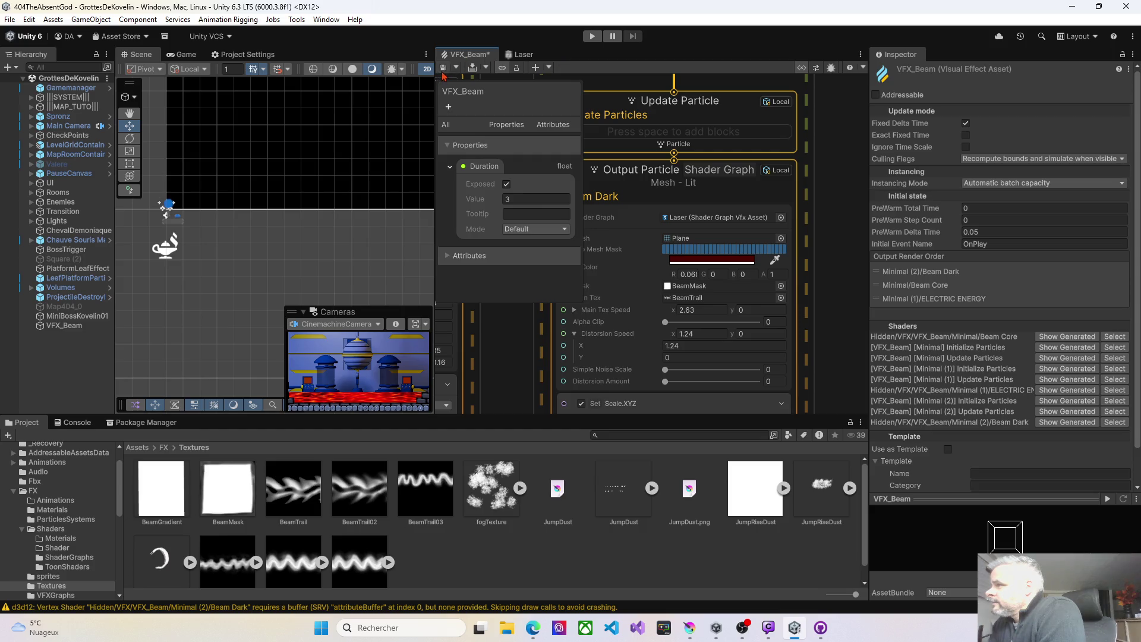
{"action": "key", "text": "ctrl+s"}
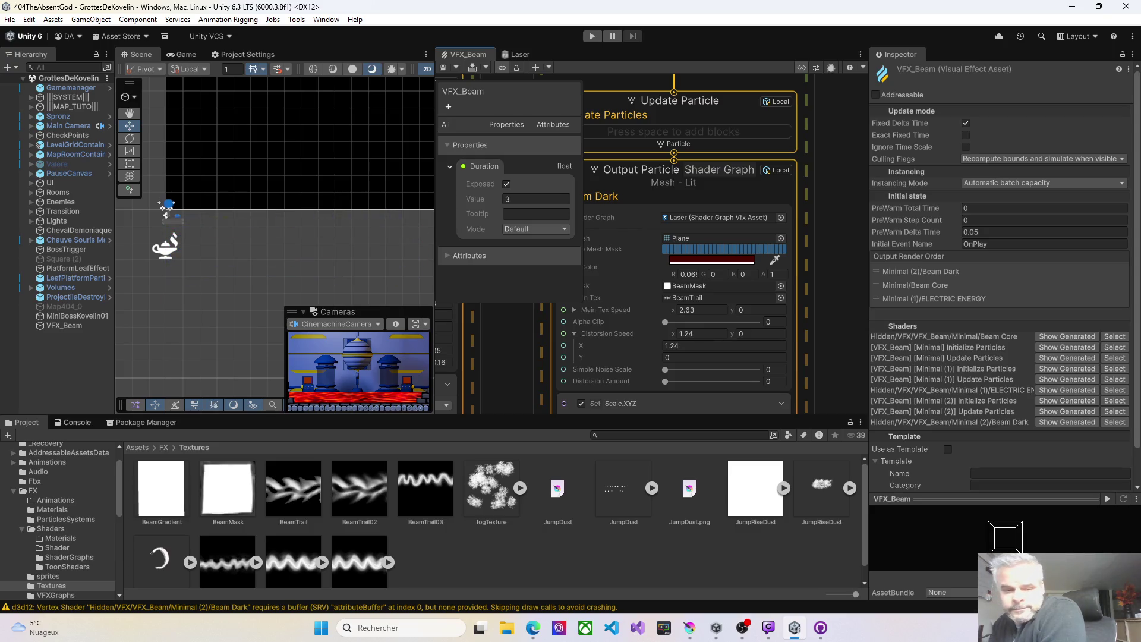
{"action": "key", "text": "alt+Tab"}
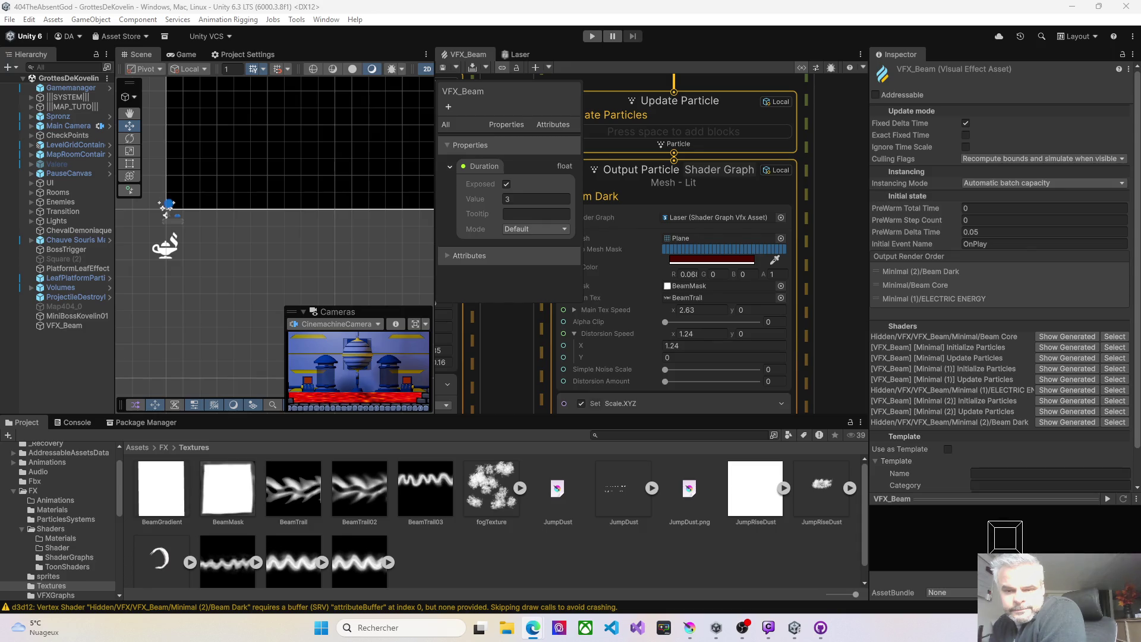
{"action": "left_click", "coordinate": [882, 300]}
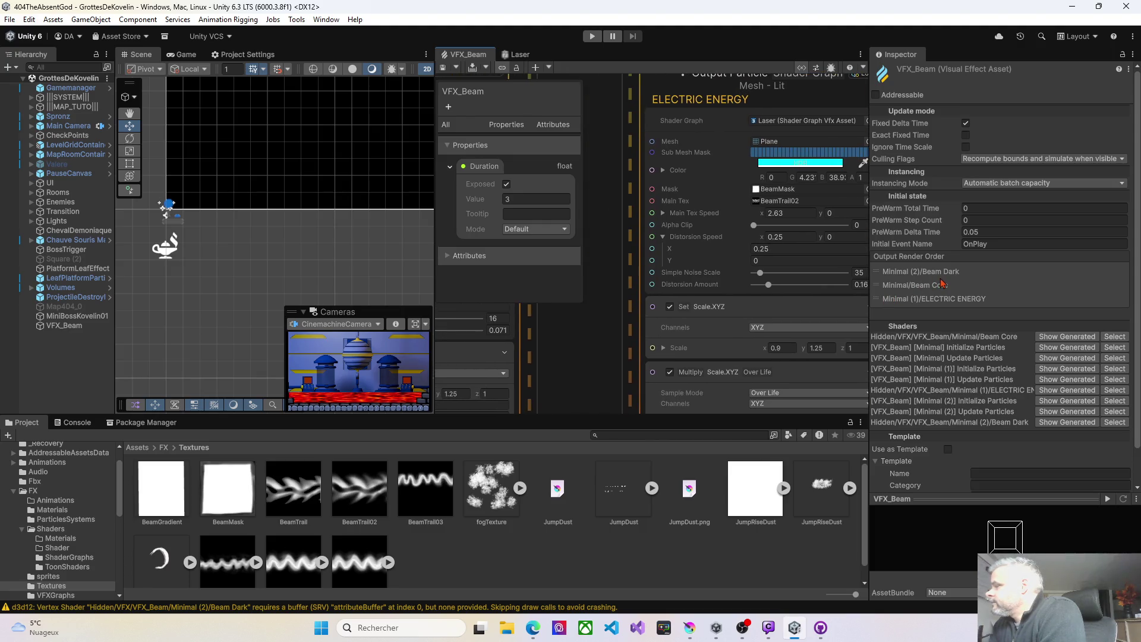
Set Beam Core's scale X to 0.4 and save the graph
{"action": "left_click", "coordinate": [706, 326]}
{"action": "type", "text": "04"}
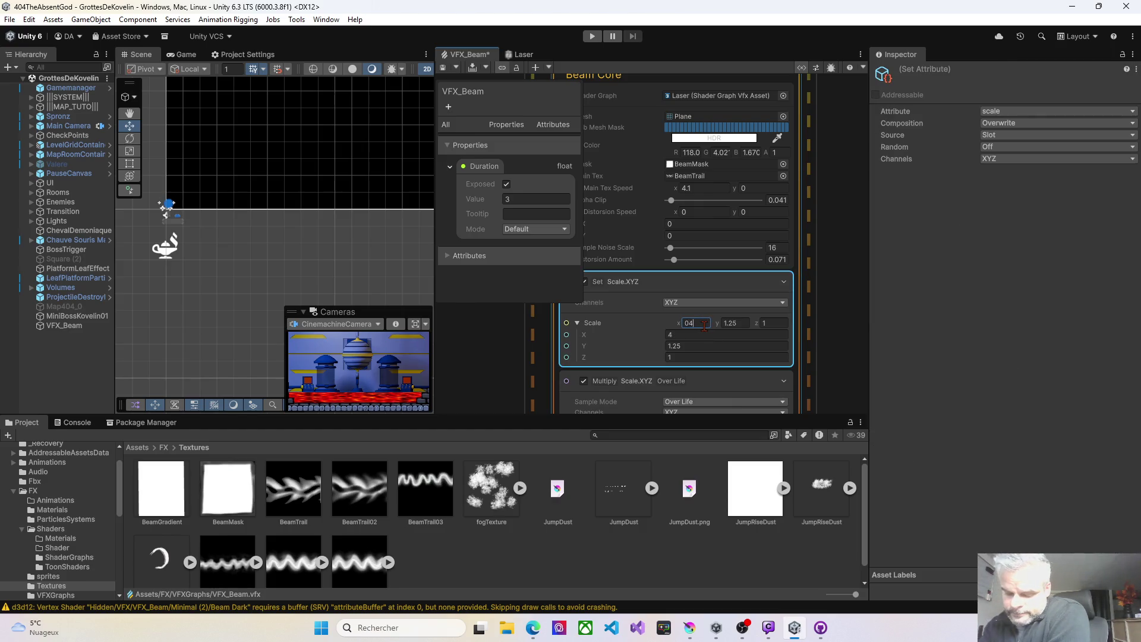
{"action": "type", "text": "4"}
{"action": "key", "text": "Return"}
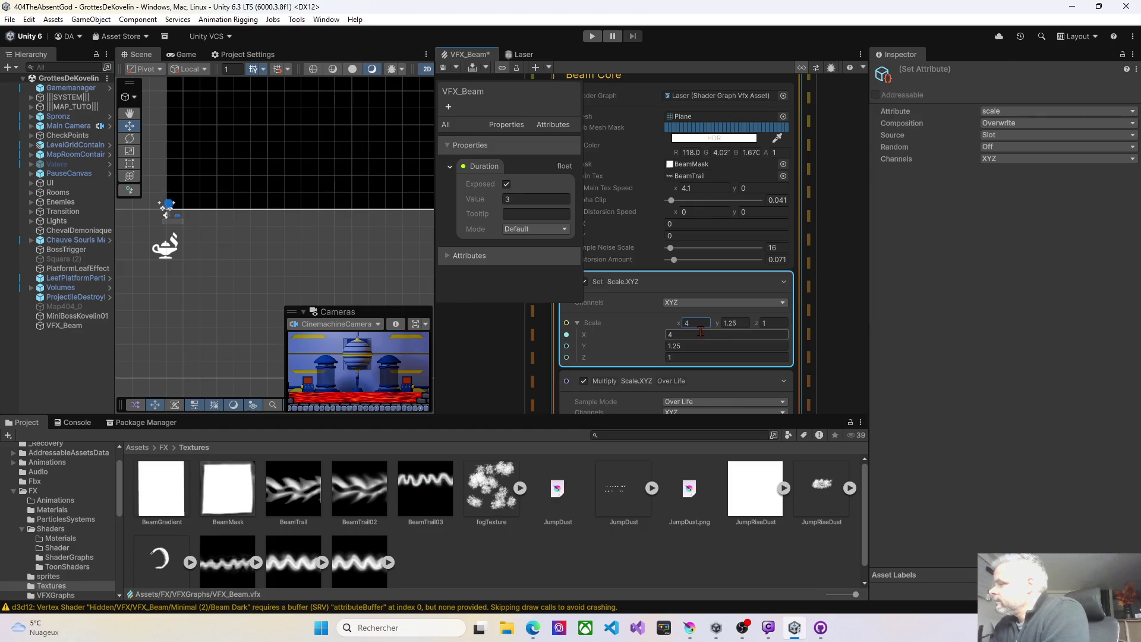
{"action": "type", "text": "0."}
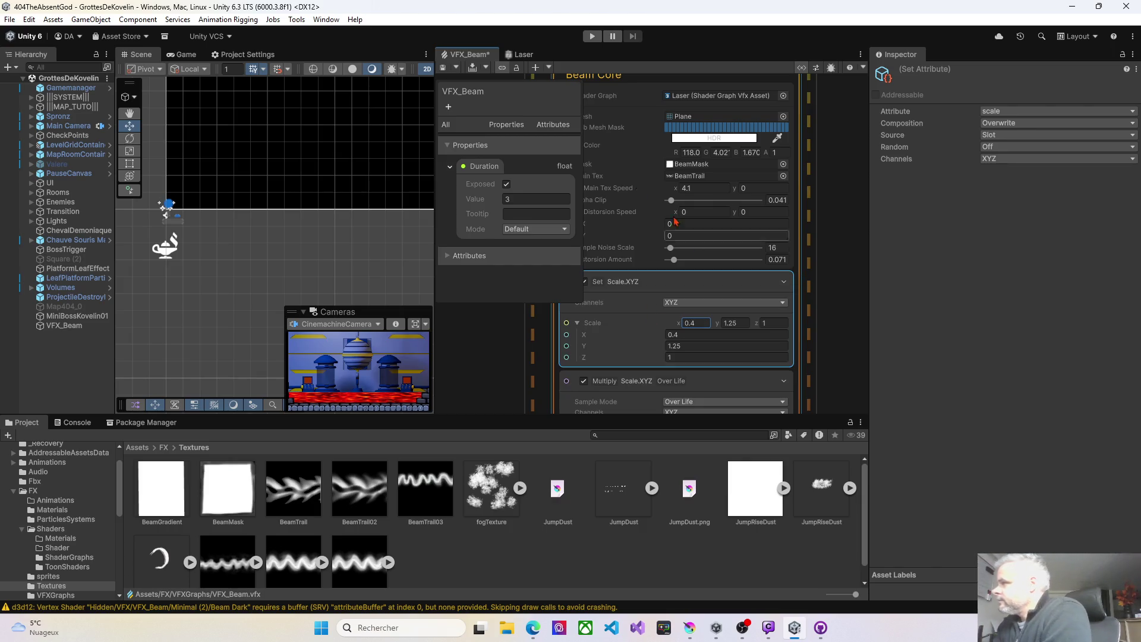
{"action": "left_click", "coordinate": [444, 68]}
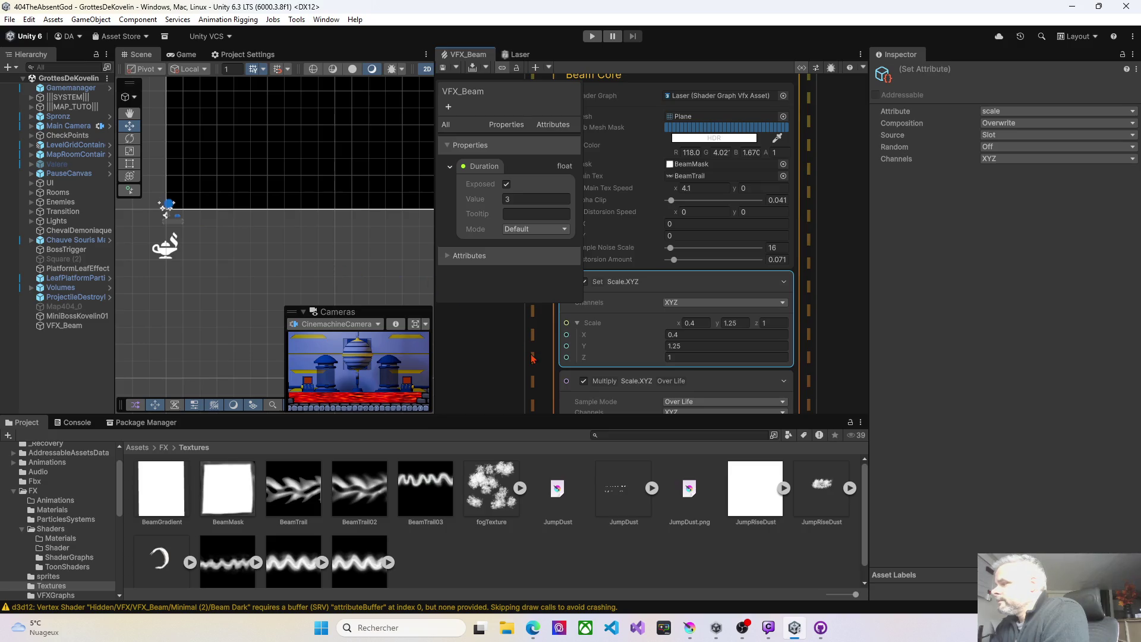
Set Beam Dark's scale X to 0.25 and save the graph
{"action": "scroll", "coordinate": [529, 345], "scroll_direction": "right", "scroll_amount": 5}
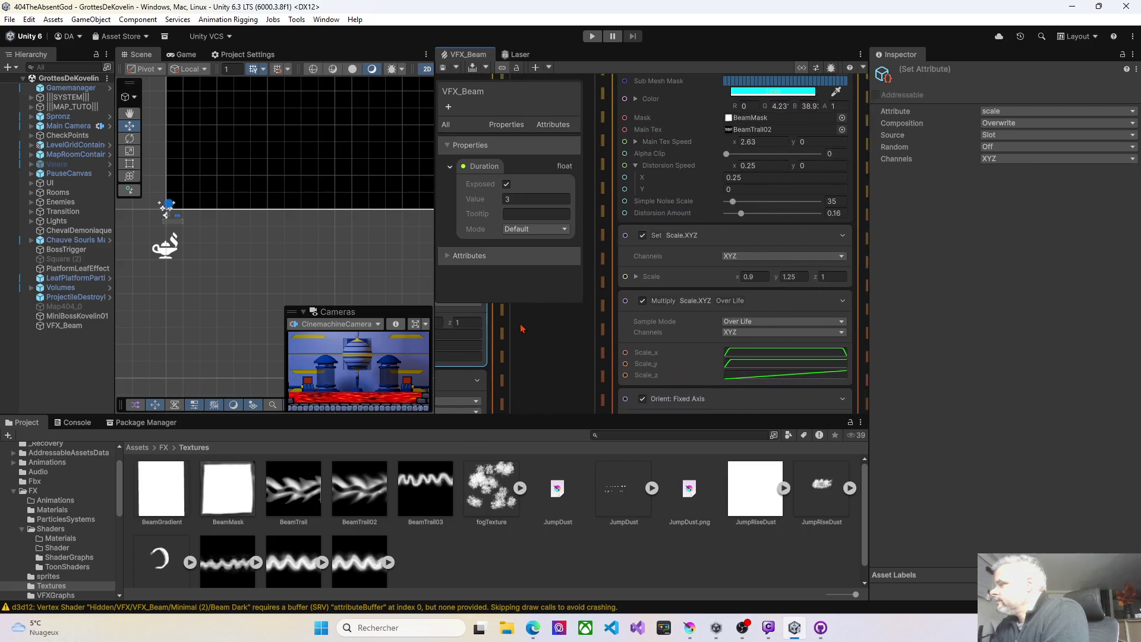
{"action": "scroll", "coordinate": [674, 355], "scroll_direction": "right", "scroll_amount": 3}
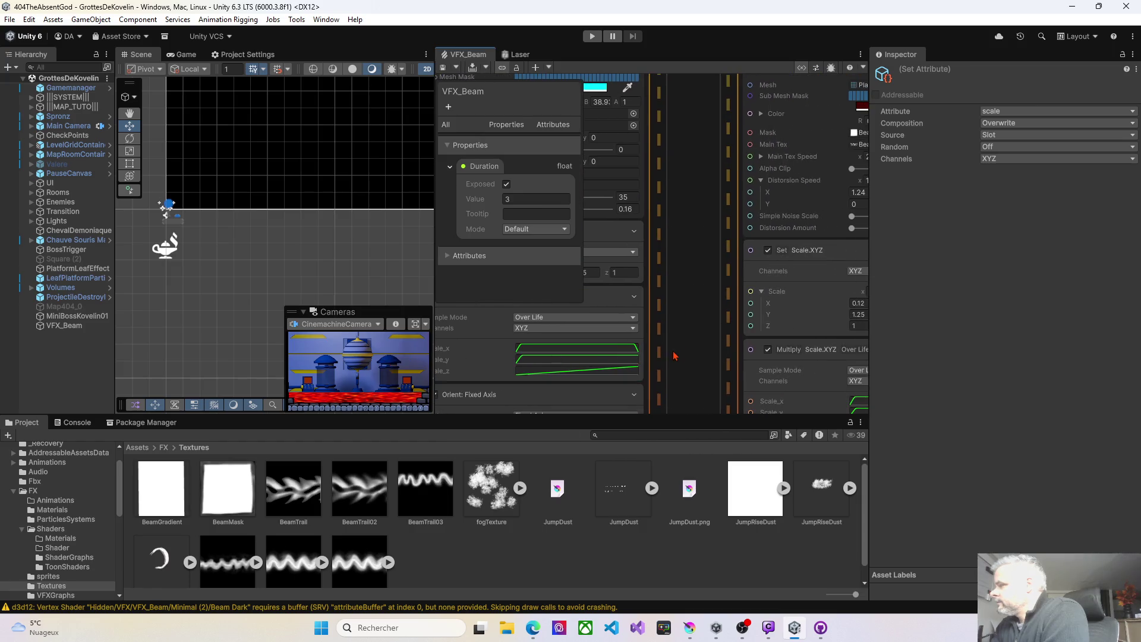
{"action": "scroll", "coordinate": [675, 356], "scroll_direction": "right", "scroll_amount": 2}
{"action": "left_click", "coordinate": [787, 303]}
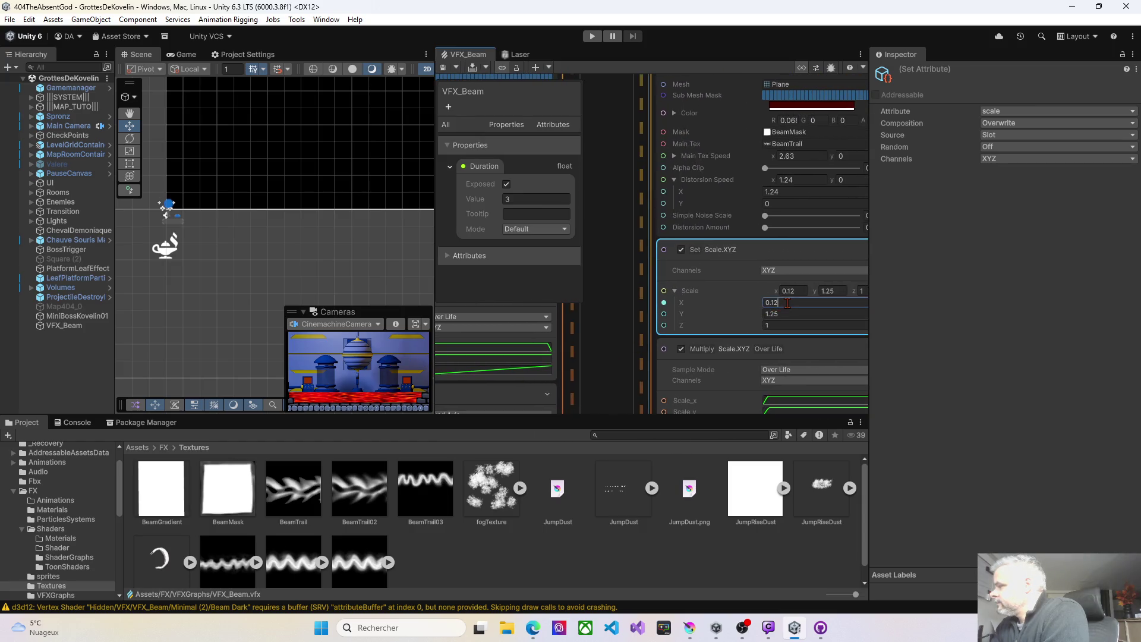
{"action": "type", "text": "0"}
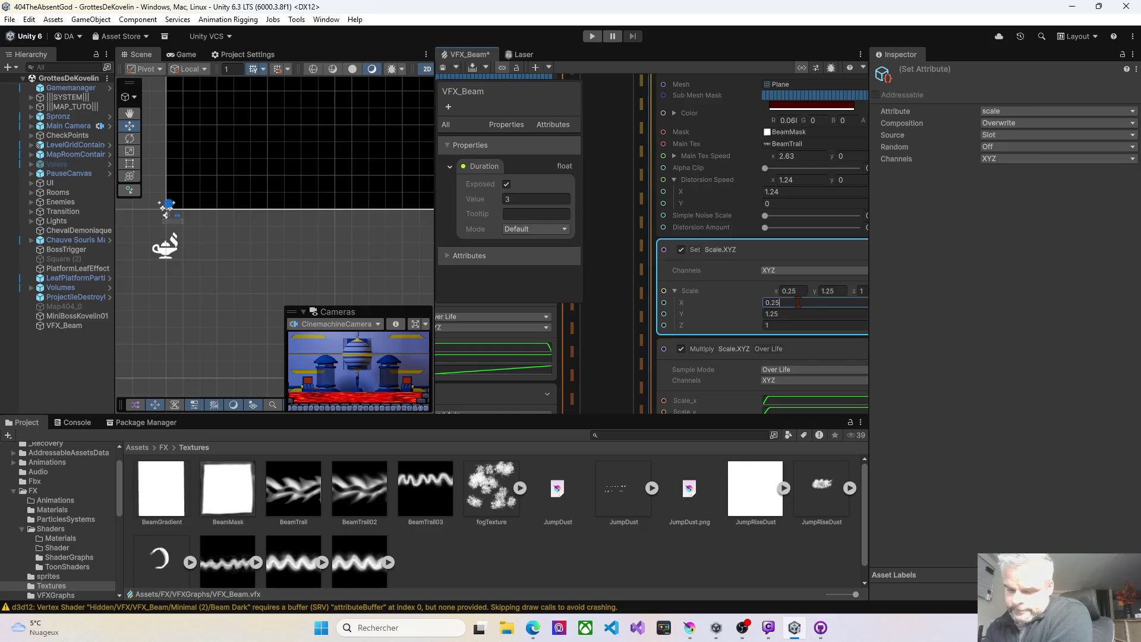
{"action": "left_click", "coordinate": [443, 69]}
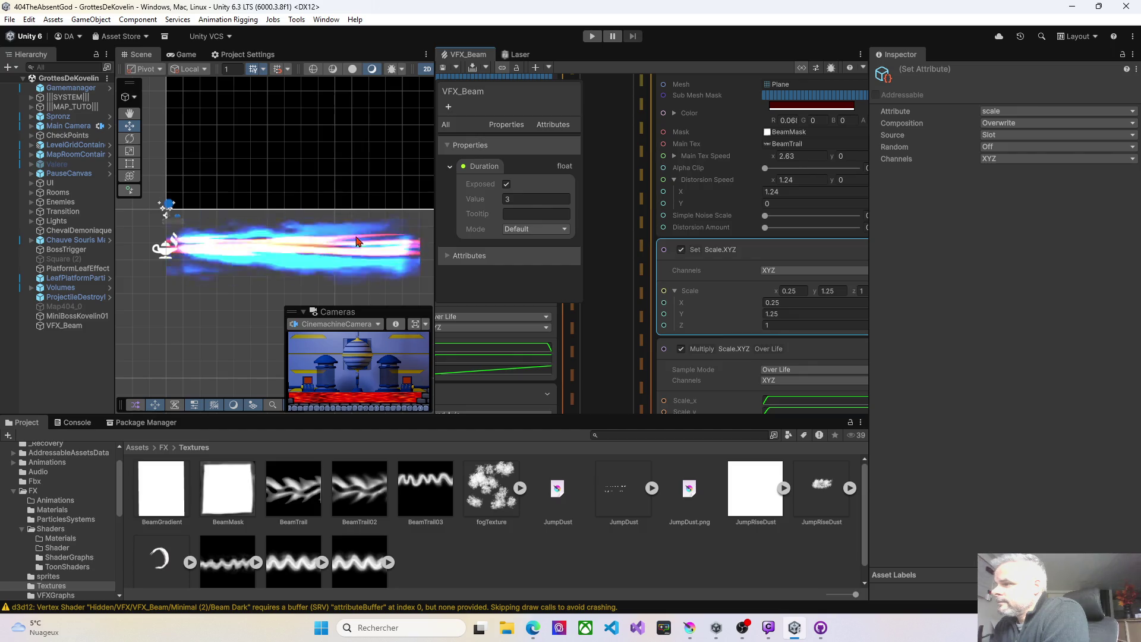
Set ELECTRIC ENERGY's scale X to 0.45
{"action": "mouse_move", "coordinate": [595, 350]}
{"action": "left_mouse_down"}
{"action": "mouse_move", "coordinate": [757, 306]}
{"action": "mouse_move", "coordinate": [854, 262]}
{"action": "left_mouse_up"}
{"action": "left_click", "coordinate": [726, 177]}
{"action": "double_click", "coordinate": [716, 180]}
{"action": "type", "text": "0.45"}
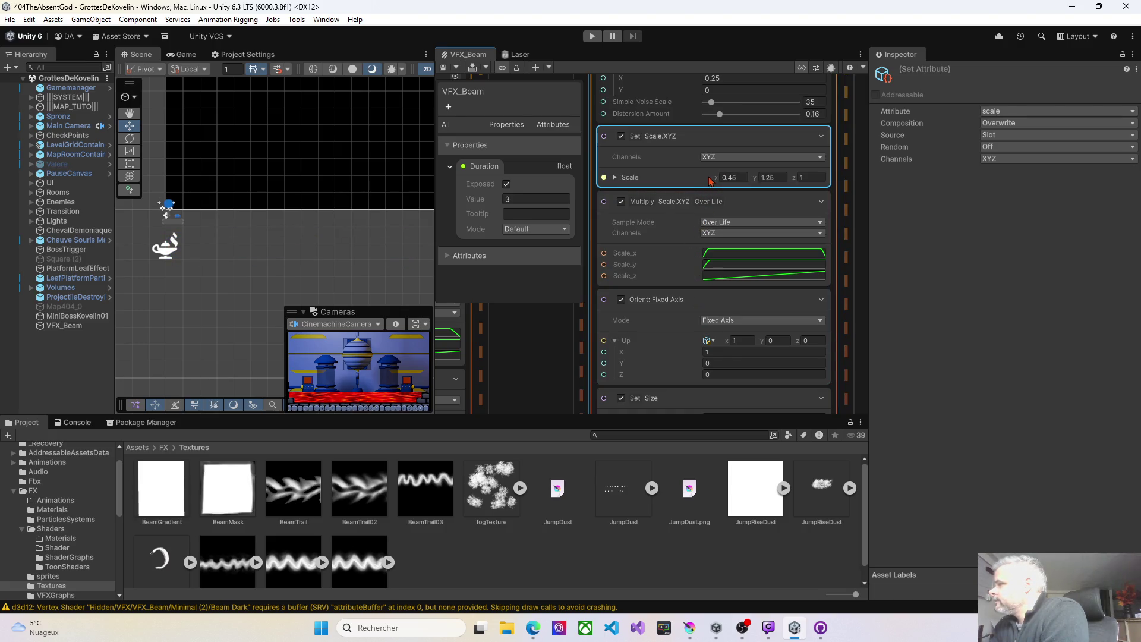
Nudge Electric Energy's Distortion Amount down to 0.128 and try a wider X scale, saving each change
{"action": "scroll", "coordinate": [697, 190], "scroll_direction": "up", "scroll_amount": 3}
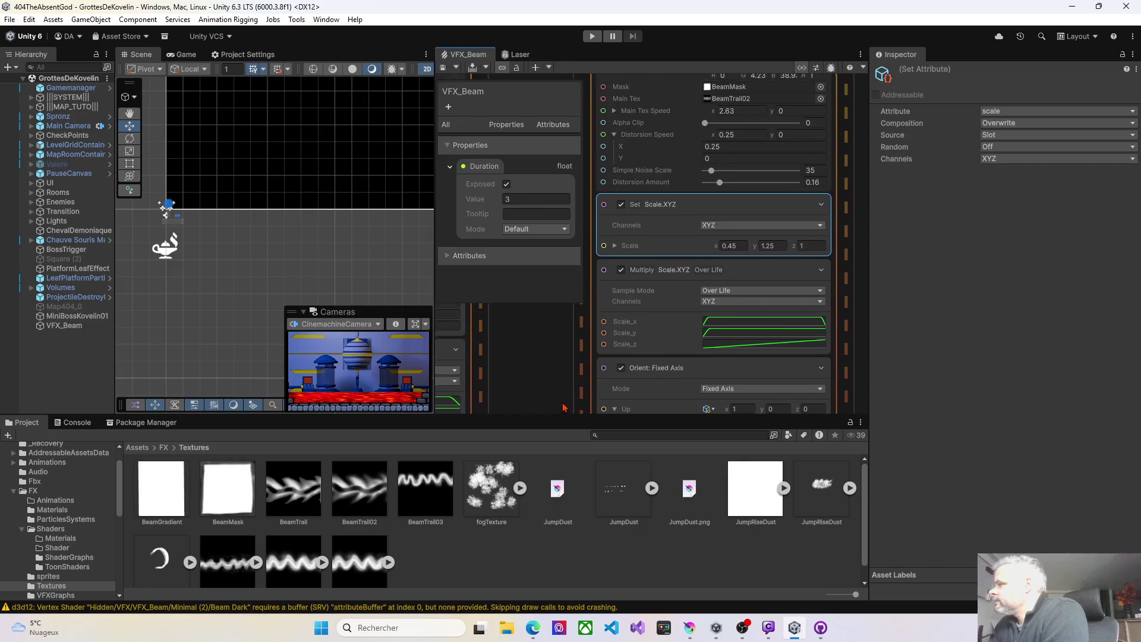
{"action": "left_click_drag", "start_coordinate": [719, 193], "coordinate": [717, 193]}
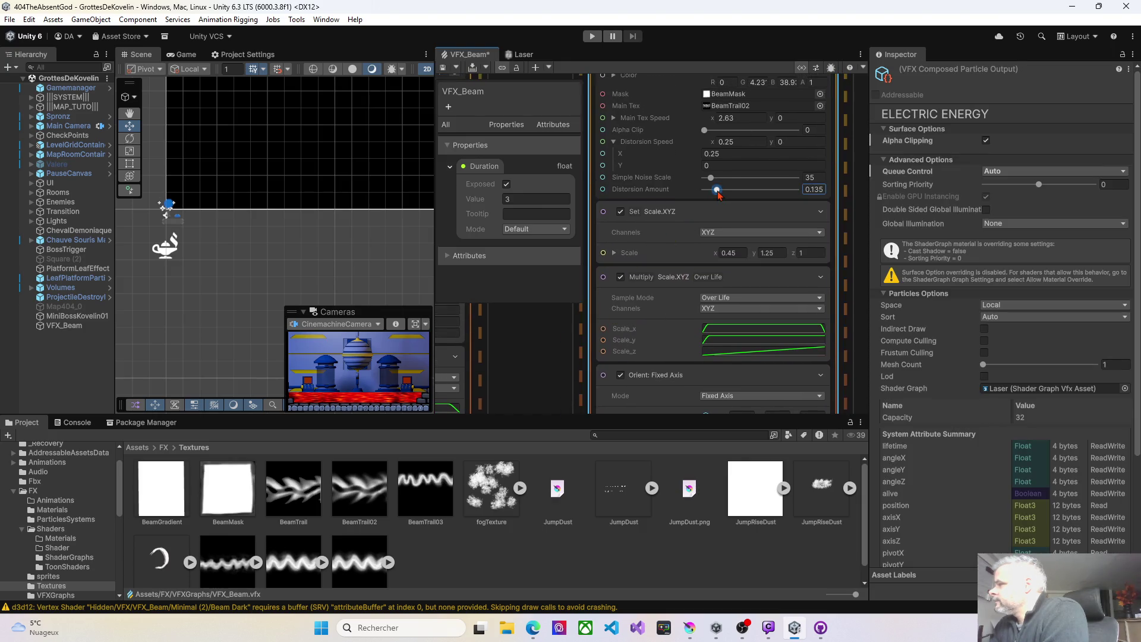
{"action": "left_click", "coordinate": [444, 69]}
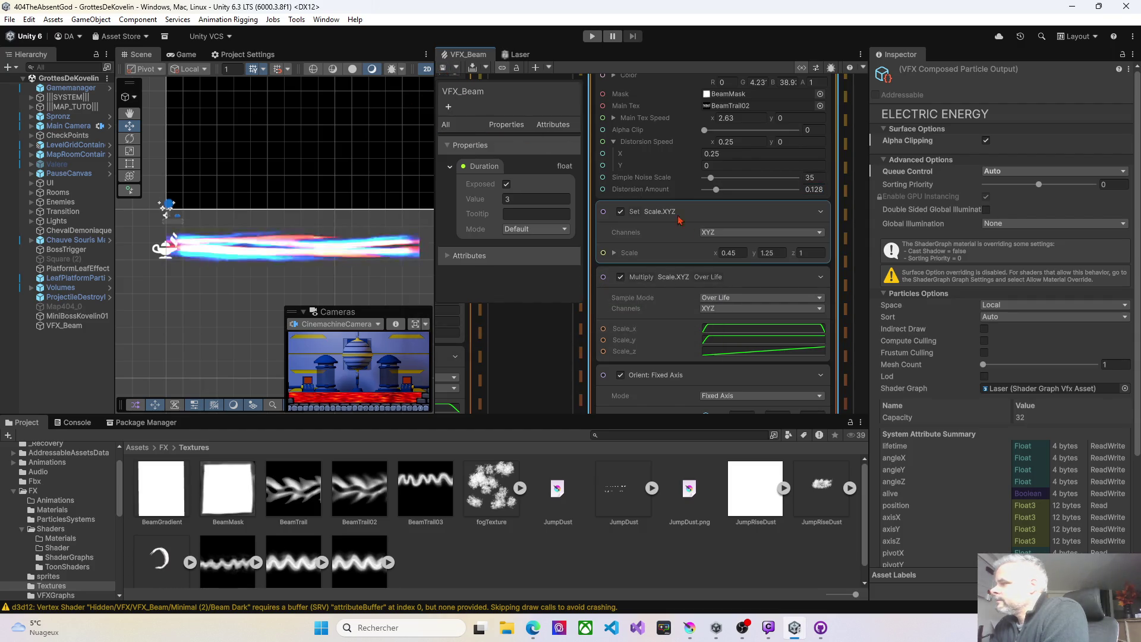
{"action": "left_click", "coordinate": [723, 255]}
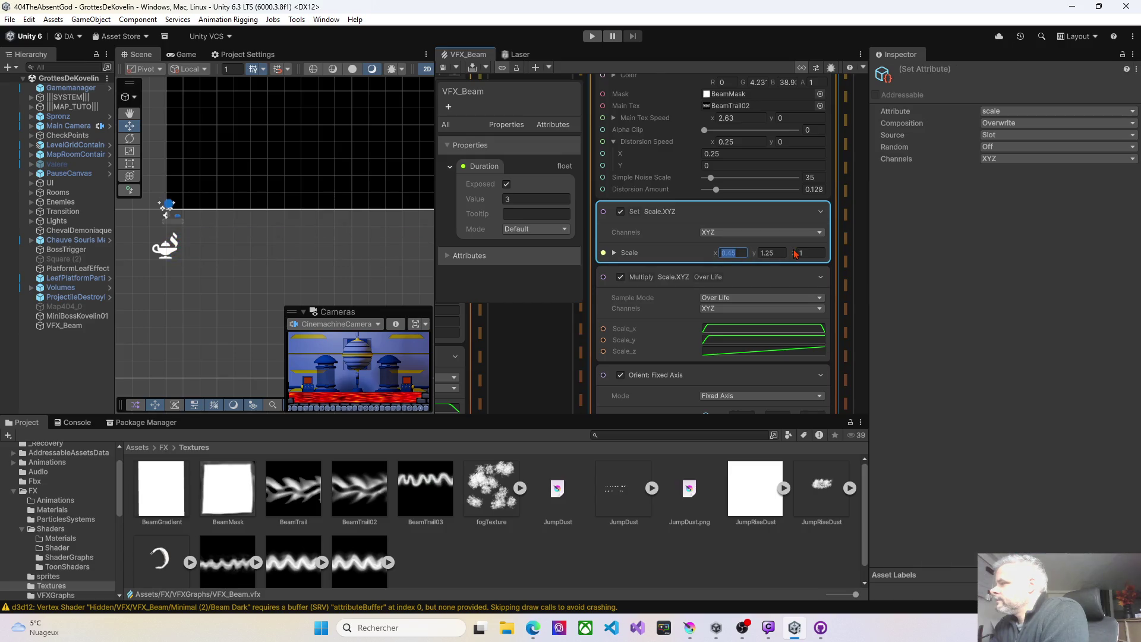
{"action": "type", "text": "3.696.96"}
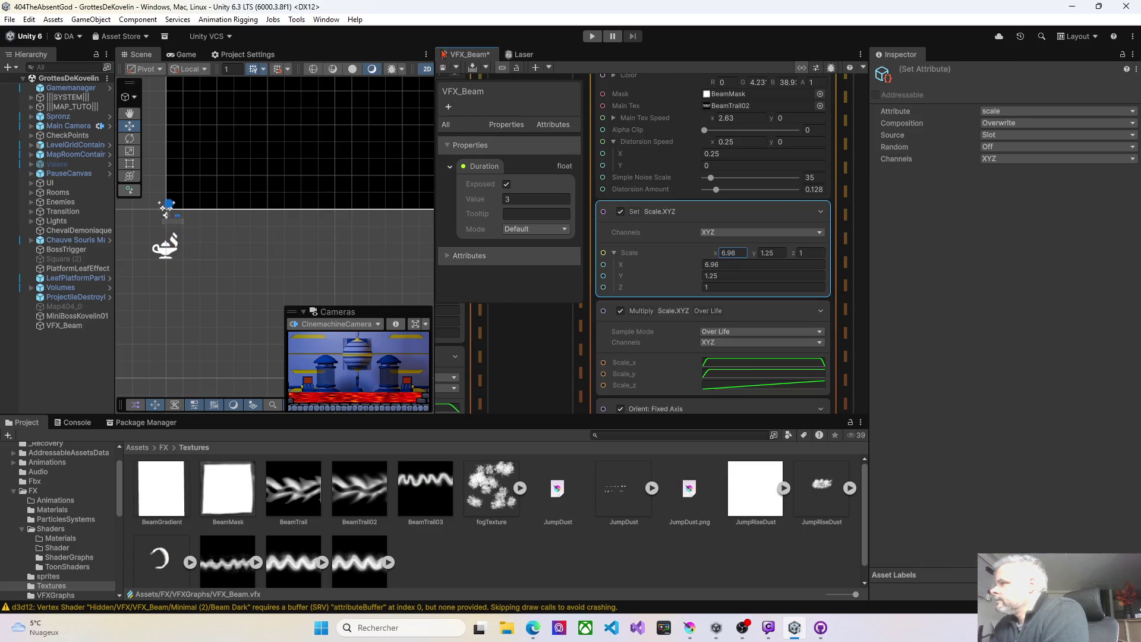
{"action": "left_click", "coordinate": [442, 69]}
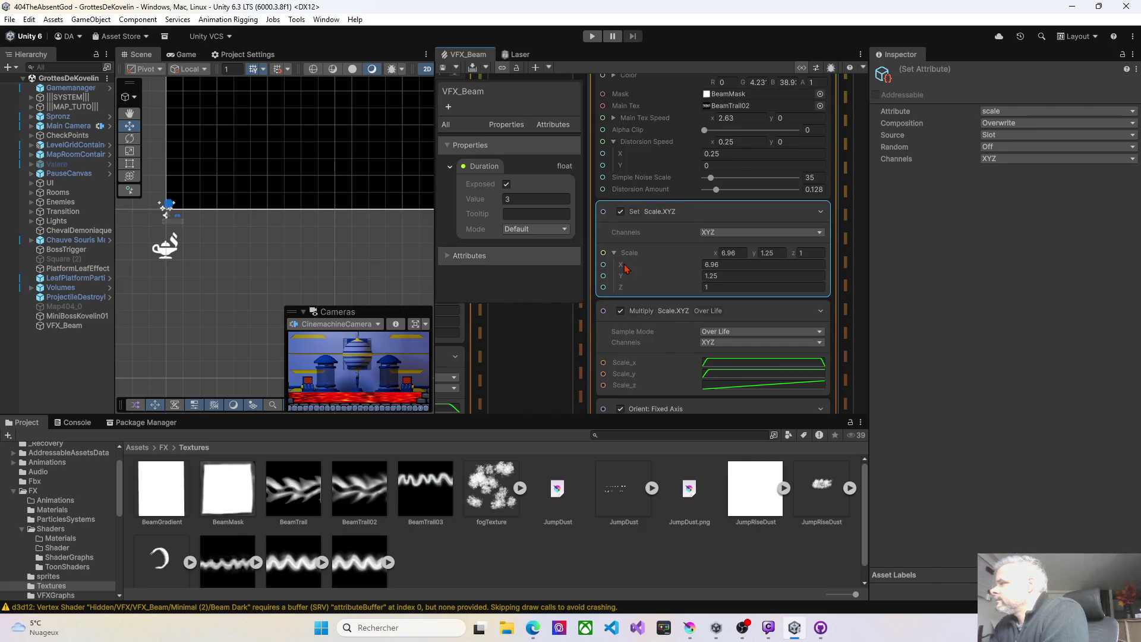
Raise Alpha Clip to 0.821 and settle the X scale at 0.67, saving after each change
{"action": "left_click_drag", "start_coordinate": [704, 130], "coordinate": [780, 132]}
{"action": "left_click", "coordinate": [443, 69]}
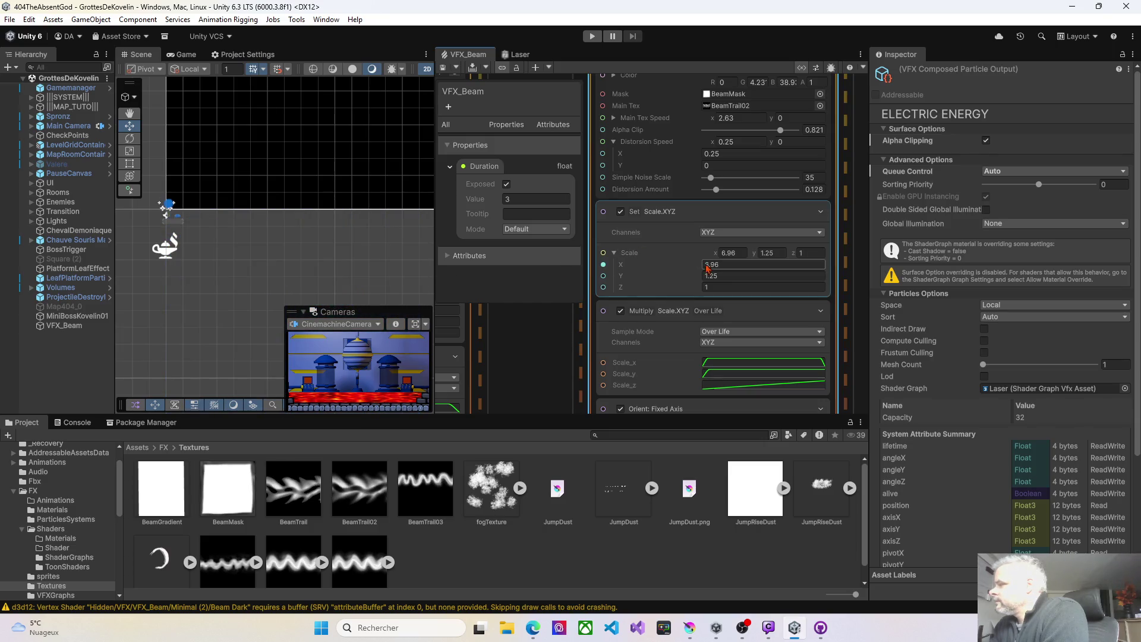
{"action": "mouse_move", "coordinate": [697, 264]}
{"action": "left_mouse_down"}
{"action": "mouse_move", "coordinate": [645, 259]}
{"action": "mouse_move", "coordinate": [654, 261]}
{"action": "left_mouse_up"}
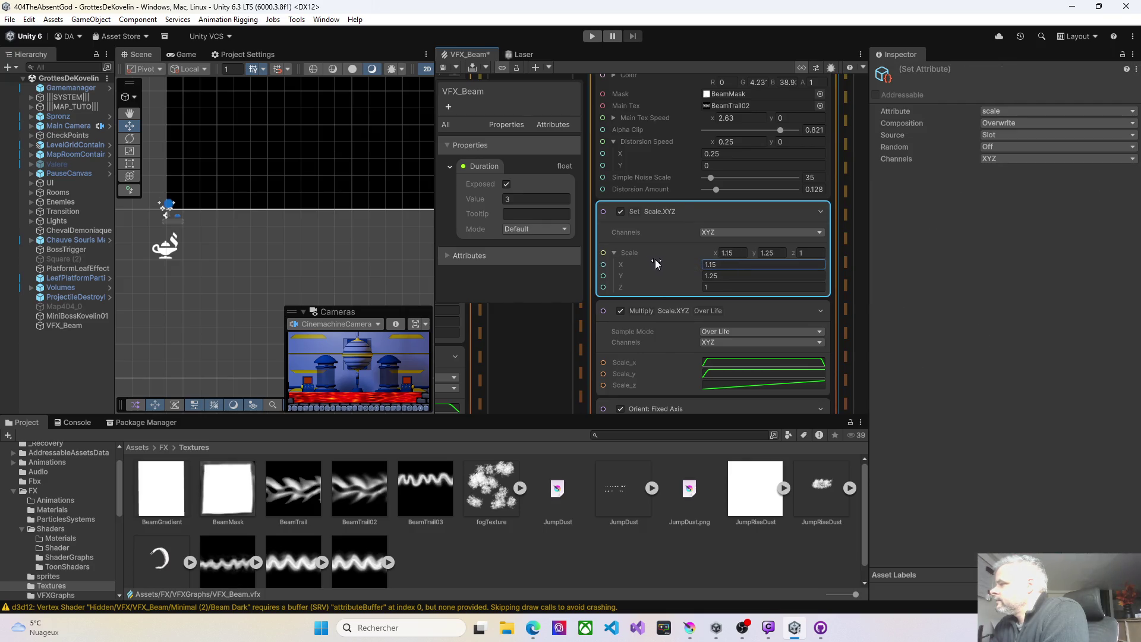
{"action": "left_click", "coordinate": [441, 68]}
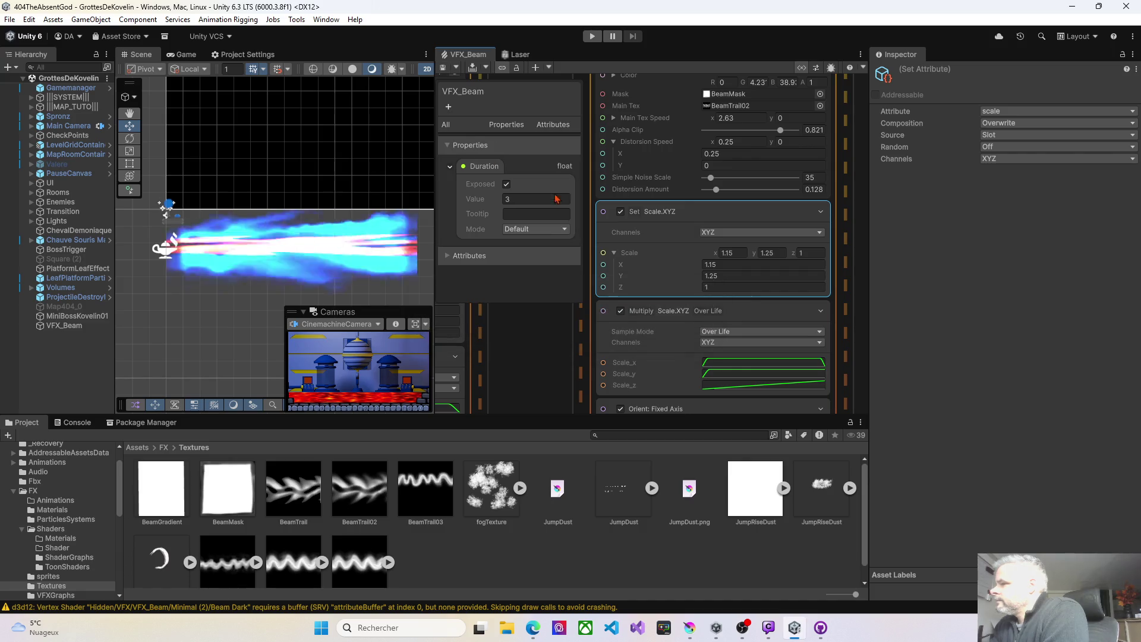
{"action": "left_click_drag", "start_coordinate": [700, 265], "coordinate": [684, 263]}
{"action": "left_click", "coordinate": [442, 69]}
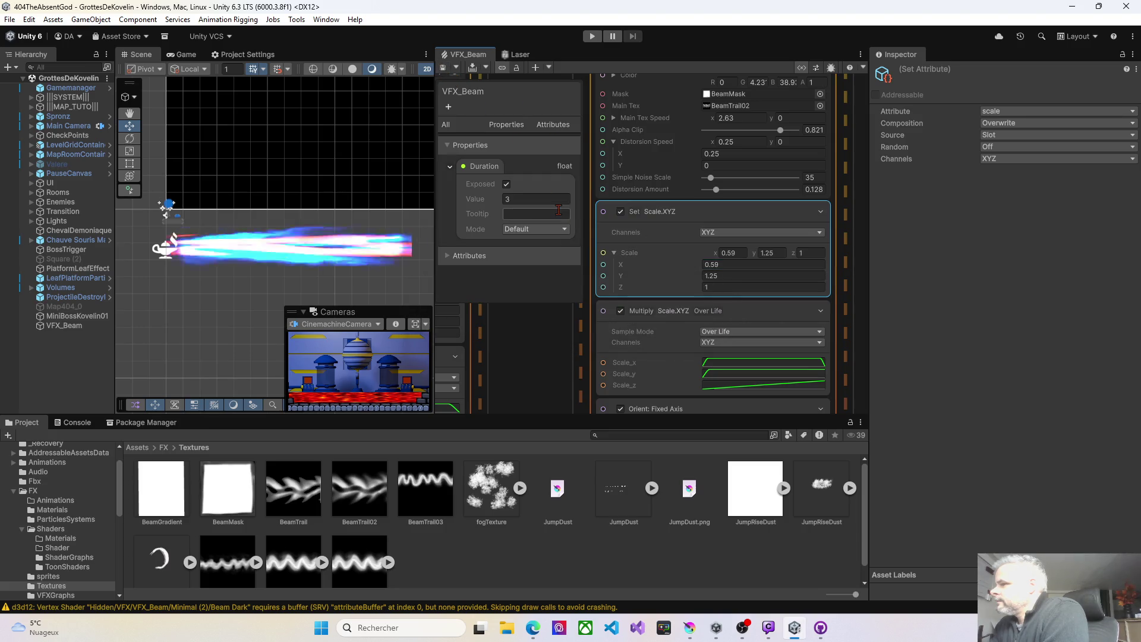
{"action": "left_click_drag", "start_coordinate": [692, 266], "coordinate": [692, 264]}
{"action": "key", "text": "ctrl+s"}
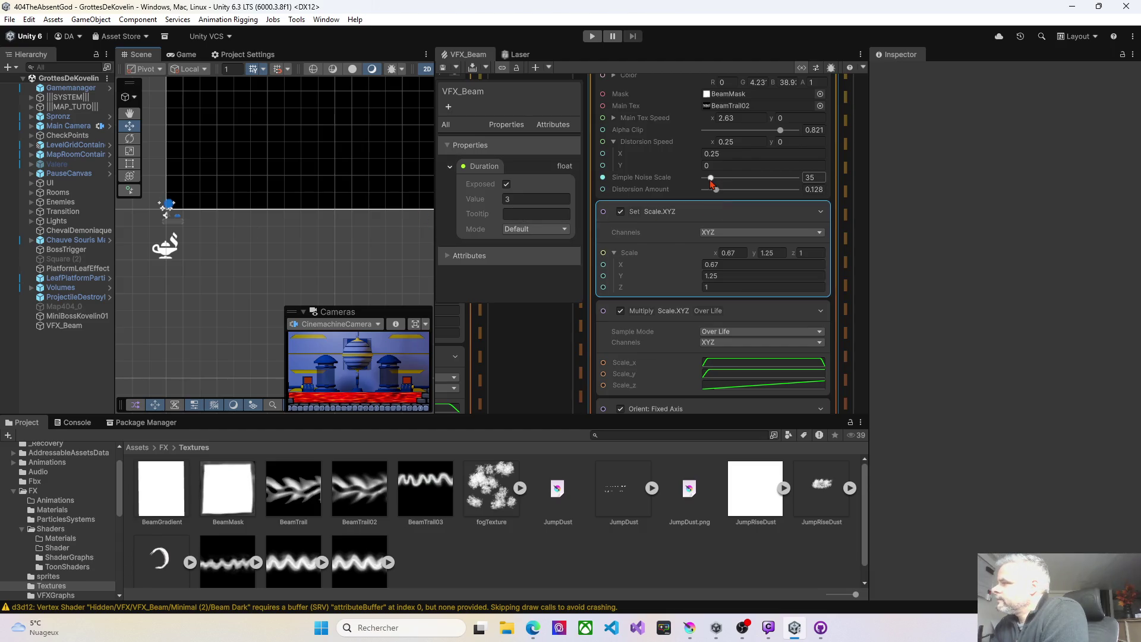
Lower Beam Core's Main Tex Speed x to 1.7 and save
{"action": "scroll", "coordinate": [691, 178], "scroll_direction": "up", "scroll_amount": 3}
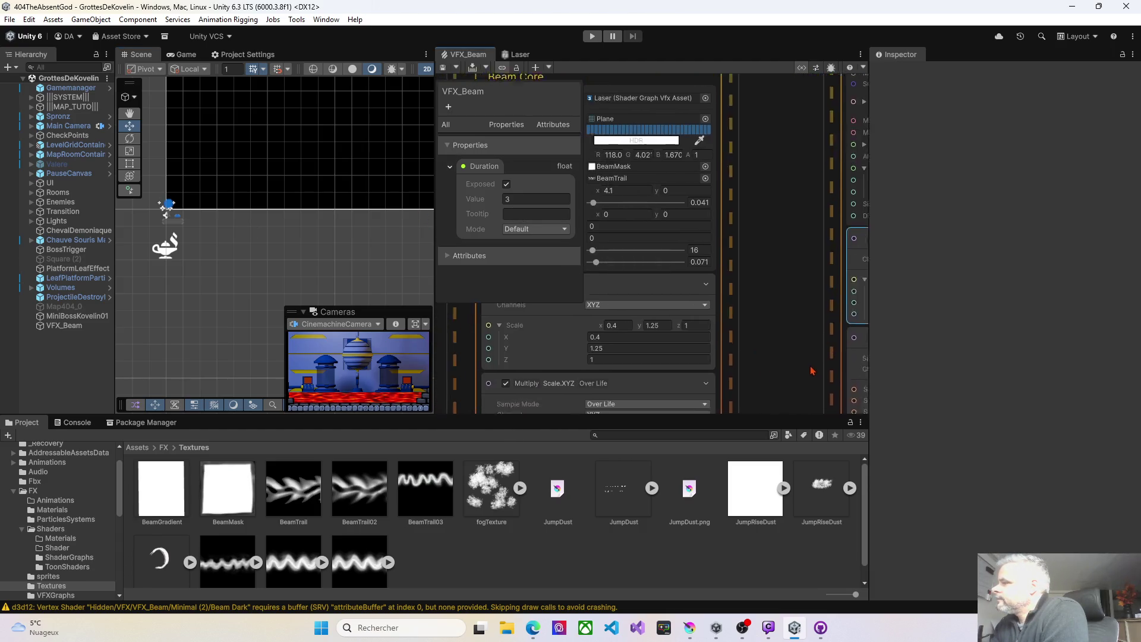
{"action": "scroll", "coordinate": [743, 327], "scroll_direction": "up", "scroll_amount": 1}
{"action": "left_click_drag", "start_coordinate": [659, 246], "coordinate": [656, 245]}
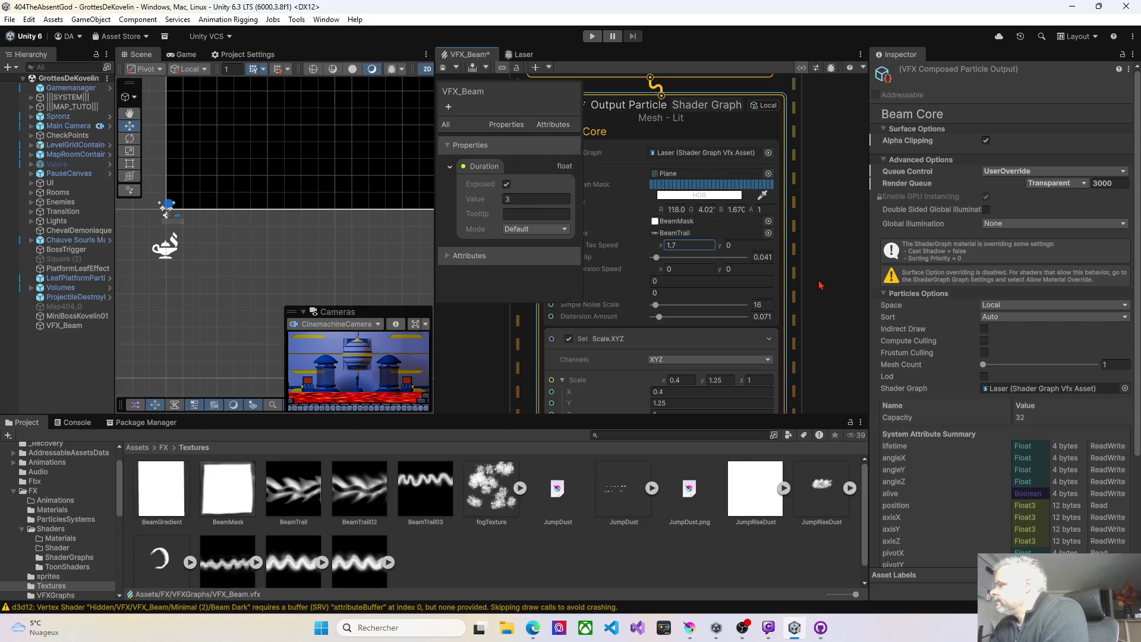
{"action": "left_click_drag", "start_coordinate": [818, 278], "coordinate": [863, 259]}
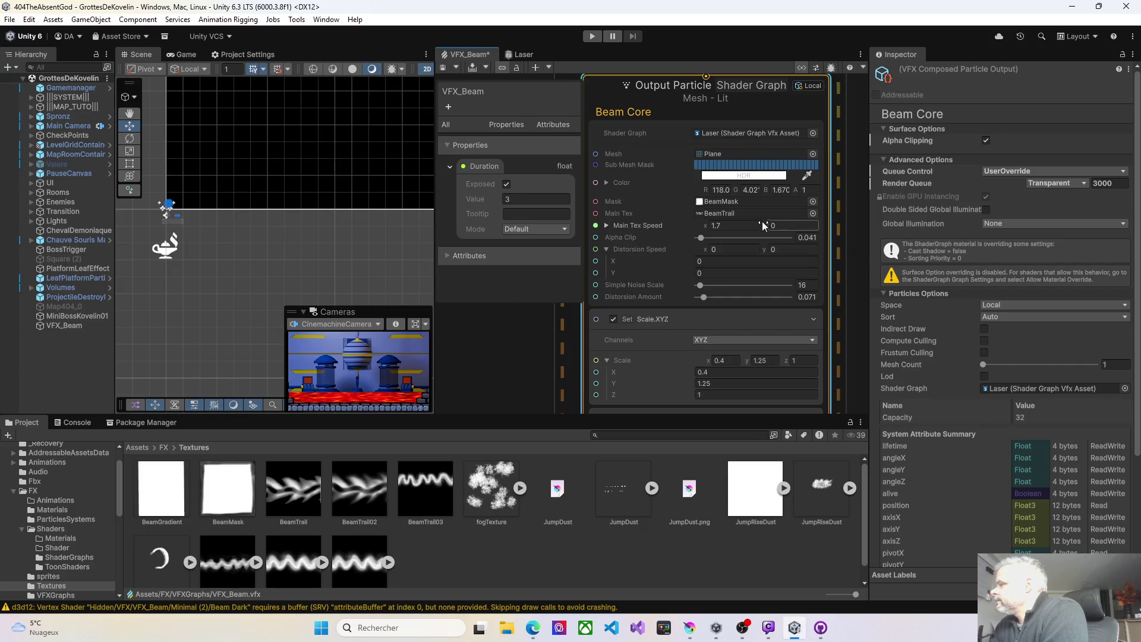
{"action": "key", "text": "ctrl+s"}
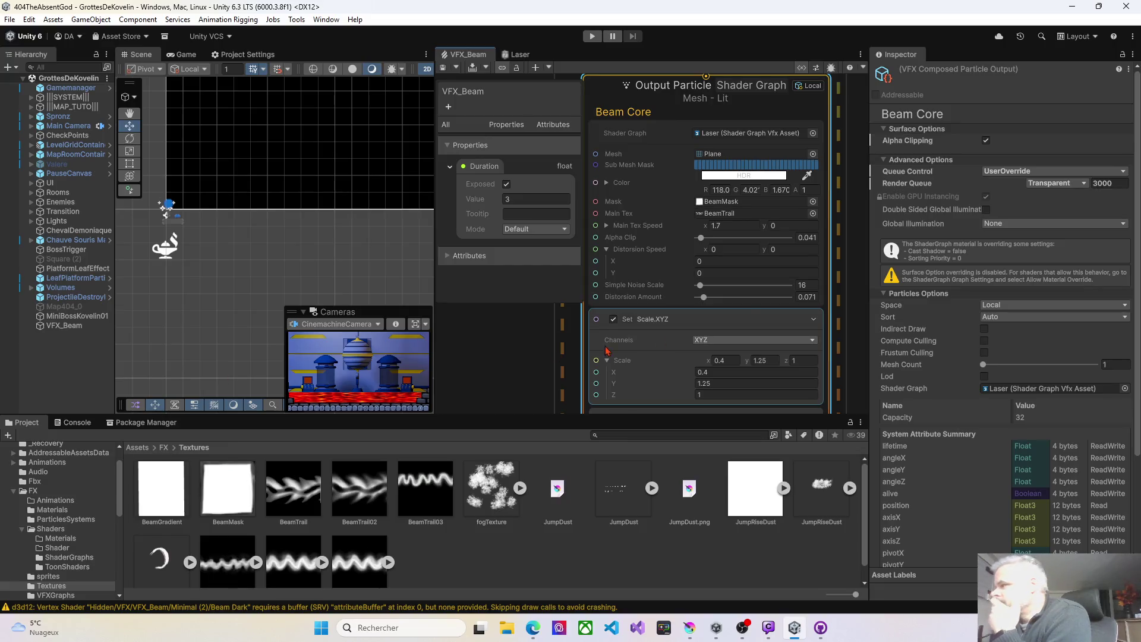
Set Beam Core's Distortion Speed x to -3.1 and Distortion Amount to 0.34, saving along the way
{"action": "left_click_drag", "start_coordinate": [705, 252], "coordinate": [703, 252]}
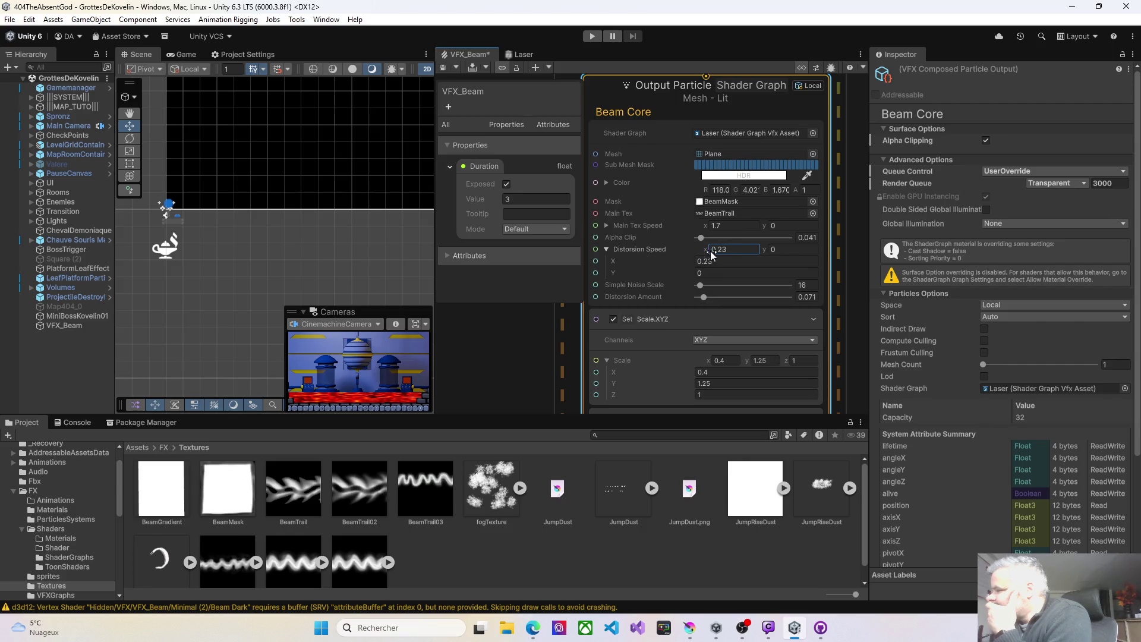
{"action": "type", "text": "0.9"}
{"action": "left_click_drag", "start_coordinate": [741, 256], "coordinate": [749, 256]}
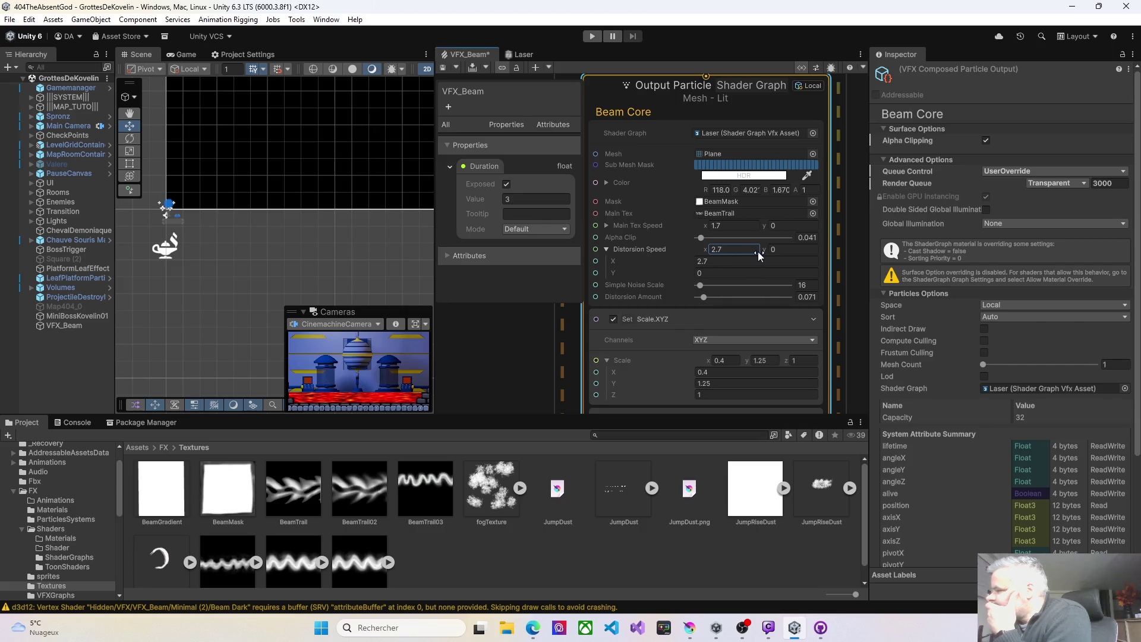
{"action": "left_click_drag", "start_coordinate": [767, 257], "coordinate": [765, 257]}
{"action": "left_click", "coordinate": [445, 69]}
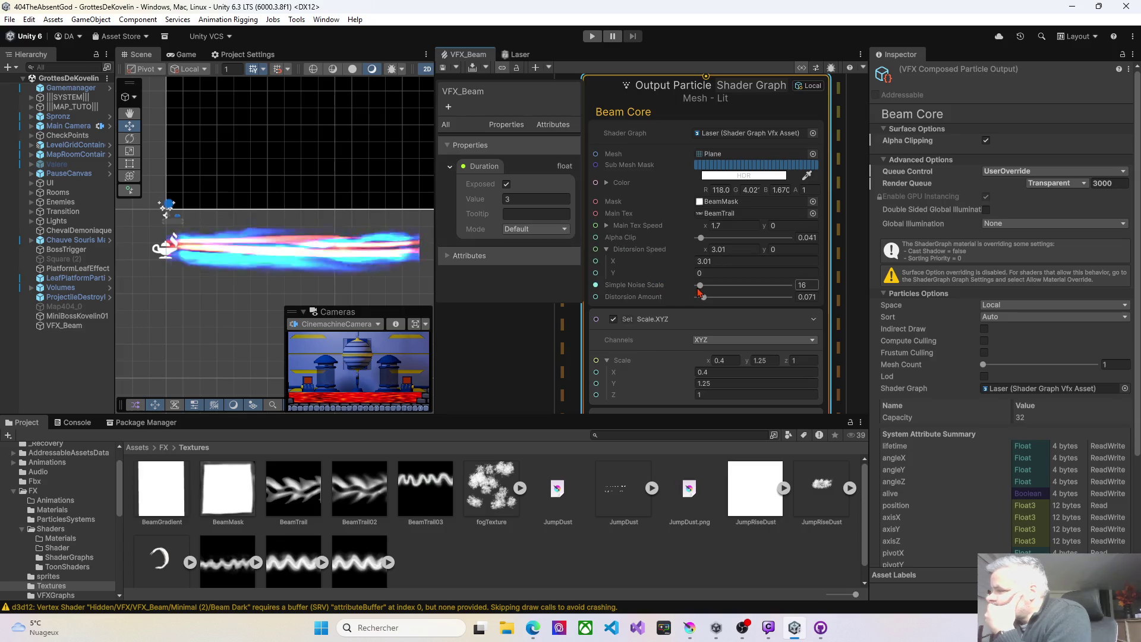
{"action": "mouse_move", "coordinate": [702, 285]}
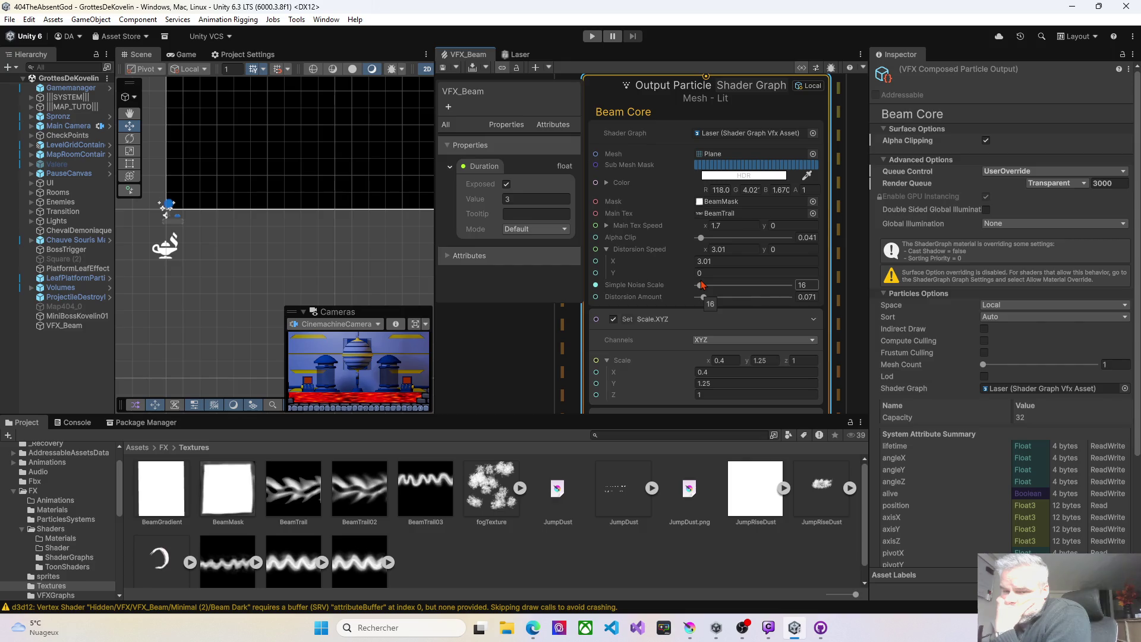
{"action": "left_click_drag", "start_coordinate": [704, 297], "coordinate": [729, 297]}
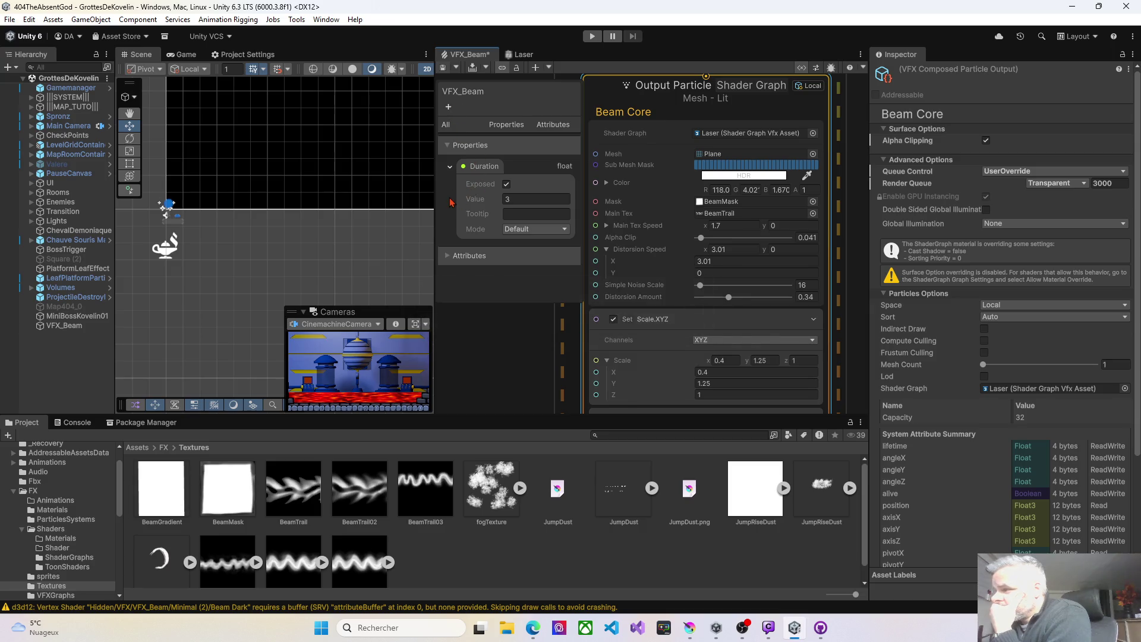
{"action": "key", "text": "ctrl+s"}
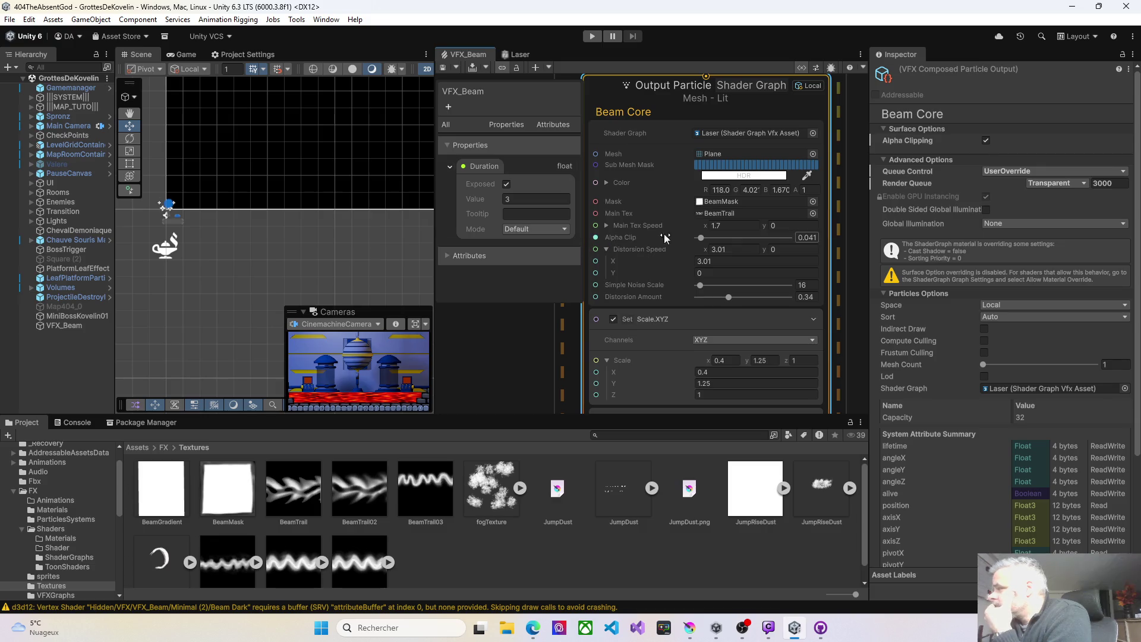
{"action": "left_click_drag", "start_coordinate": [651, 249], "coordinate": [634, 249]}
{"action": "type", "text": "-3.1"}
{"action": "left_click", "coordinate": [442, 67]}
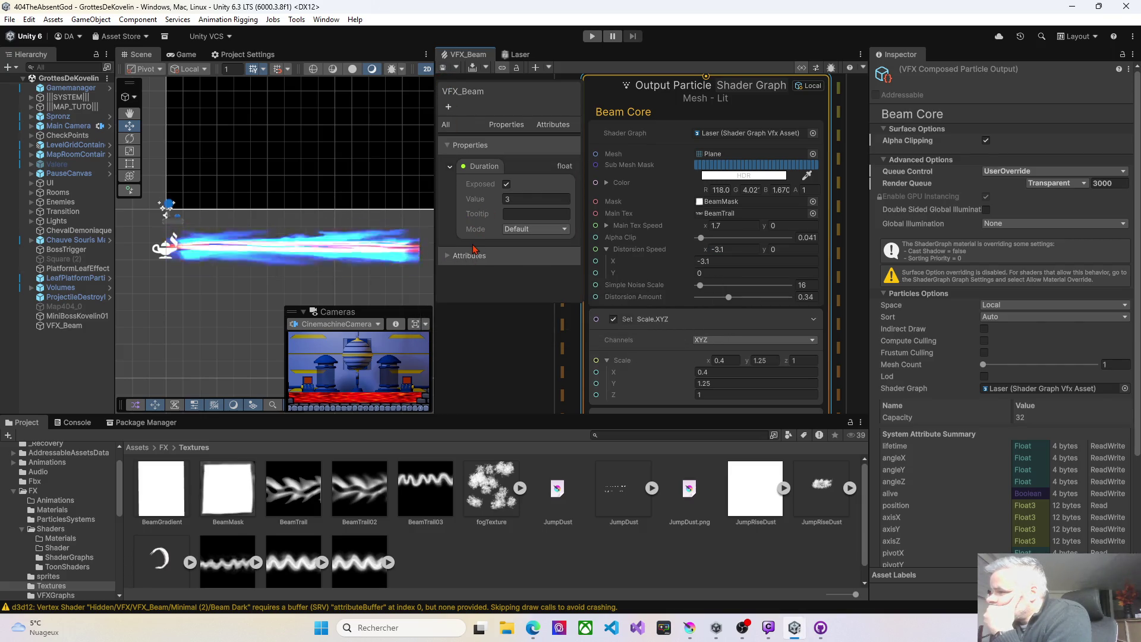
Set Beam Core's Simple Noise Scale to 30 and save
{"action": "left_click_drag", "start_coordinate": [700, 286], "coordinate": [736, 286]}
{"action": "left_click", "coordinate": [444, 68]}
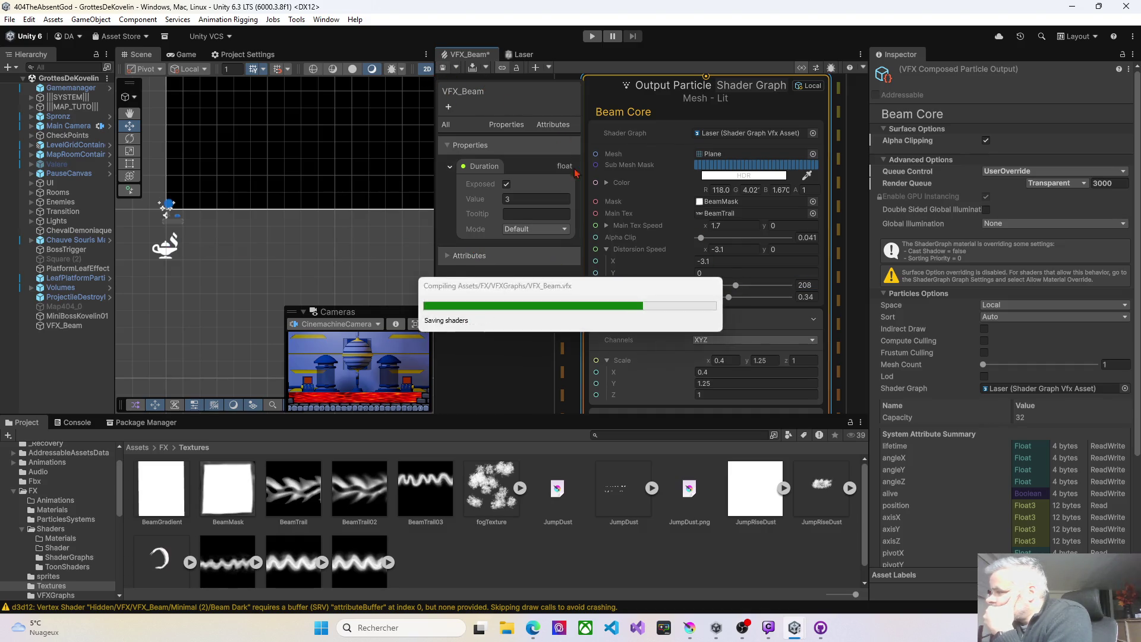
{"action": "left_click_drag", "start_coordinate": [736, 286], "coordinate": [699, 287]}
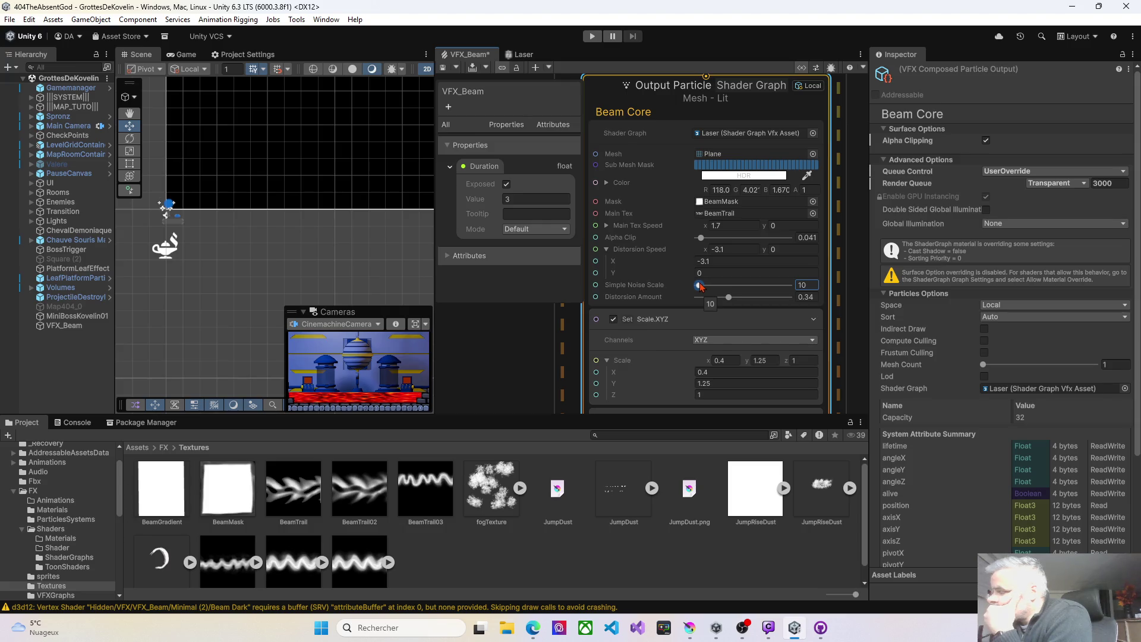
{"action": "left_click_drag", "start_coordinate": [701, 287], "coordinate": [703, 287]}
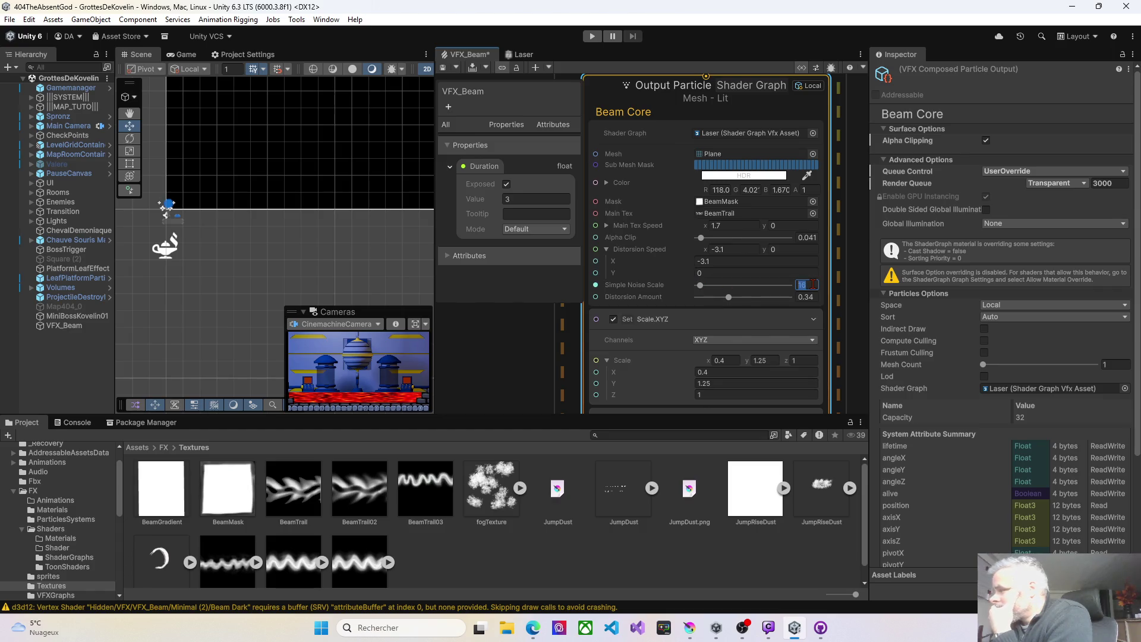
{"action": "type", "text": "30"}
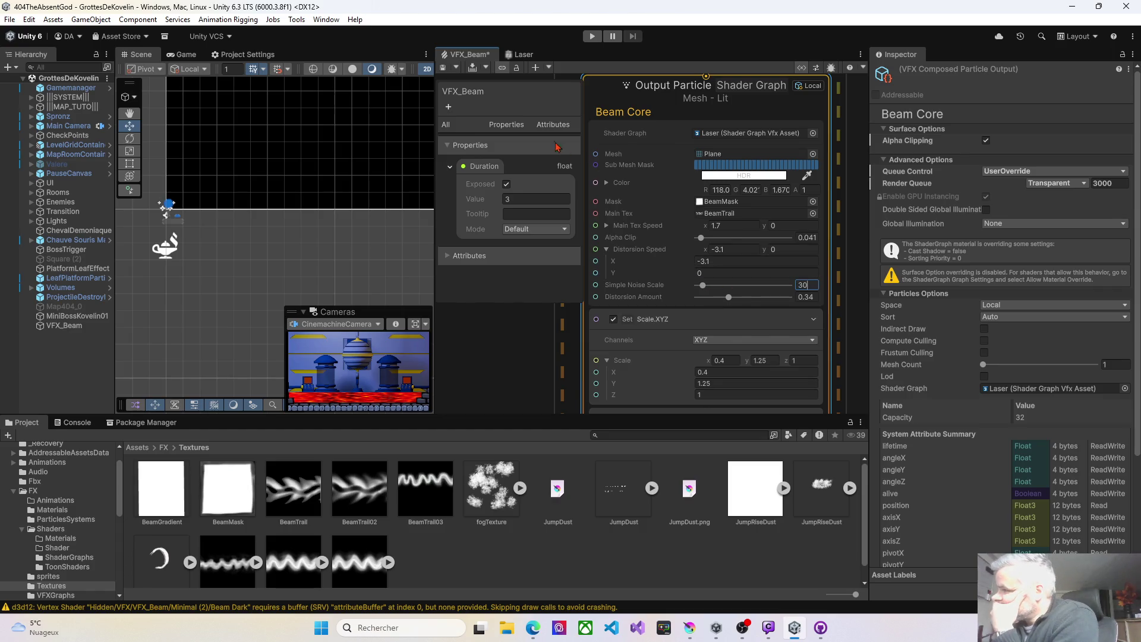
{"action": "left_click", "coordinate": [439, 67]}
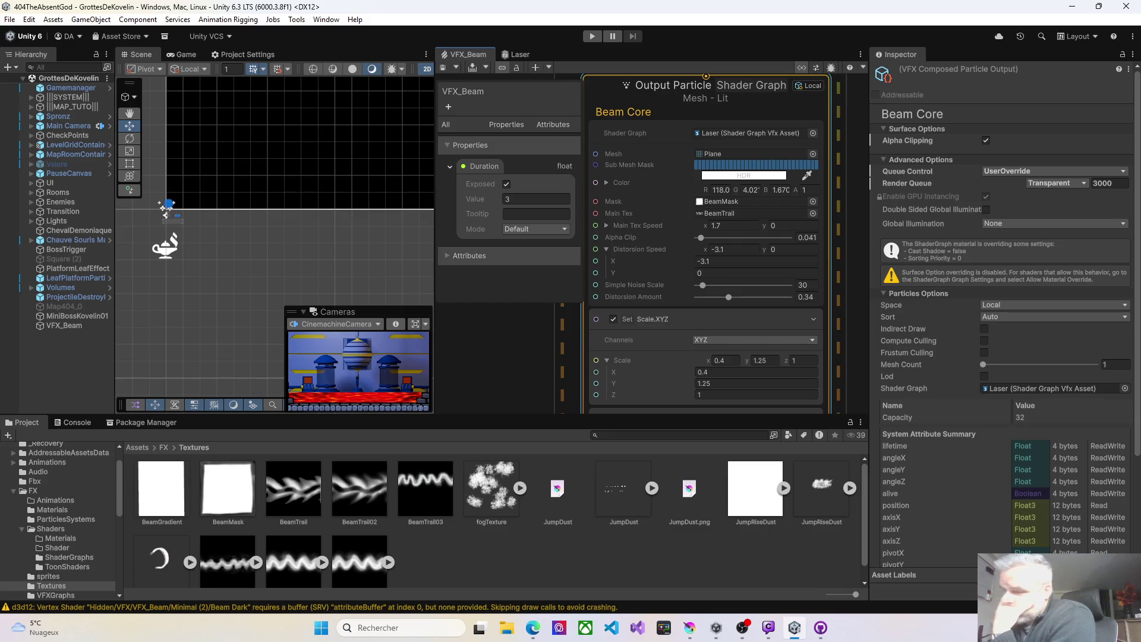
Set Beam Core's Set Scale.XYZ Y value to 2
{"action": "left_click", "coordinate": [766, 360]}
{"action": "left_click", "coordinate": [767, 360]}
{"action": "type", "text": "2"}
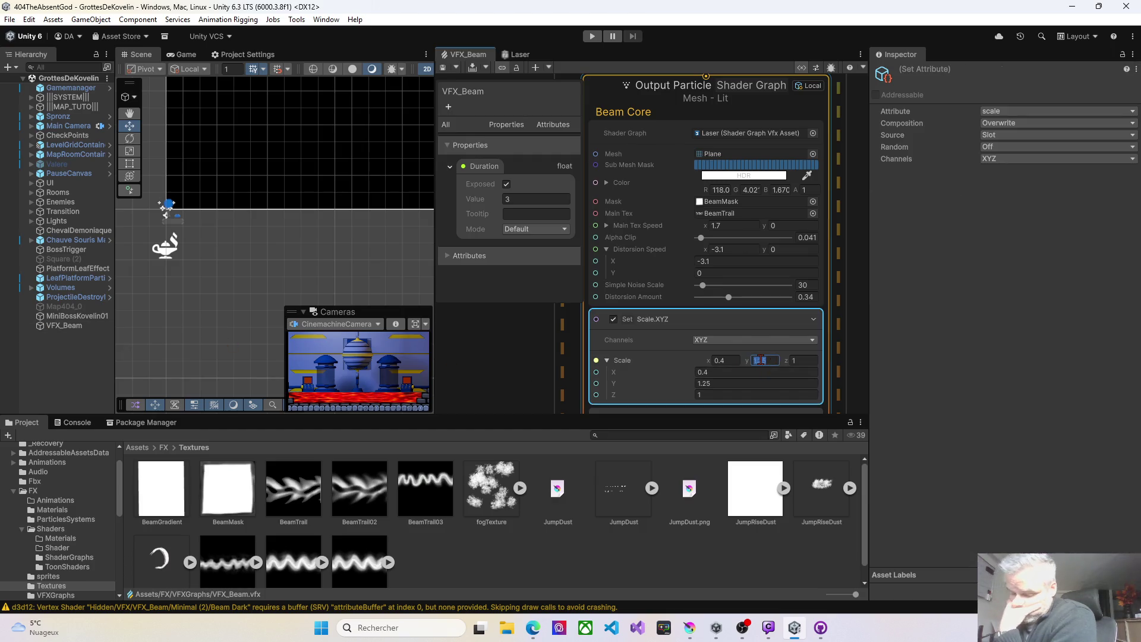
{"action": "left_click", "coordinate": [571, 345]}
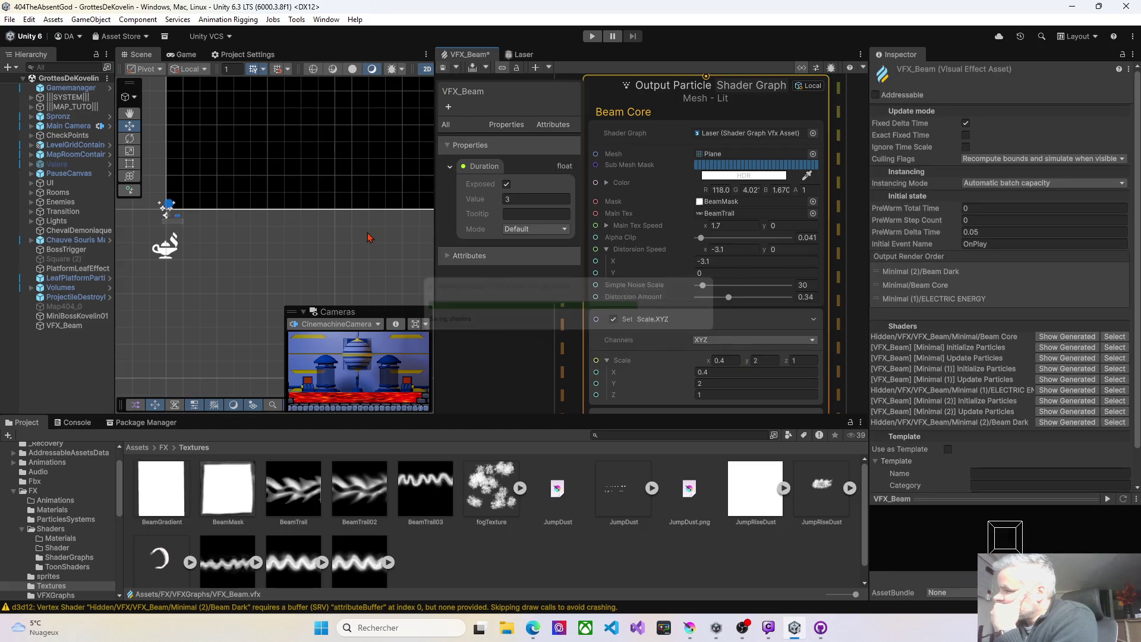
Recompile to replay the beam in the Scene view, then pan the graph to the Beam Dark output
{"action": "scroll", "coordinate": [369, 284], "scroll_direction": "down", "scroll_amount": 2}
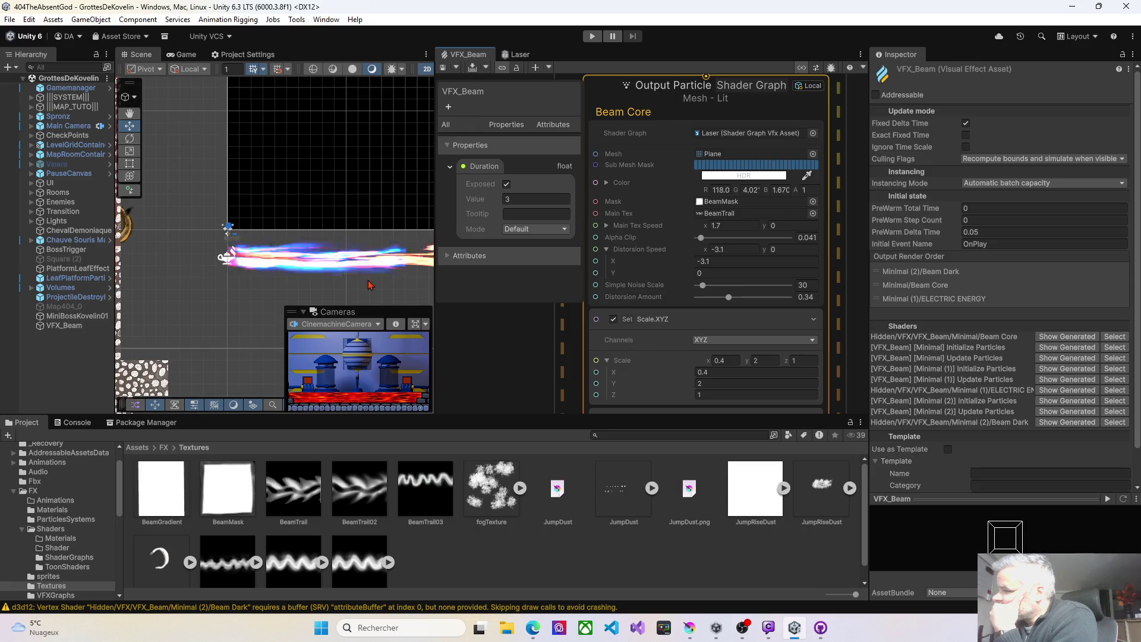
{"action": "scroll", "coordinate": [357, 274], "scroll_direction": "down", "scroll_amount": 3}
{"action": "left_click_drag", "start_coordinate": [326, 252], "coordinate": [313, 251]}
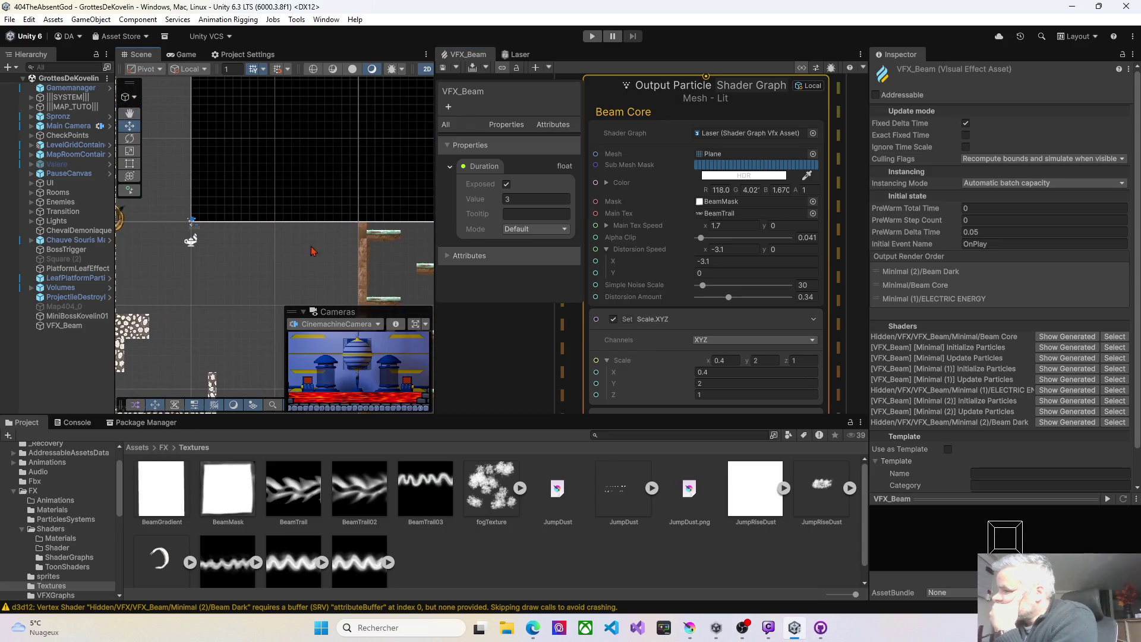
{"action": "left_click", "coordinate": [445, 69]}
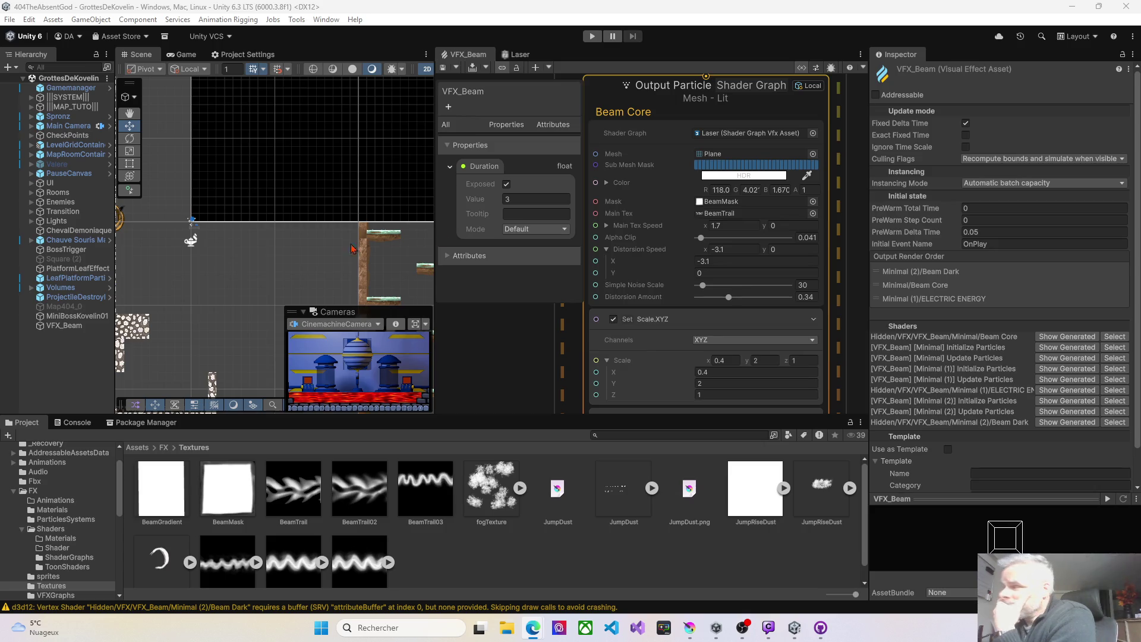
{"action": "left_click", "coordinate": [654, 320]}
{"action": "left_click_drag", "start_coordinate": [671, 361], "coordinate": [421, 346]}
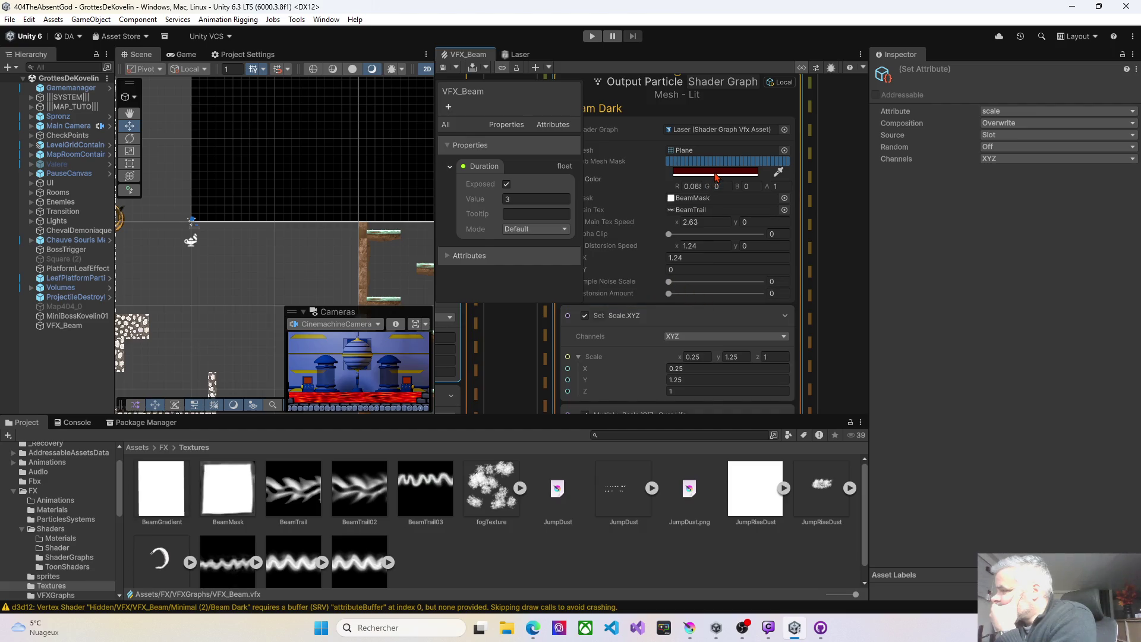
Tint Beam Dark purple by setting its HDR color's blue channel to 10, then save
{"action": "left_click", "coordinate": [716, 174]}
{"action": "left_click", "coordinate": [835, 387]}
{"action": "type", "text": "10"}
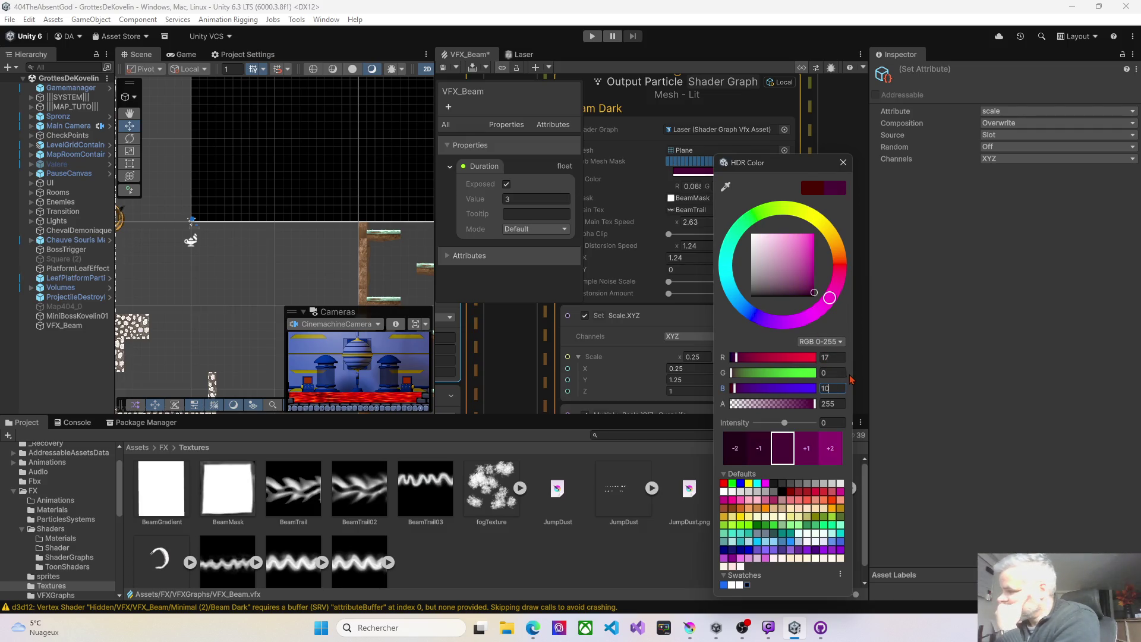
{"action": "left_click", "coordinate": [674, 452]}
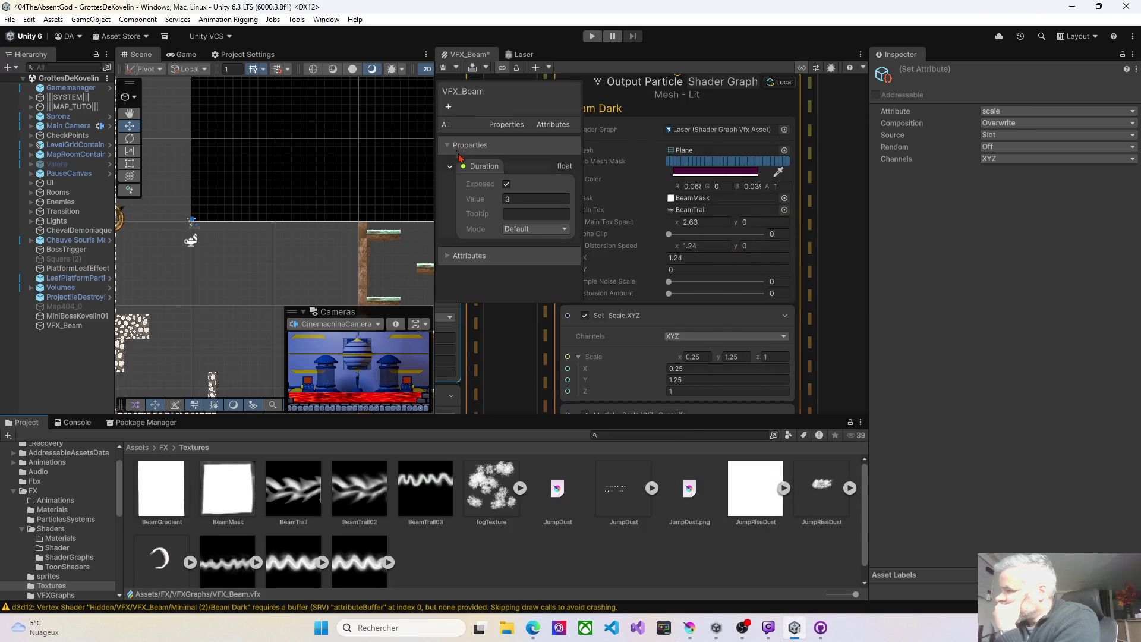
{"action": "key", "text": "ctrl+s"}
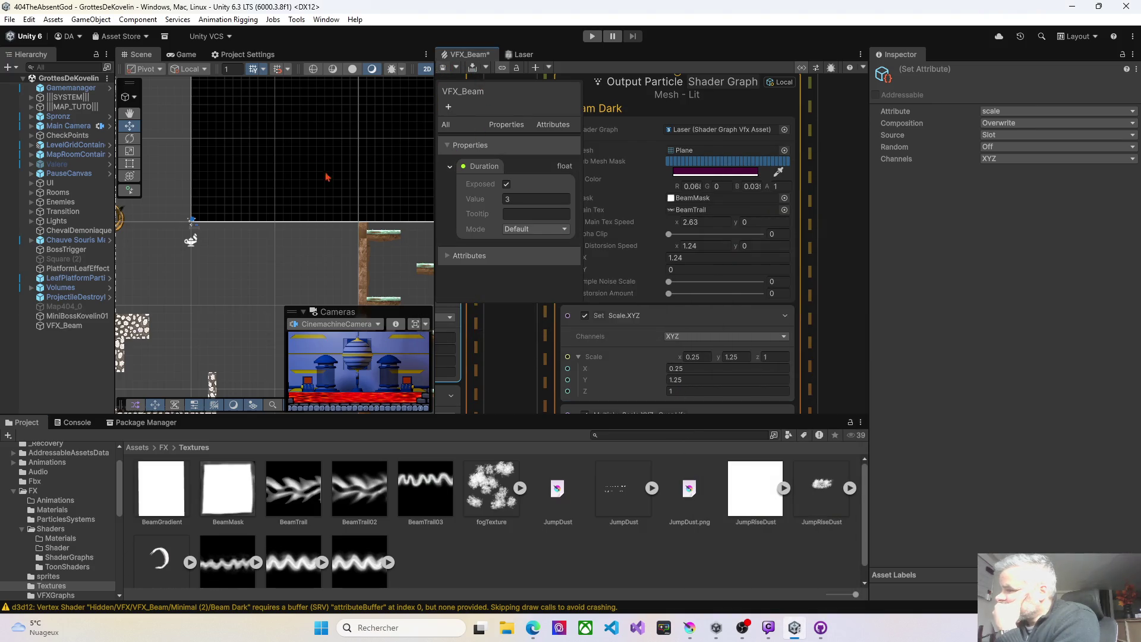
Reverse Beam Dark's Main Tex Speed x to about -2 and save
{"action": "scroll", "coordinate": [255, 259], "scroll_direction": "up", "scroll_amount": 3}
{"action": "scroll", "coordinate": [256, 260], "scroll_direction": "up", "scroll_amount": 1}
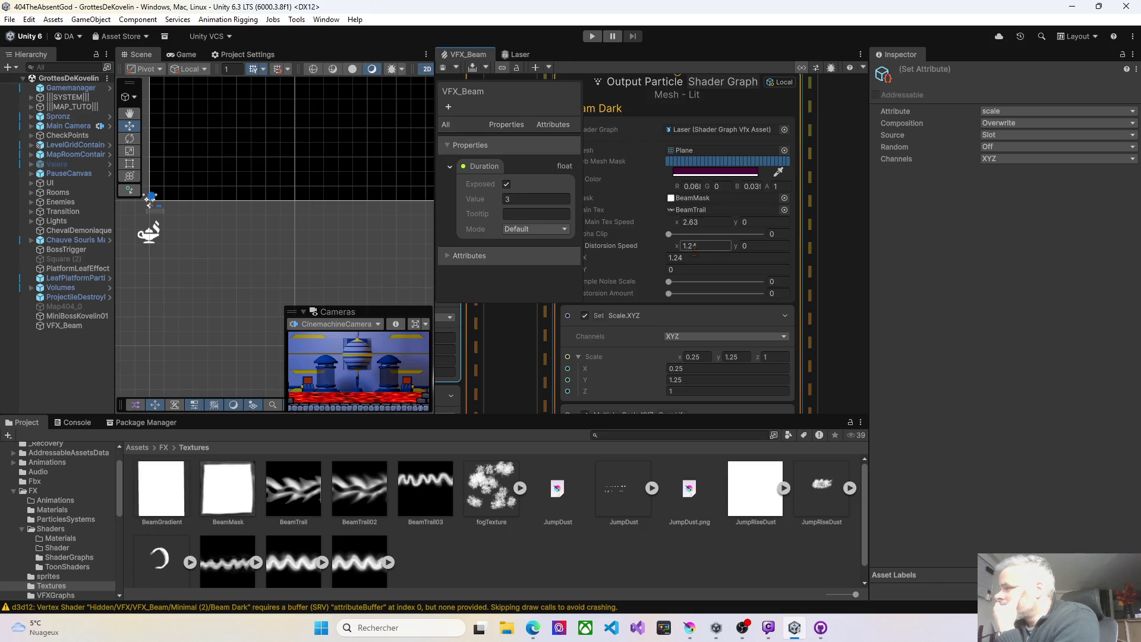
{"action": "left_click_drag", "start_coordinate": [676, 228], "coordinate": [669, 224]}
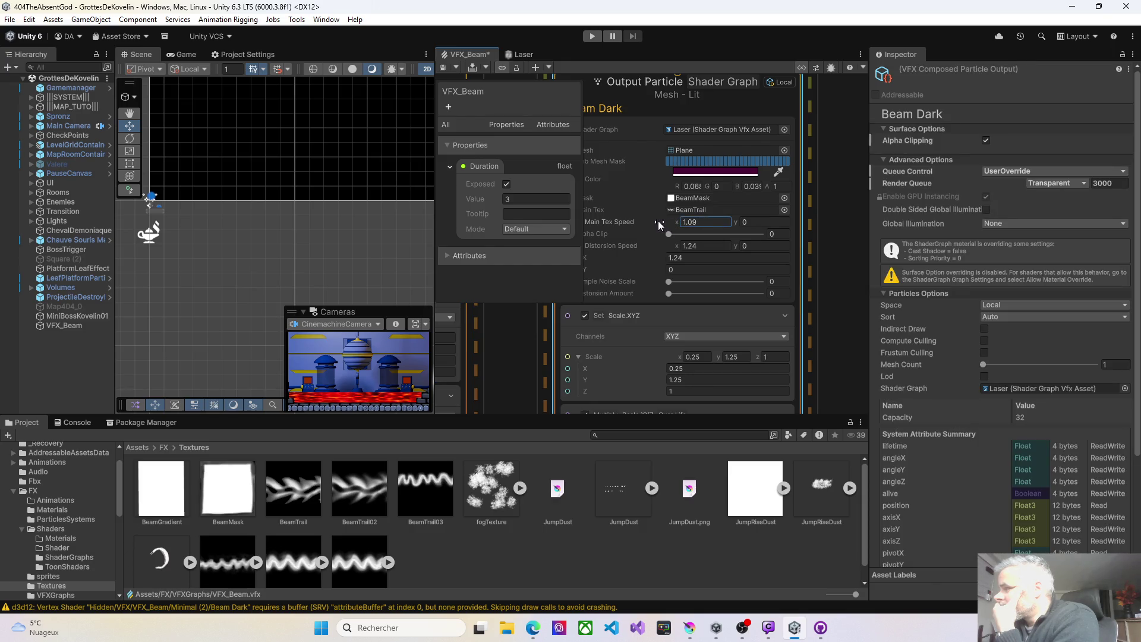
{"action": "left_click_drag", "start_coordinate": [648, 224], "coordinate": [622, 221]}
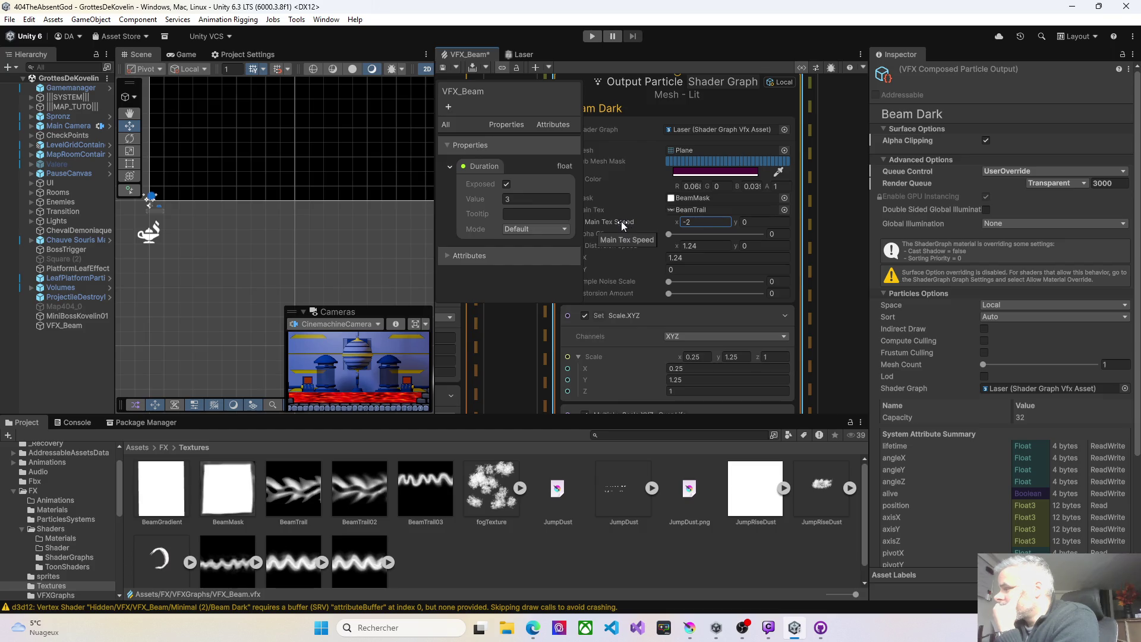
{"action": "key", "text": "ctrl+s"}
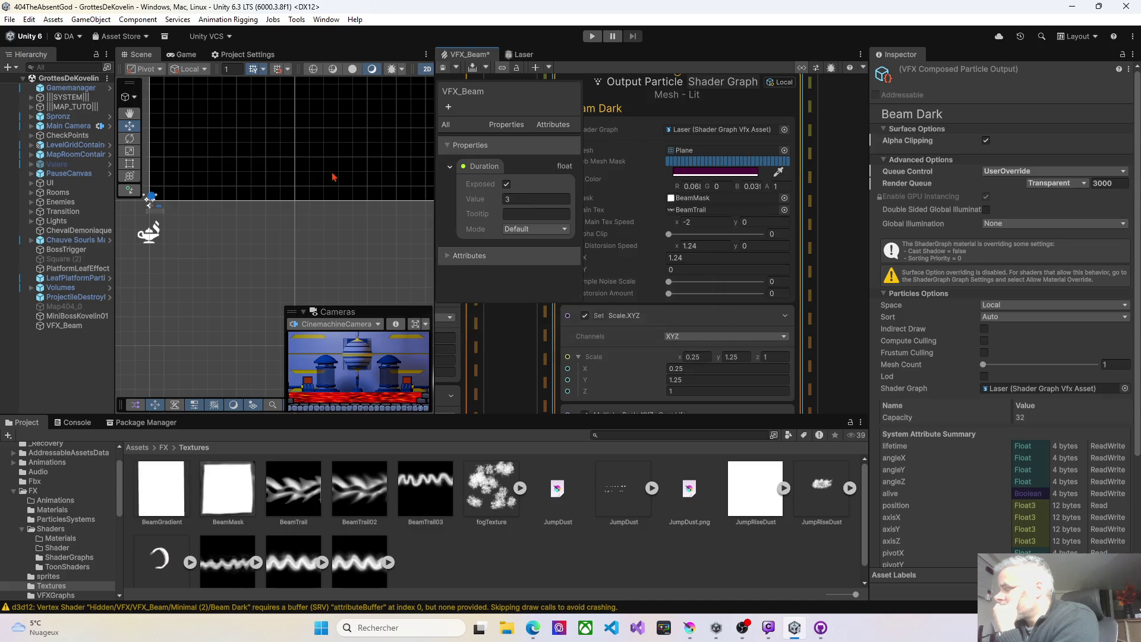
Set scale Y to 2 on both Beam Dark and the other beam output
{"action": "left_click", "coordinate": [736, 358]}
{"action": "type", "text": "2"}
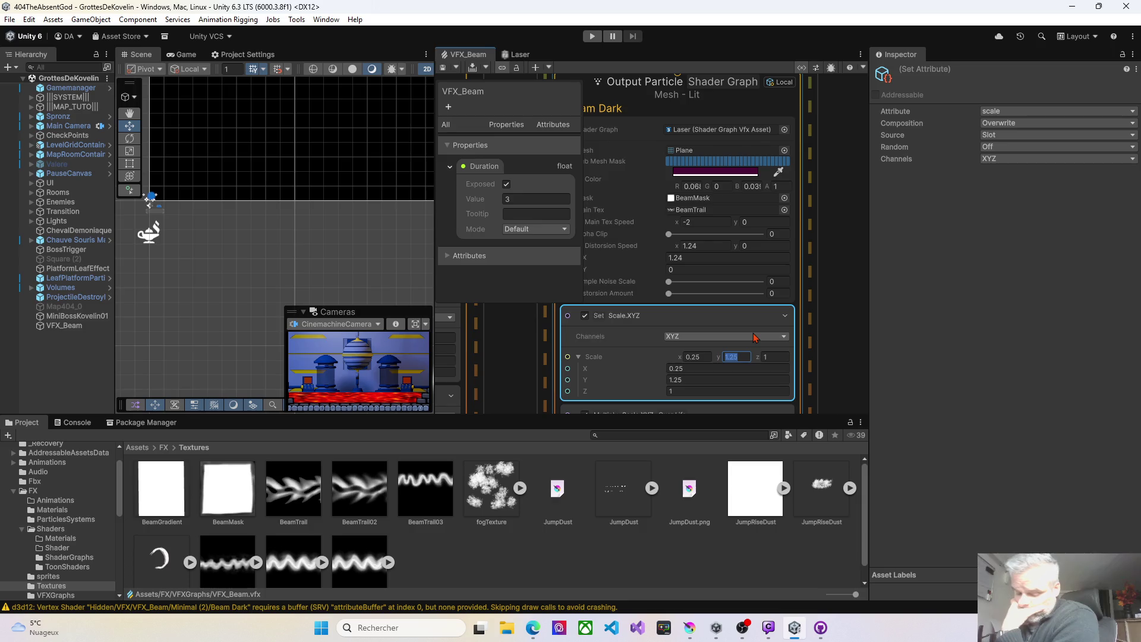
{"action": "key", "text": "Return"}
{"action": "key", "text": "ctrl+s"}
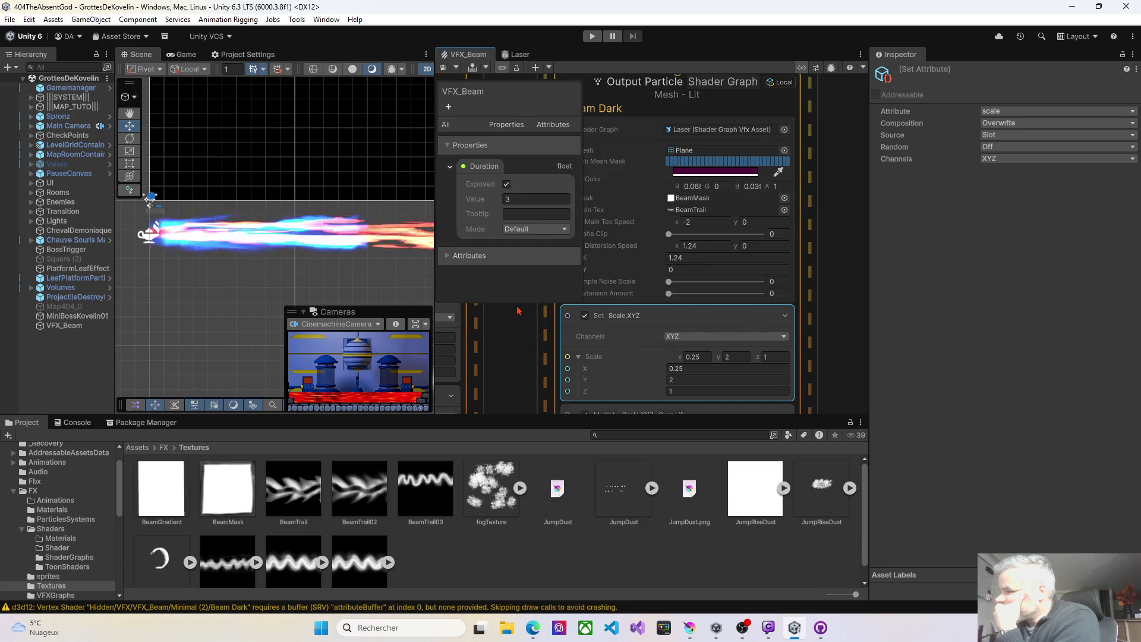
{"action": "left_click_drag", "start_coordinate": [526, 330], "coordinate": [715, 330]}
{"action": "left_click", "coordinate": [597, 328]}
{"action": "type", "text": "2"}
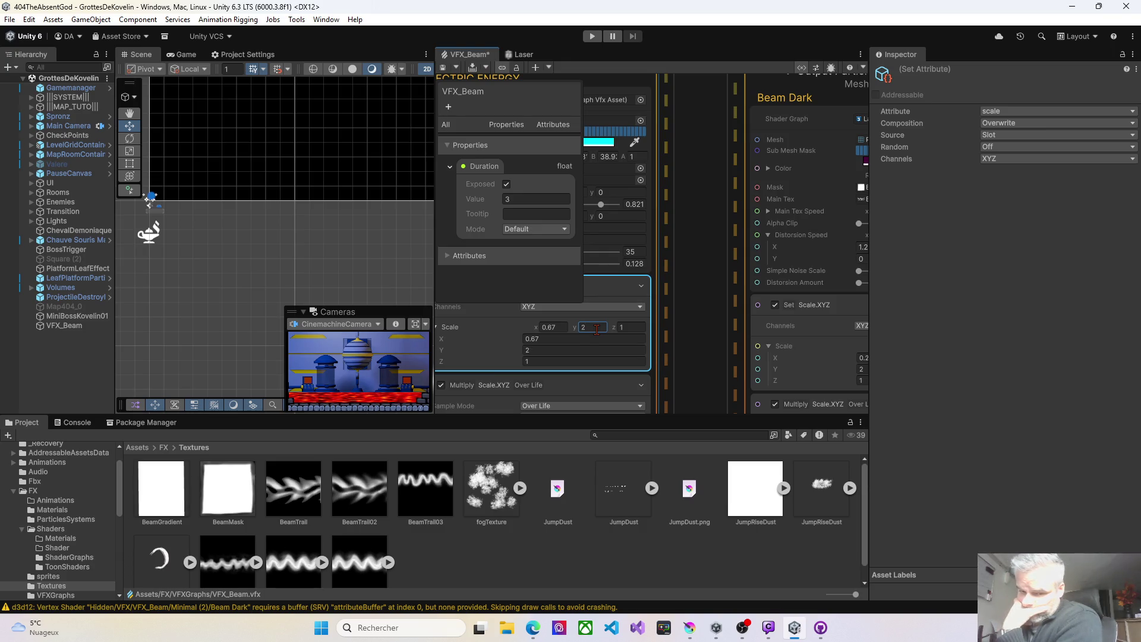
{"action": "key", "text": "Return"}
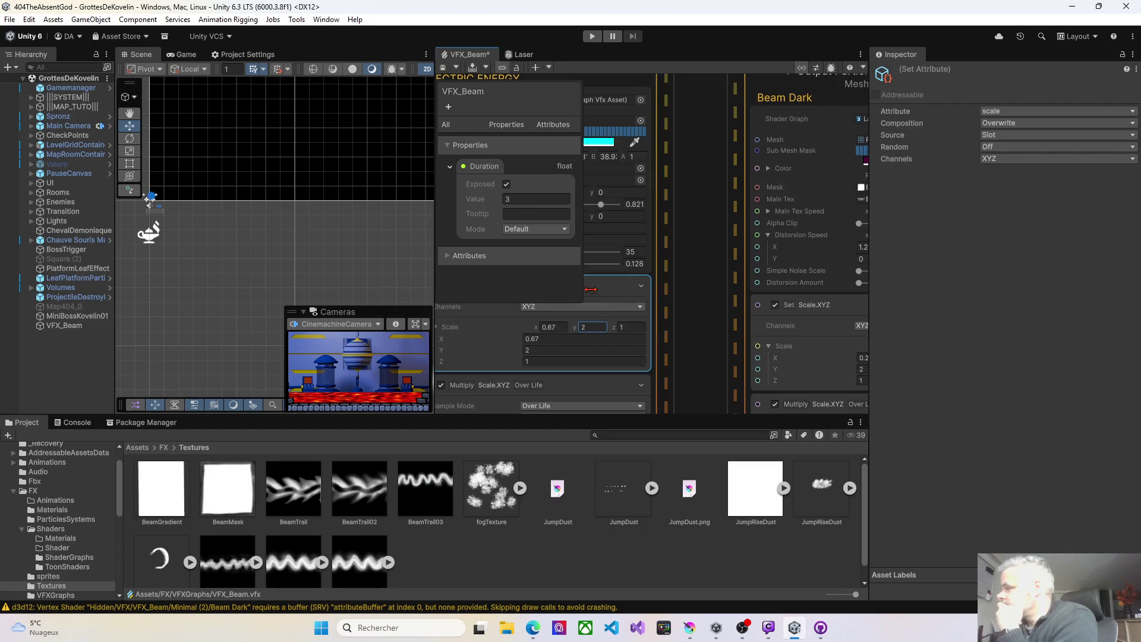
{"action": "scroll", "coordinate": [697, 299], "scroll_direction": "right", "scroll_amount": 5}
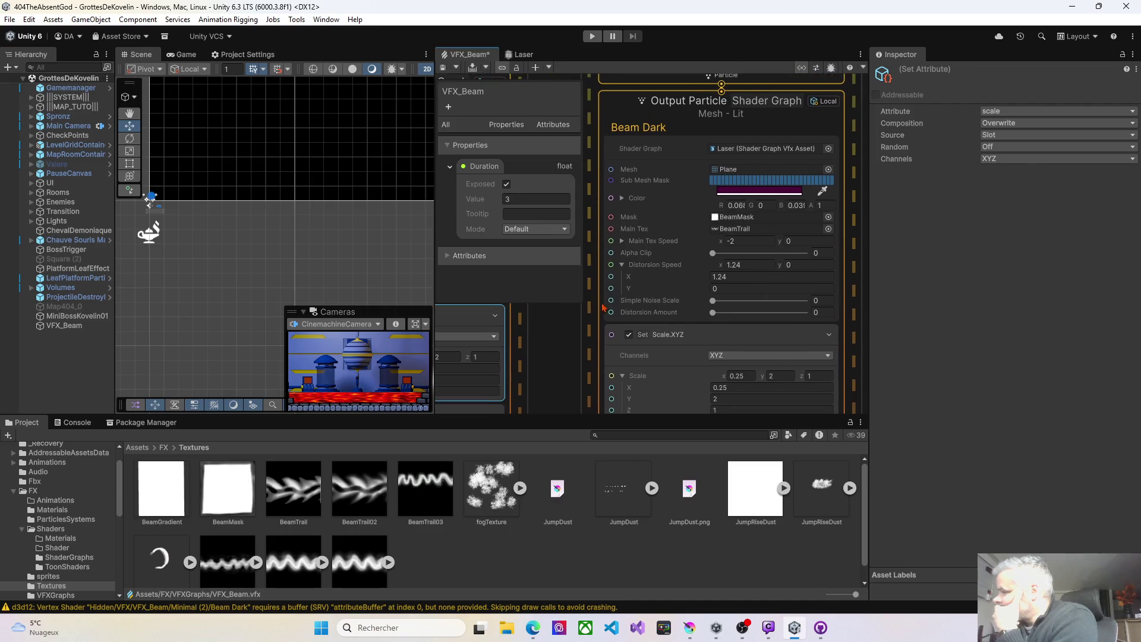
Set Beam Dark's Distortion Speed x to -3, Simple Noise Scale 32 and Distortion Amount 0.013
{"action": "left_click", "coordinate": [720, 265]}
{"action": "left_click_drag", "start_coordinate": [704, 265], "coordinate": [642, 264]}
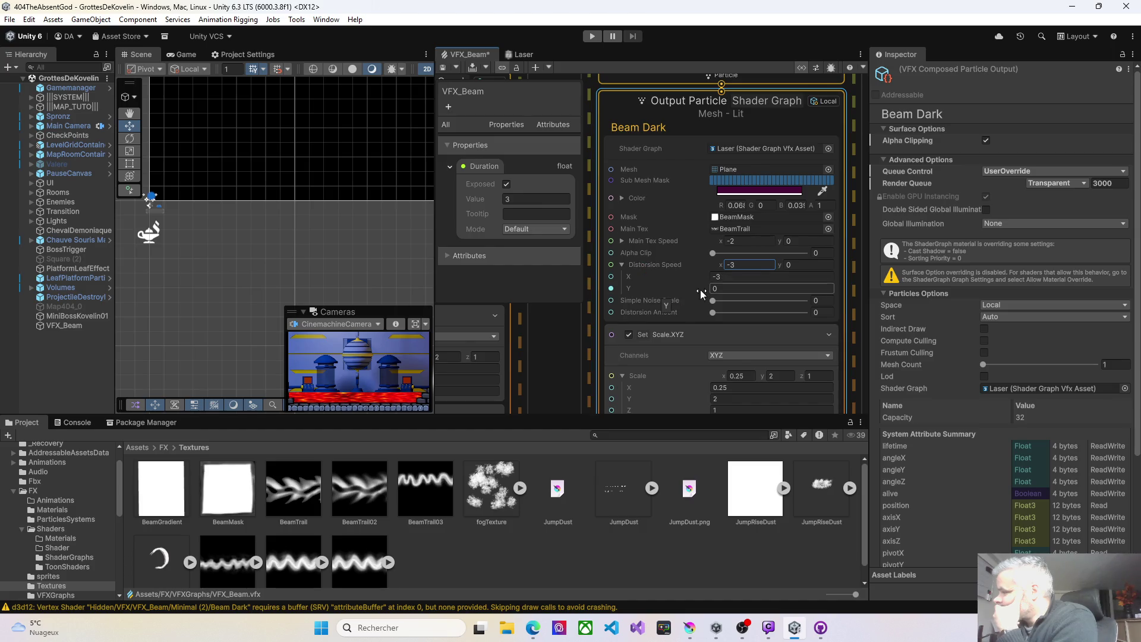
{"action": "mouse_move", "coordinate": [714, 302]}
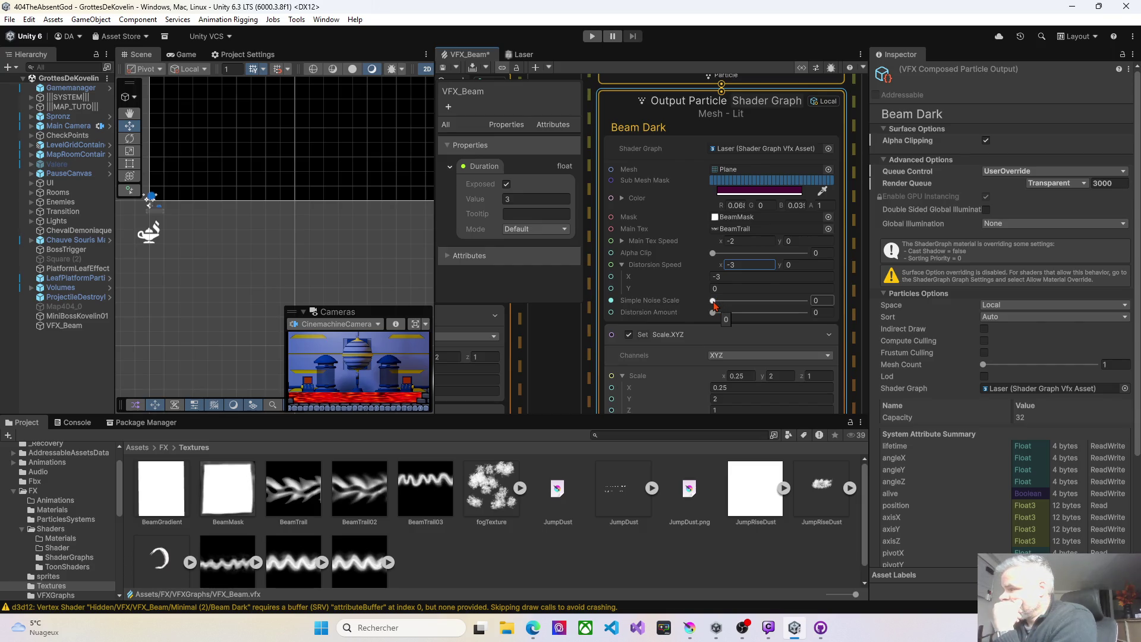
{"action": "left_click_drag", "start_coordinate": [716, 300], "coordinate": [720, 304]}
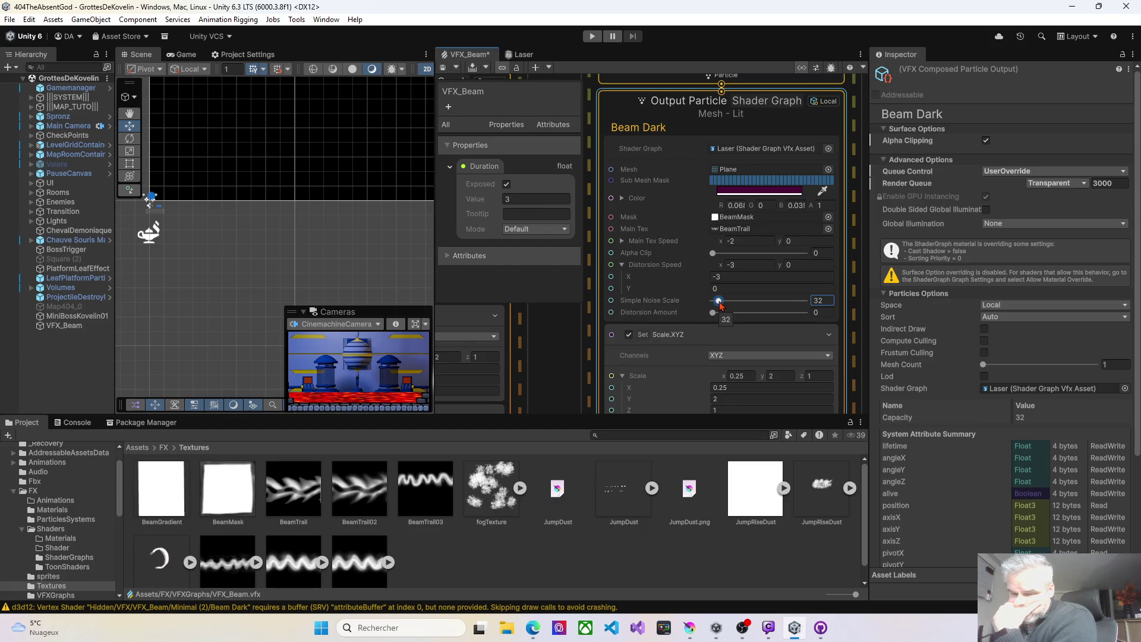
{"action": "mouse_move", "coordinate": [713, 314]}
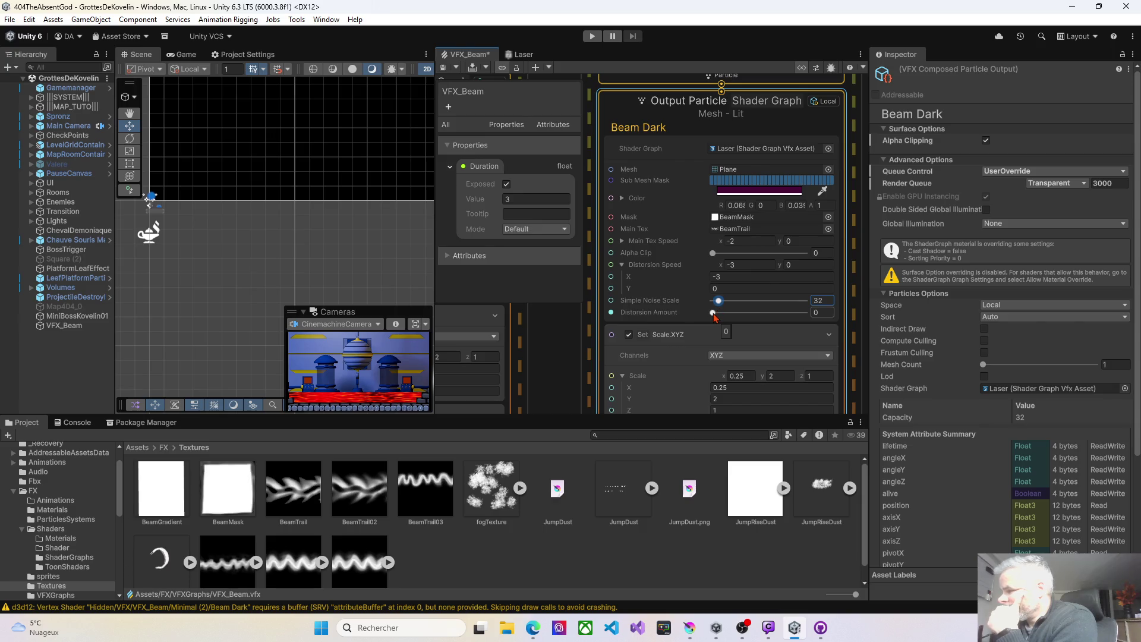
{"action": "left_click_drag", "start_coordinate": [713, 315], "coordinate": [714, 315]}
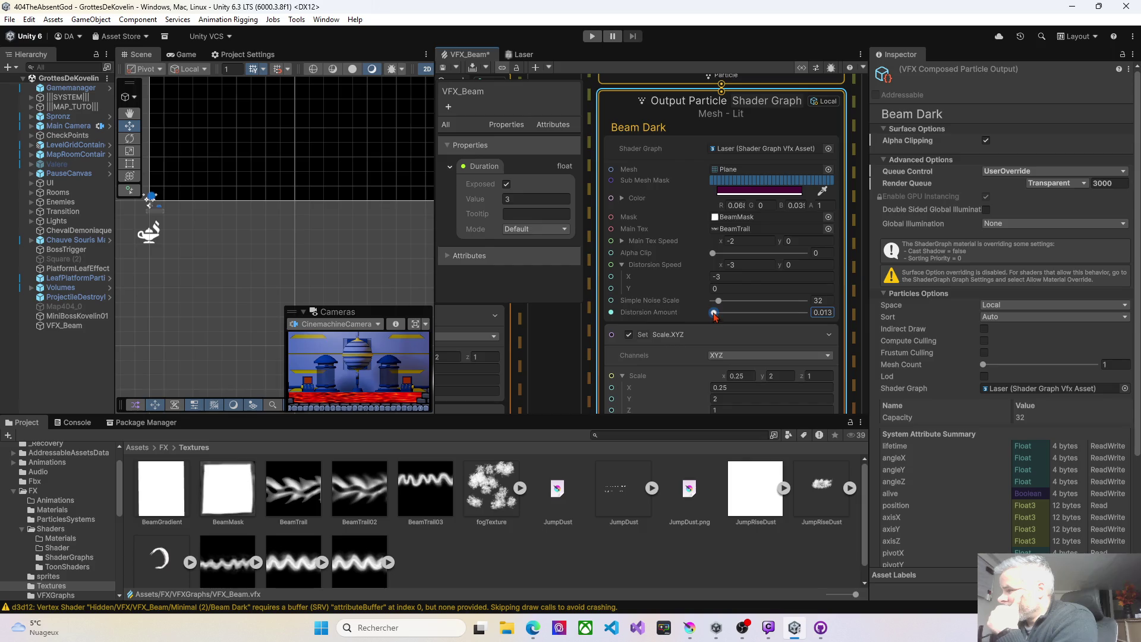
Save the graph and recompile to preview the beam in the Scene view
{"action": "left_click", "coordinate": [440, 67]}
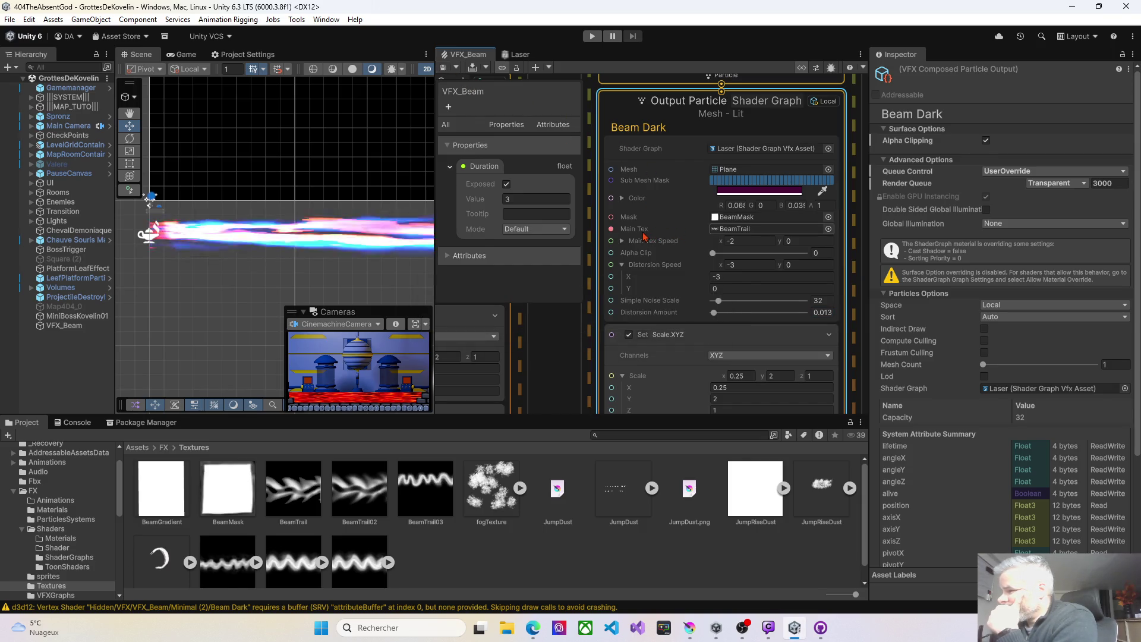
{"action": "left_click_drag", "start_coordinate": [115, 82], "coordinate": [146, 97]}
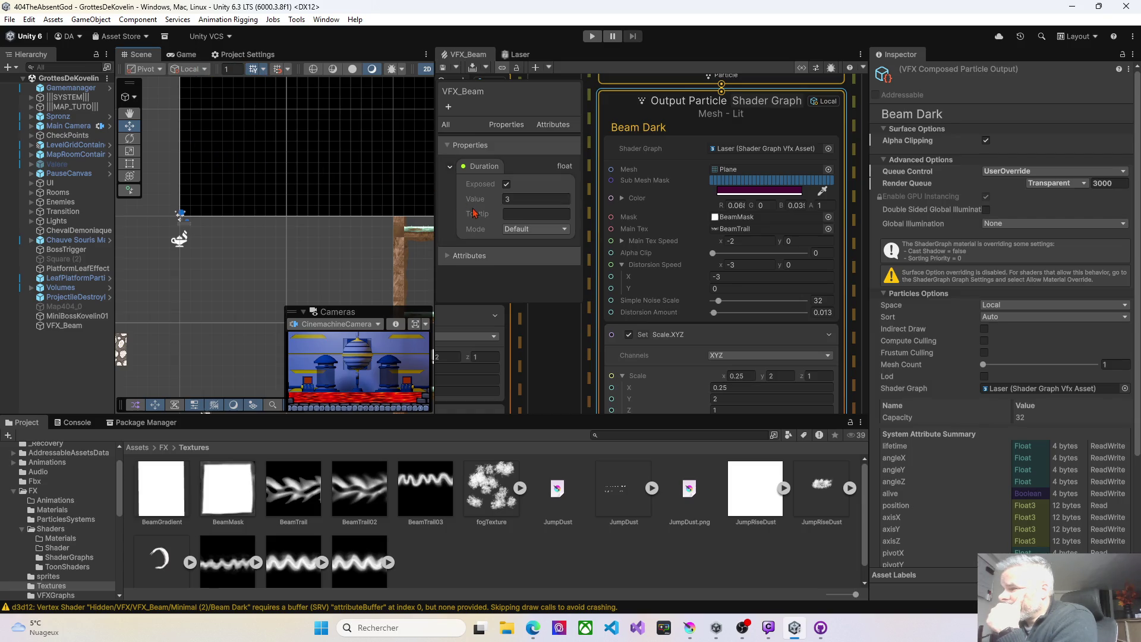
{"action": "left_click", "coordinate": [443, 67]}
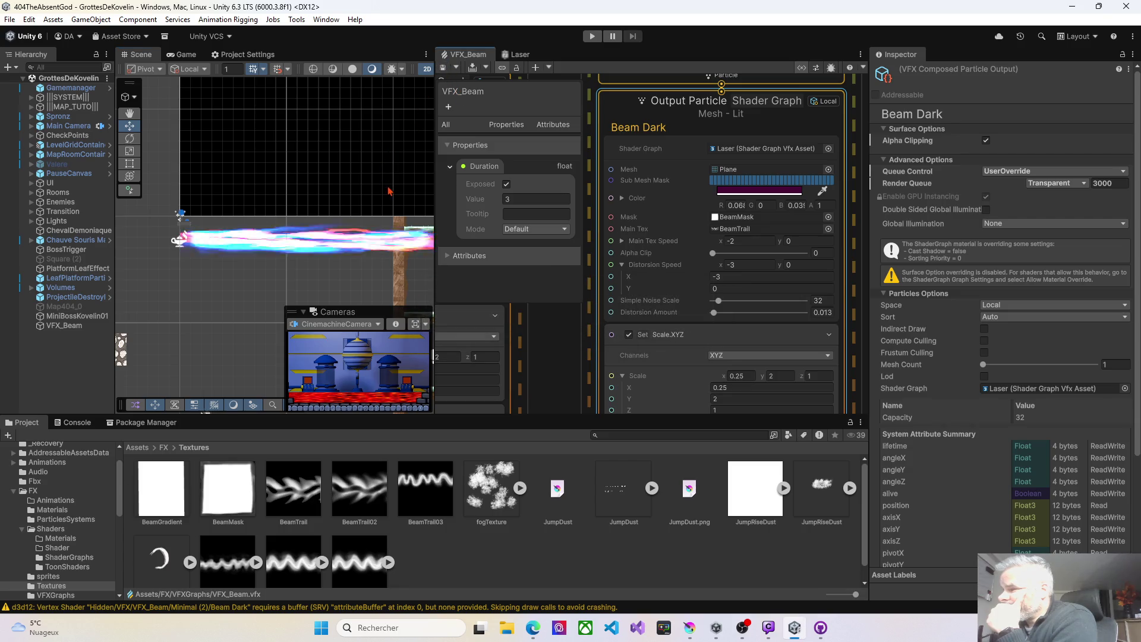
{"action": "scroll", "coordinate": [355, 264], "scroll_direction": "up", "scroll_amount": 1}
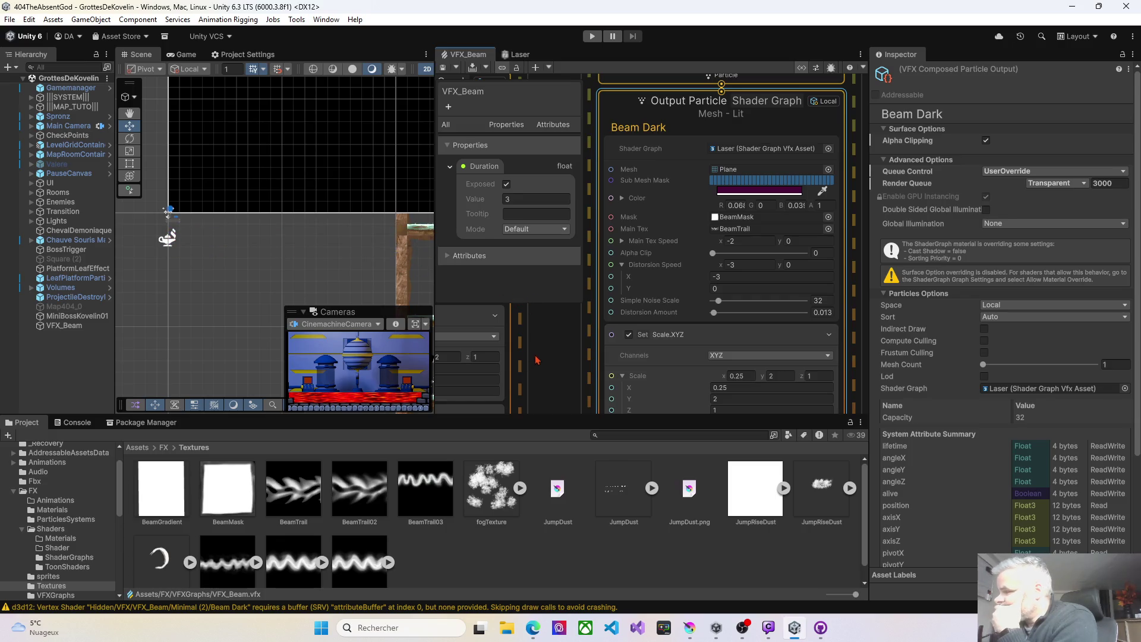
{"action": "key", "text": "alt+Tab"}
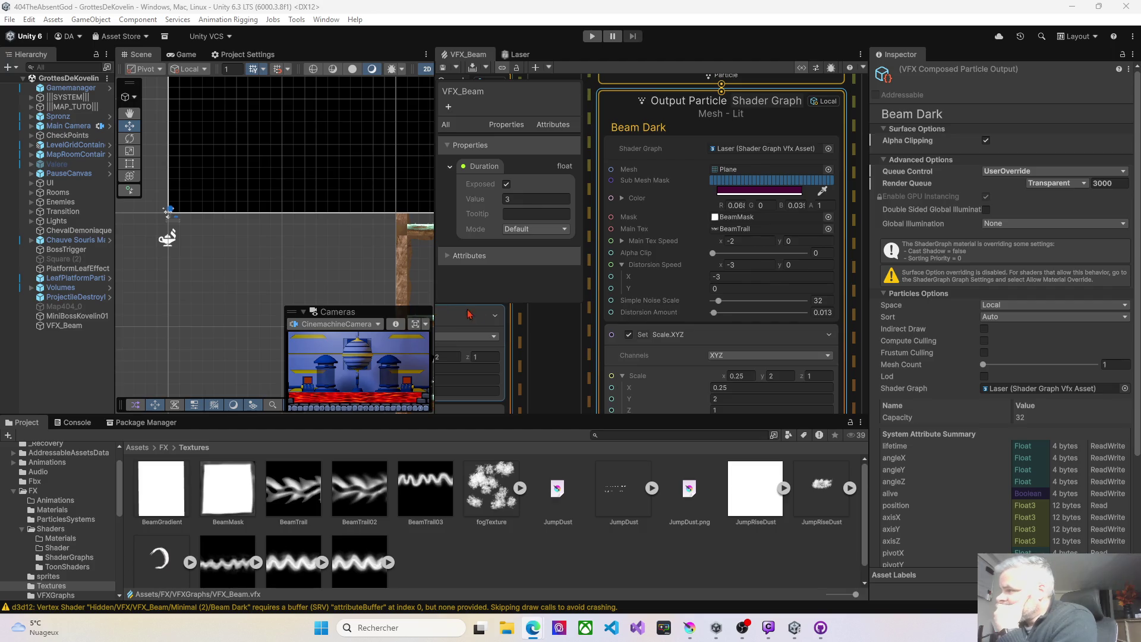
Set Beam Dark's scale X to 0.5, save, and assign BeamGradient as its mask texture
{"action": "left_click", "coordinate": [736, 375]}
{"action": "type", "text": "0."}
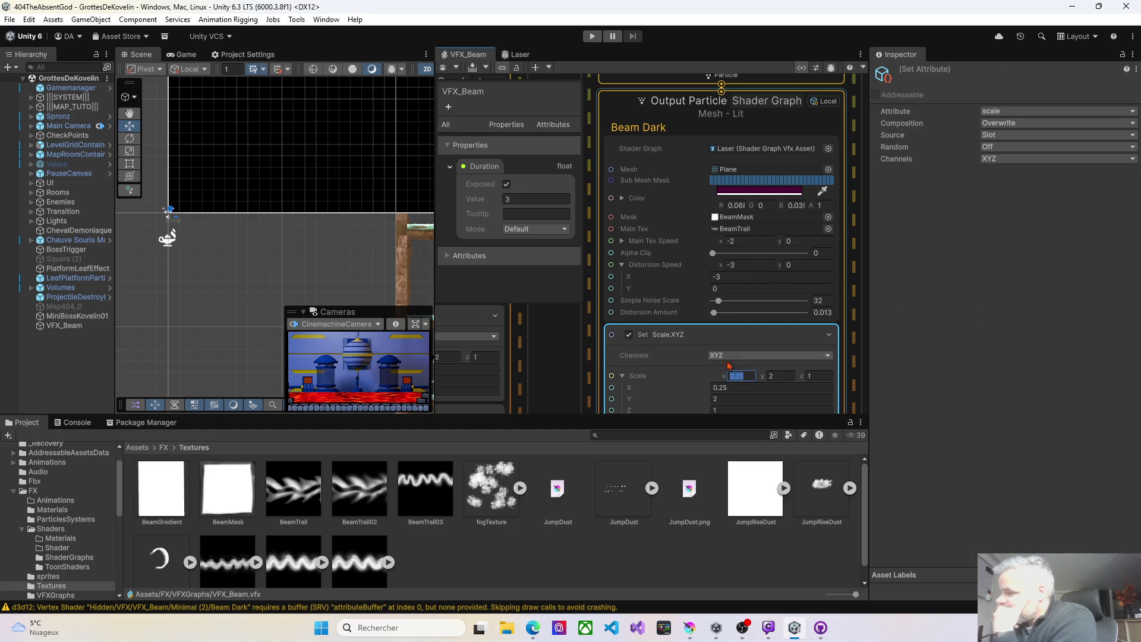
{"action": "type", "text": "5"}
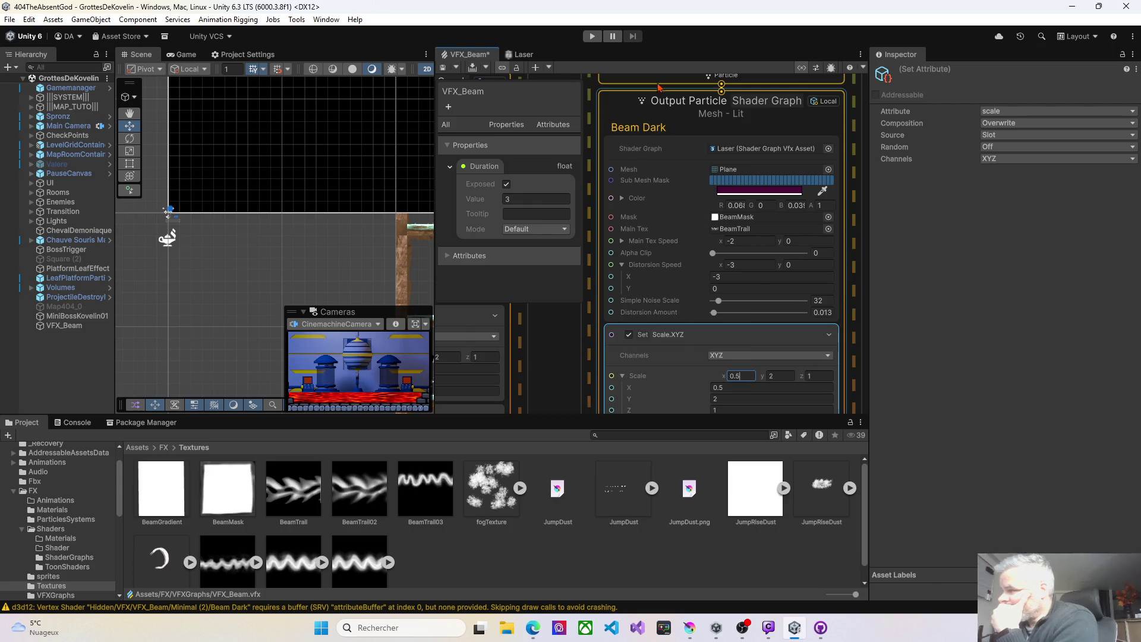
{"action": "left_click", "coordinate": [442, 71]}
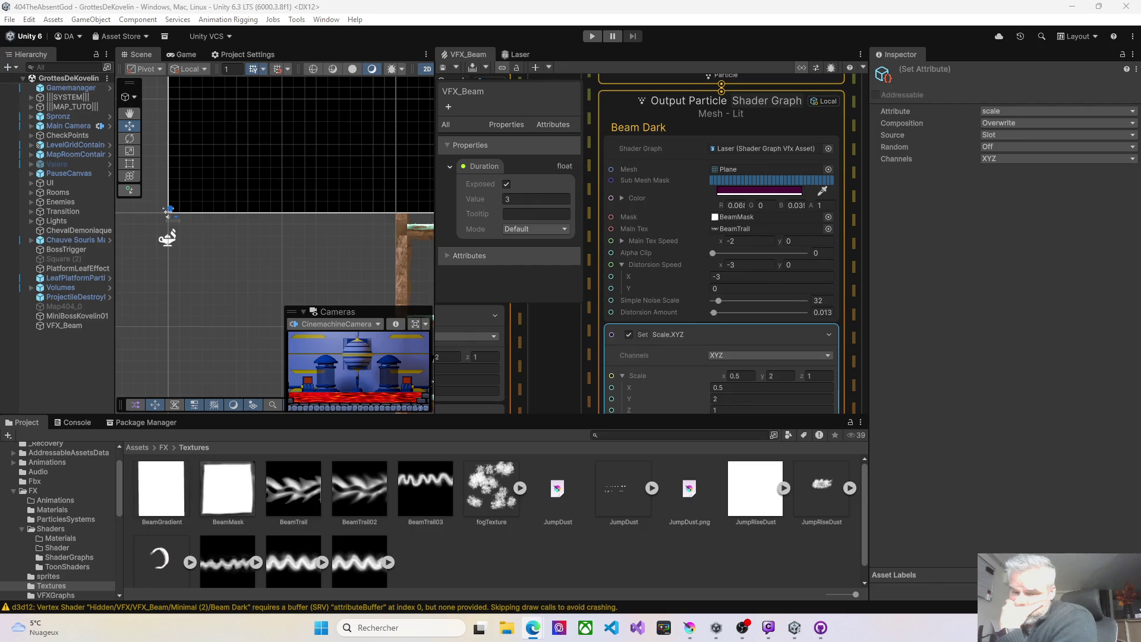
{"action": "mouse_move", "coordinate": [162, 487]}
{"action": "left_mouse_down"}
{"action": "mouse_move", "coordinate": [653, 267]}
{"action": "mouse_move", "coordinate": [725, 218]}
{"action": "left_mouse_up"}
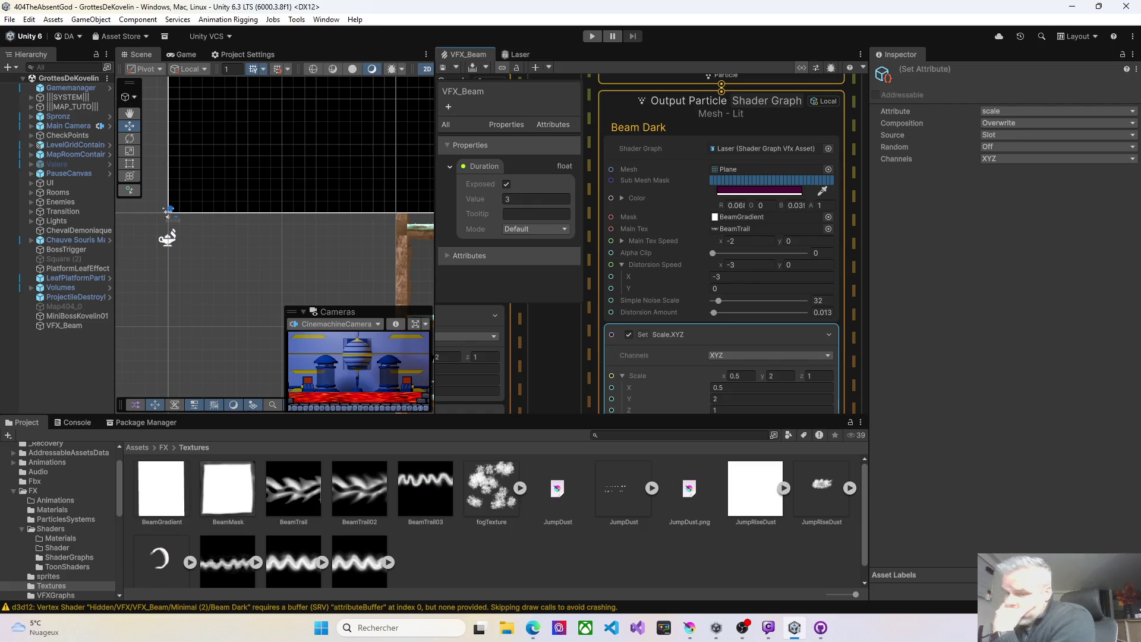
{"action": "key", "text": "alt+Tab"}
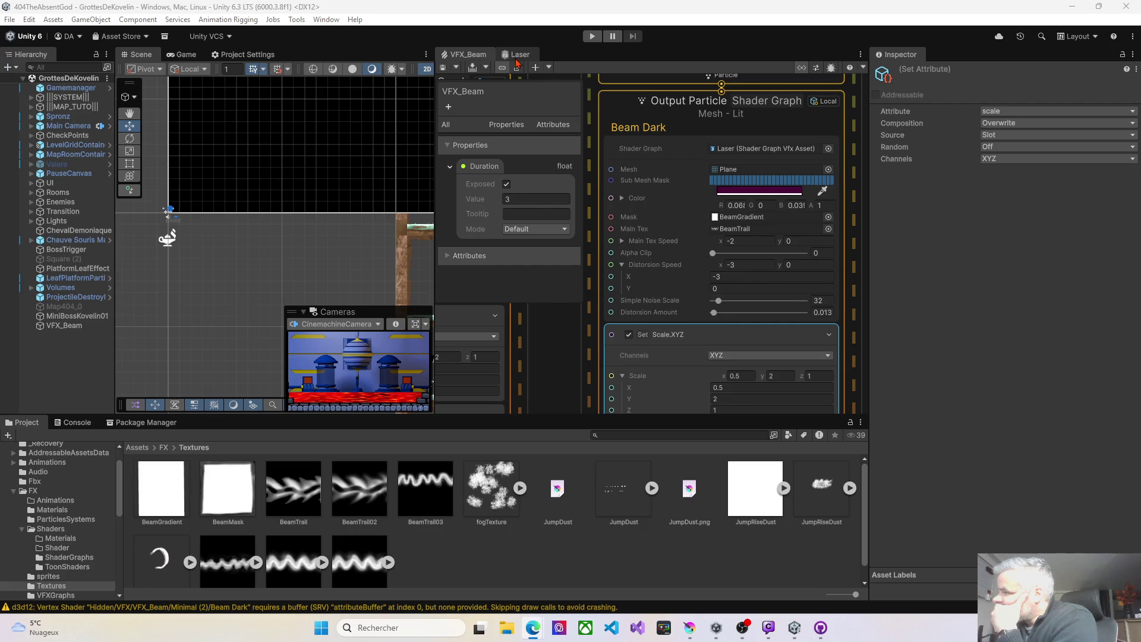
Pan to the ELECTRIC ENERGY output and drag its Distortion Amount down to about 0.083
{"action": "left_click", "coordinate": [553, 332]}
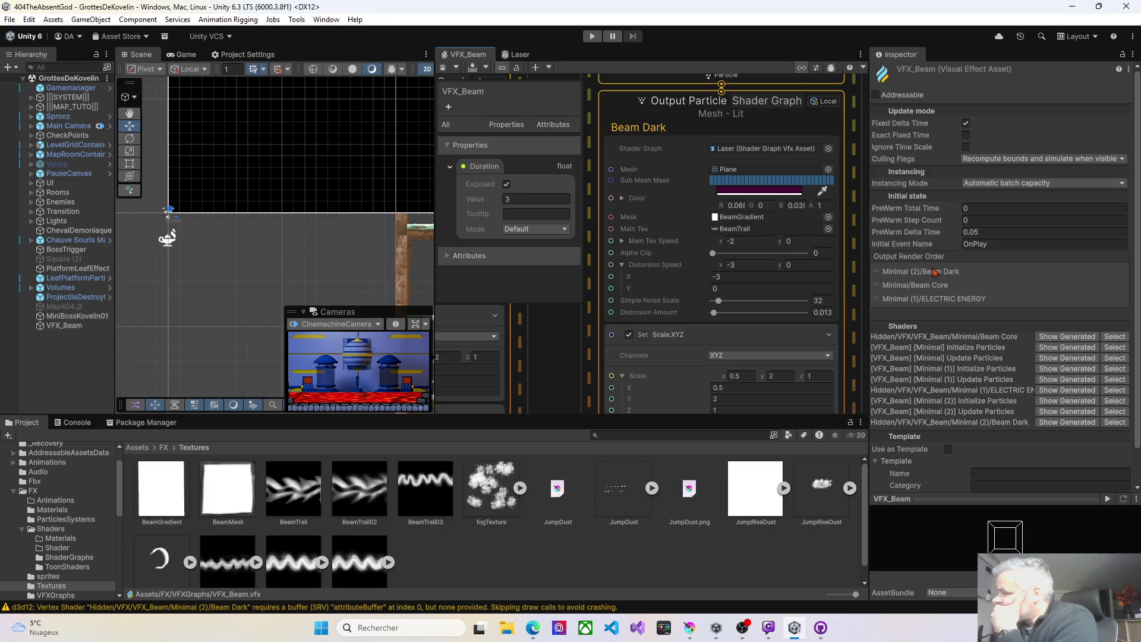
{"action": "left_click", "coordinate": [954, 247]}
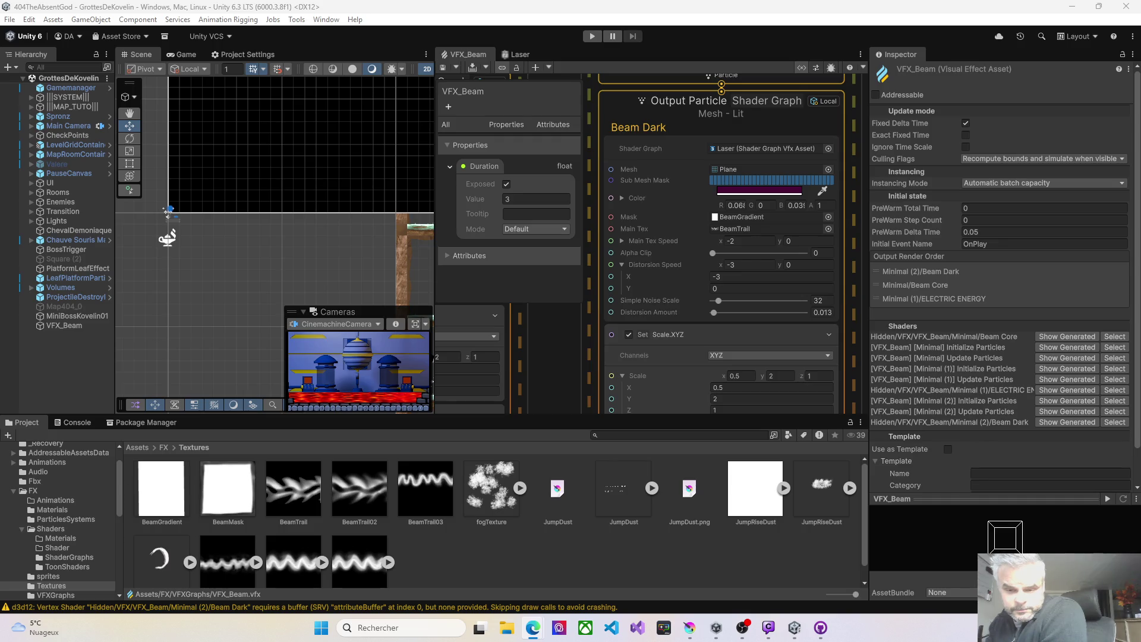
{"action": "left_click_drag", "start_coordinate": [541, 354], "coordinate": [841, 279]}
{"action": "left_click", "coordinate": [690, 231]}
{"action": "left_click_drag", "start_coordinate": [690, 232], "coordinate": [684, 235]}
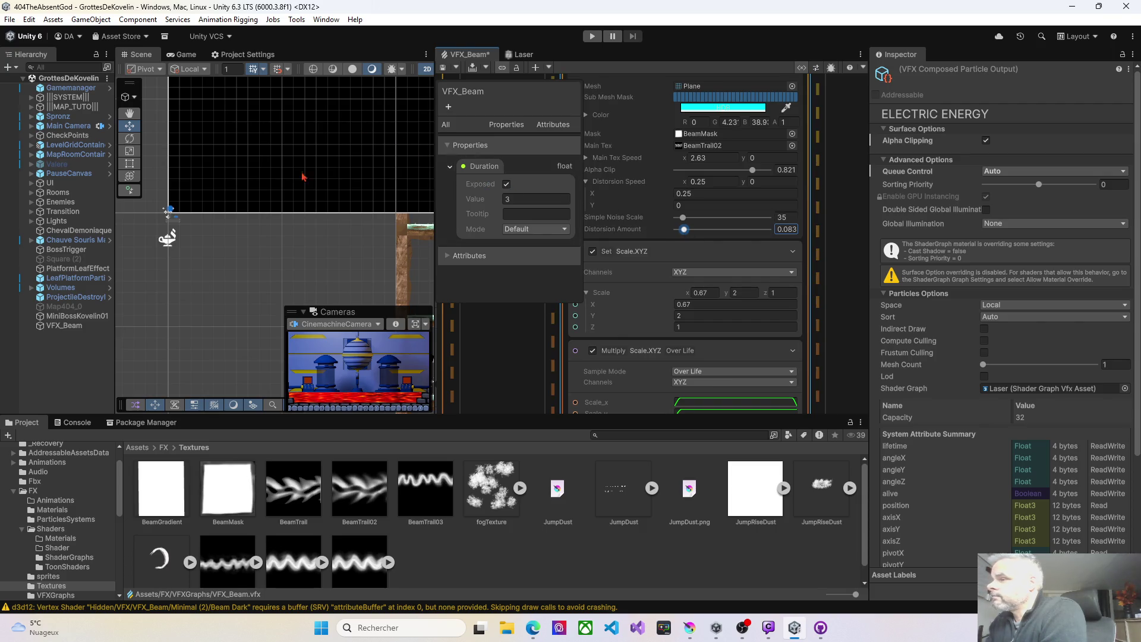
Save the VFX_Beam graph and bring the Beam Core output's fields into view
{"action": "left_click", "coordinate": [444, 68]}
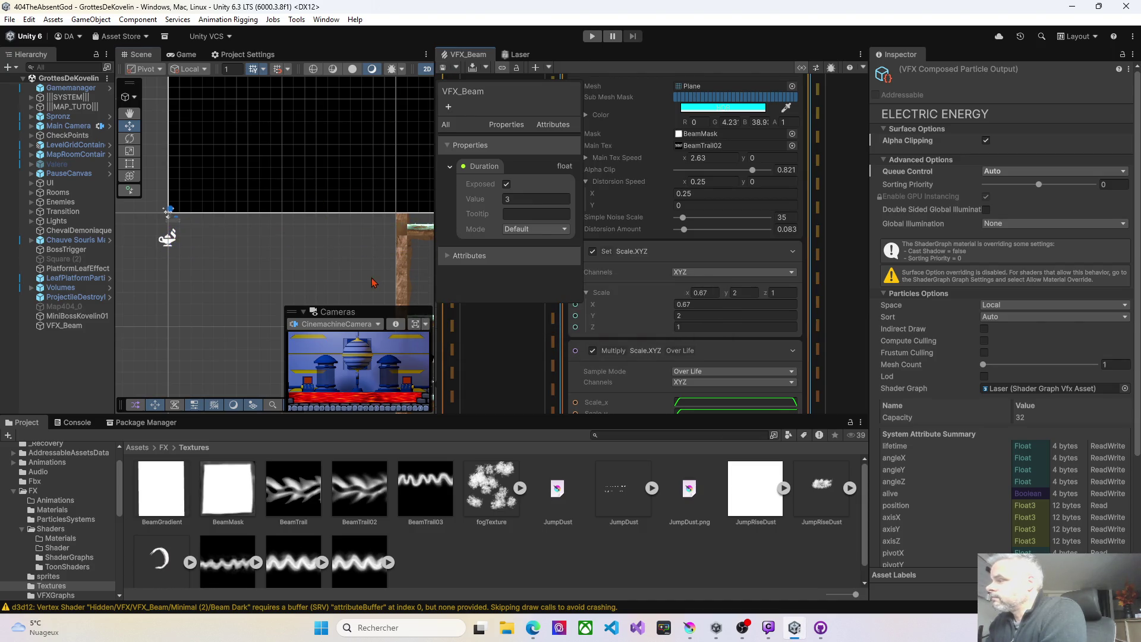
{"action": "left_click", "coordinate": [776, 293]}
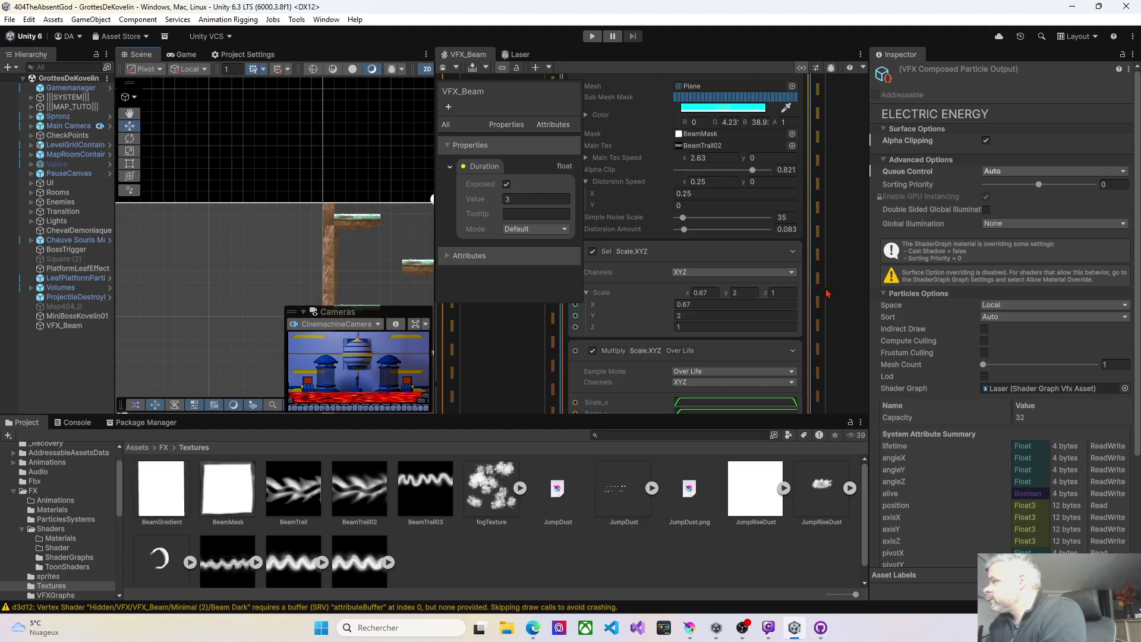
{"action": "left_click", "coordinate": [556, 334]}
{"action": "left_click_drag", "start_coordinate": [556, 334], "coordinate": [449, 389]}
{"action": "scroll", "coordinate": [790, 333], "scroll_direction": "up", "scroll_amount": 2}
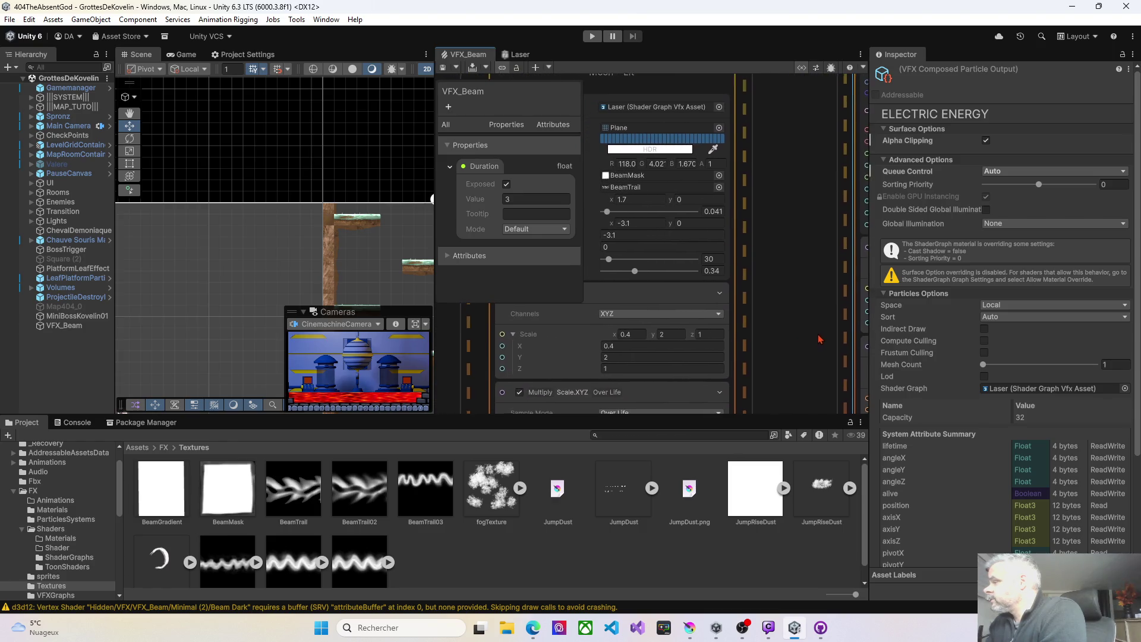
{"action": "left_click_drag", "start_coordinate": [765, 314], "coordinate": [840, 322]}
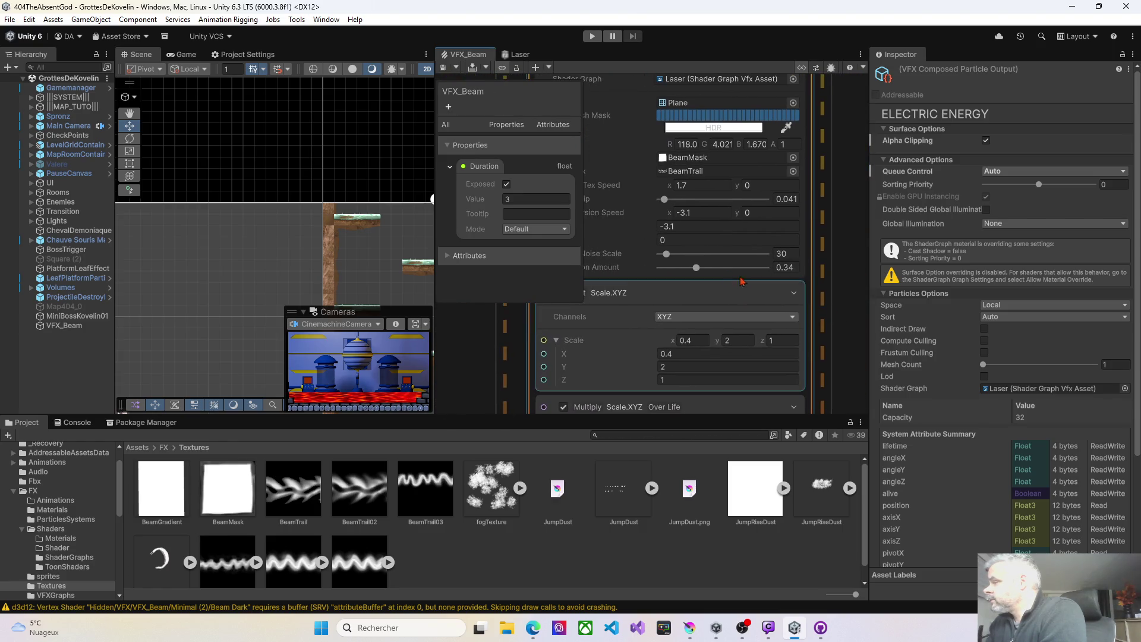
Lower Beam Core's Distortion Amount from 0.34 to 0.076 and save the graph
{"action": "left_click_drag", "start_coordinate": [697, 268], "coordinate": [668, 272]}
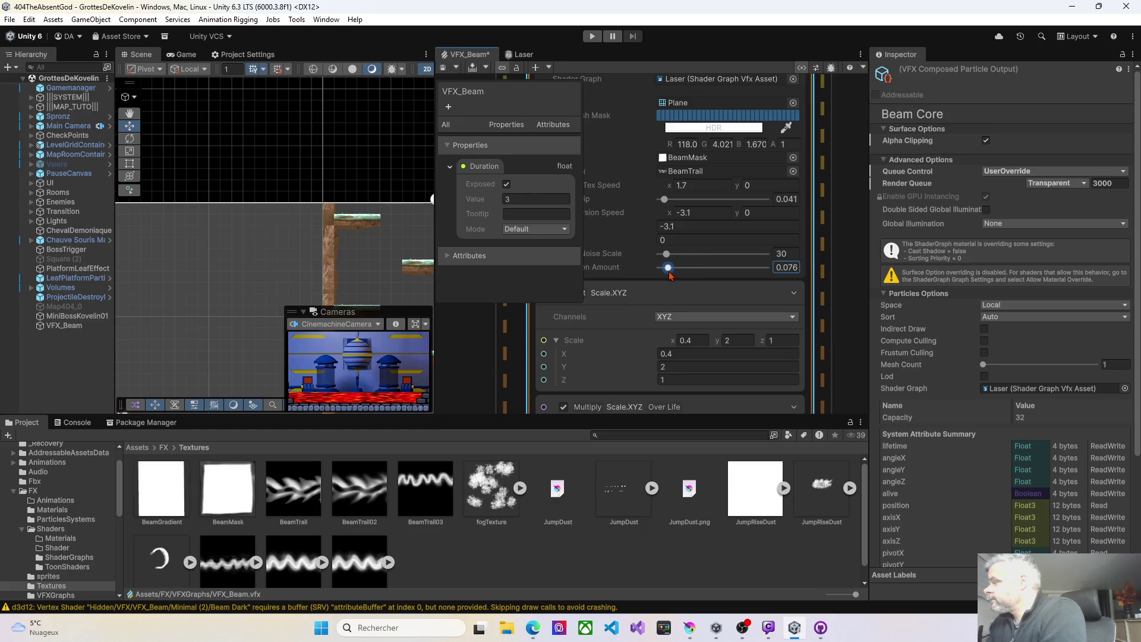
{"action": "left_click", "coordinate": [443, 69]}
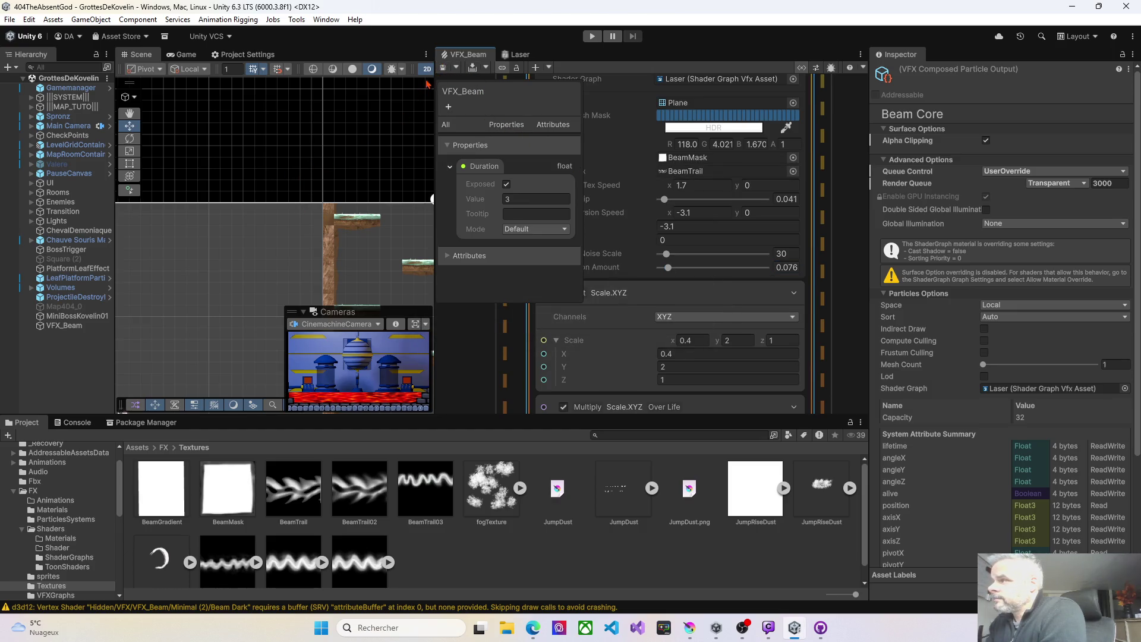
{"action": "left_click", "coordinate": [442, 68]}
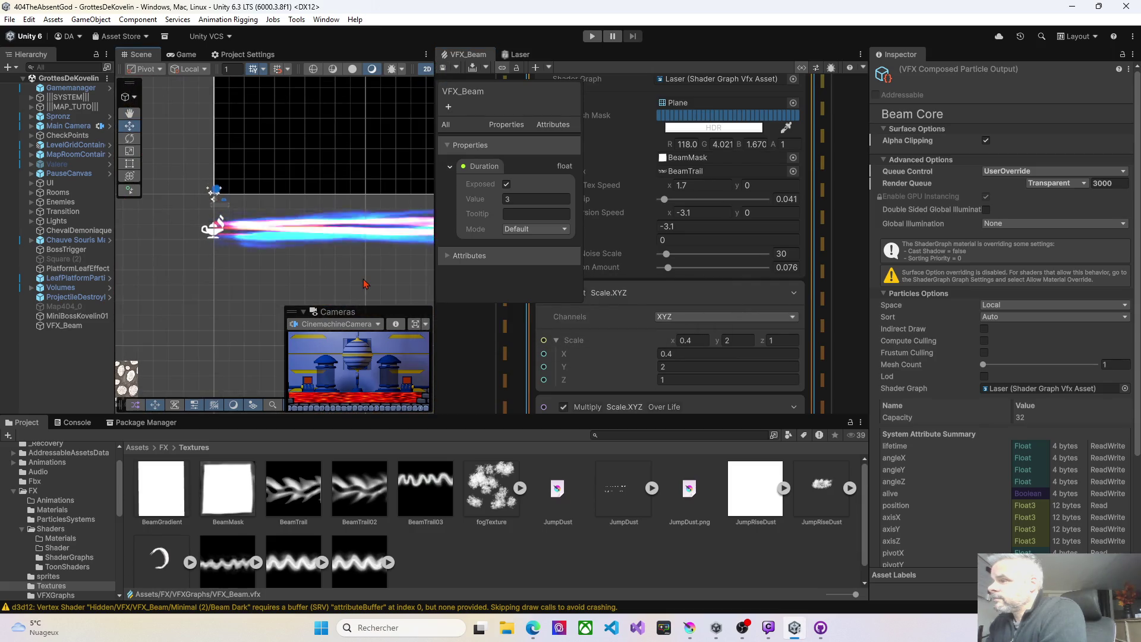
{"action": "key", "text": "alt+Tab"}
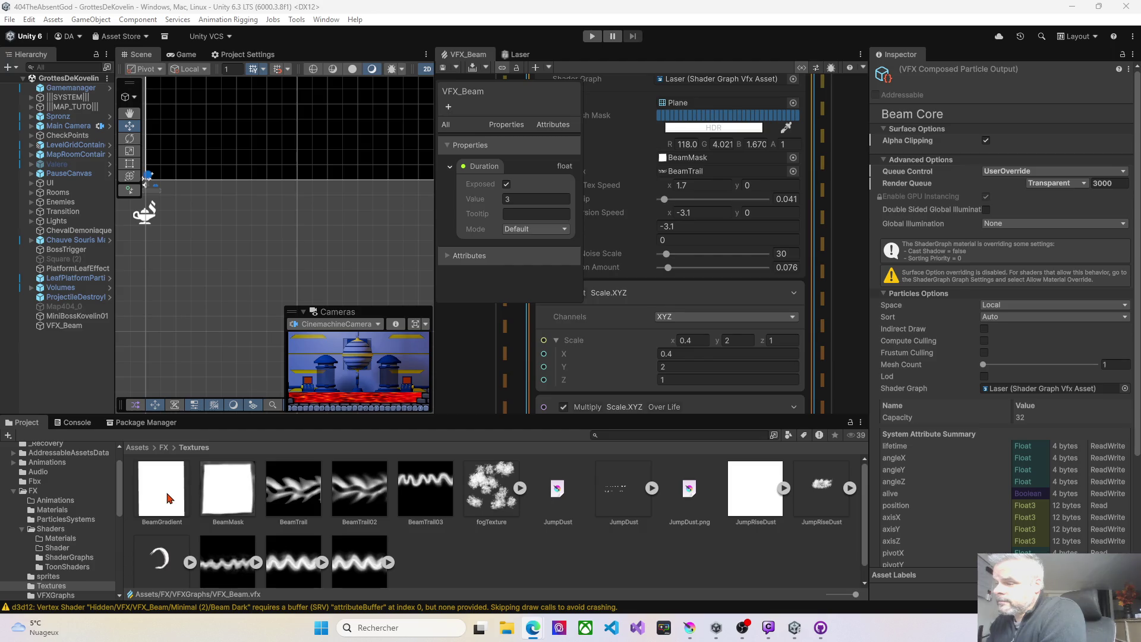
Assign BeamGradient as the Beam Core mask texture and save the graph
{"action": "mouse_move", "coordinate": [167, 498]}
{"action": "left_mouse_down"}
{"action": "mouse_move", "coordinate": [475, 356]}
{"action": "mouse_move", "coordinate": [784, 268]}
{"action": "mouse_move", "coordinate": [681, 166]}
{"action": "left_mouse_up"}
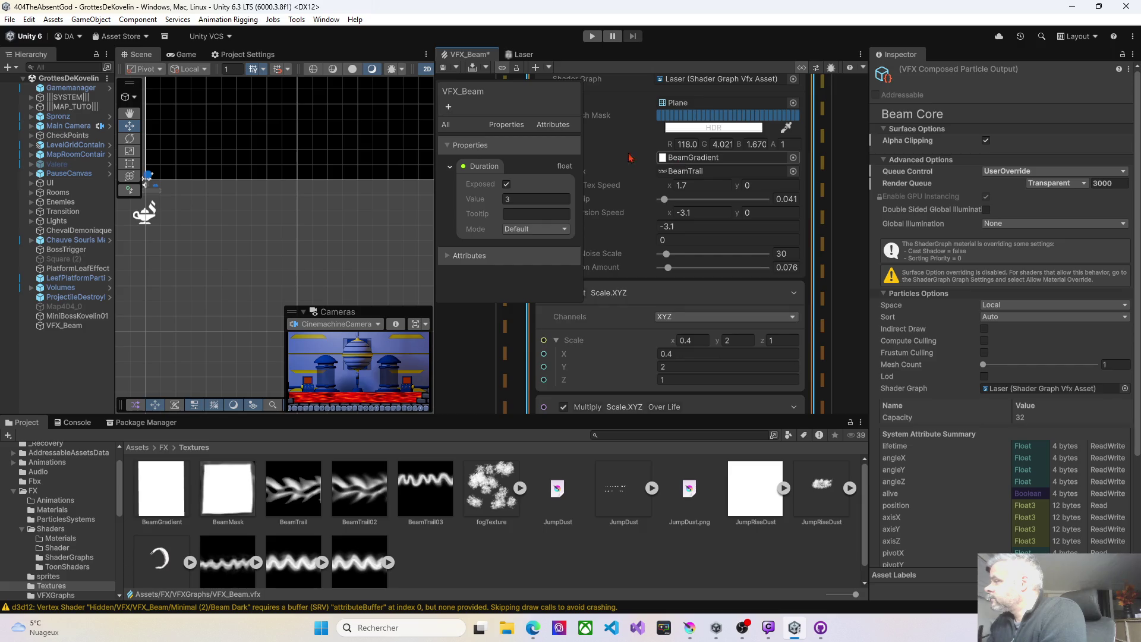
{"action": "left_click", "coordinate": [443, 70]}
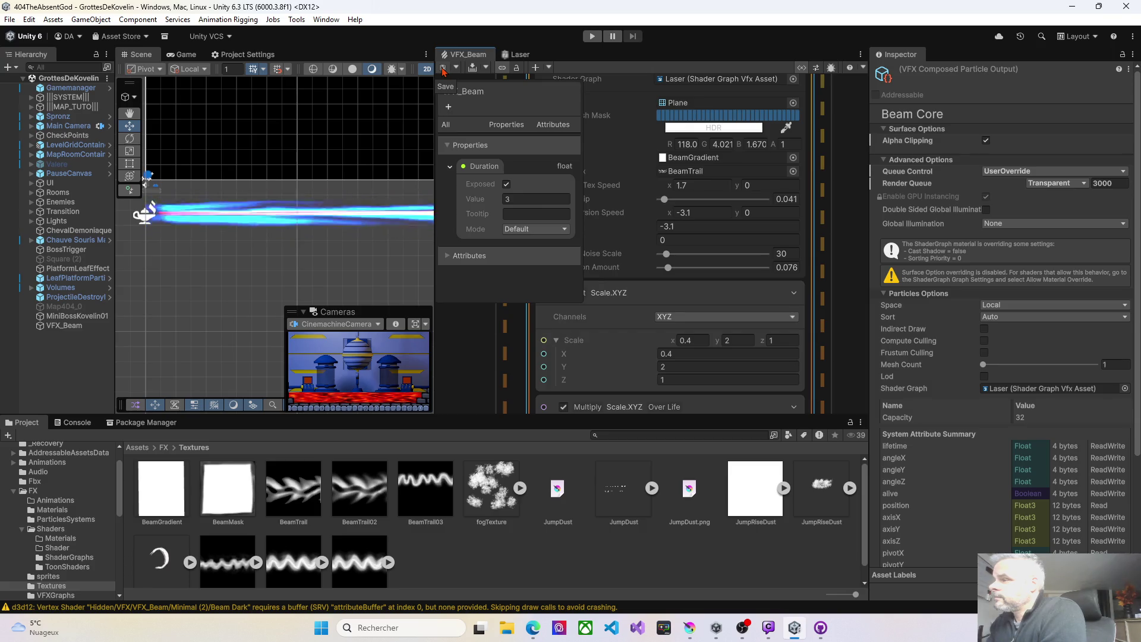
{"action": "left_click", "coordinate": [442, 70]}
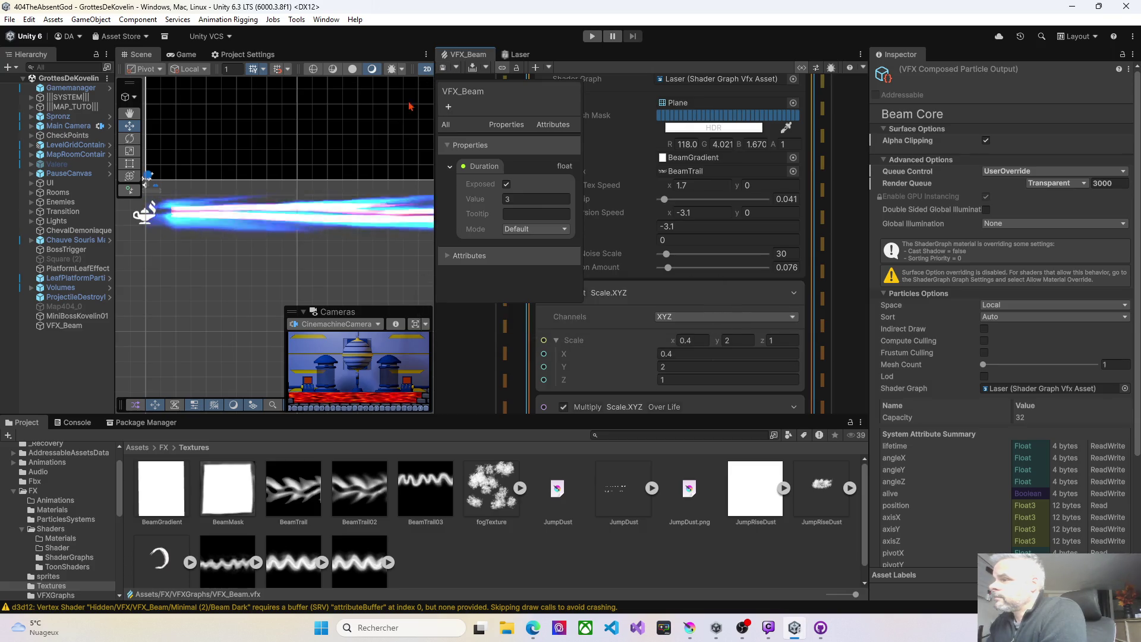
Set Beam Core's Main Tex Speed X to 2.02 and its Alpha Clip to 0
{"action": "scroll", "coordinate": [320, 256], "scroll_direction": "up", "scroll_amount": 1}
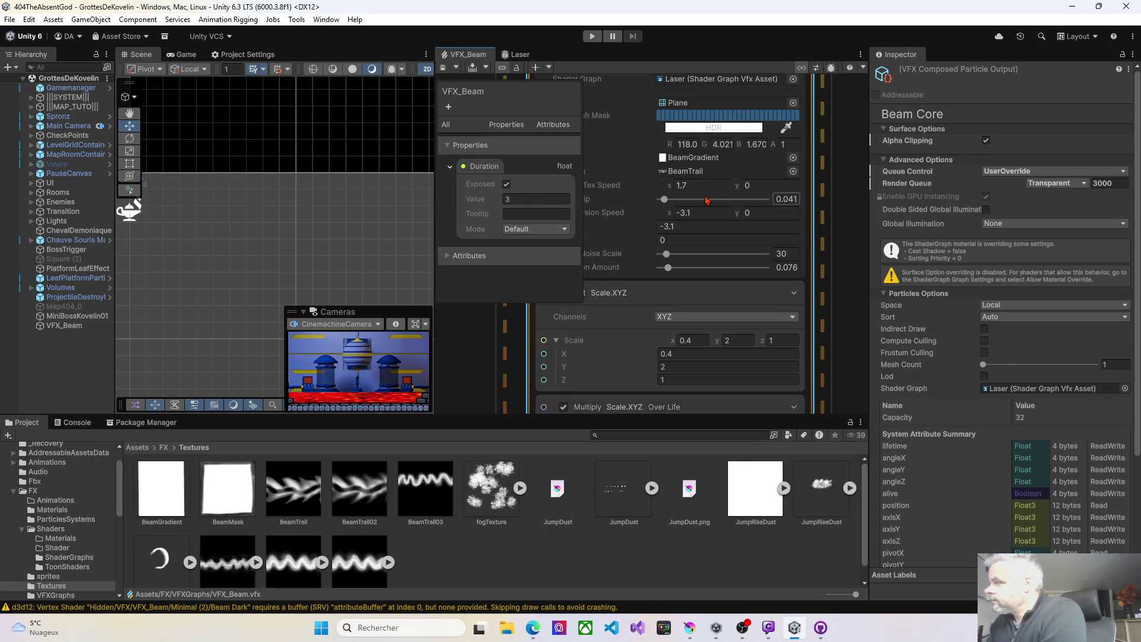
{"action": "left_click_drag", "start_coordinate": [667, 183], "coordinate": [611, 183]}
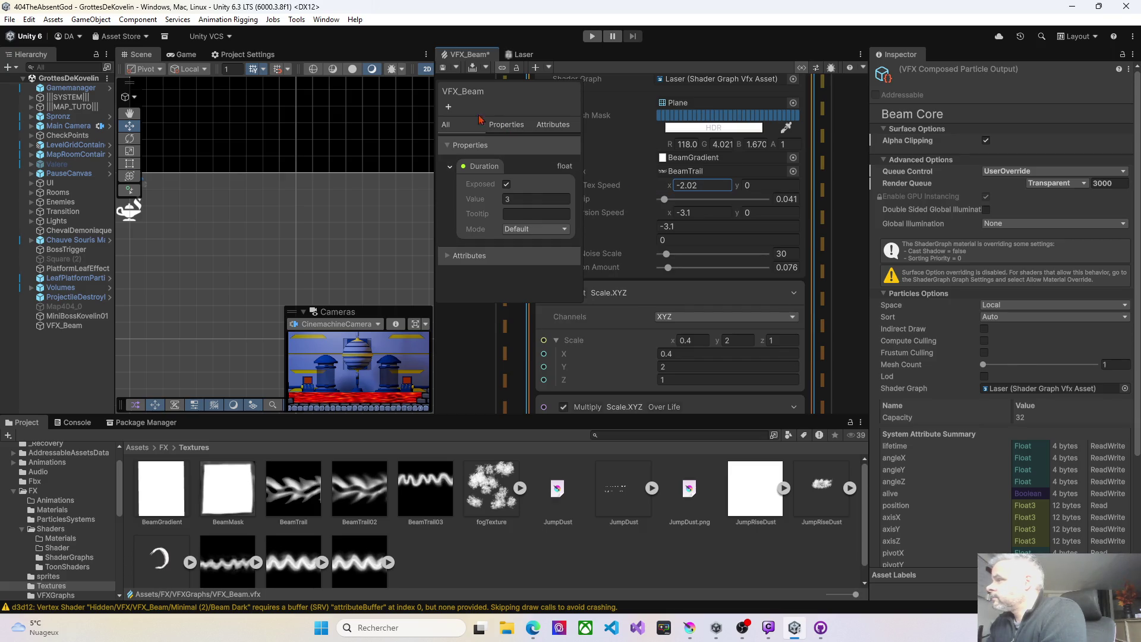
{"action": "left_click", "coordinate": [443, 67]}
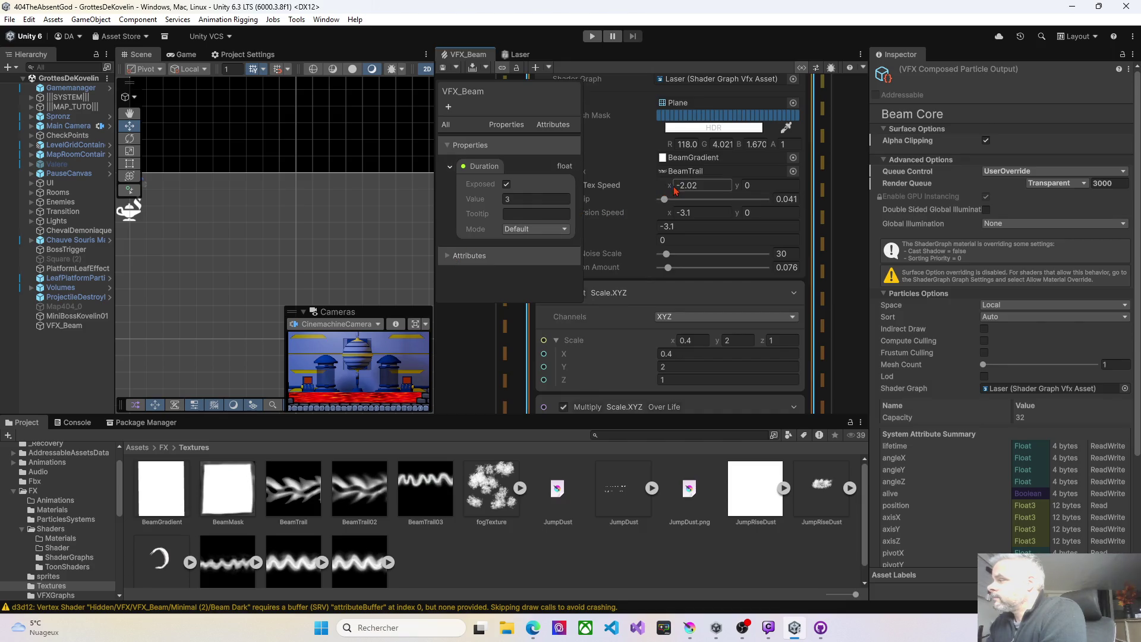
{"action": "left_click_drag", "start_coordinate": [671, 186], "coordinate": [728, 186]}
{"action": "type", "text": "2.02"}
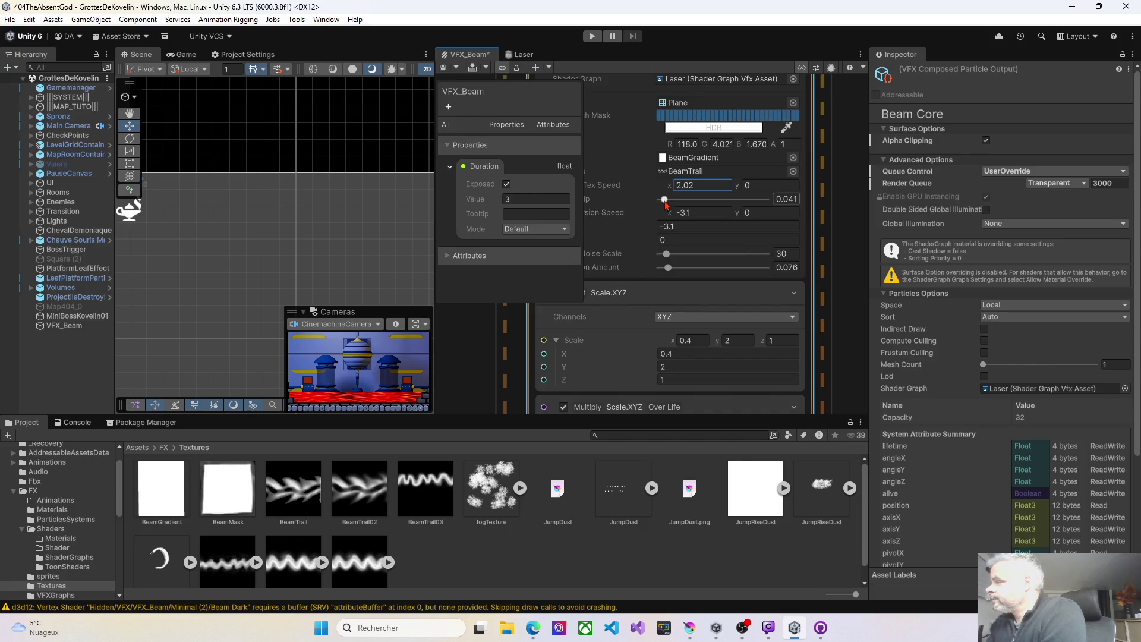
{"action": "left_click_drag", "start_coordinate": [665, 201], "coordinate": [653, 202]}
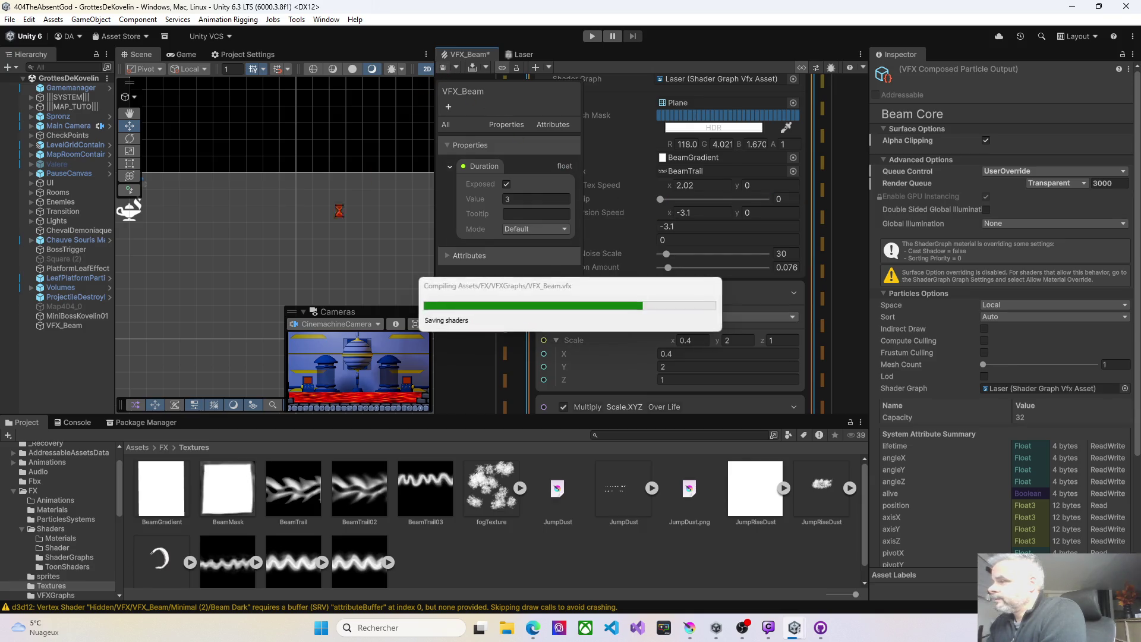
Zoom and pan to Beam Core's Orient: Fixed Axis block and select its Up X value
{"action": "scroll", "coordinate": [367, 243], "scroll_direction": "up", "scroll_amount": 1}
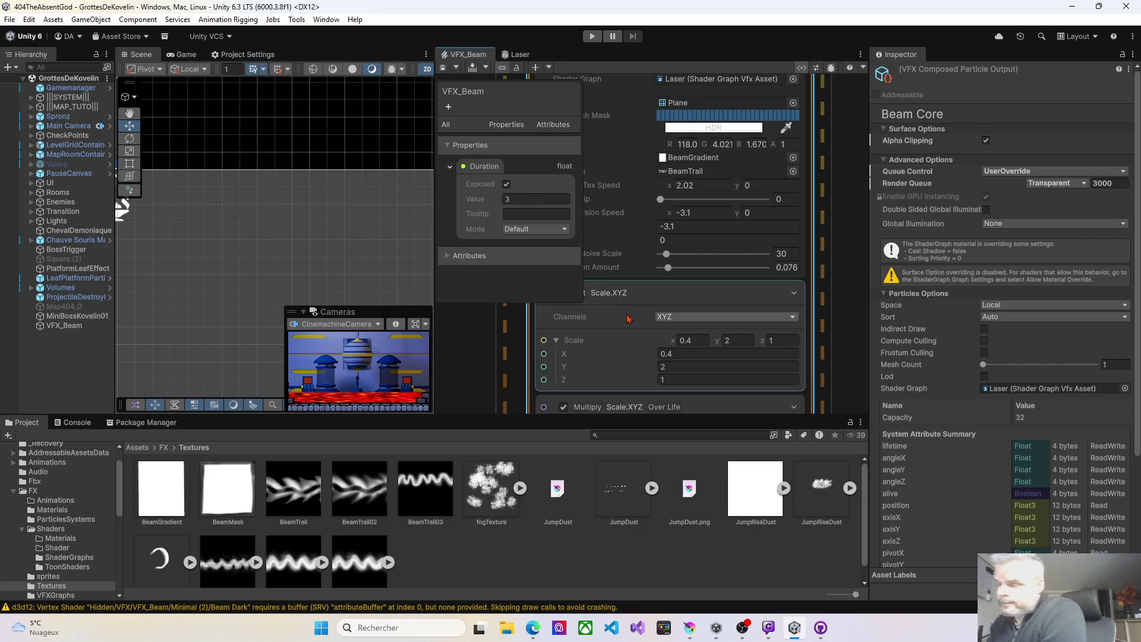
{"action": "scroll", "coordinate": [631, 315], "scroll_direction": "down", "scroll_amount": 1}
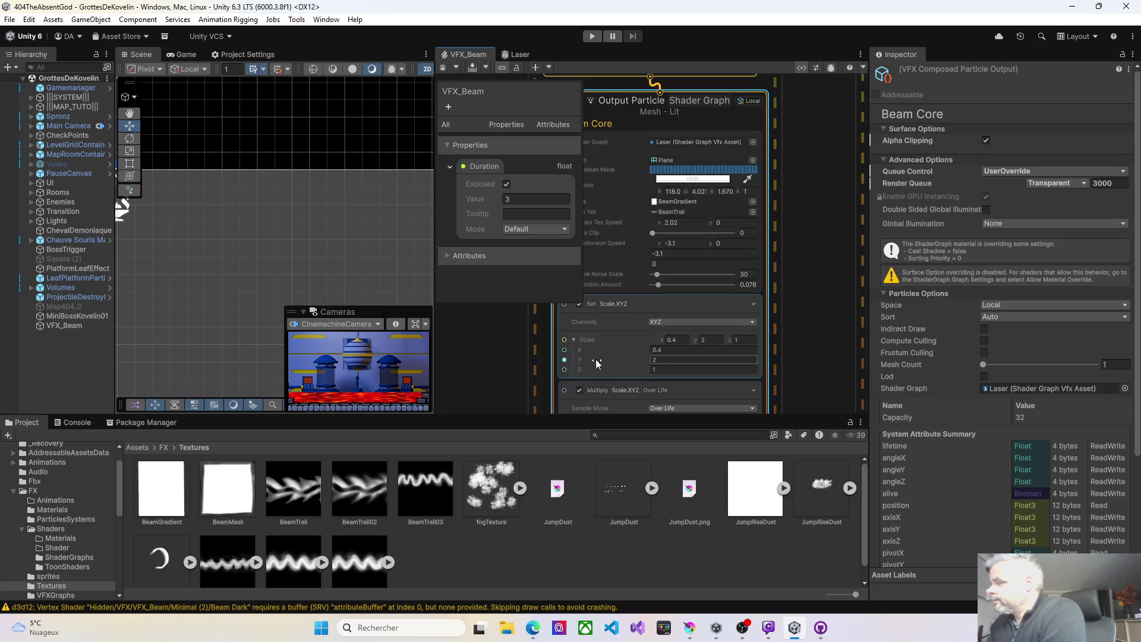
{"action": "scroll", "coordinate": [629, 352], "scroll_direction": "down", "scroll_amount": 2}
{"action": "left_click_drag", "start_coordinate": [618, 249], "coordinate": [618, 223]}
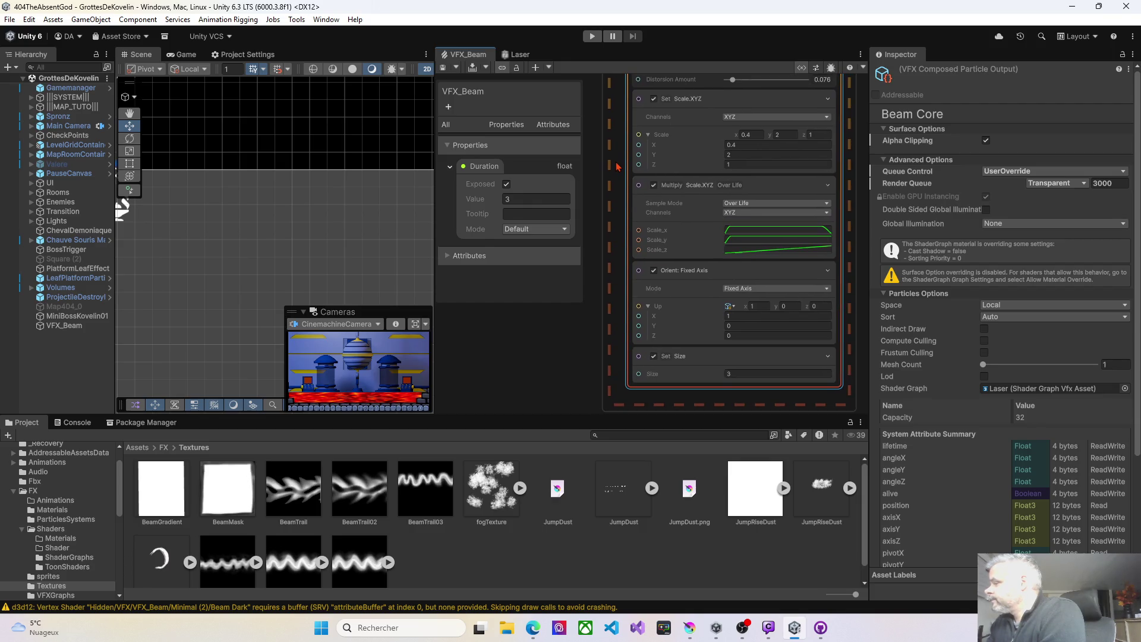
{"action": "left_click_drag", "start_coordinate": [619, 224], "coordinate": [616, 227]}
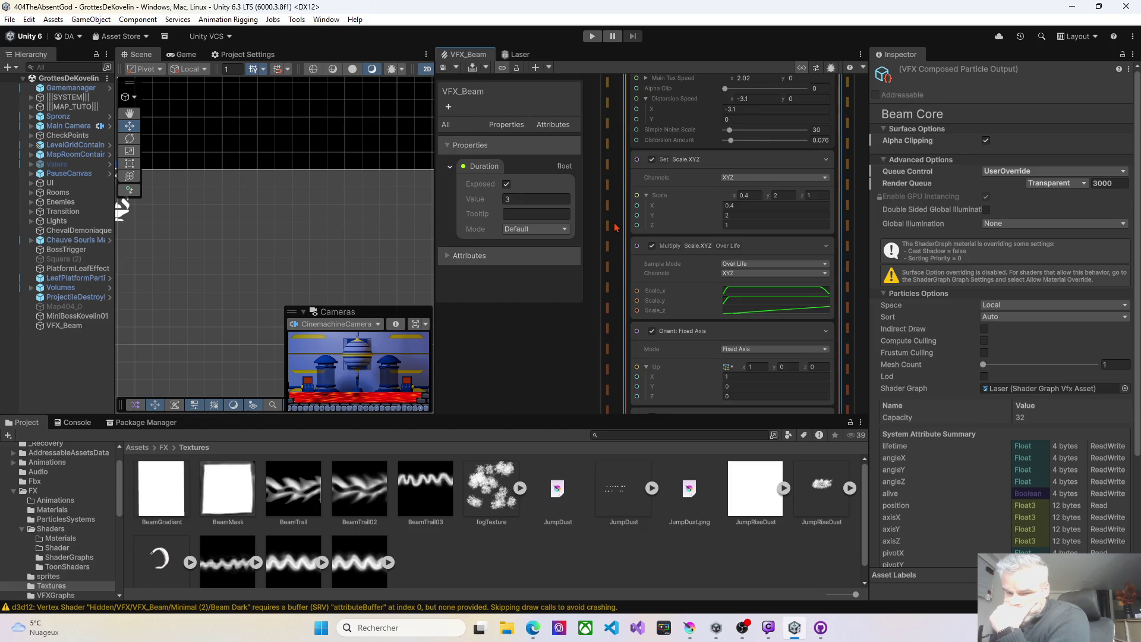
{"action": "left_click_drag", "start_coordinate": [615, 227], "coordinate": [613, 229]}
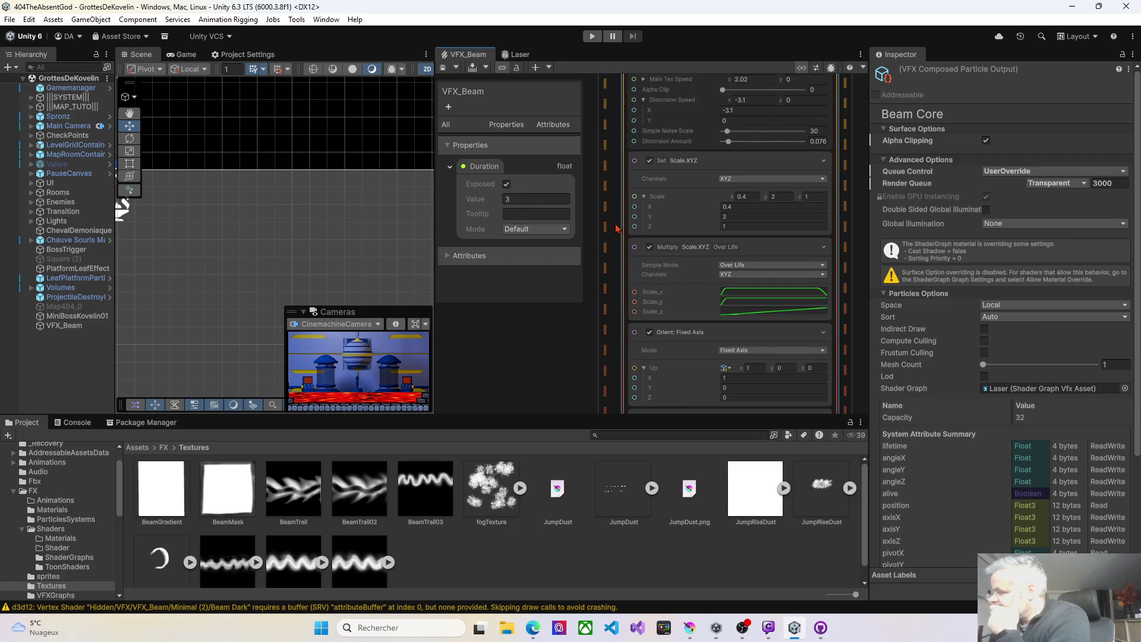
{"action": "left_click", "coordinate": [748, 368]}
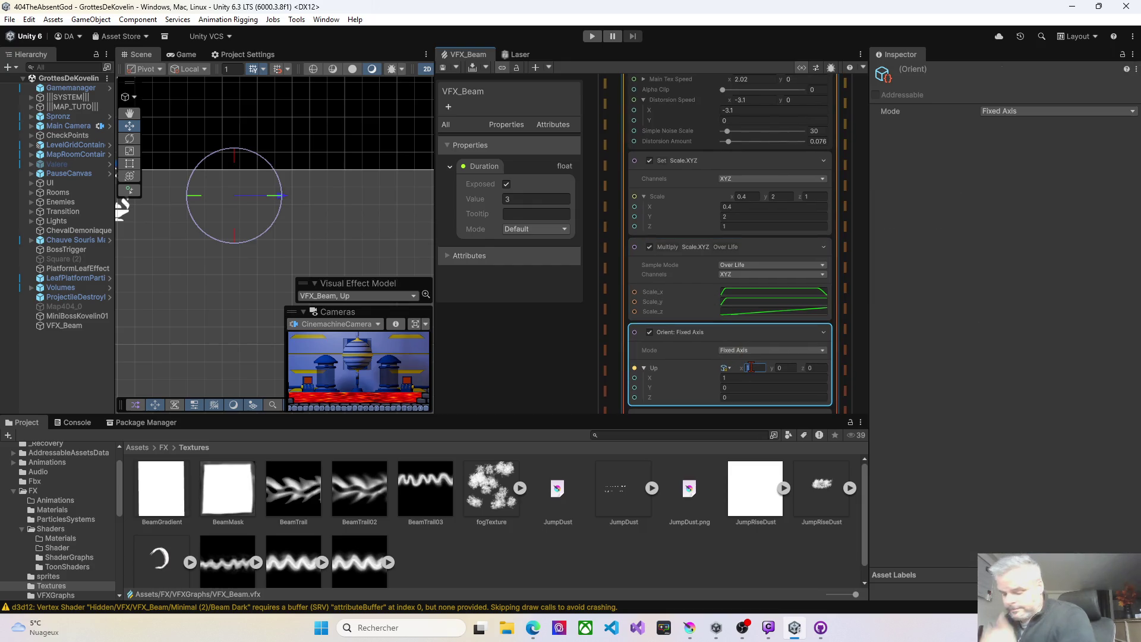
{"action": "type", "text": "0"}
{"action": "key", "text": "Return"}
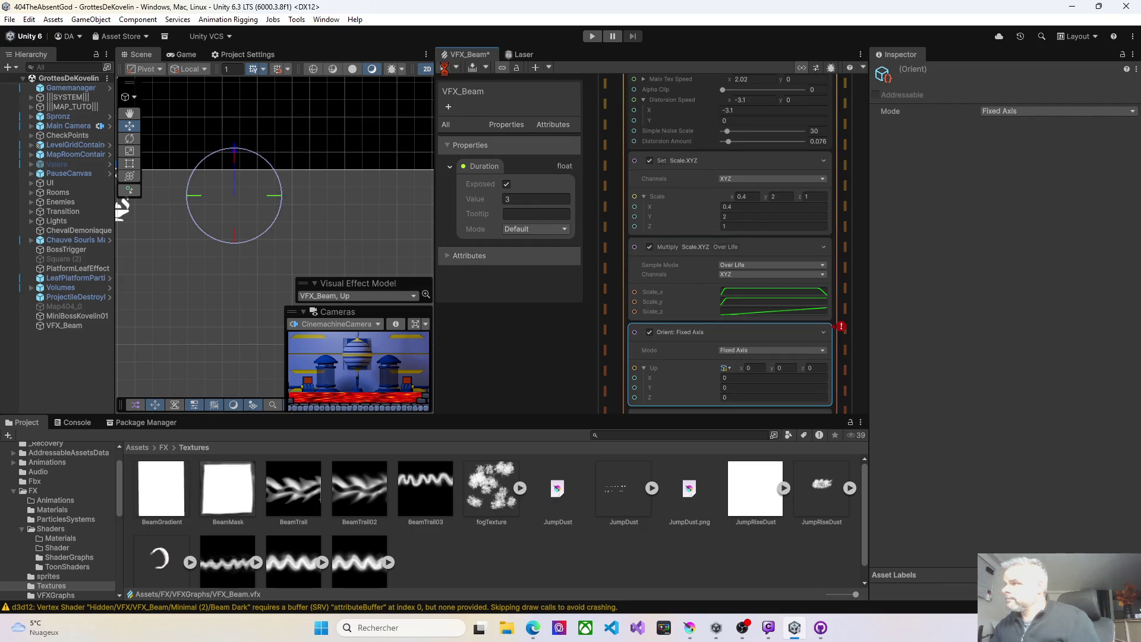
{"action": "key", "text": "ctrl+s"}
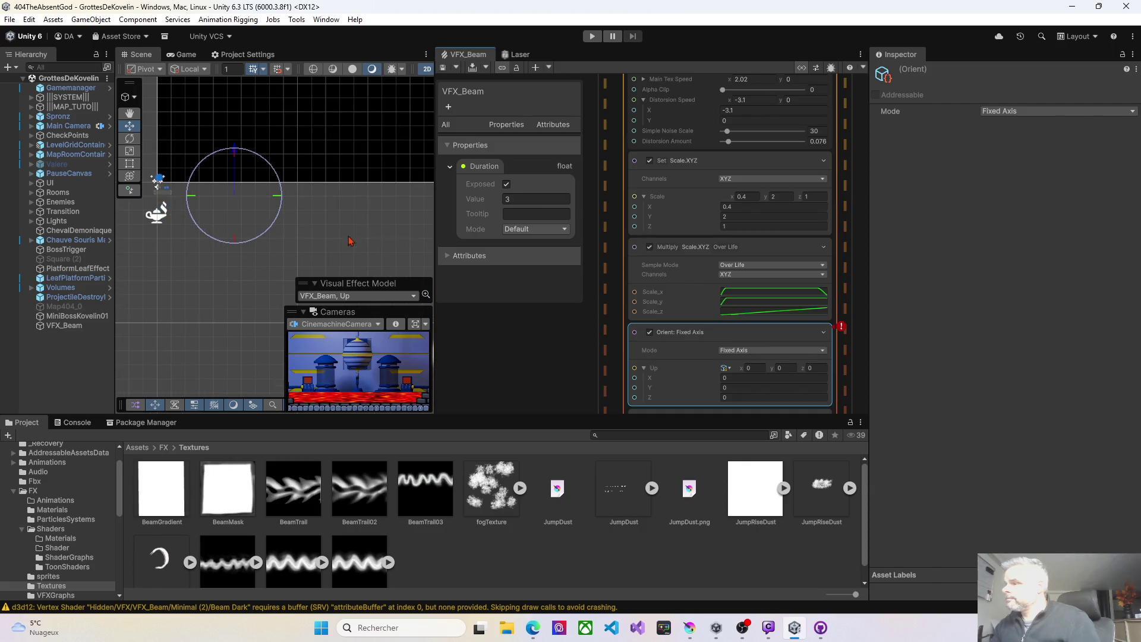
{"action": "left_click", "coordinate": [750, 368]}
{"action": "type", "text": "1"}
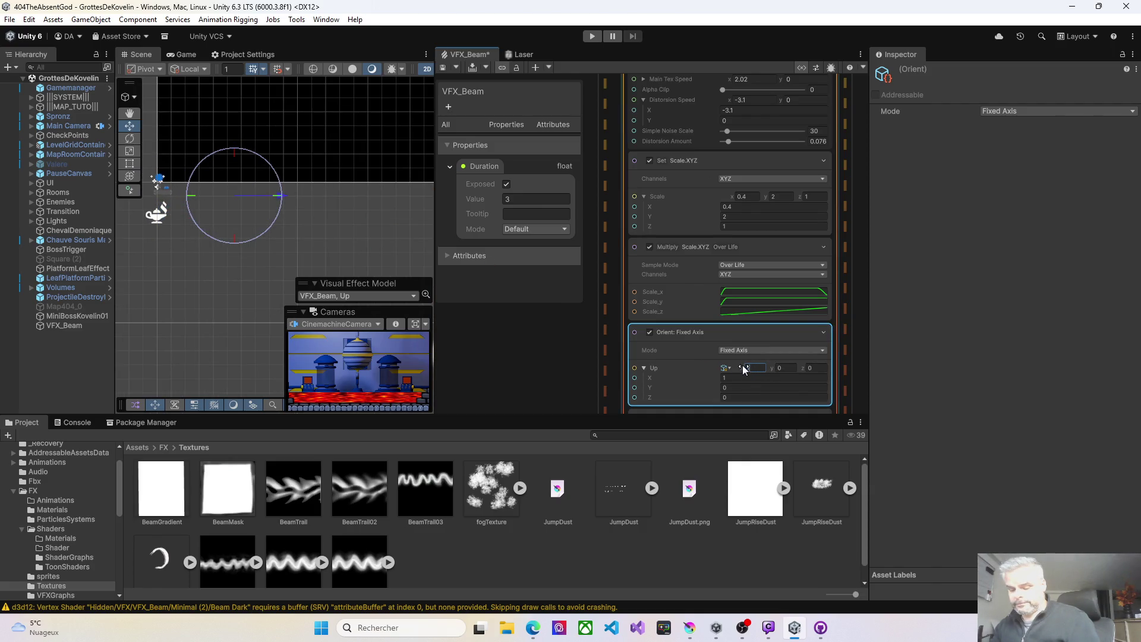
{"action": "left_click", "coordinate": [443, 67]}
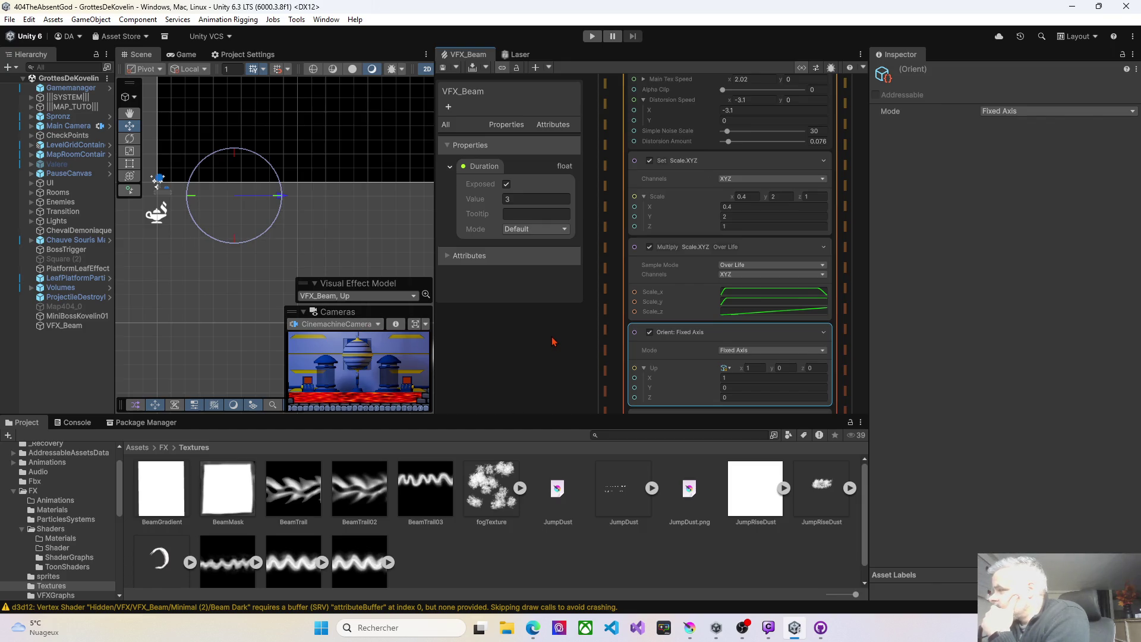
{"action": "scroll", "coordinate": [595, 309], "scroll_direction": "up", "scroll_amount": 3}
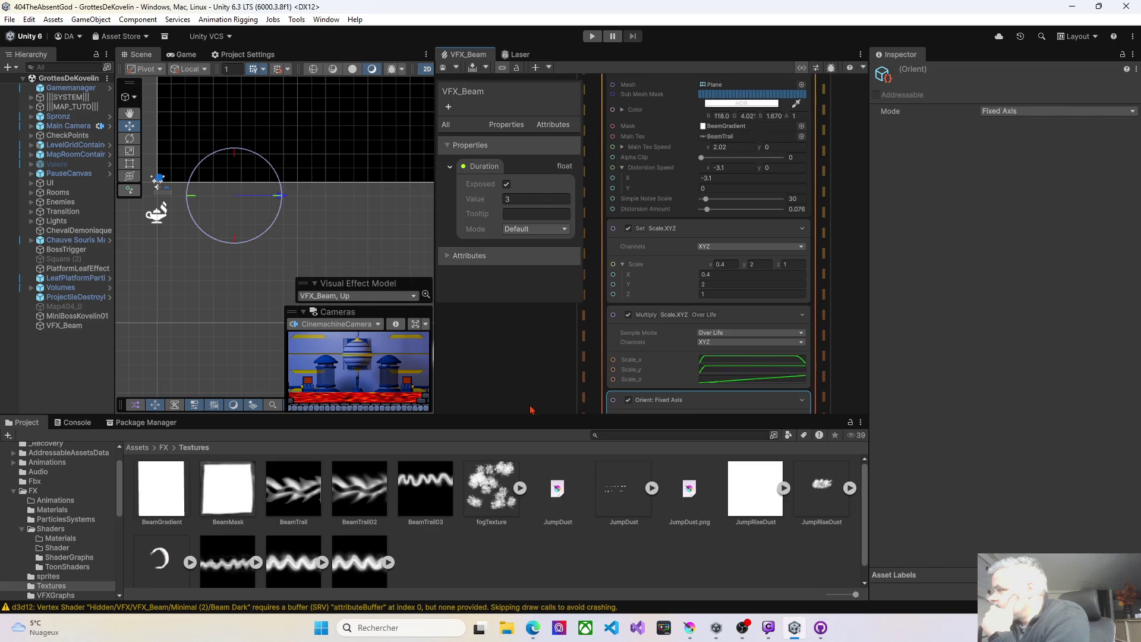
{"action": "left_click", "coordinate": [727, 169]}
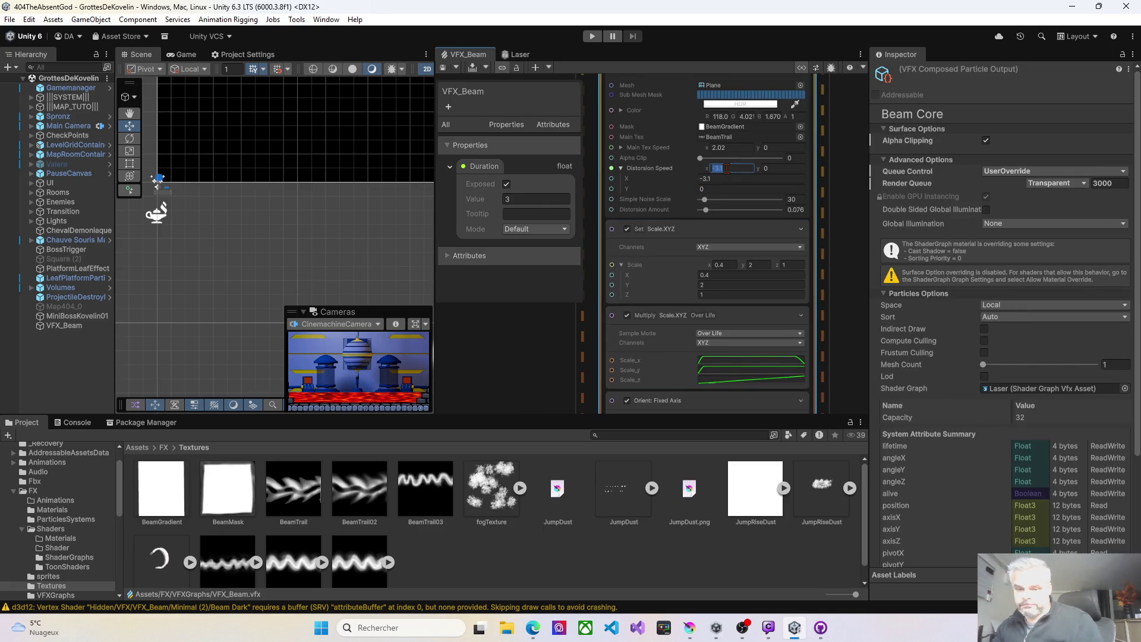
Enter 0 in Beam Core's distortion speed field and save the graph
{"action": "type", "text": "0"}
{"action": "left_click", "coordinate": [768, 170]}
{"action": "left_click", "coordinate": [620, 168]}
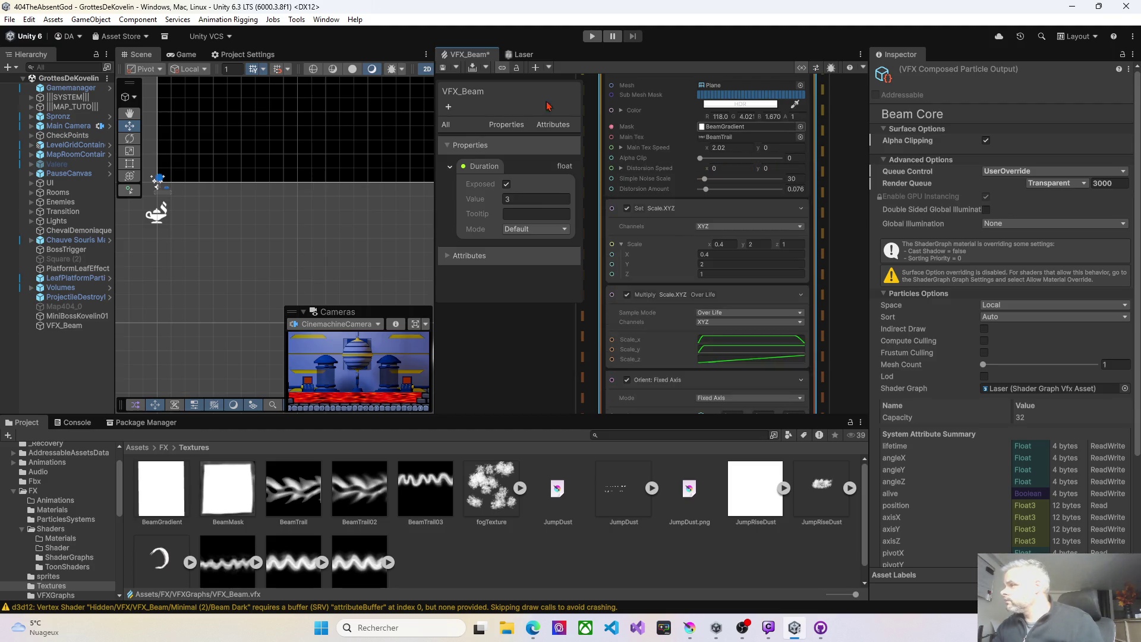
{"action": "left_click", "coordinate": [443, 68]}
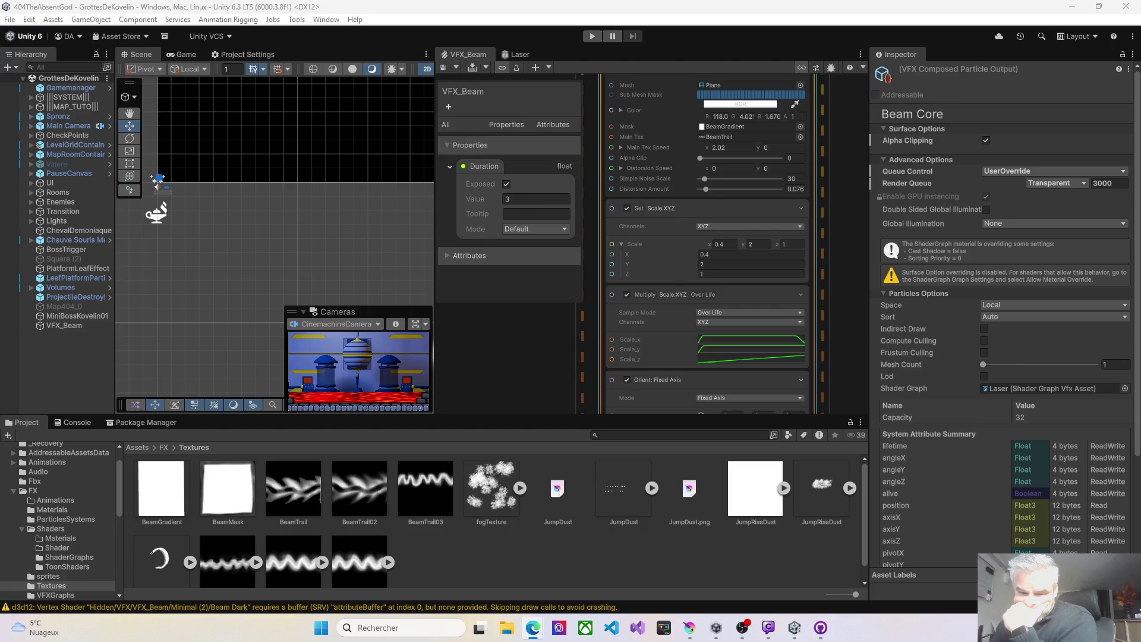
Raise Beam Core's Distortion Speed X from -3.1 to 3.01 and save the graph
{"action": "left_click", "coordinate": [713, 168]}
{"action": "type", "text": "0.7"}
{"action": "left_click_drag", "start_coordinate": [721, 170], "coordinate": [766, 170]}
{"action": "left_click", "coordinate": [443, 67]}
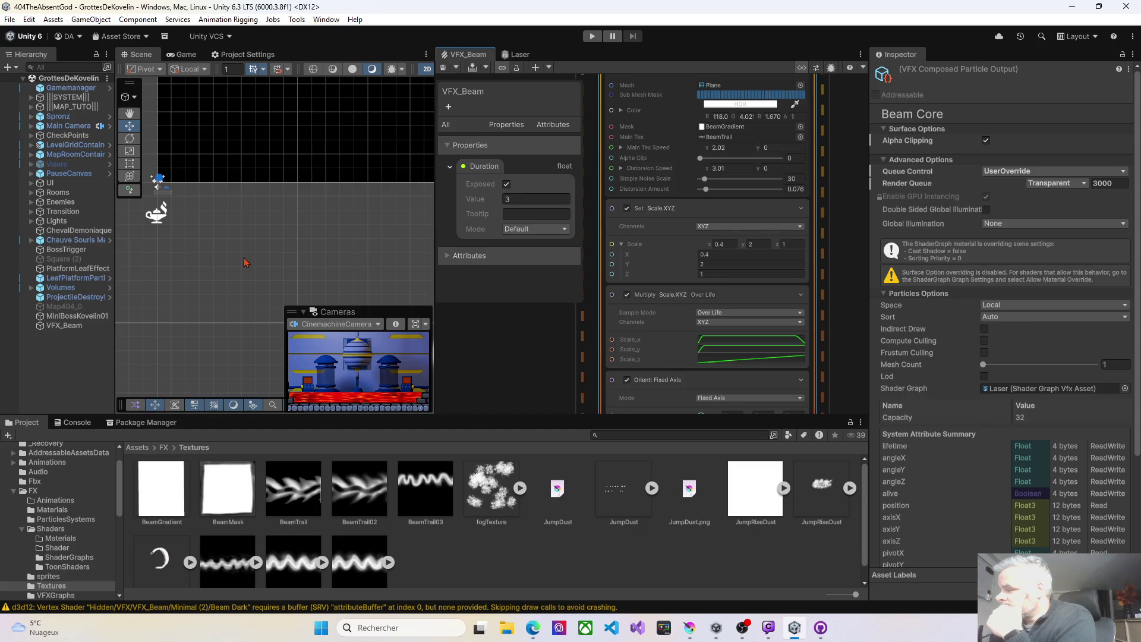
{"action": "key", "text": "alt+Tab"}
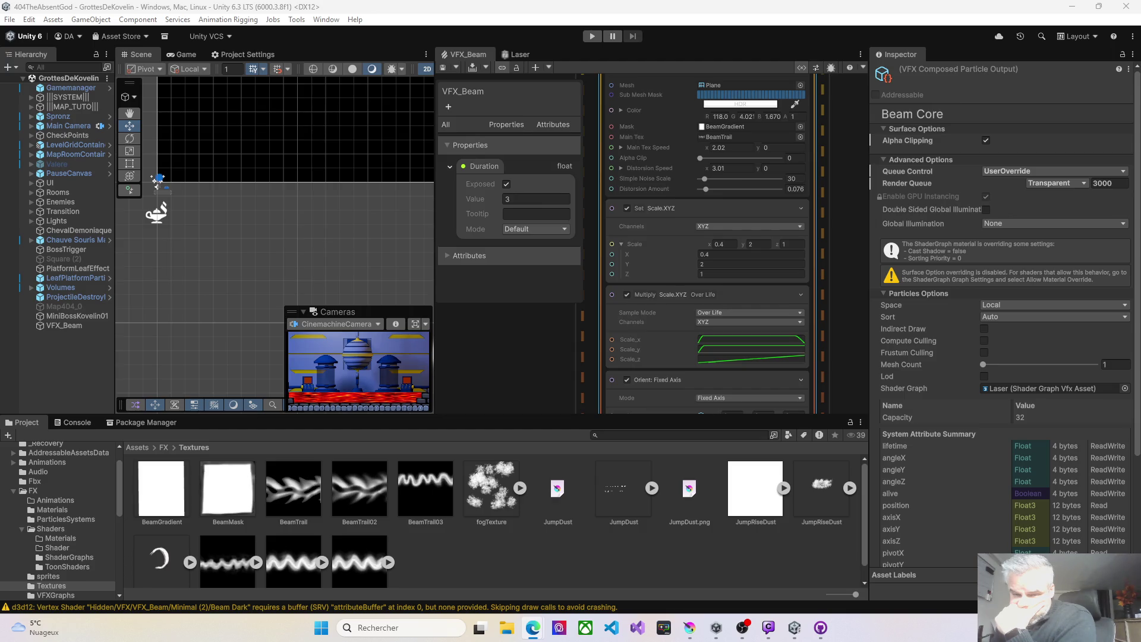
{"action": "left_click", "coordinate": [751, 264]}
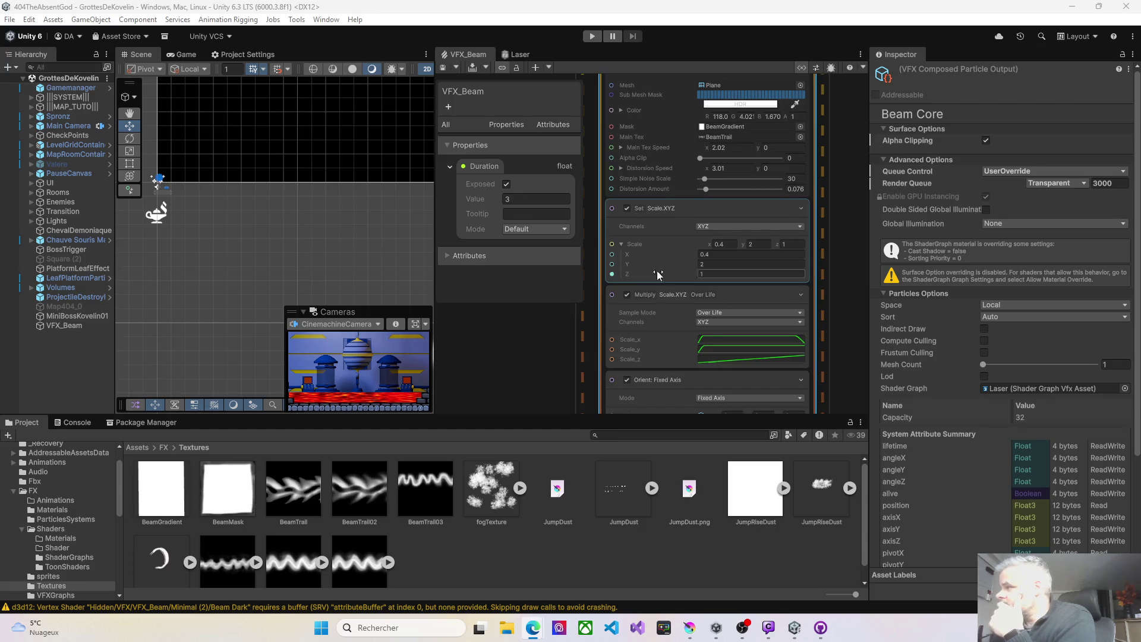
Drop the Beam Core colour's HDR intensity two stops, 7.3 to 5.3, and recompile
{"action": "mouse_move", "coordinate": [621, 330]}
{"action": "left_mouse_down"}
{"action": "mouse_move", "coordinate": [384, 423]}
{"action": "mouse_move", "coordinate": [475, 416]}
{"action": "left_mouse_up"}
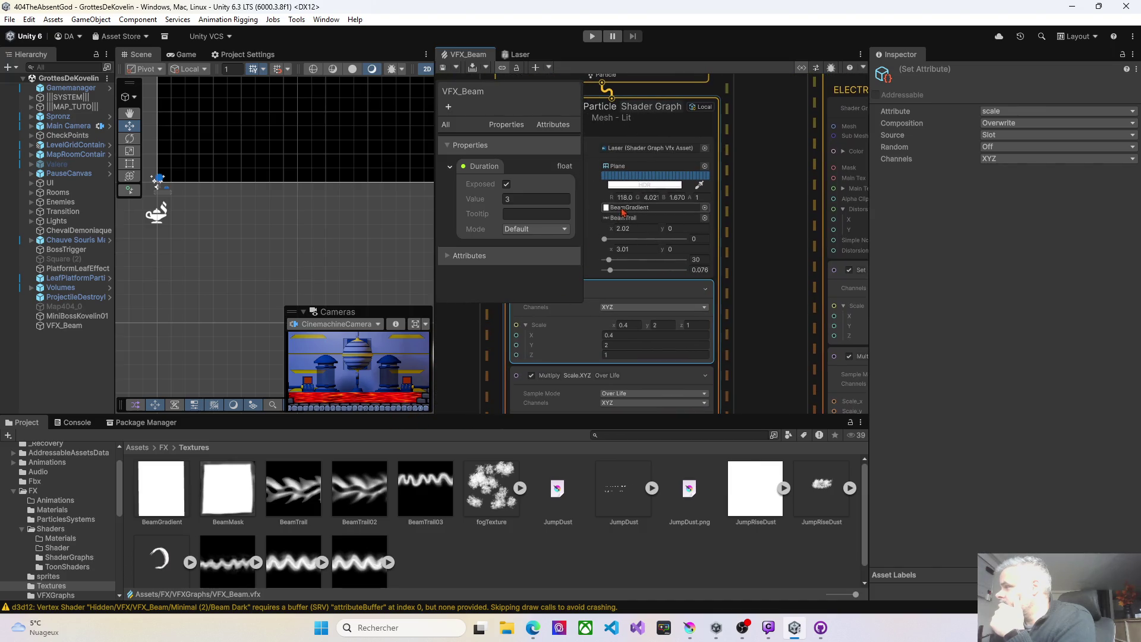
{"action": "left_click", "coordinate": [632, 185]}
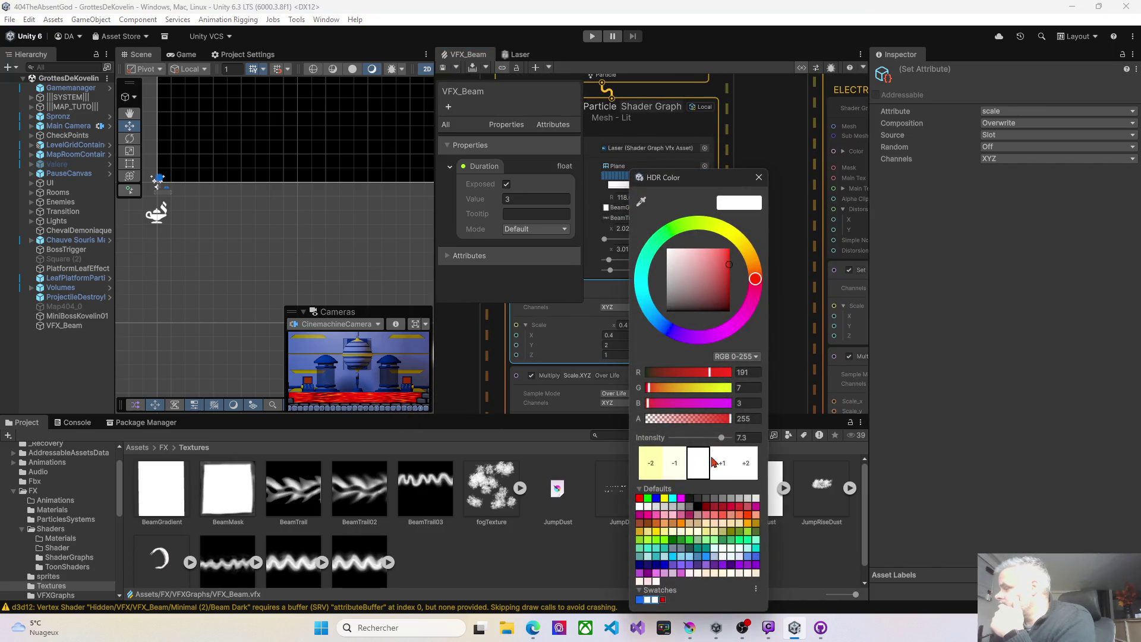
{"action": "left_click", "coordinate": [676, 467]}
{"action": "left_click", "coordinate": [679, 470]}
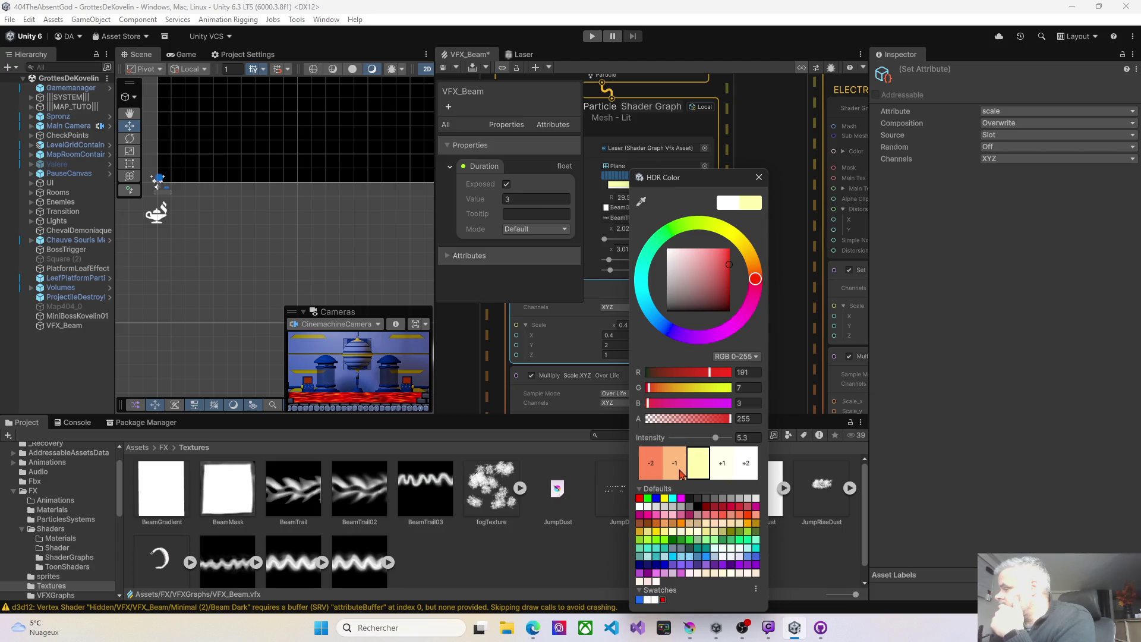
{"action": "left_click", "coordinate": [440, 68]}
{"action": "left_click", "coordinate": [440, 67]}
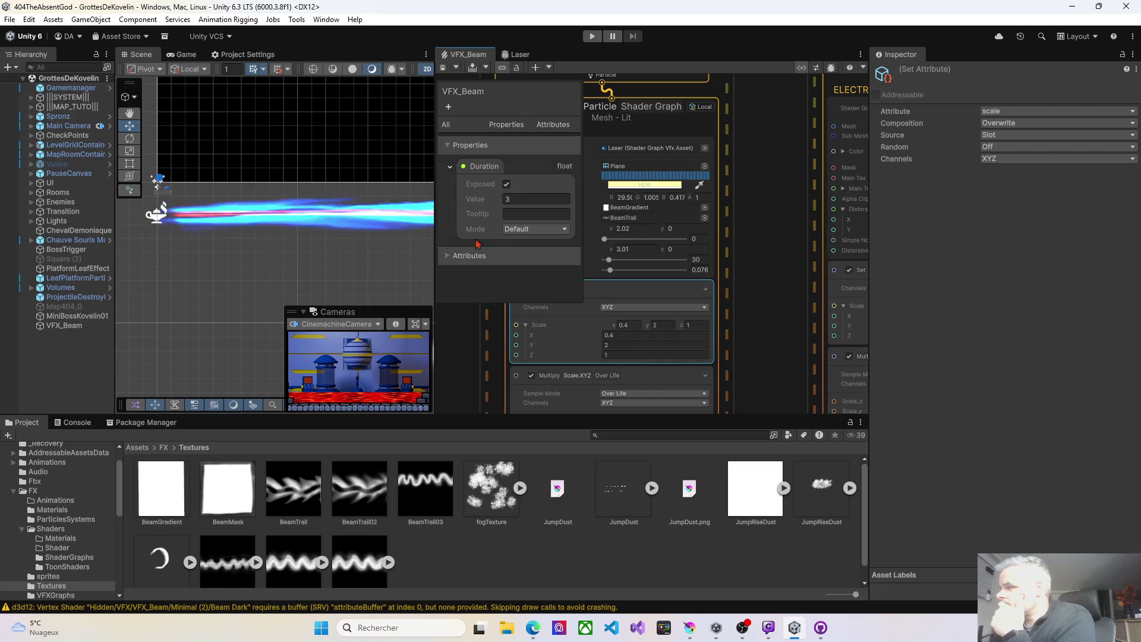
{"action": "left_click_drag", "start_coordinate": [746, 242], "coordinate": [553, 271]}
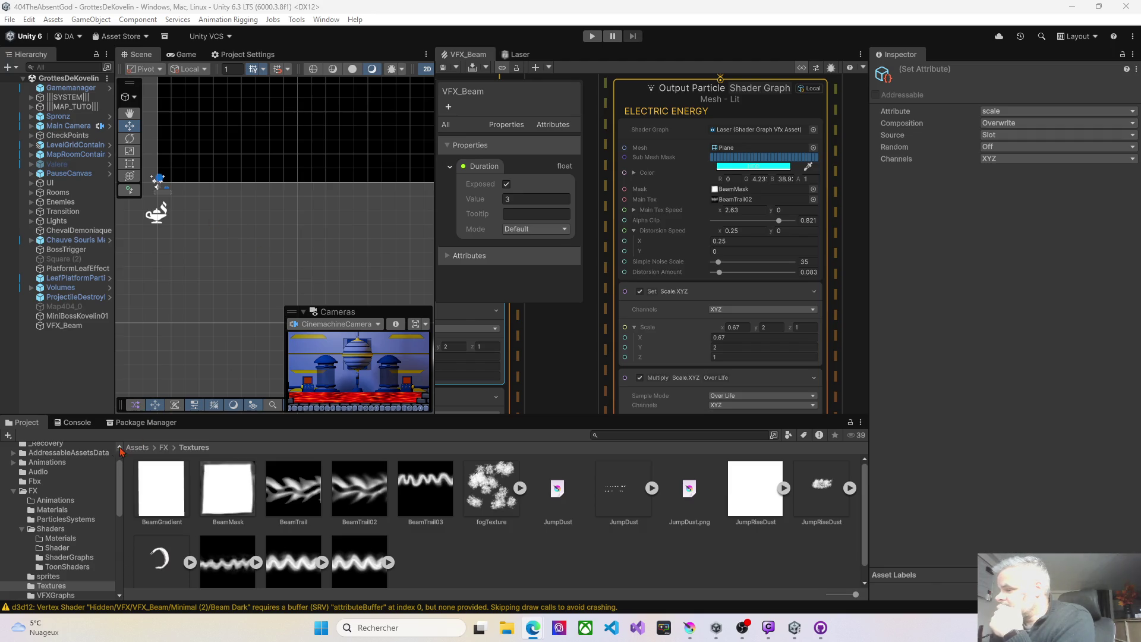
Give Electric Energy the BeamGradient mask, Main Tex Speed X 1.98 and Alpha Clip 0.751
{"action": "mouse_move", "coordinate": [167, 506]}
{"action": "left_mouse_down"}
{"action": "mouse_move", "coordinate": [196, 476]}
{"action": "mouse_move", "coordinate": [684, 250]}
{"action": "mouse_move", "coordinate": [723, 198]}
{"action": "left_mouse_up"}
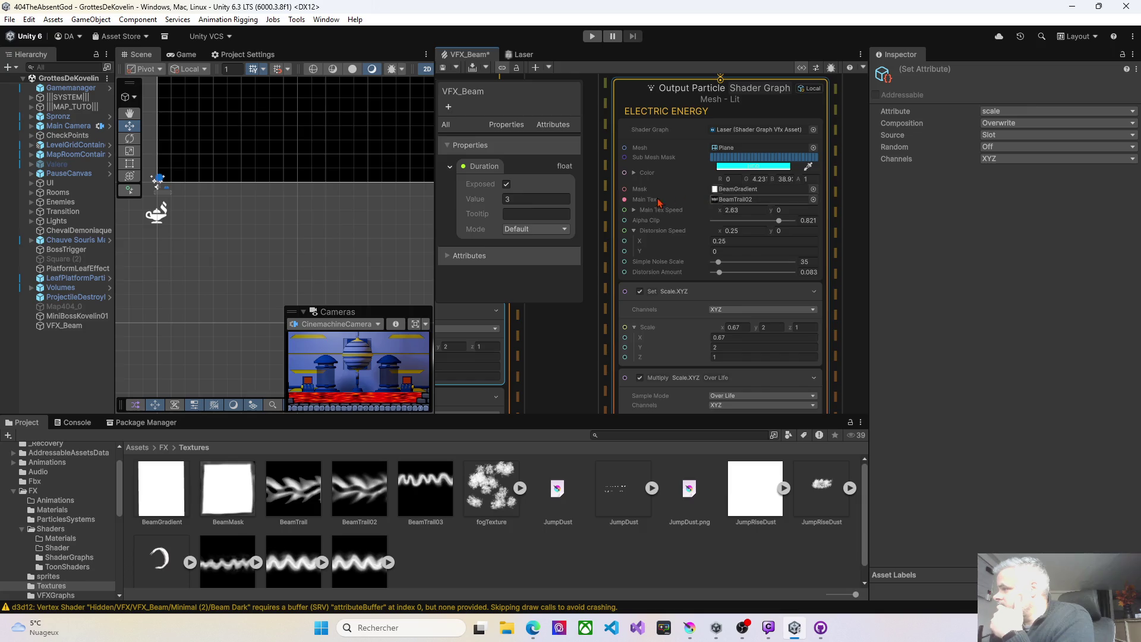
{"action": "left_click", "coordinate": [443, 69]}
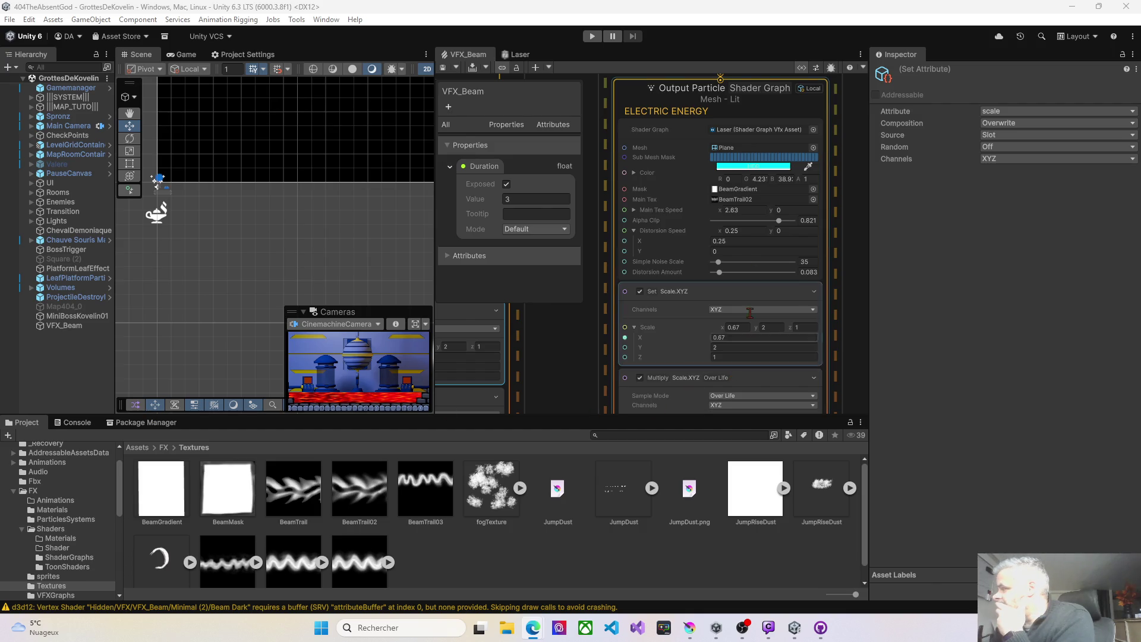
{"action": "left_click", "coordinate": [736, 210]}
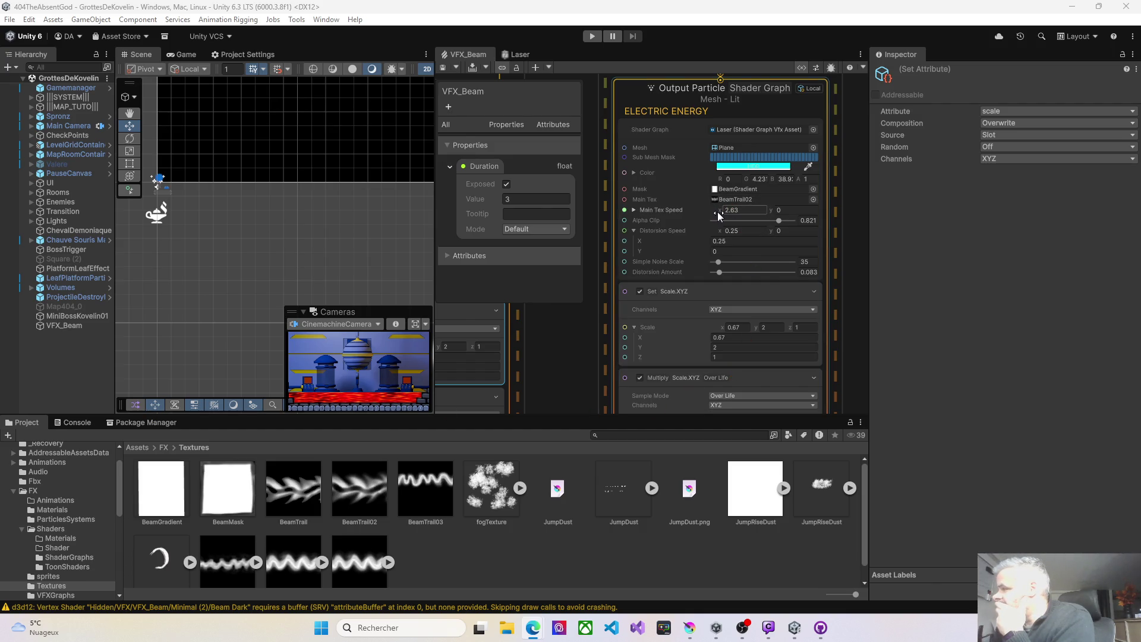
{"action": "left_click_drag", "start_coordinate": [717, 211], "coordinate": [711, 213]}
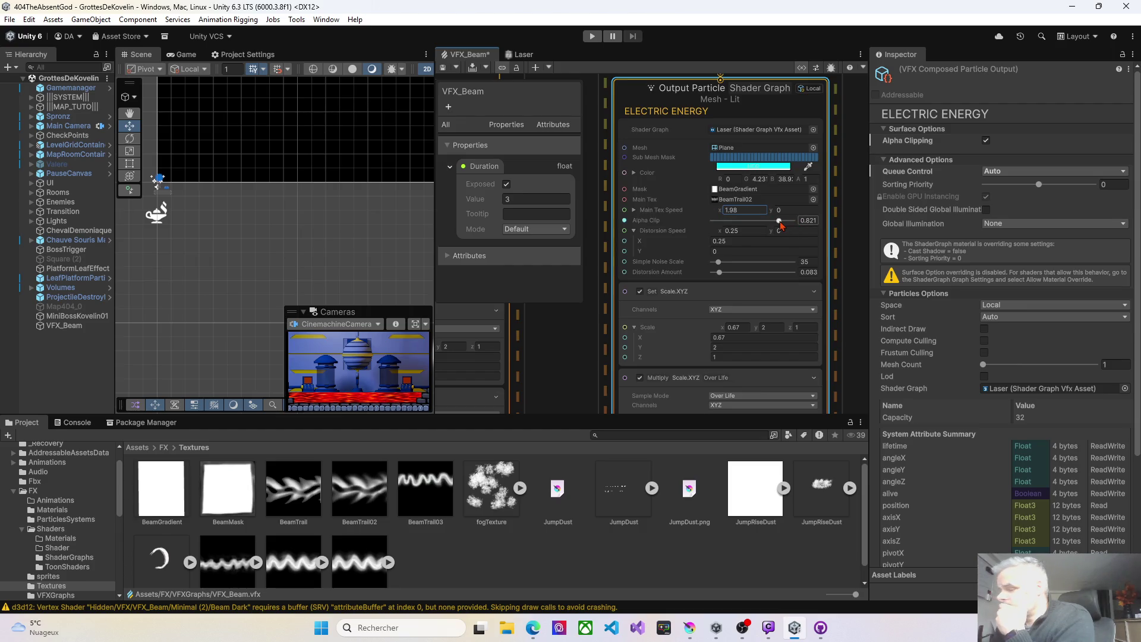
{"action": "mouse_move", "coordinate": [781, 224]}
{"action": "left_click_drag", "start_coordinate": [780, 225], "coordinate": [774, 226]}
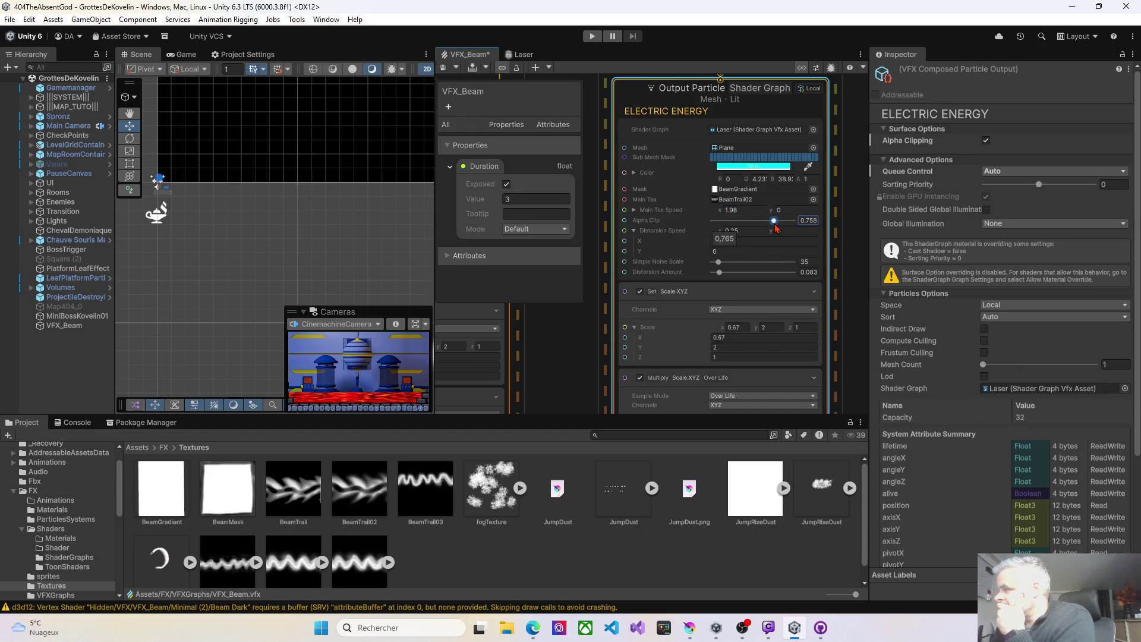
Set Distorsion Speed X to 3.06, Distortion Amount to 0.316 and Scale X to 0.6
{"action": "left_click", "coordinate": [736, 231]}
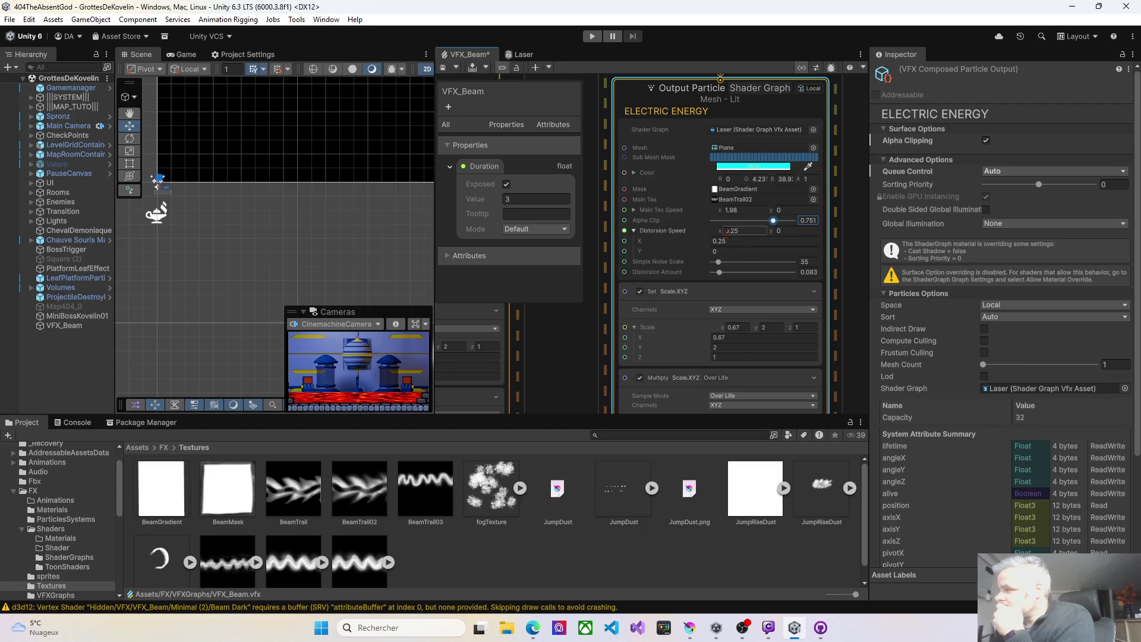
{"action": "left_click_drag", "start_coordinate": [720, 231], "coordinate": [779, 235]}
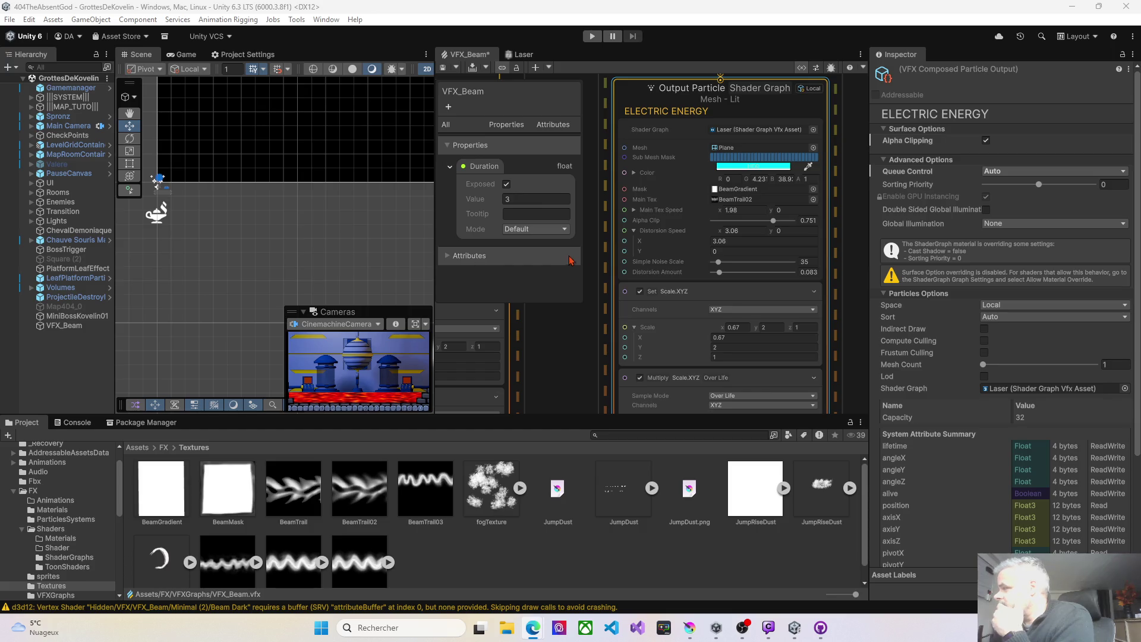
{"action": "left_click_drag", "start_coordinate": [721, 273], "coordinate": [741, 277]}
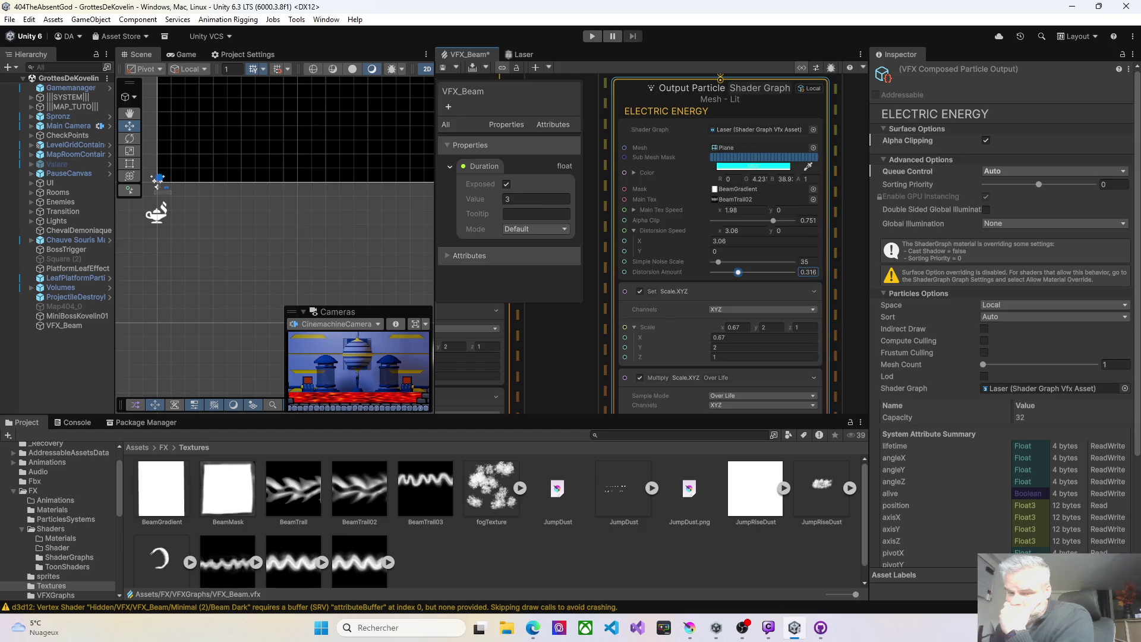
{"action": "key", "text": "alt+Tab"}
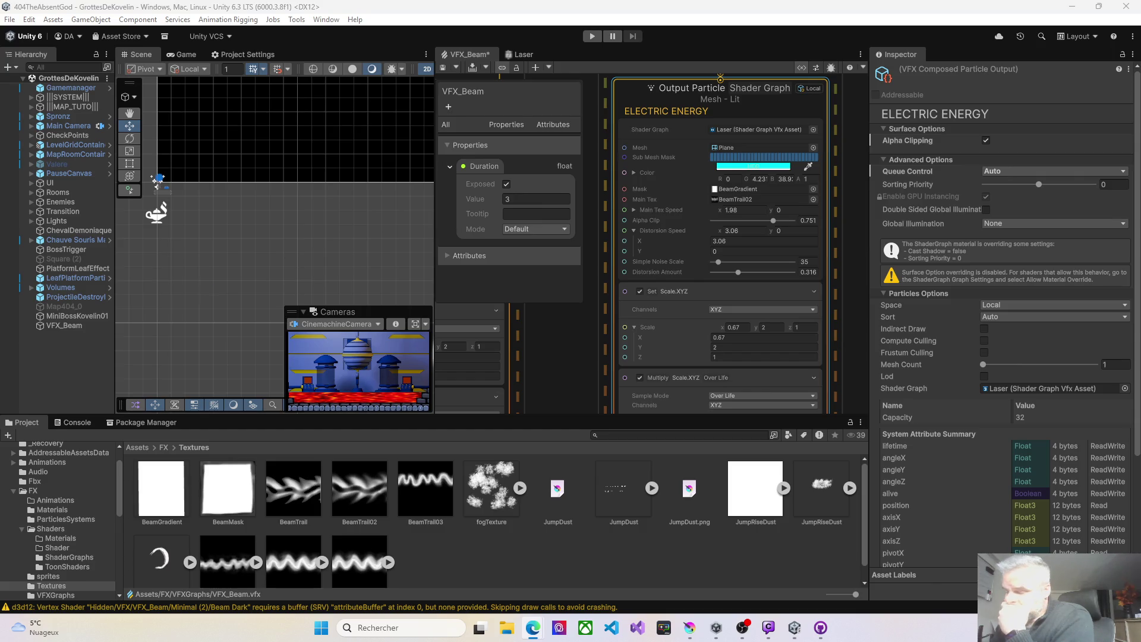
{"action": "left_click", "coordinate": [730, 357]}
{"action": "key", "text": "BackSpace"}
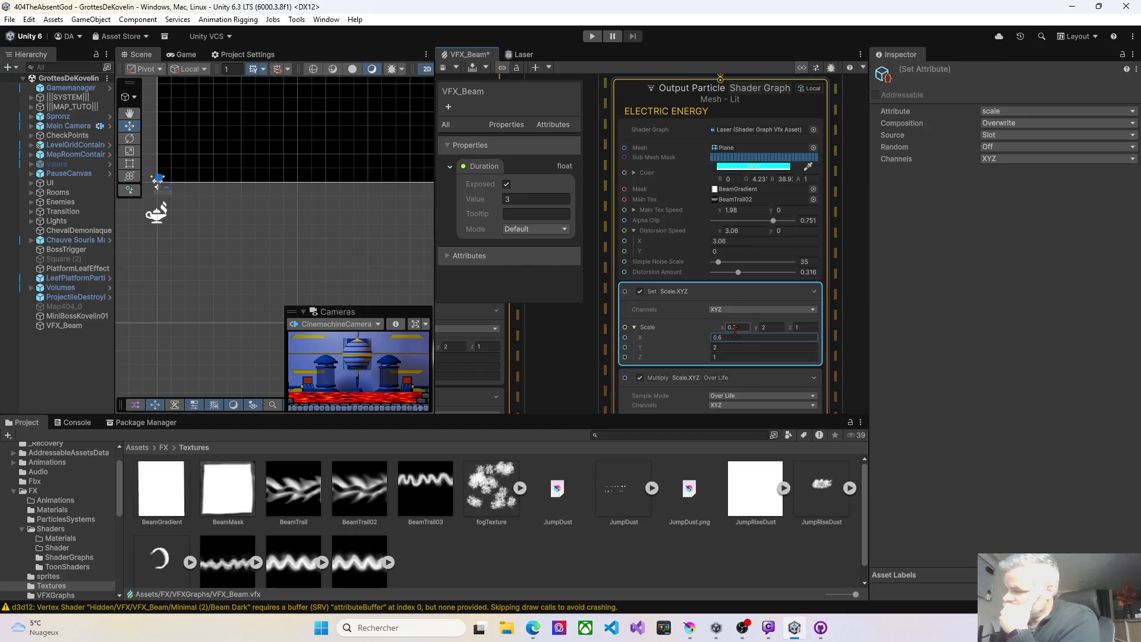
Commit Scale X 0.6, lower Distortion Speed X to 2.93, save, and drop Simple Noise Scale to 18
{"action": "left_click", "coordinate": [445, 72]}
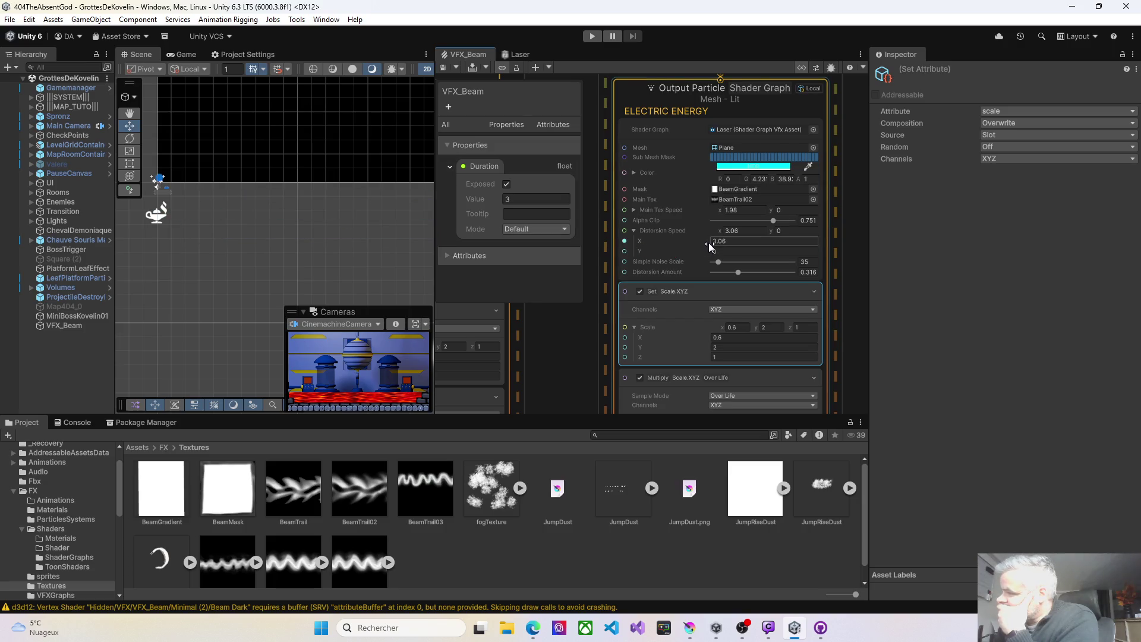
{"action": "left_click_drag", "start_coordinate": [709, 241], "coordinate": [629, 239]}
{"action": "left_click", "coordinate": [442, 68]}
{"action": "type", "text": "2.93"}
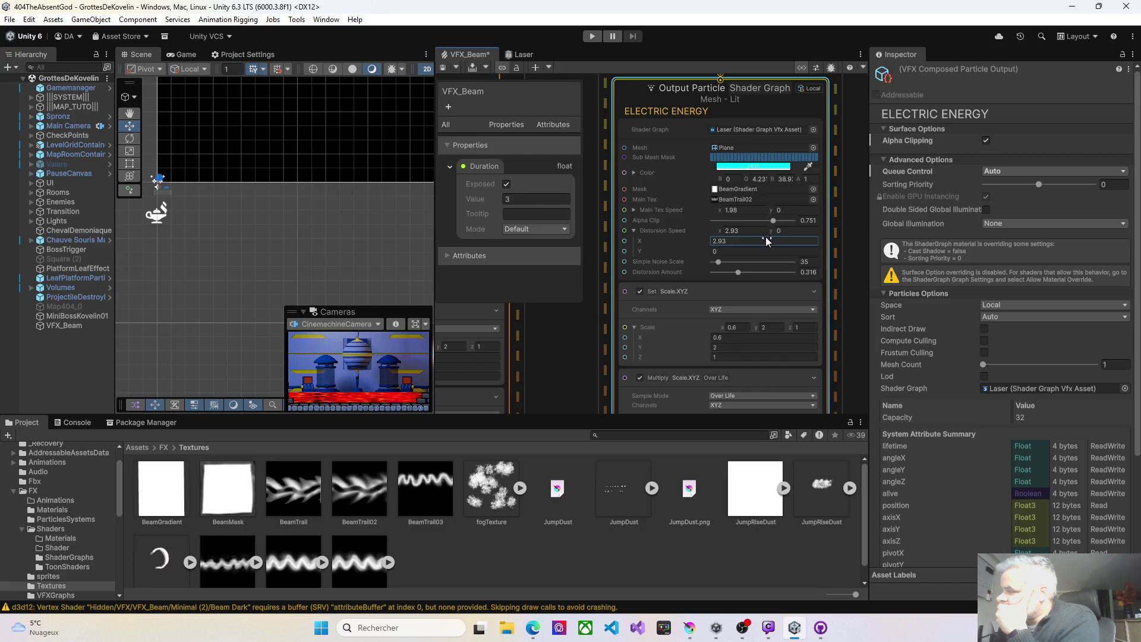
{"action": "left_click", "coordinate": [443, 69]}
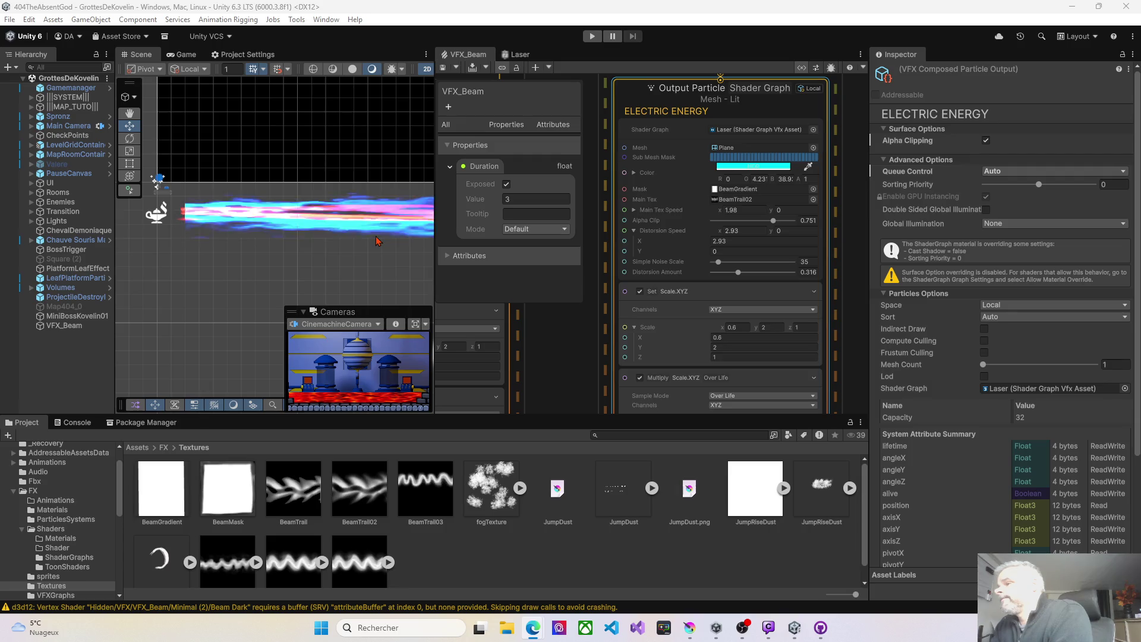
{"action": "left_click", "coordinate": [402, 259]}
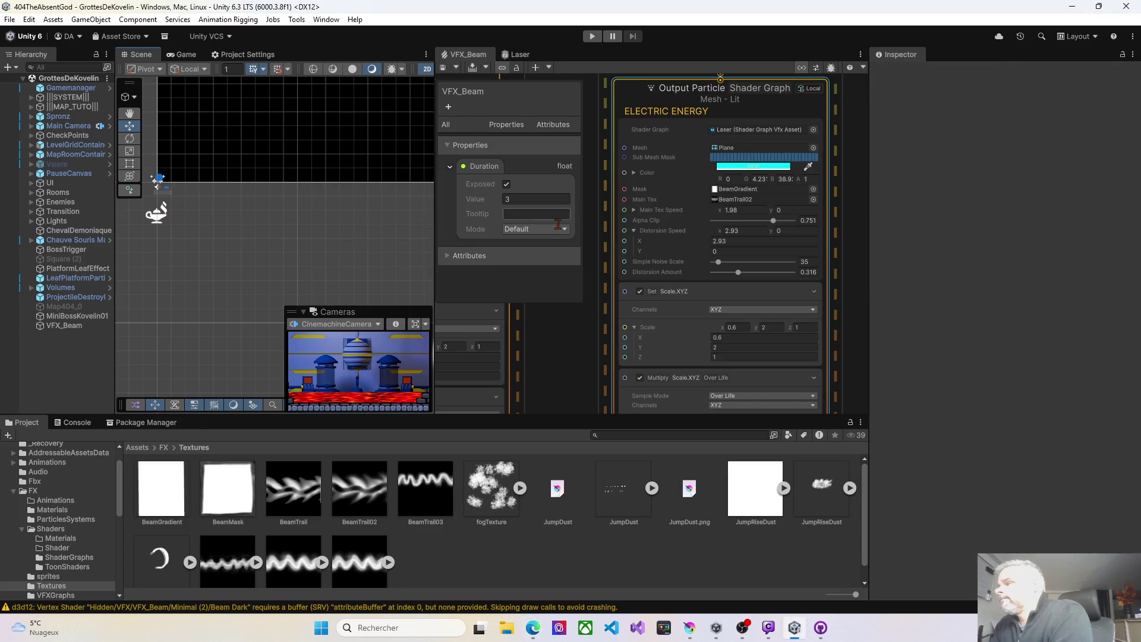
{"action": "left_click_drag", "start_coordinate": [719, 265], "coordinate": [717, 266]}
Retune Electric Energy's Simple Noise Scale, trying 40 and higher, saving after each change
{"action": "left_click", "coordinate": [443, 69]}
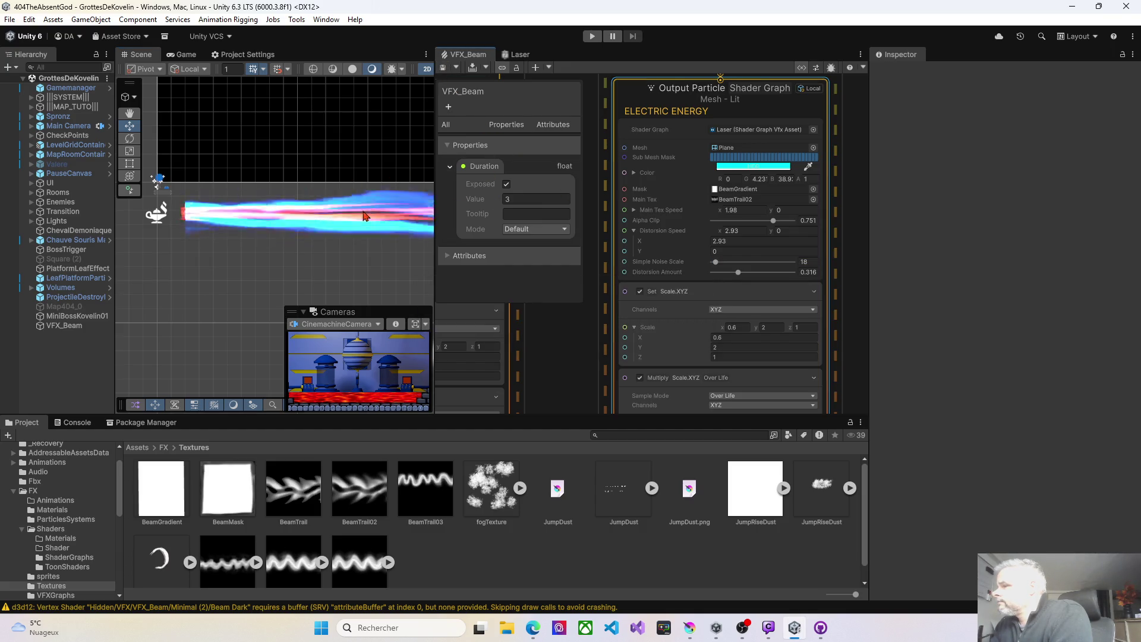
{"action": "left_click_drag", "start_coordinate": [660, 261], "coordinate": [666, 255]}
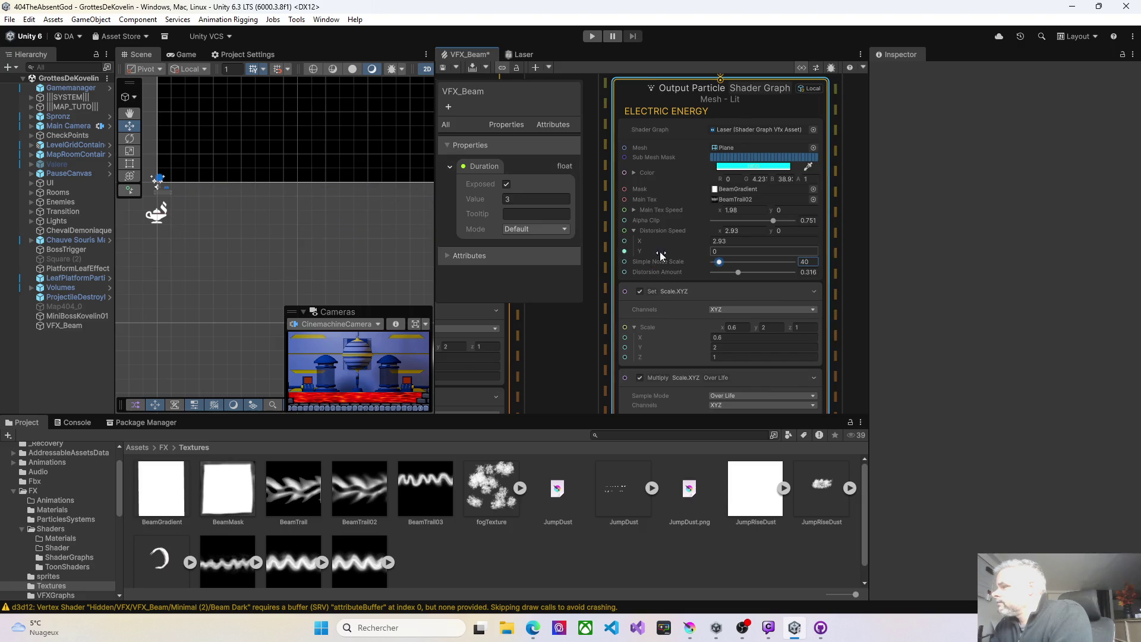
{"action": "left_click", "coordinate": [441, 68]}
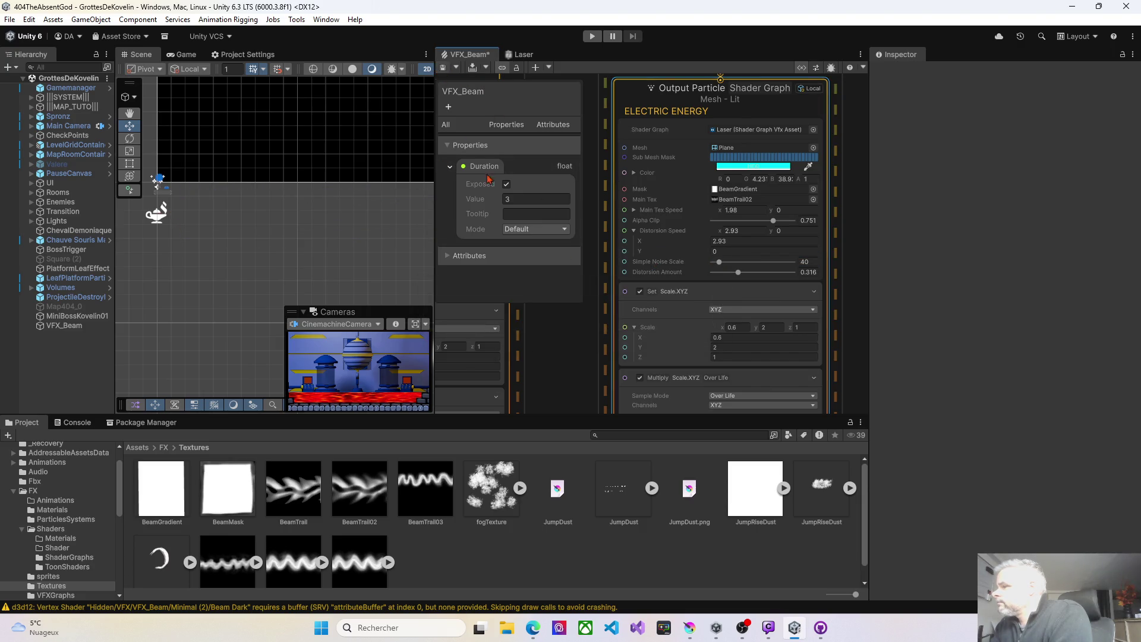
{"action": "left_click_drag", "start_coordinate": [720, 263], "coordinate": [728, 263]}
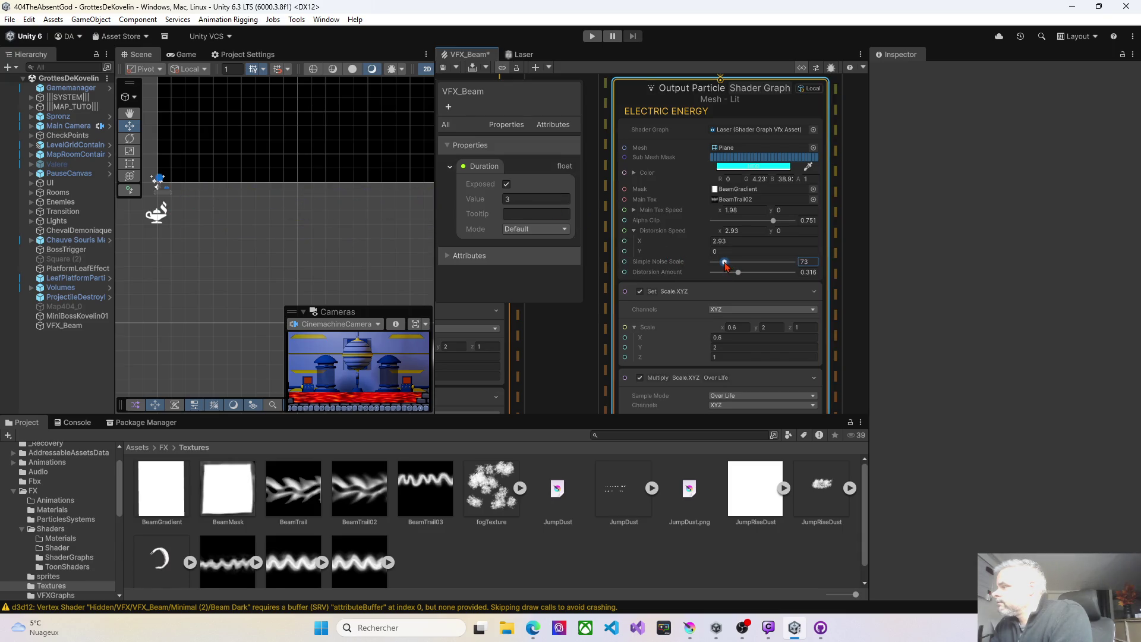
{"action": "left_click", "coordinate": [443, 68]}
{"action": "left_click", "coordinate": [715, 264]}
{"action": "type", "text": "3"}
{"action": "left_click", "coordinate": [445, 68]}
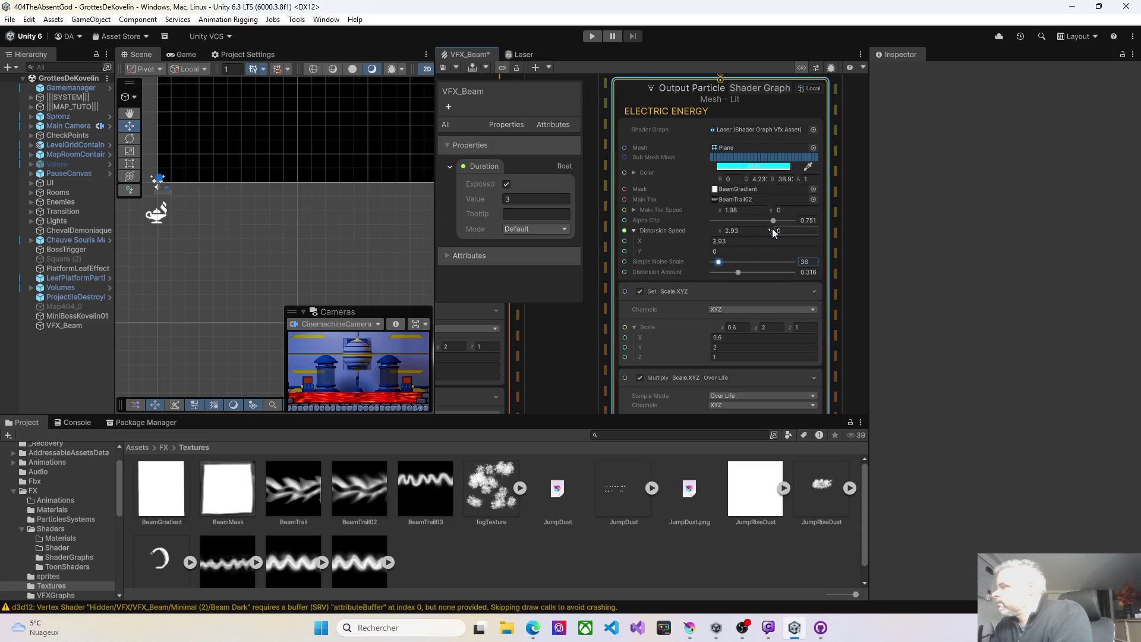
Nudge Distortion Speed Y down slightly and reduce the Distortion Amount, saving the graph
{"action": "left_click_drag", "start_coordinate": [806, 236], "coordinate": [797, 236]}
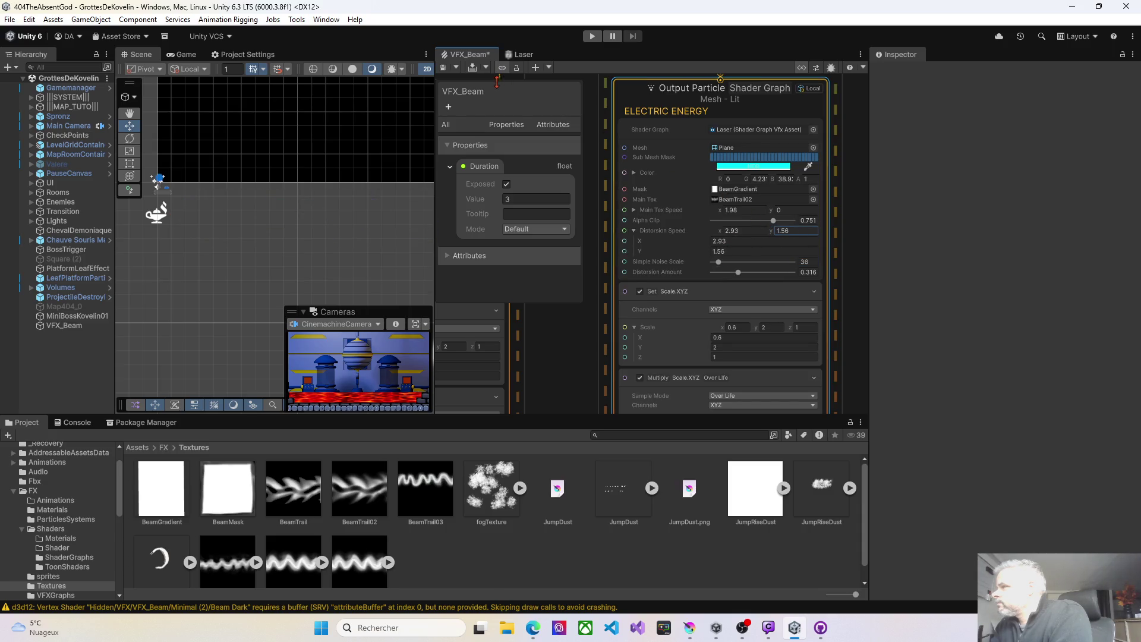
{"action": "left_click", "coordinate": [444, 69]}
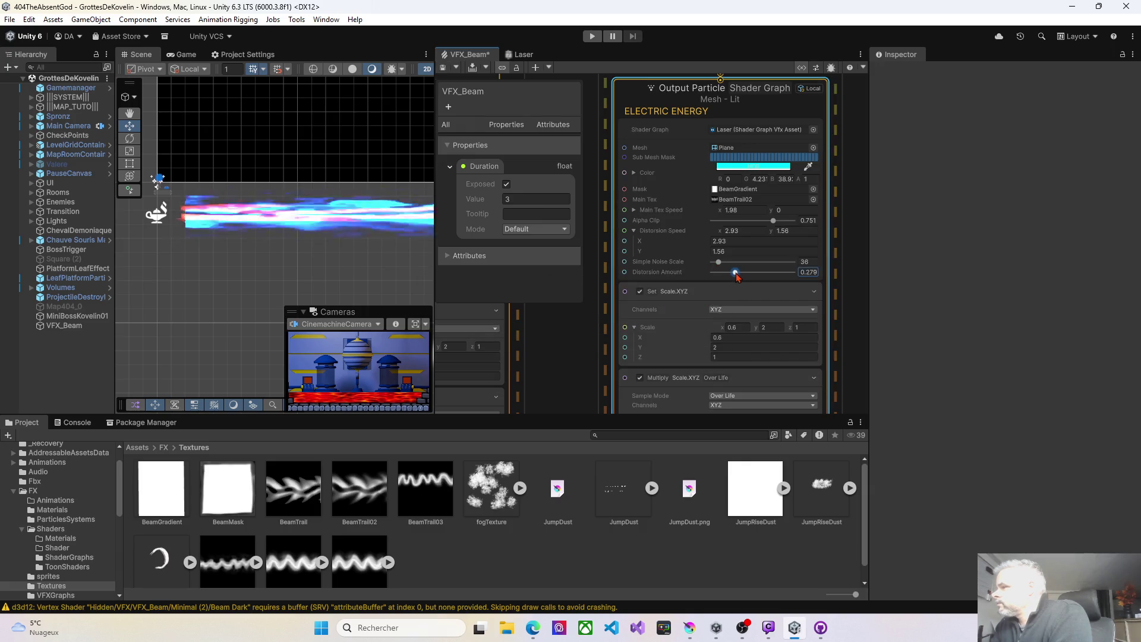
{"action": "left_click", "coordinate": [444, 69]}
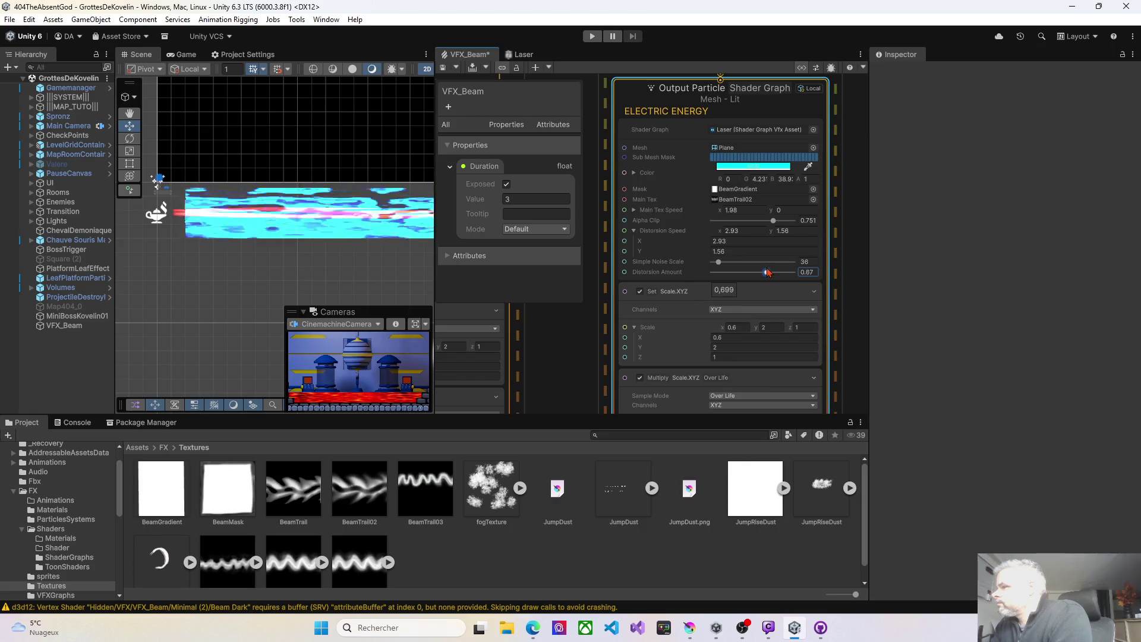
{"action": "left_click_drag", "start_coordinate": [767, 271], "coordinate": [748, 272]}
{"action": "left_click", "coordinate": [445, 67]}
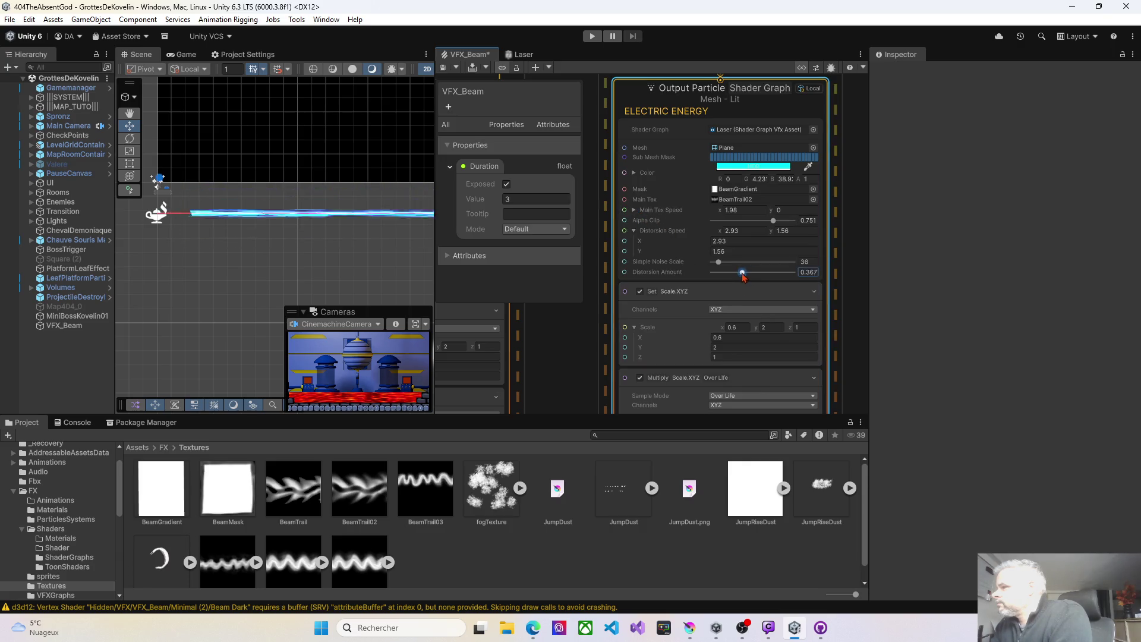
{"action": "left_click", "coordinate": [443, 69]}
Set Distortion Speed X to -2.48 and bring Distortion Amount up to about 0.316
{"action": "left_click_drag", "start_coordinate": [708, 240], "coordinate": [644, 233]}
{"action": "left_click", "coordinate": [444, 69]}
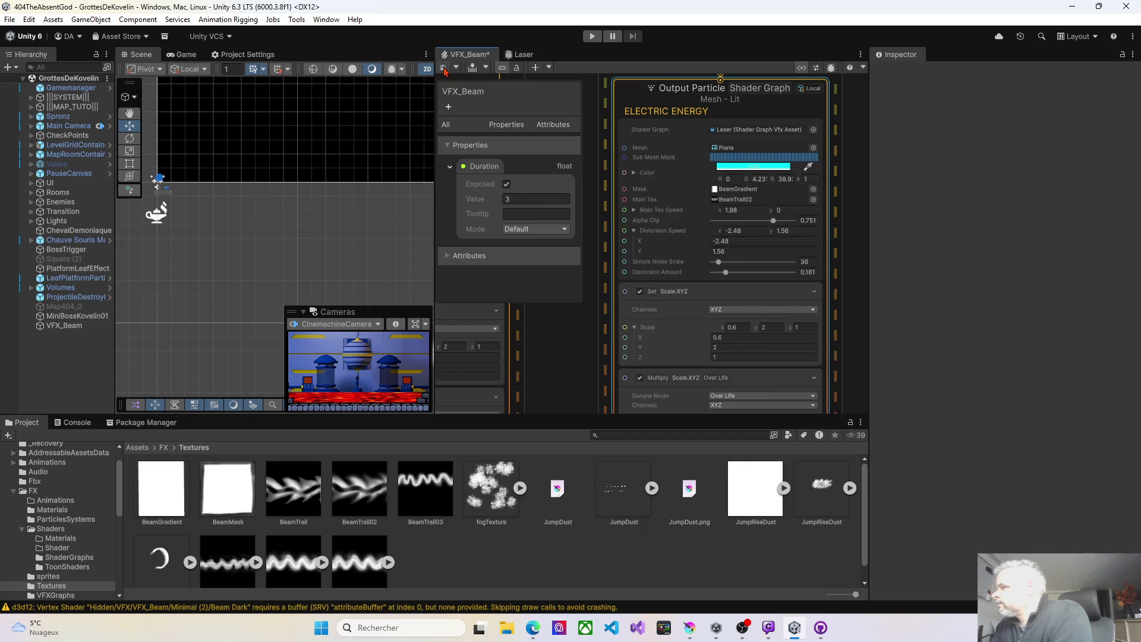
{"action": "left_click_drag", "start_coordinate": [725, 273], "coordinate": [713, 274]}
{"action": "mouse_move", "coordinate": [714, 278]}
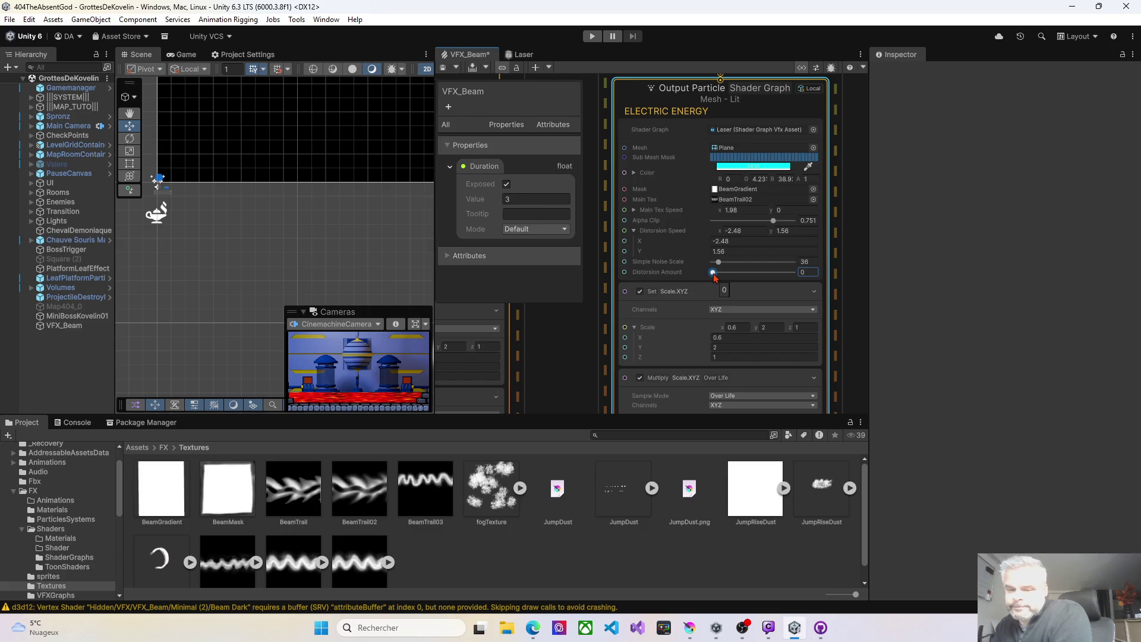
{"action": "left_click_drag", "start_coordinate": [715, 277], "coordinate": [742, 273]}
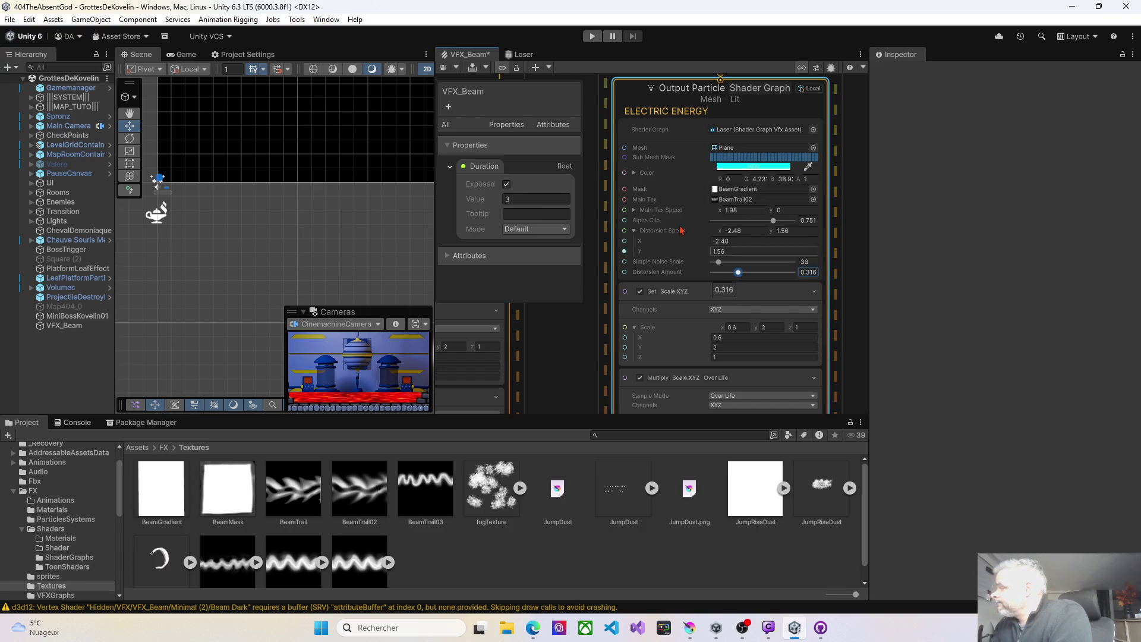
{"action": "left_click", "coordinate": [441, 67]}
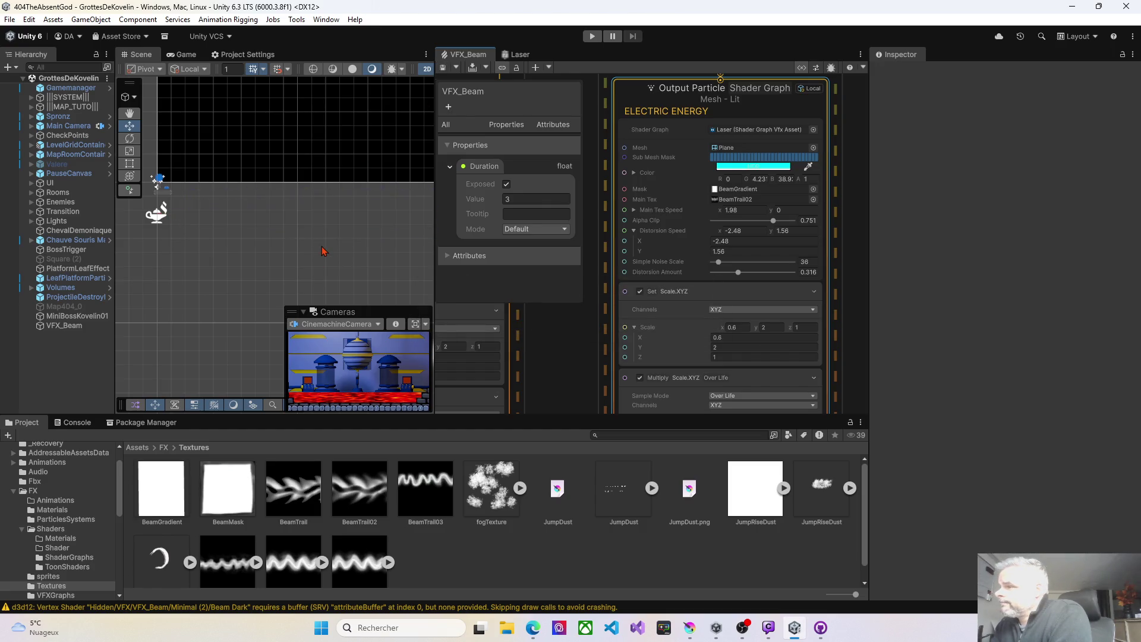
Set the Electric Energy X scale to 0.47, save, and open its HDR colour
{"action": "left_click", "coordinate": [701, 343]}
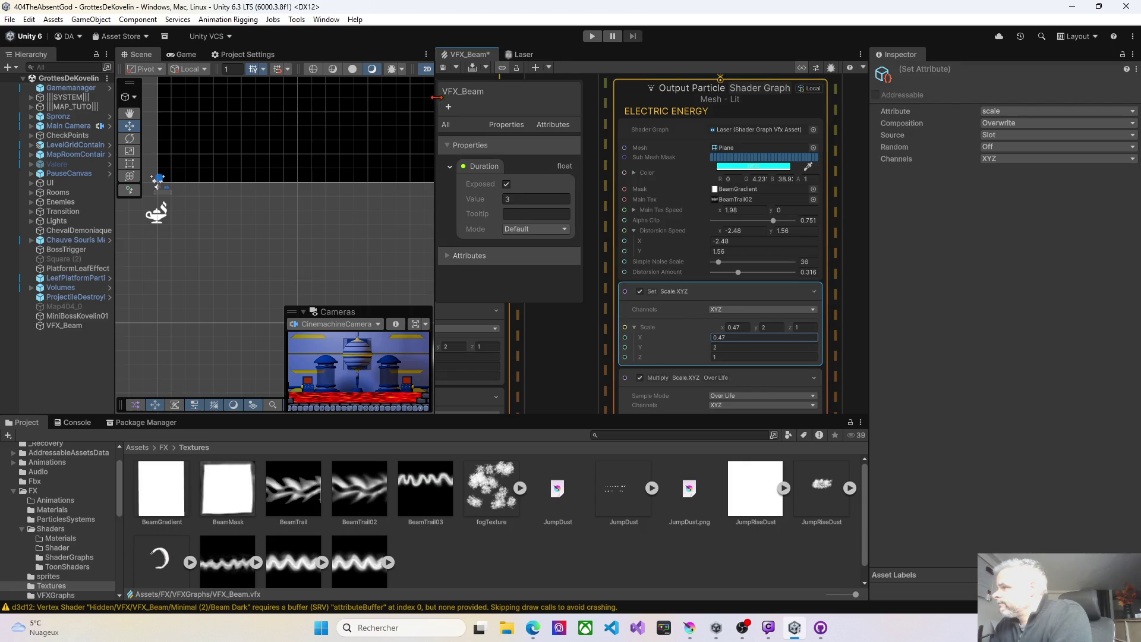
{"action": "left_click", "coordinate": [443, 69]}
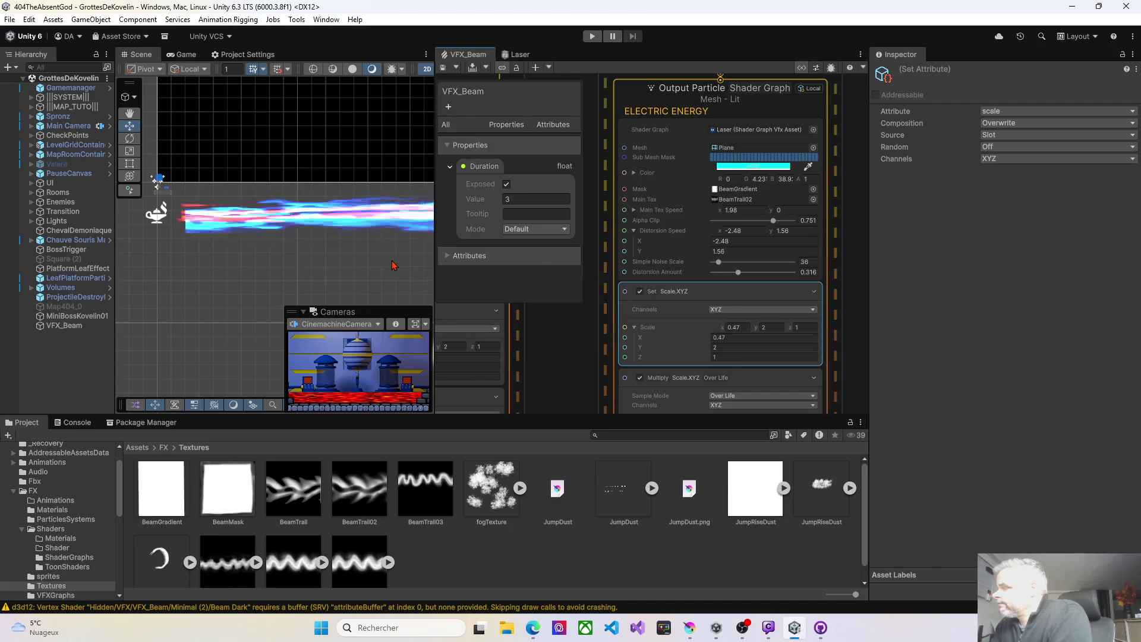
{"action": "left_click", "coordinate": [727, 167]}
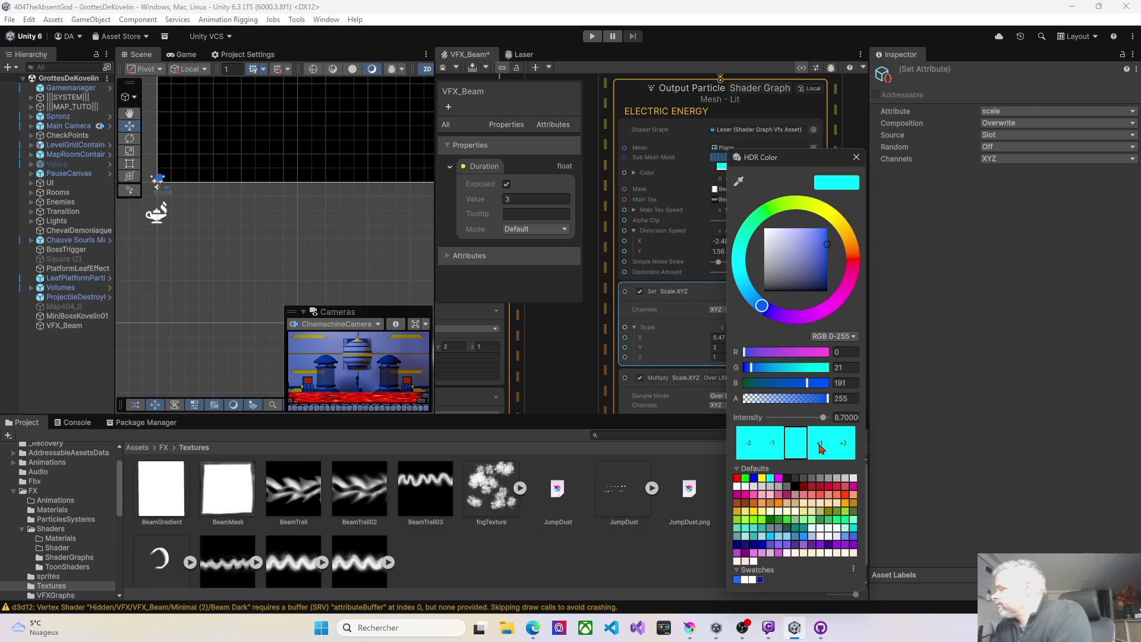
Lower the Electric Energy colour's alpha and sharply drop its intensity, saving after each change
{"action": "left_click", "coordinate": [443, 69]}
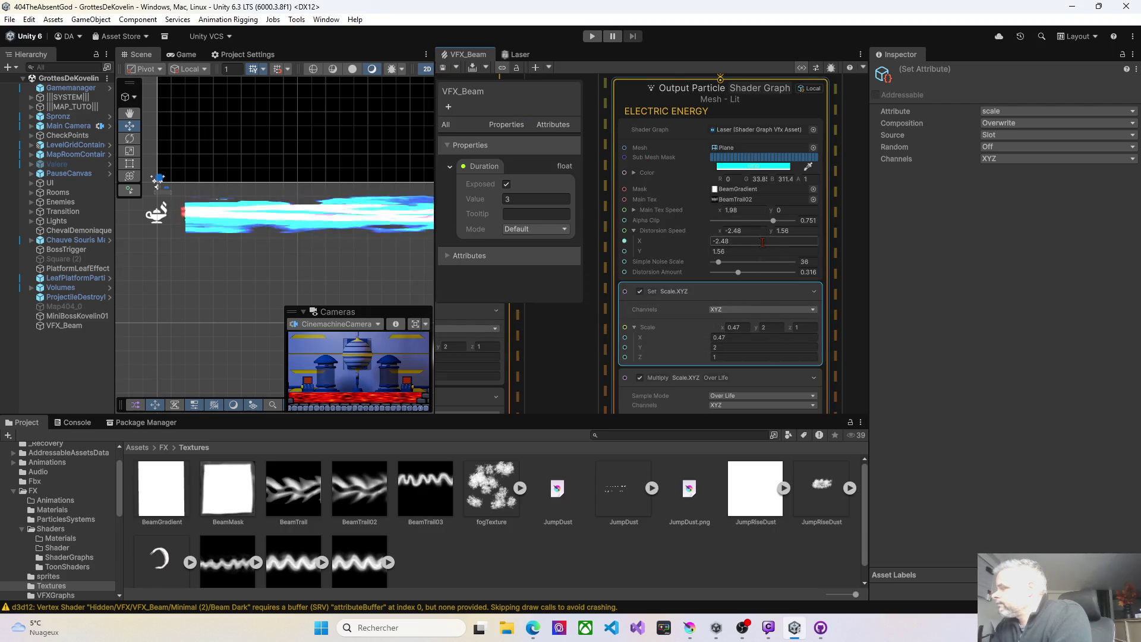
{"action": "left_click", "coordinate": [754, 167]}
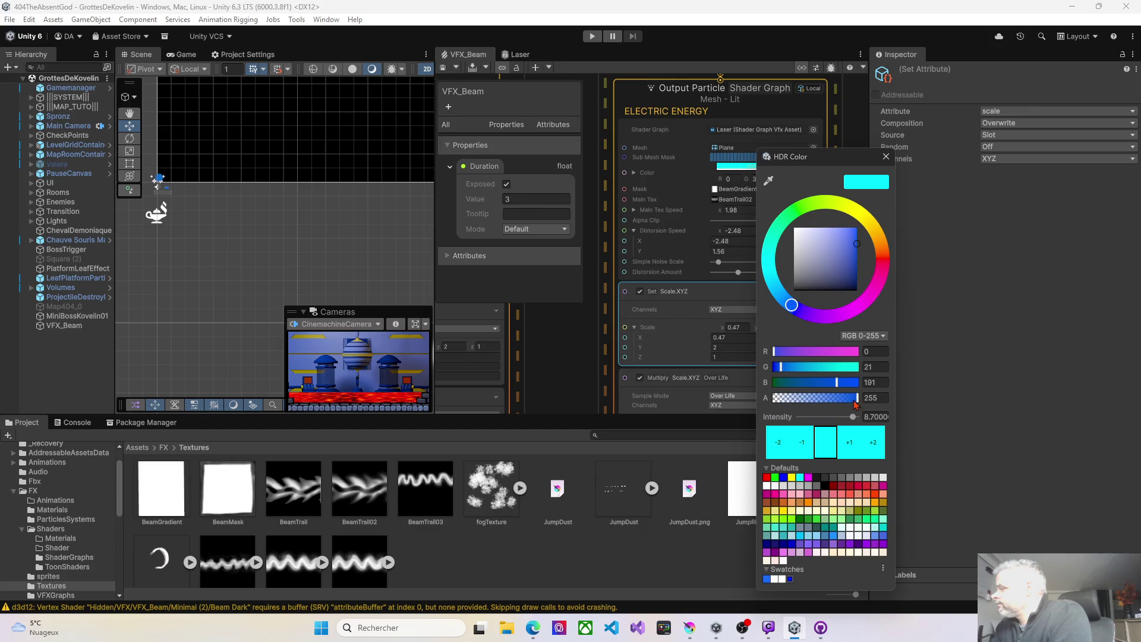
{"action": "left_click_drag", "start_coordinate": [856, 399], "coordinate": [840, 399]}
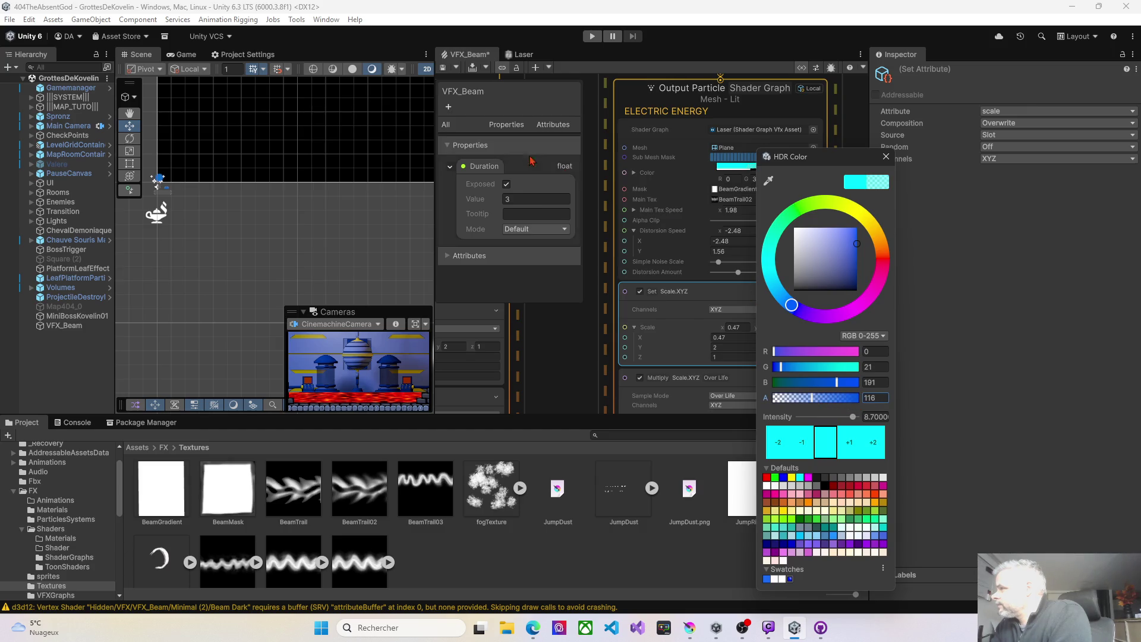
{"action": "left_click", "coordinate": [446, 69]}
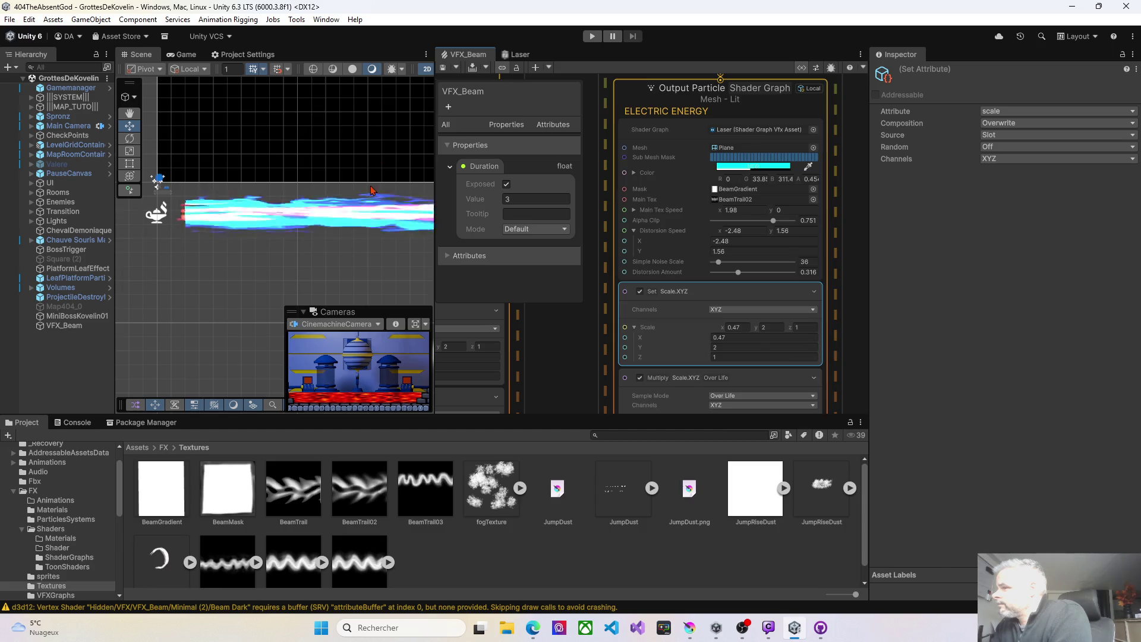
{"action": "left_click", "coordinate": [748, 167]}
{"action": "mouse_move", "coordinate": [842, 418]}
{"action": "left_mouse_down"}
{"action": "mouse_move", "coordinate": [801, 419]}
{"action": "mouse_move", "coordinate": [855, 402]}
{"action": "left_mouse_up"}
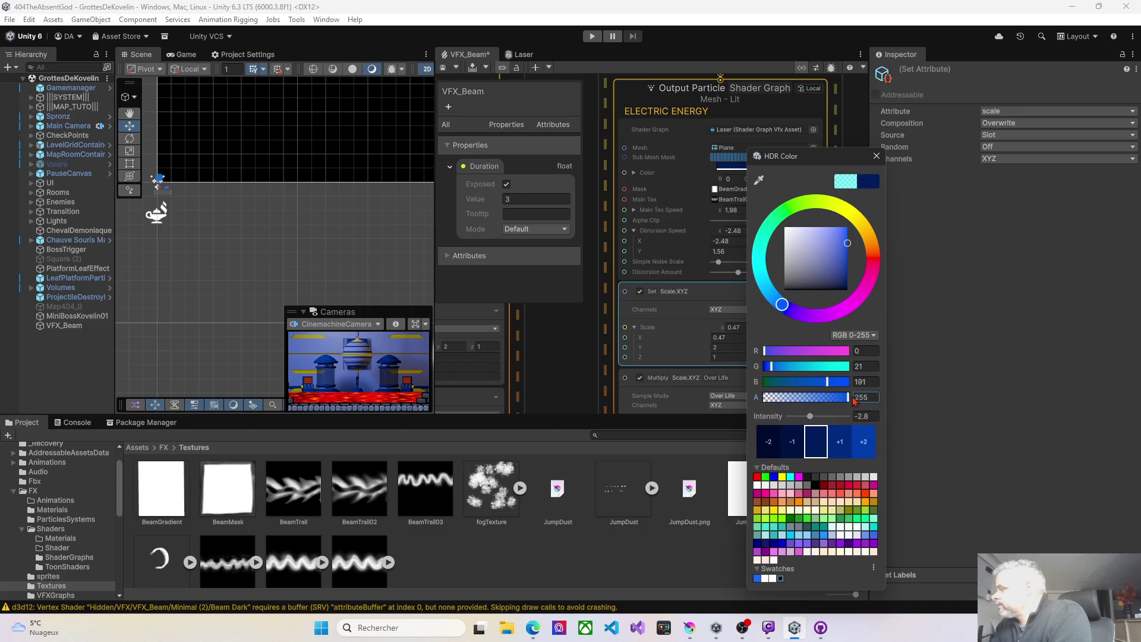
{"action": "left_click", "coordinate": [446, 69]}
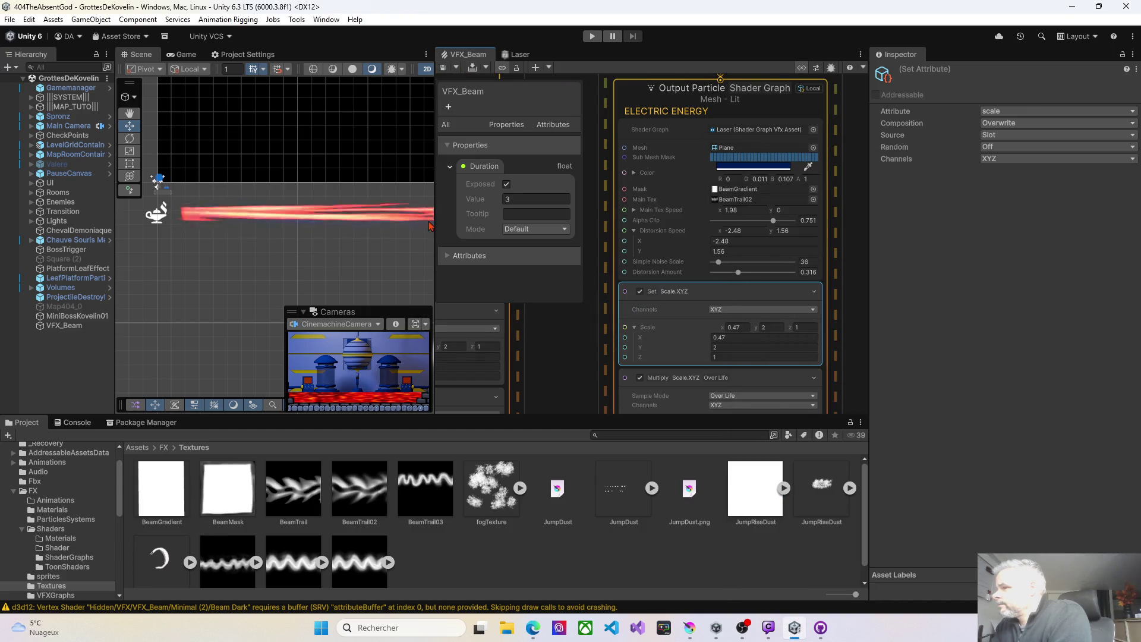
Step the HDR colour intensity up and down by stops until it sits at 5, then save
{"action": "left_click", "coordinate": [753, 171]}
{"action": "left_click", "coordinate": [844, 444]}
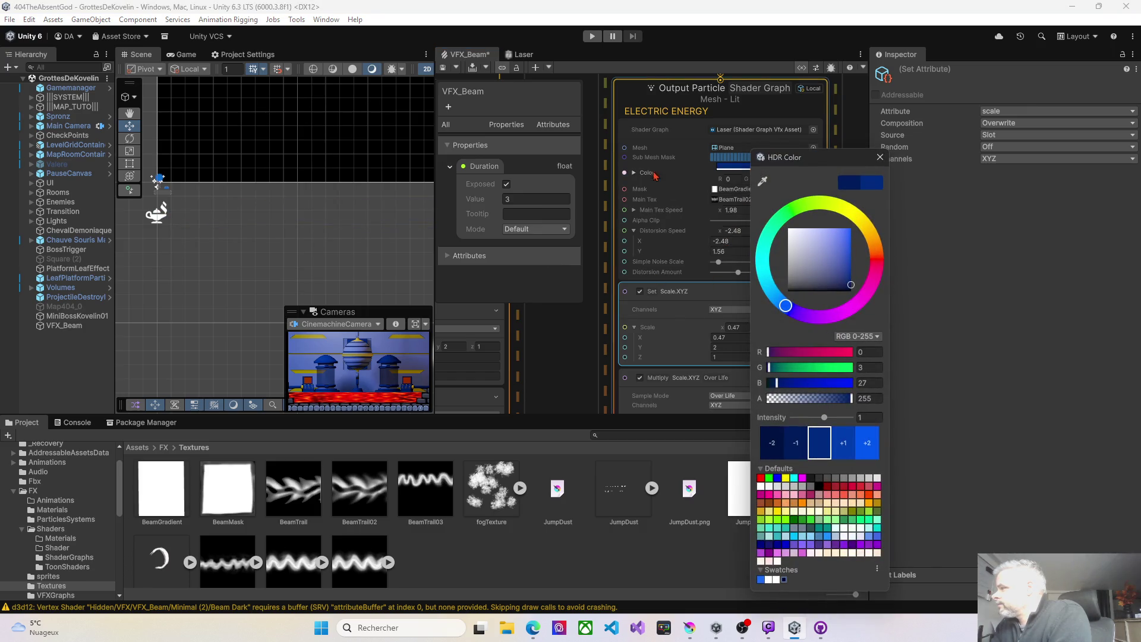
{"action": "left_click", "coordinate": [442, 67]}
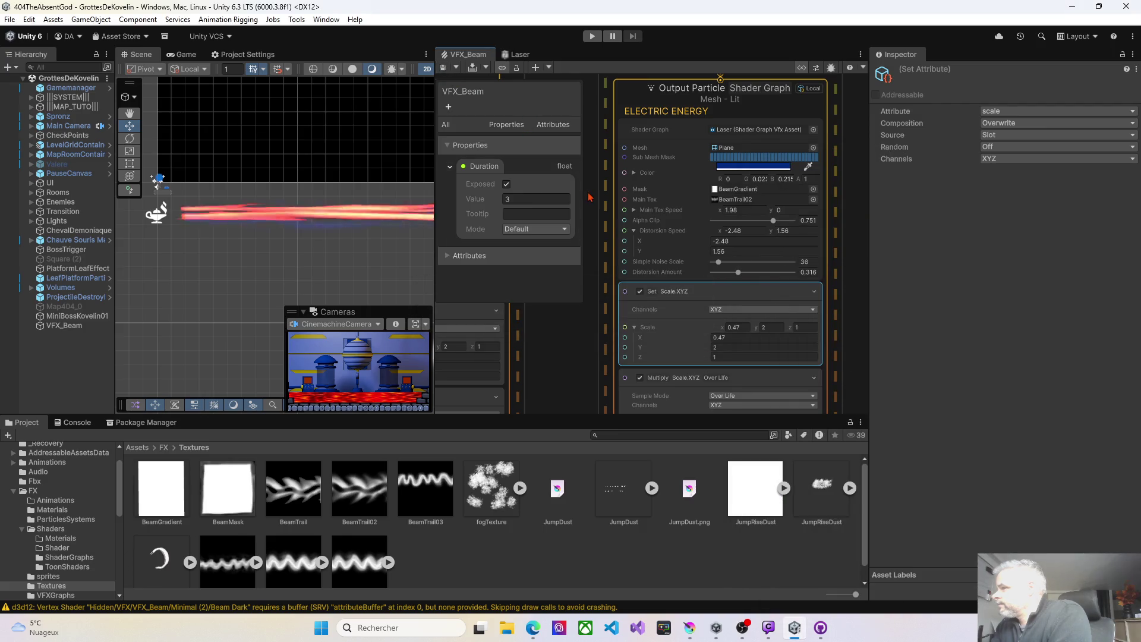
{"action": "left_click", "coordinate": [753, 167]}
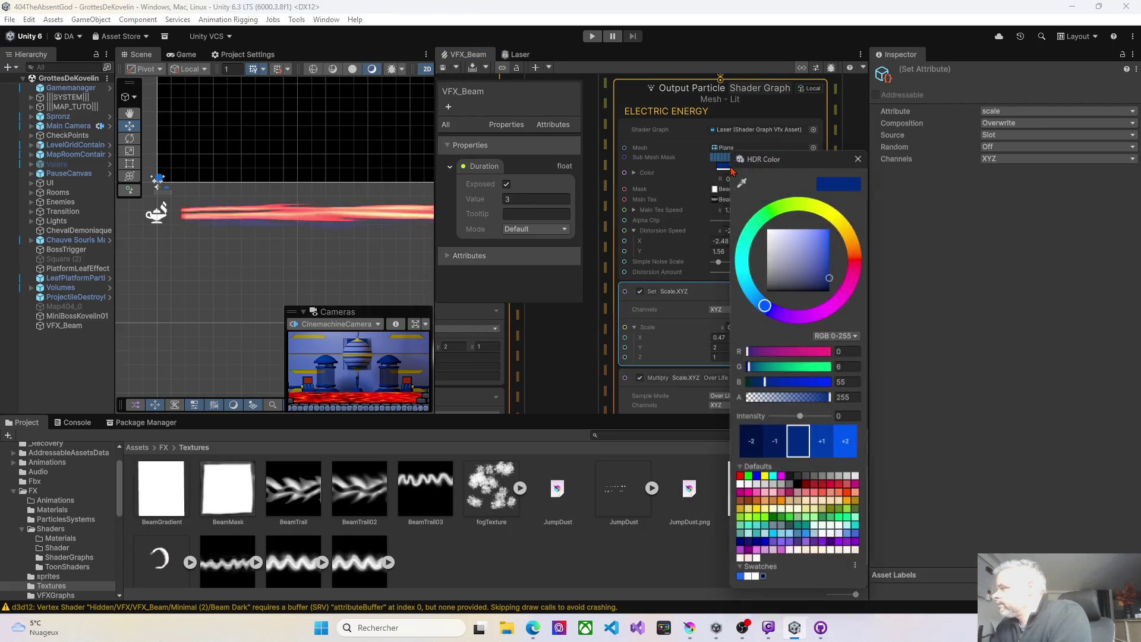
{"action": "left_click", "coordinate": [841, 447]}
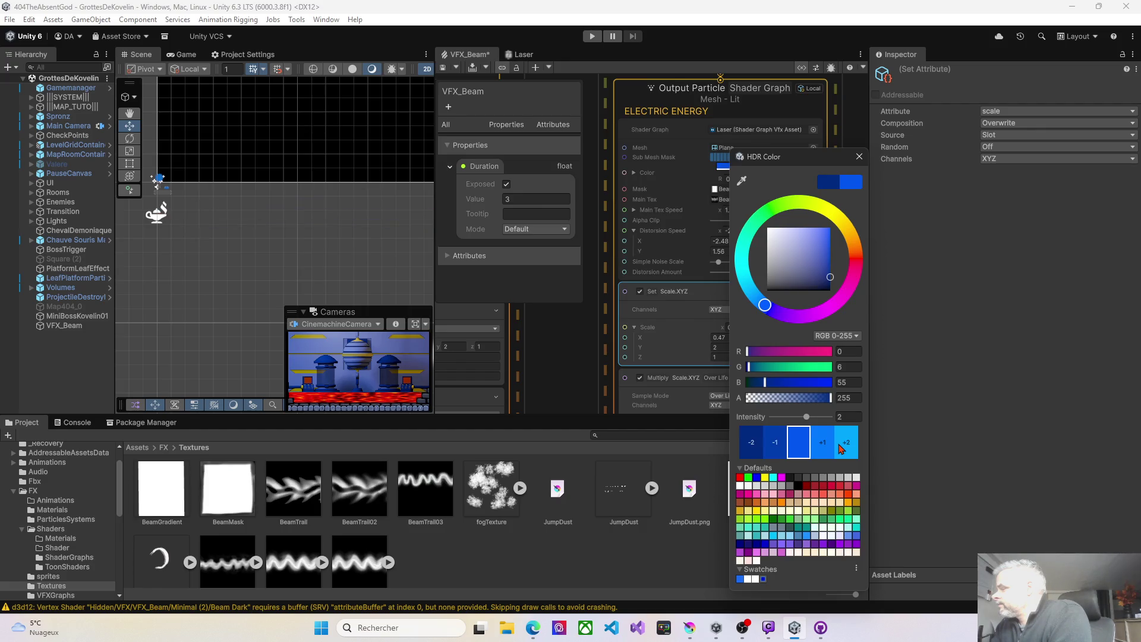
{"action": "left_click", "coordinate": [841, 447]}
{"action": "left_click", "coordinate": [841, 447]}
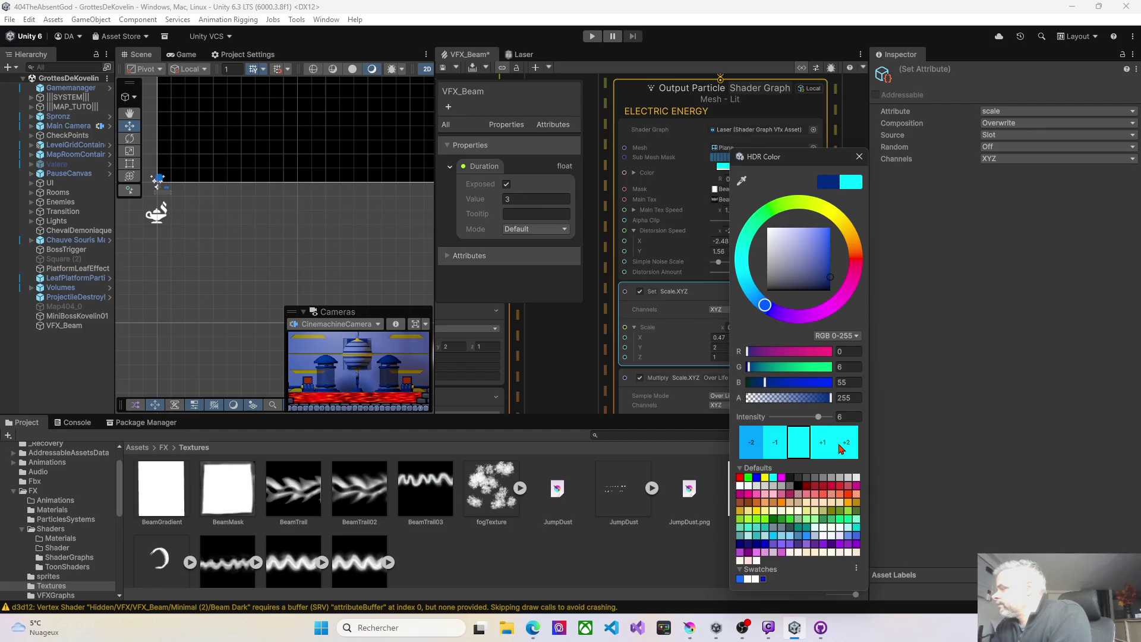
{"action": "left_click", "coordinate": [830, 452]}
{"action": "left_click", "coordinate": [783, 447]}
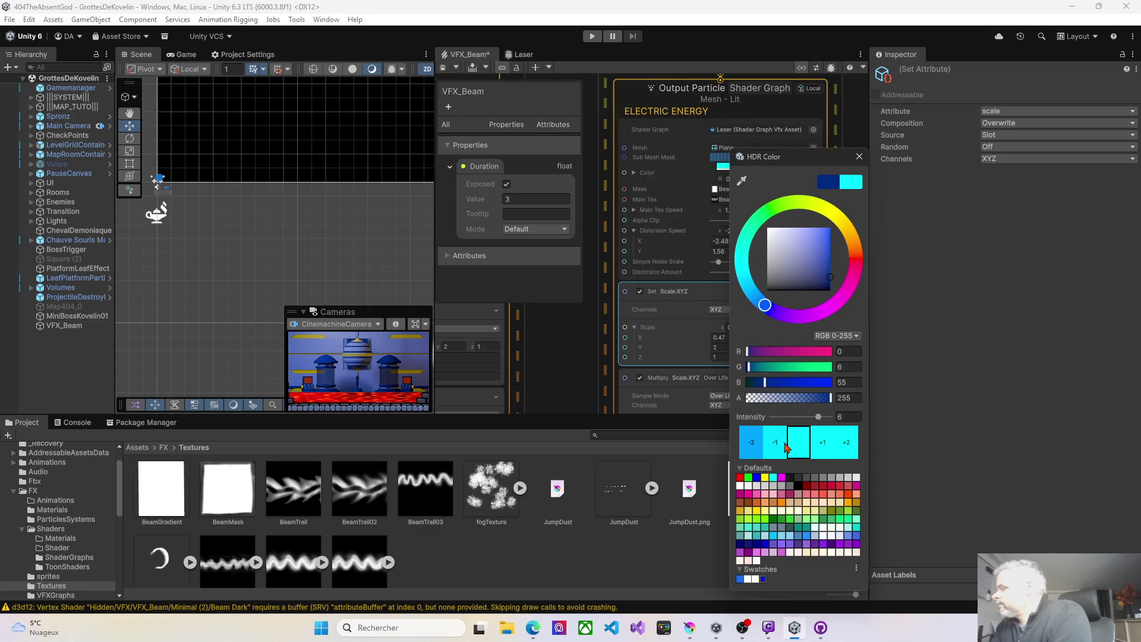
{"action": "left_click", "coordinate": [783, 447]}
{"action": "left_click", "coordinate": [443, 67]}
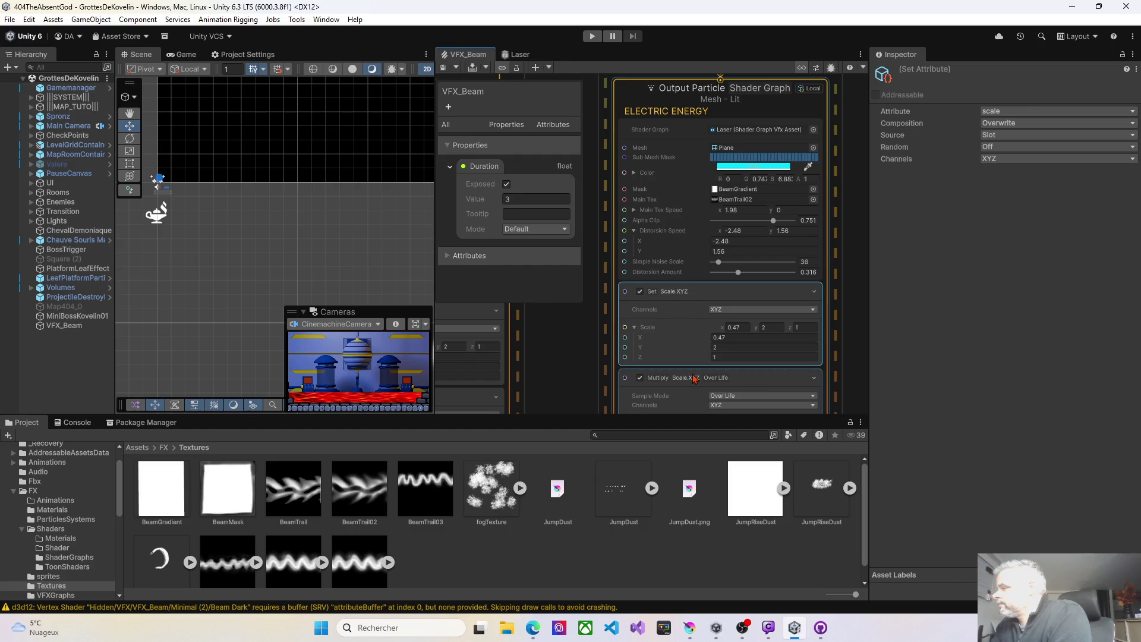
Raise Electric Energy's Alpha Clip to 0.839 and recompile to replay the beam
{"action": "left_click_drag", "start_coordinate": [773, 220], "coordinate": [778, 223]}
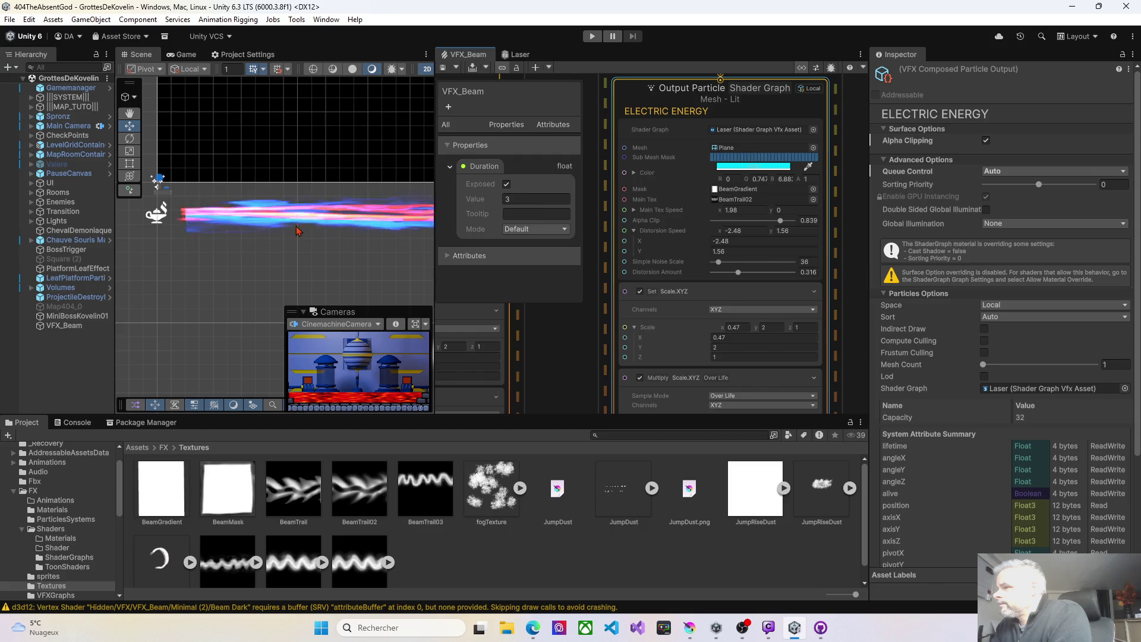
{"action": "left_click", "coordinate": [443, 71]}
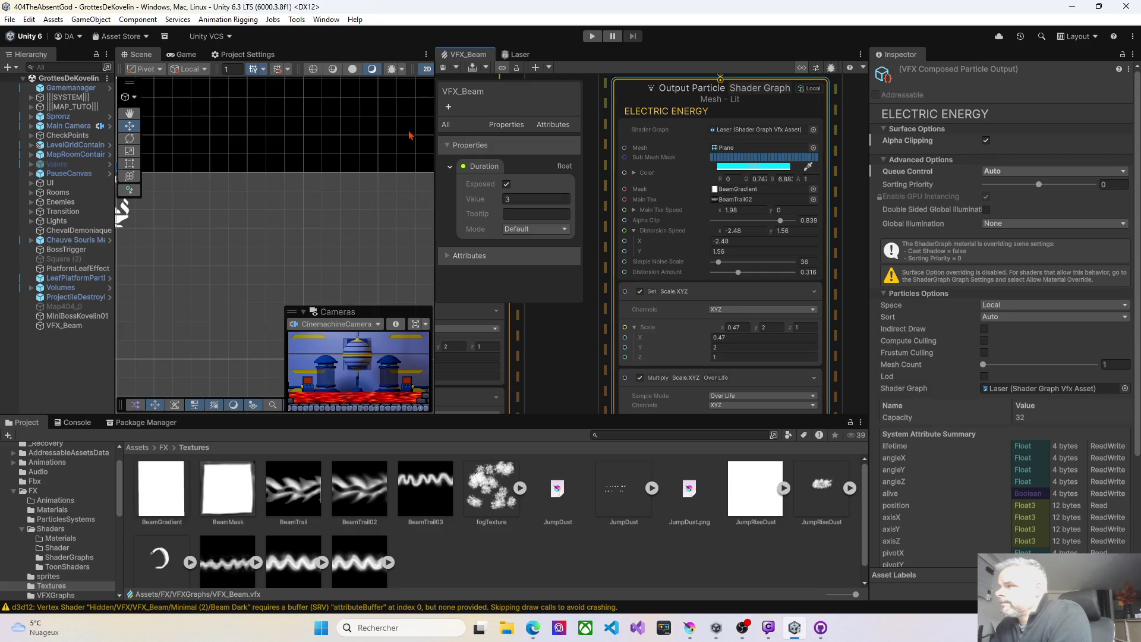
{"action": "left_click", "coordinate": [442, 68]}
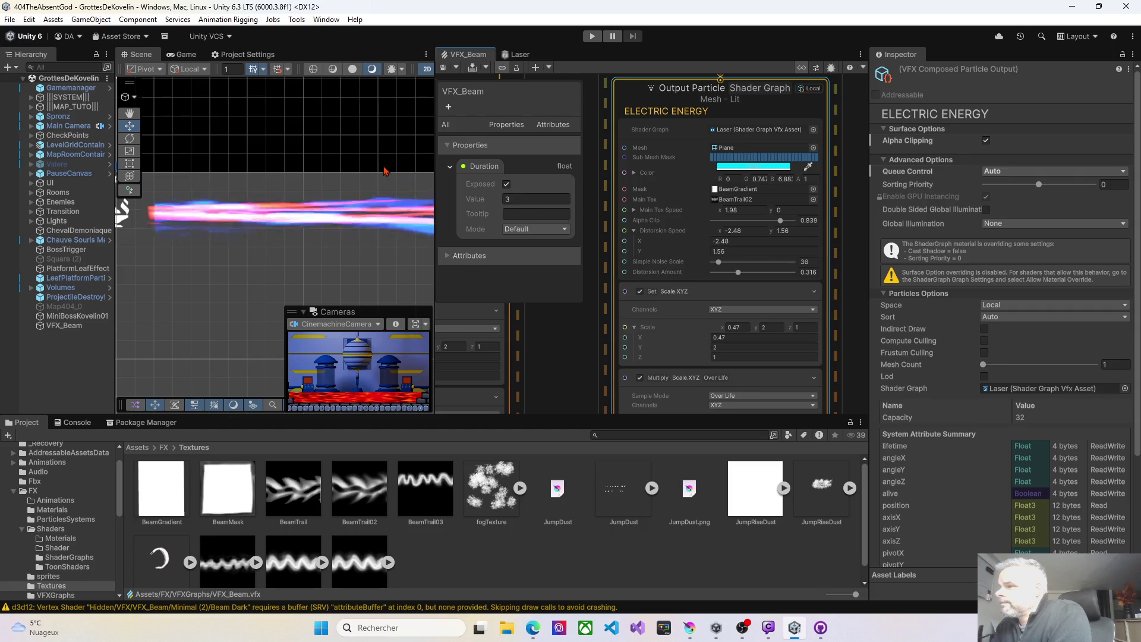
{"action": "left_click", "coordinate": [509, 198]}
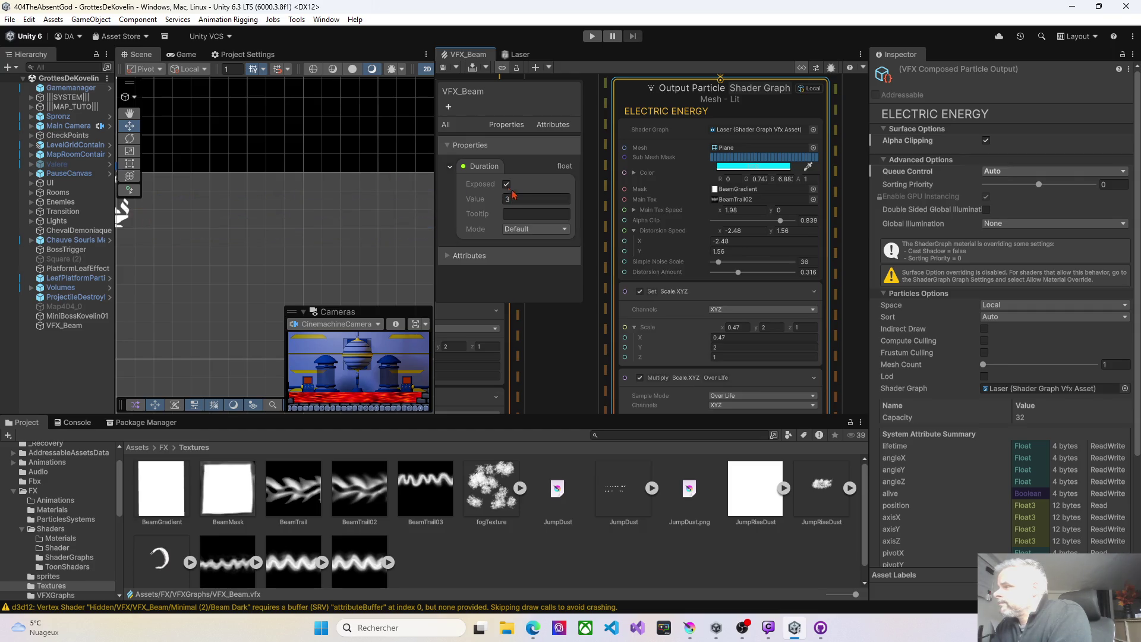
{"action": "left_click", "coordinate": [442, 69]}
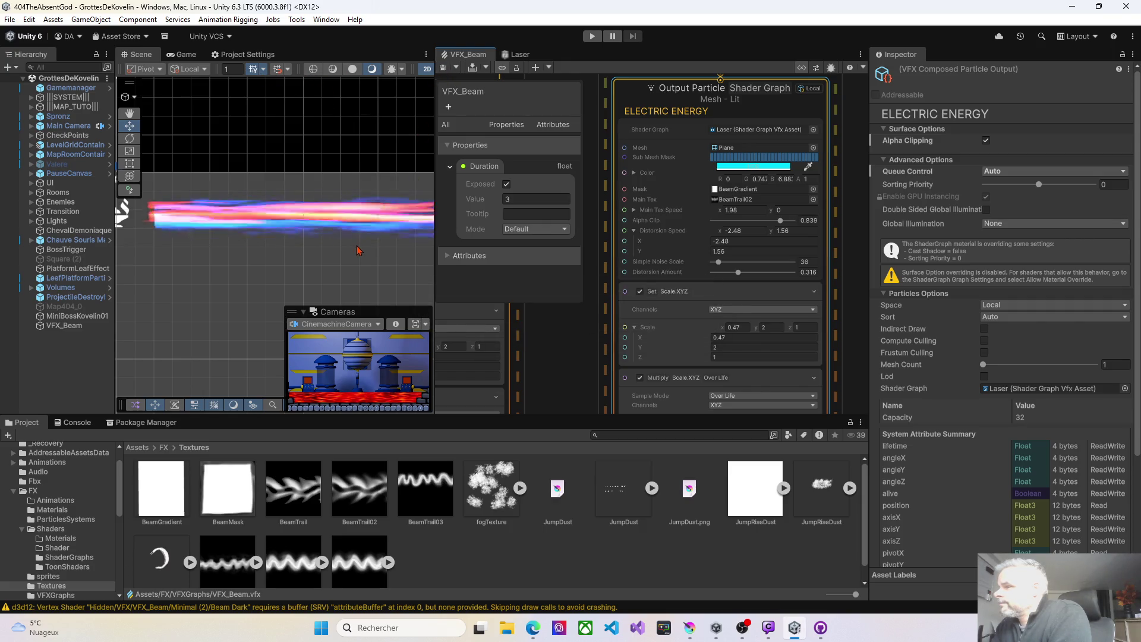
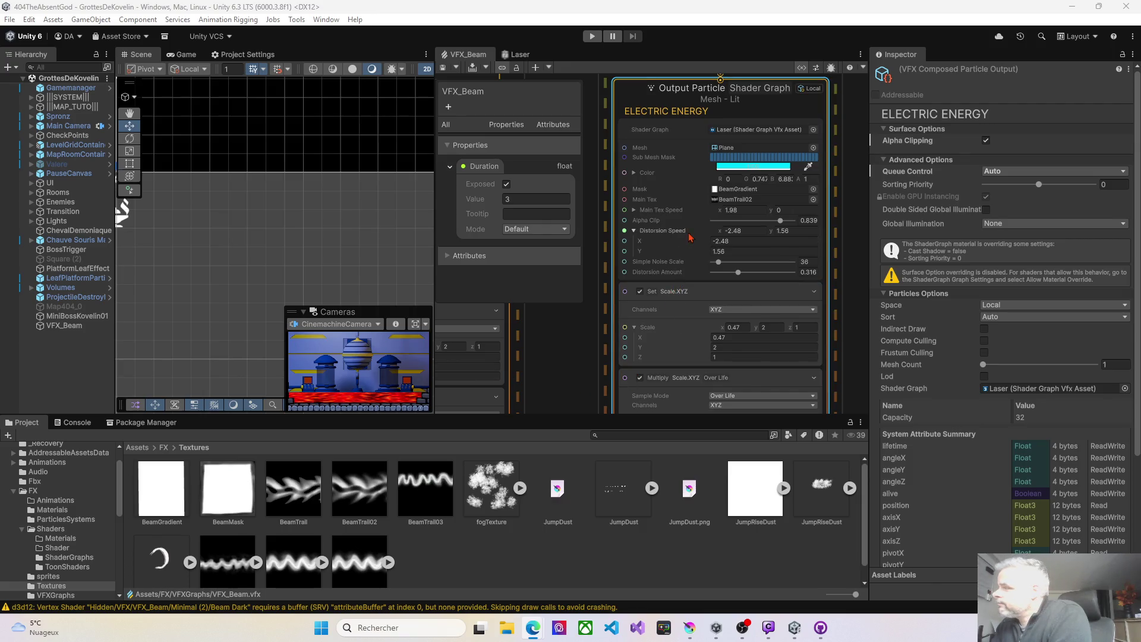
Set Electric Energy's Main Tex Speed X 1.55, Distortion 0.257, Alpha Clip 0.92, save, then open its Color
{"action": "left_click_drag", "start_coordinate": [718, 214], "coordinate": [719, 214]}
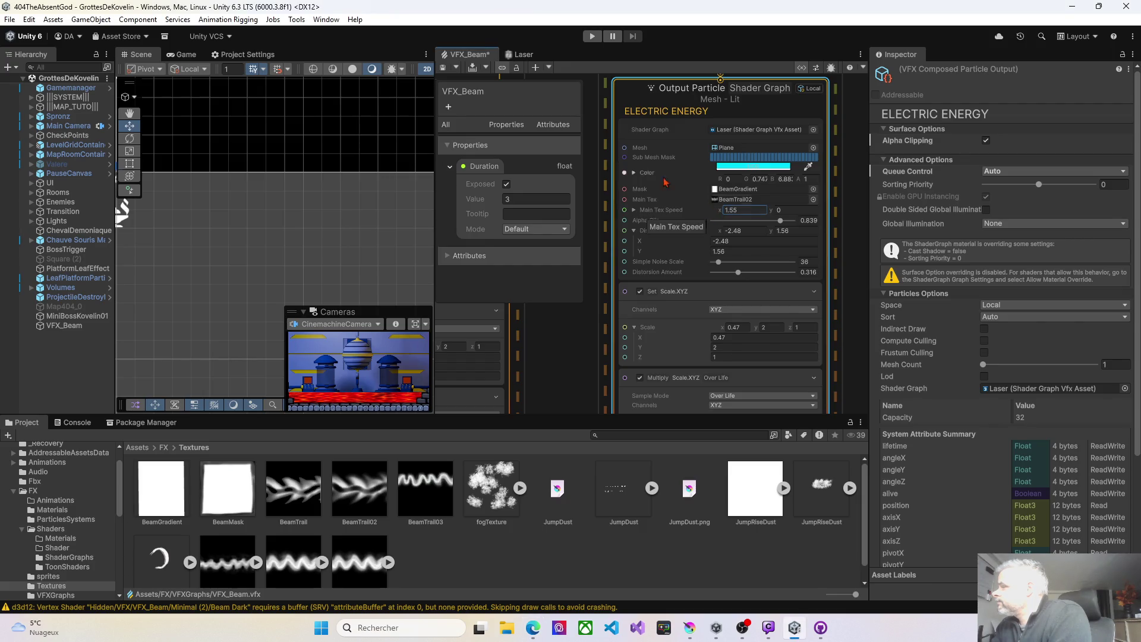
{"action": "left_click", "coordinate": [441, 67]}
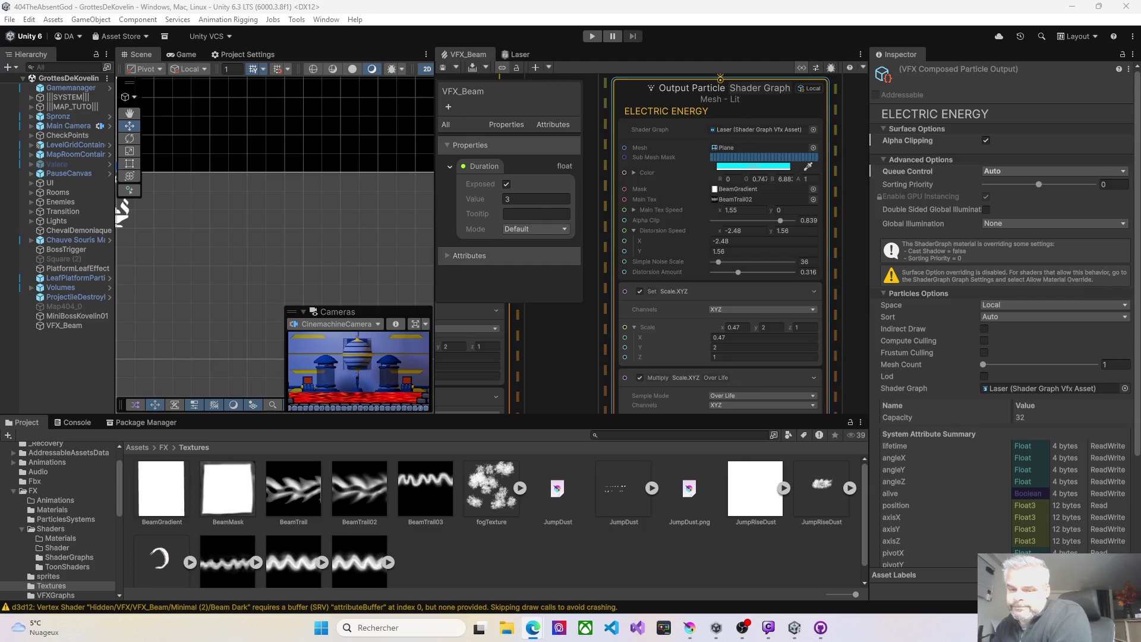
{"action": "left_click_drag", "start_coordinate": [738, 272], "coordinate": [735, 272]}
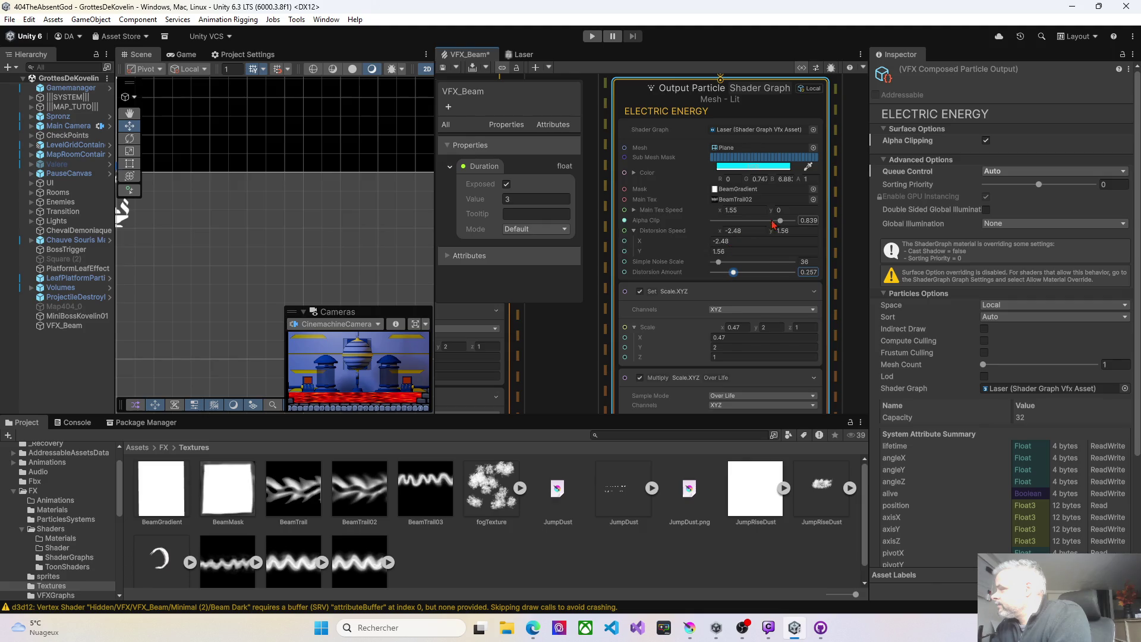
{"action": "mouse_move", "coordinate": [781, 221]}
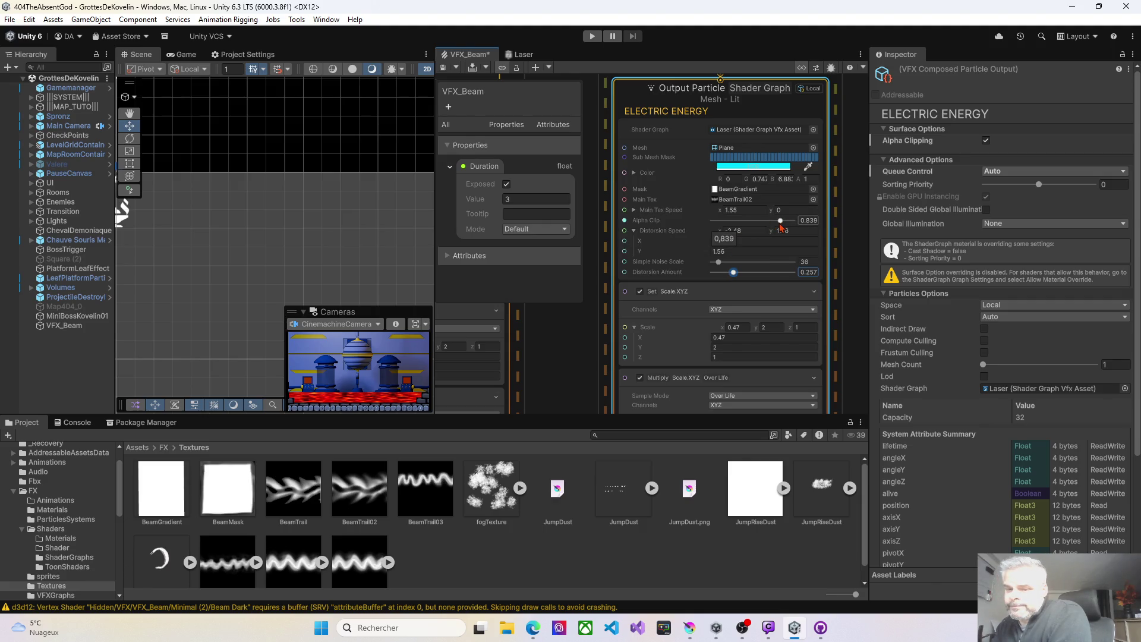
{"action": "left_click_drag", "start_coordinate": [780, 222], "coordinate": [787, 222]}
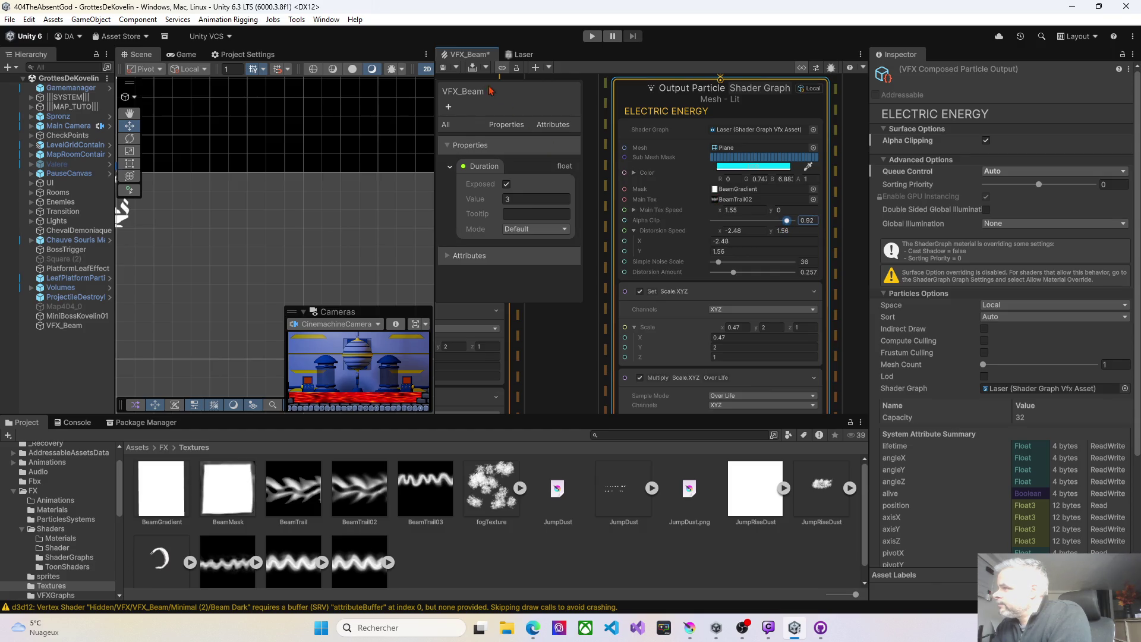
{"action": "left_click", "coordinate": [444, 68]}
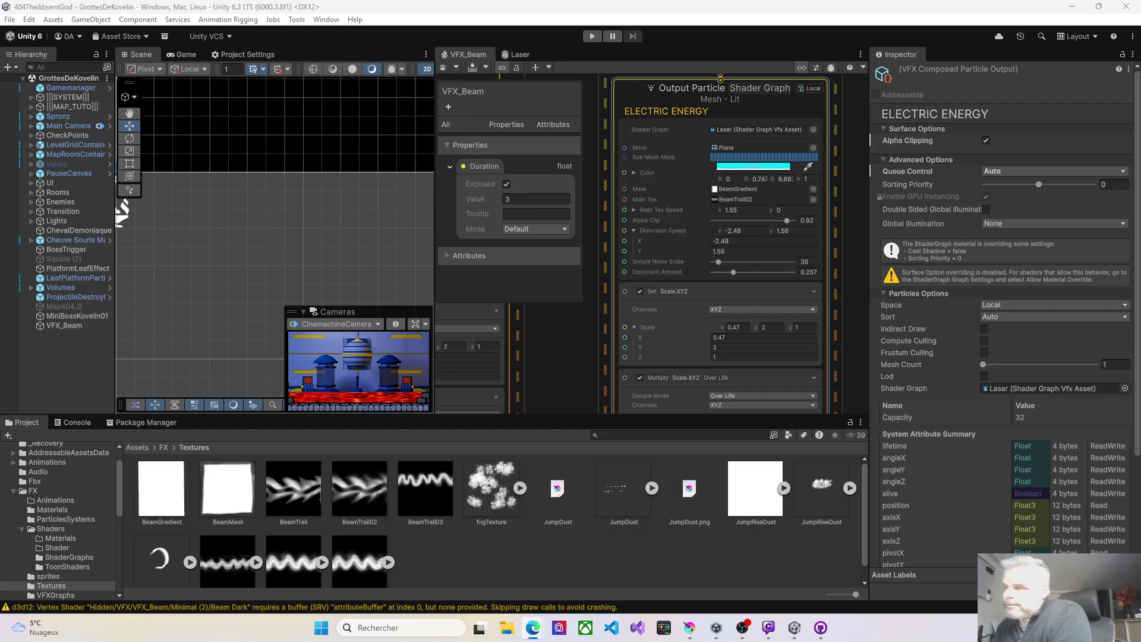
{"action": "left_click", "coordinate": [772, 169]}
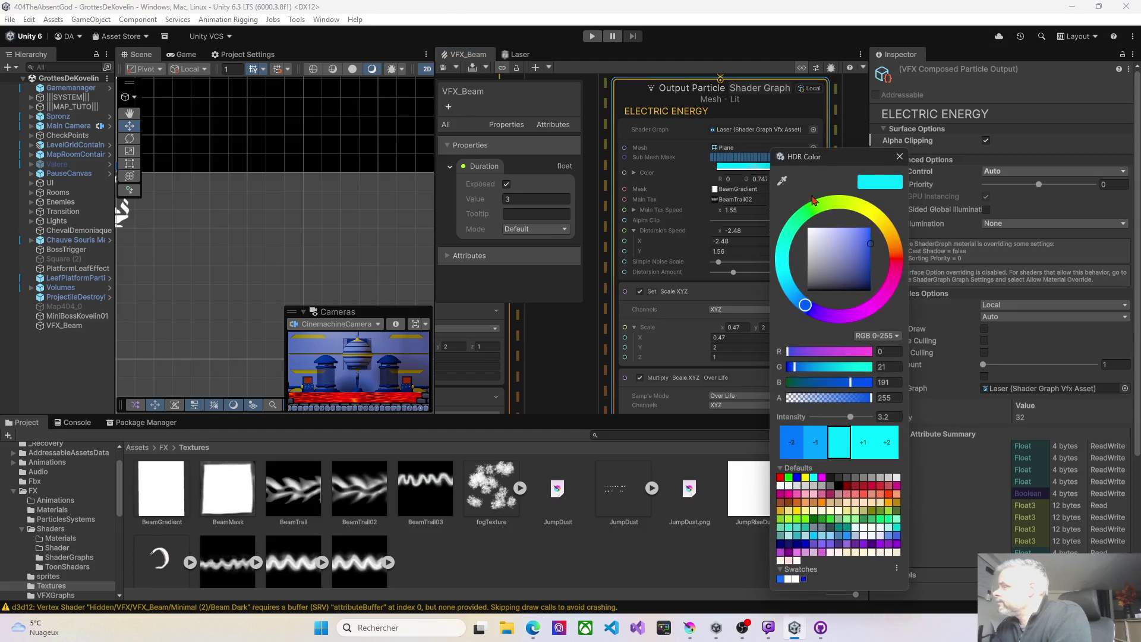
Brighten the Electric Energy beam's blue HDR colour and save the effect
{"action": "left_click_drag", "start_coordinate": [871, 248], "coordinate": [871, 229]}
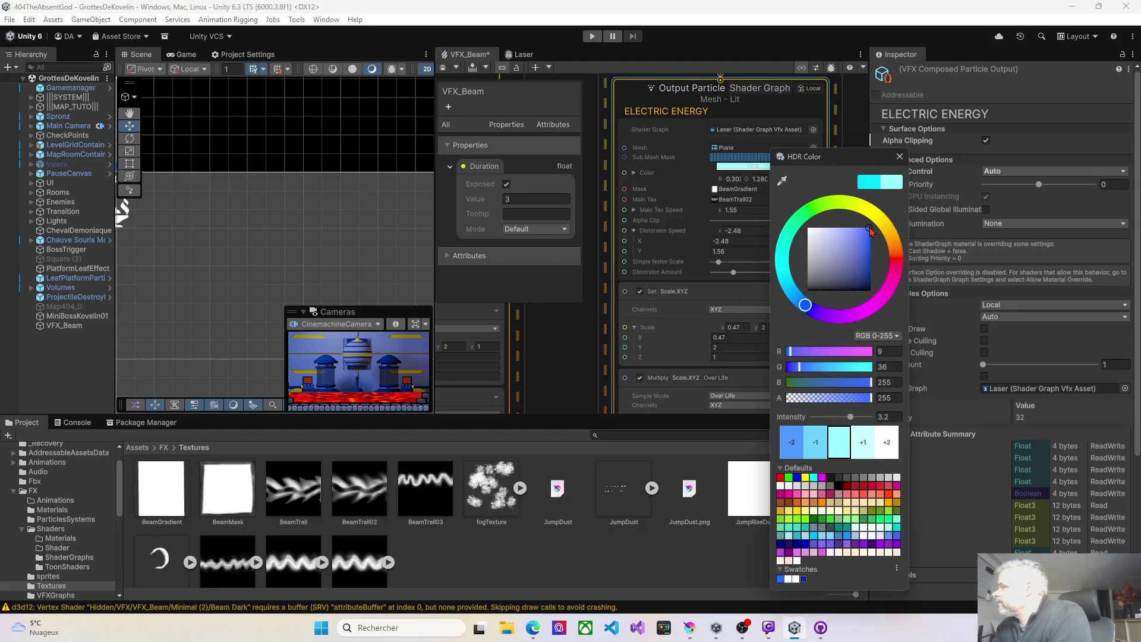
{"action": "left_click", "coordinate": [553, 355]}
{"action": "left_click", "coordinate": [552, 355]}
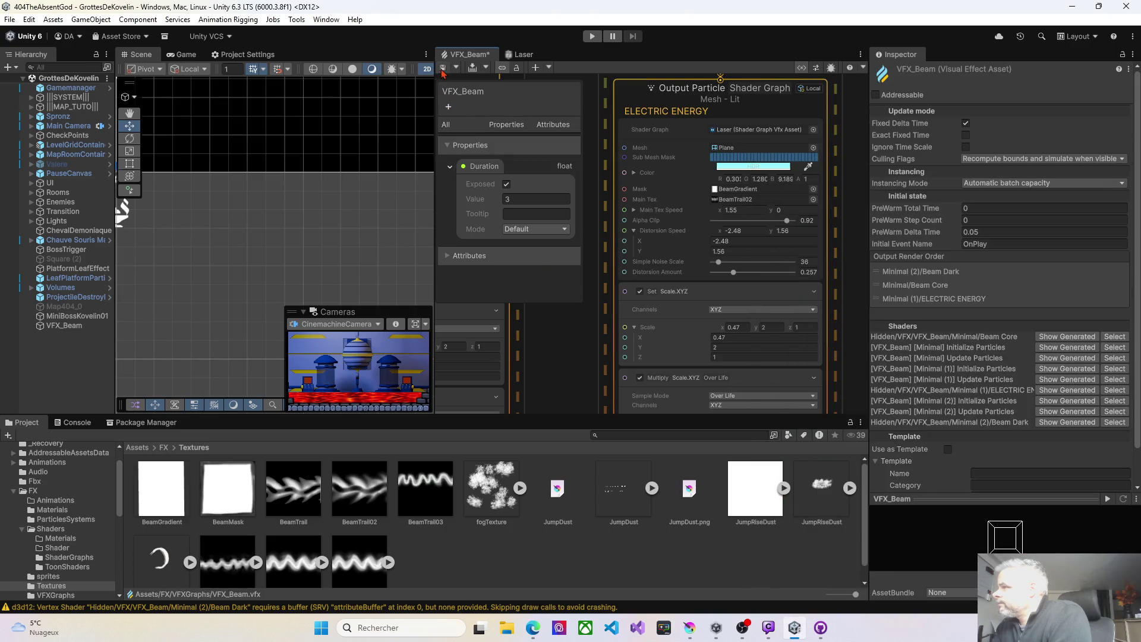
{"action": "key", "text": "ctrl+s"}
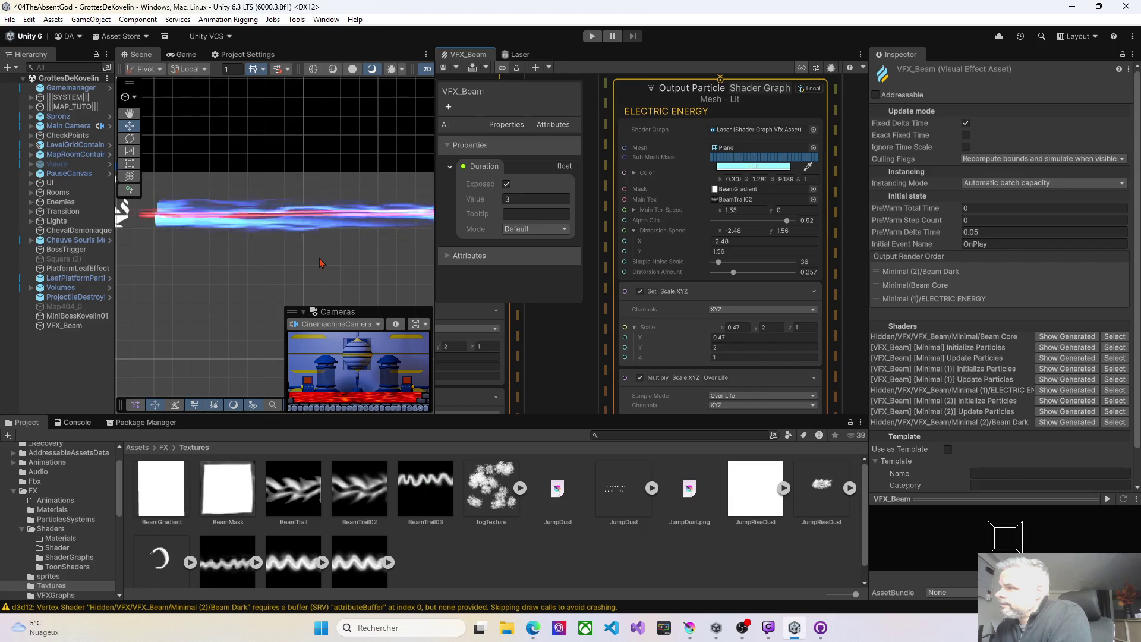
Pan the graph to the Beam Dark output, then switch to Krita
{"action": "key", "text": "alt+Tab"}
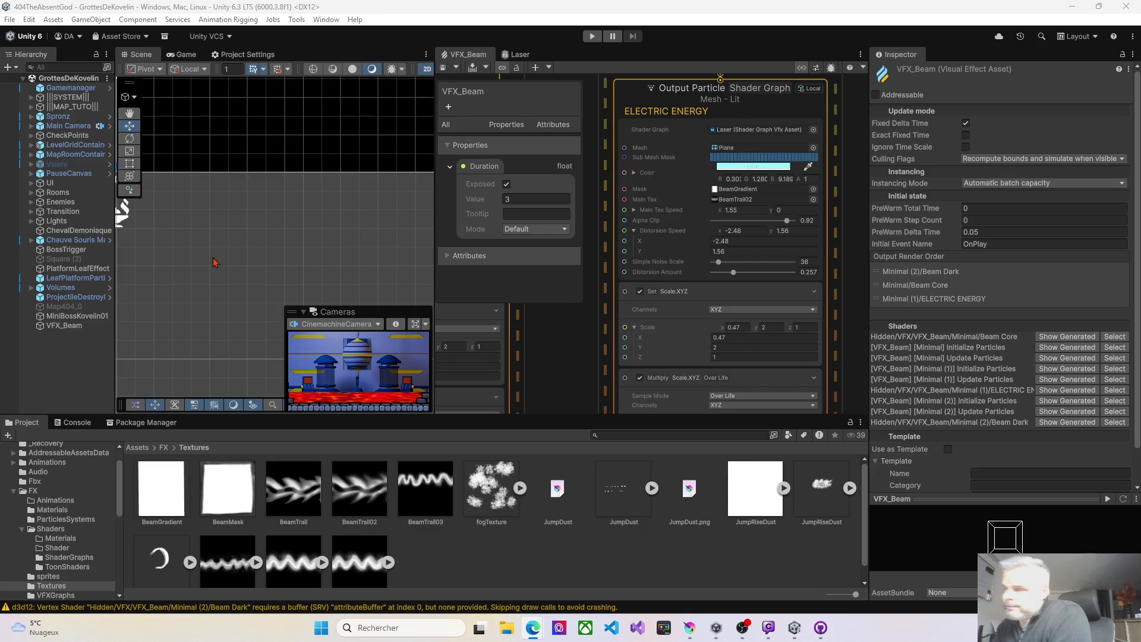
{"action": "left_click", "coordinate": [737, 297]}
{"action": "left_click_drag", "start_coordinate": [569, 304], "coordinate": [442, 337]}
{"action": "left_click_drag", "start_coordinate": [580, 328], "coordinate": [534, 326]}
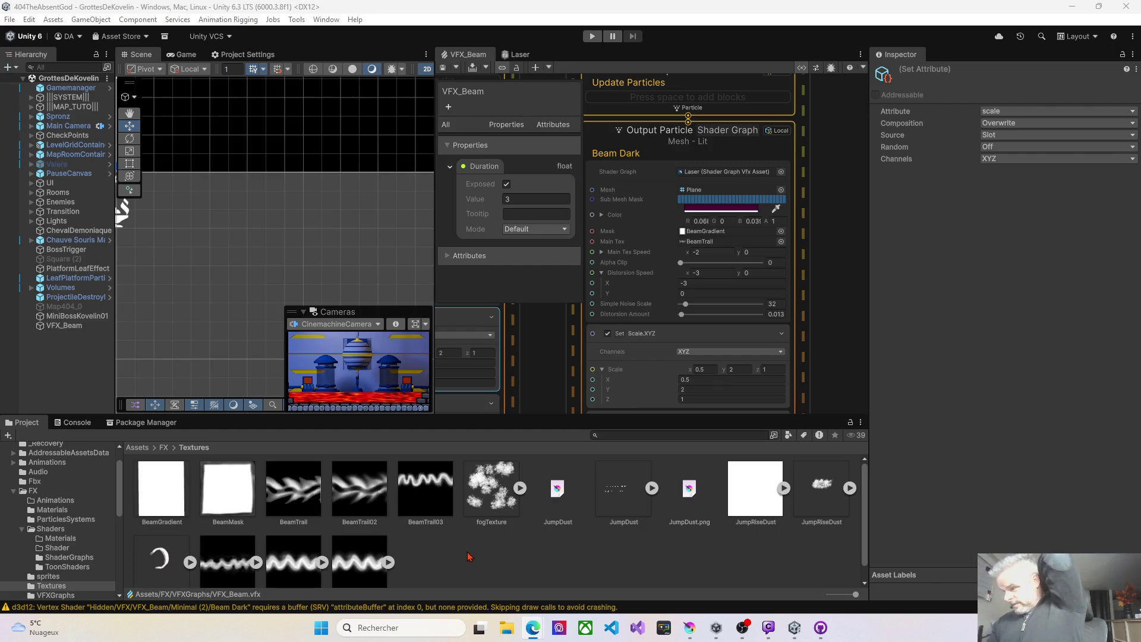
{"action": "left_click", "coordinate": [689, 627]}
Create a new 2048 × 2048 px Krita document and select its Background layer
{"action": "left_click", "coordinate": [22, 20]}
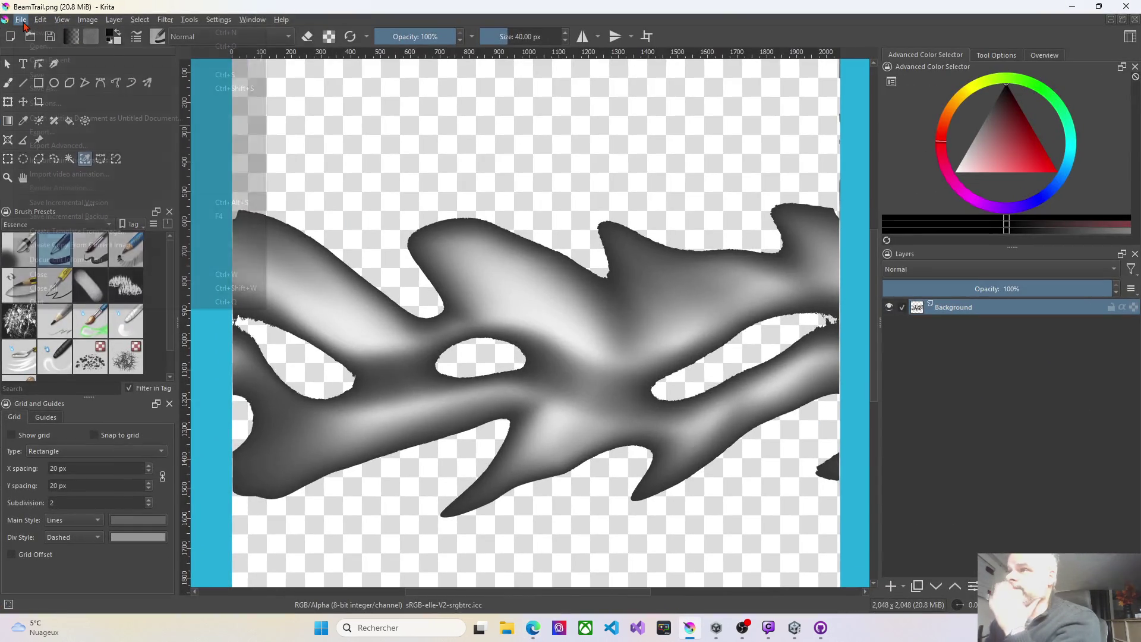
{"action": "left_click", "coordinate": [37, 34]}
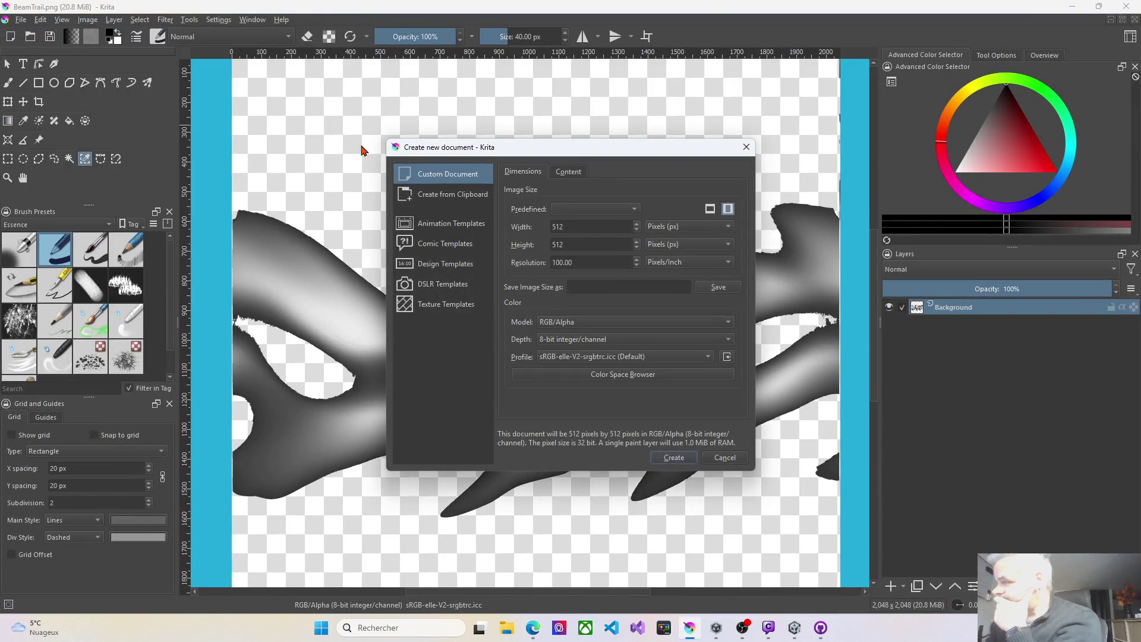
{"action": "left_click", "coordinate": [586, 228]}
{"action": "key", "text": "BackSpace"}
{"action": "key", "text": "BackSpace"}
{"action": "key", "text": "BackSpace"}
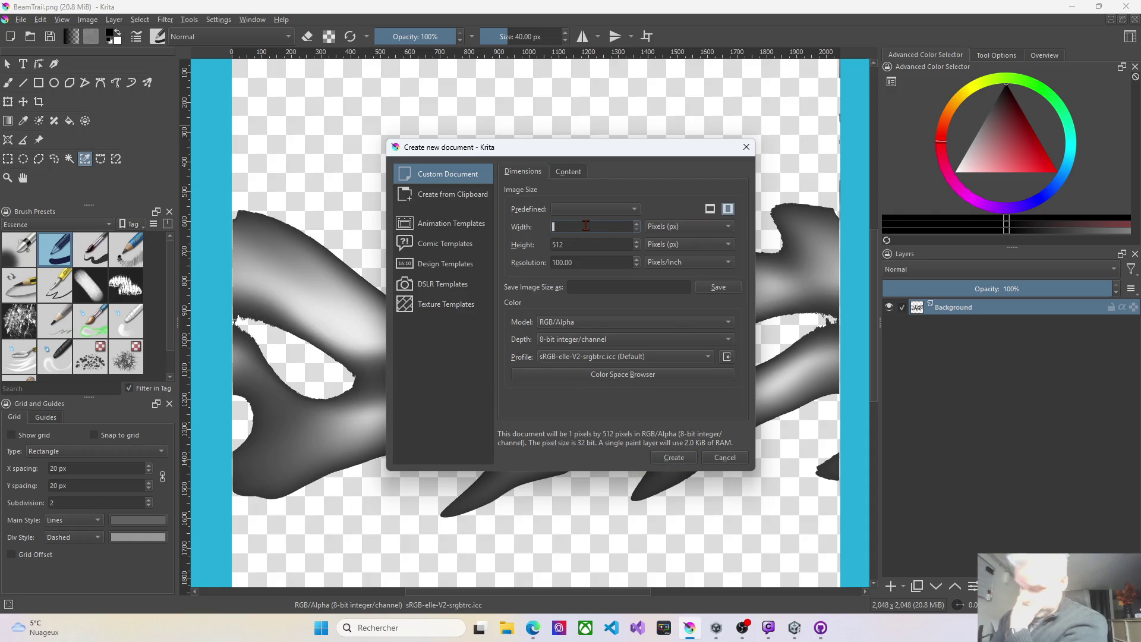
{"action": "type", "text": "2048"}
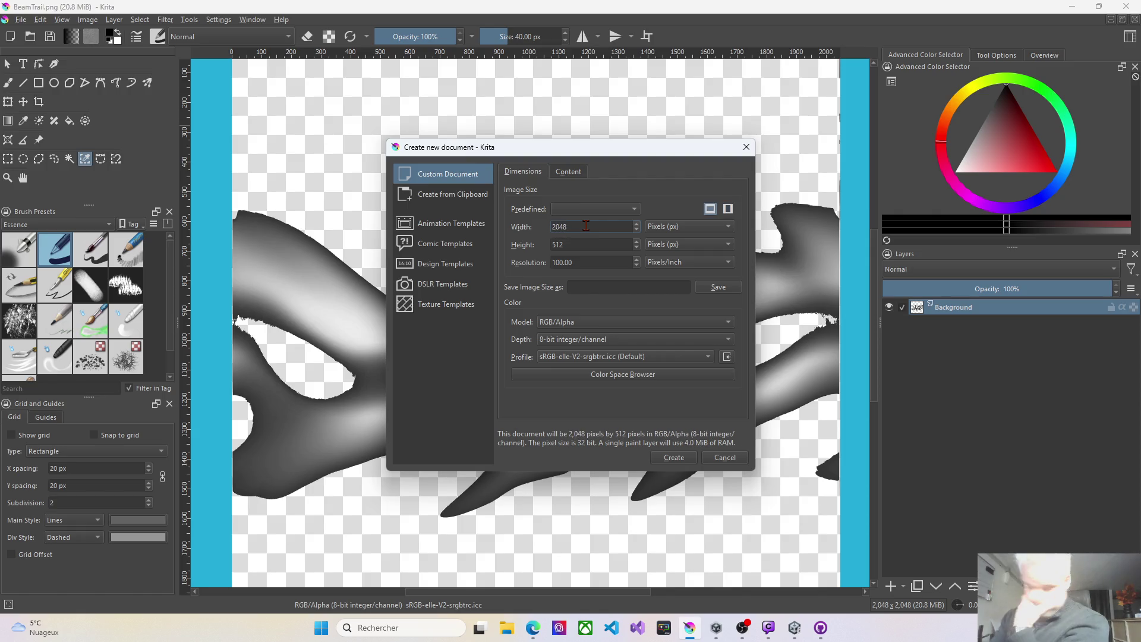
{"action": "key", "text": "Tab"}
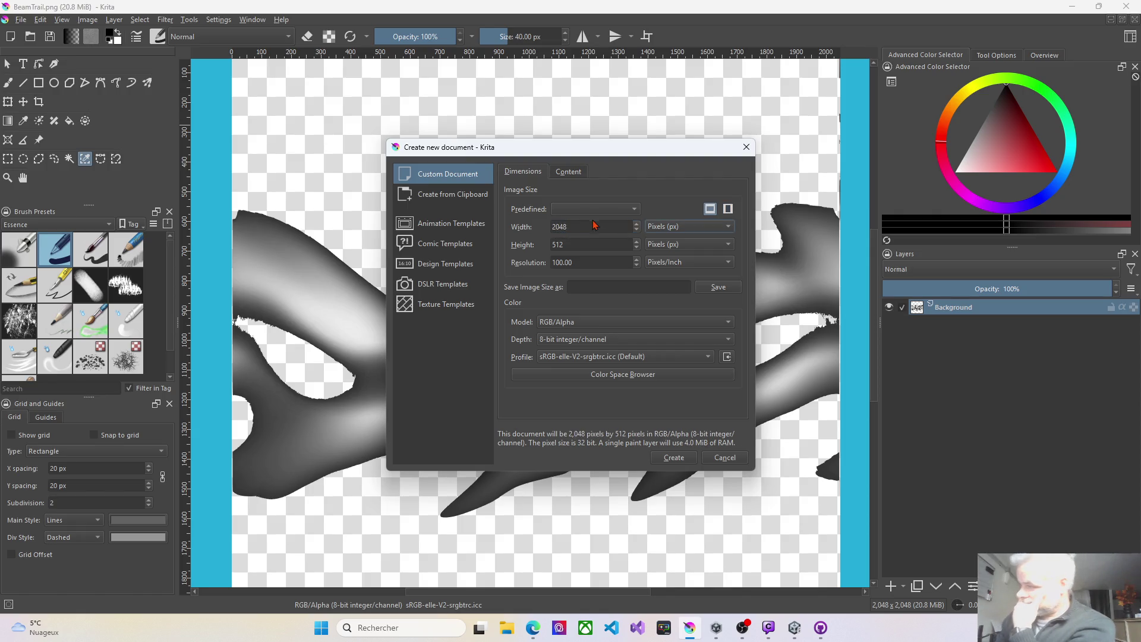
{"action": "left_click", "coordinate": [571, 245]}
{"action": "key", "text": "BackSpace"}
{"action": "key", "text": "BackSpace"}
{"action": "key", "text": "BackSpace"}
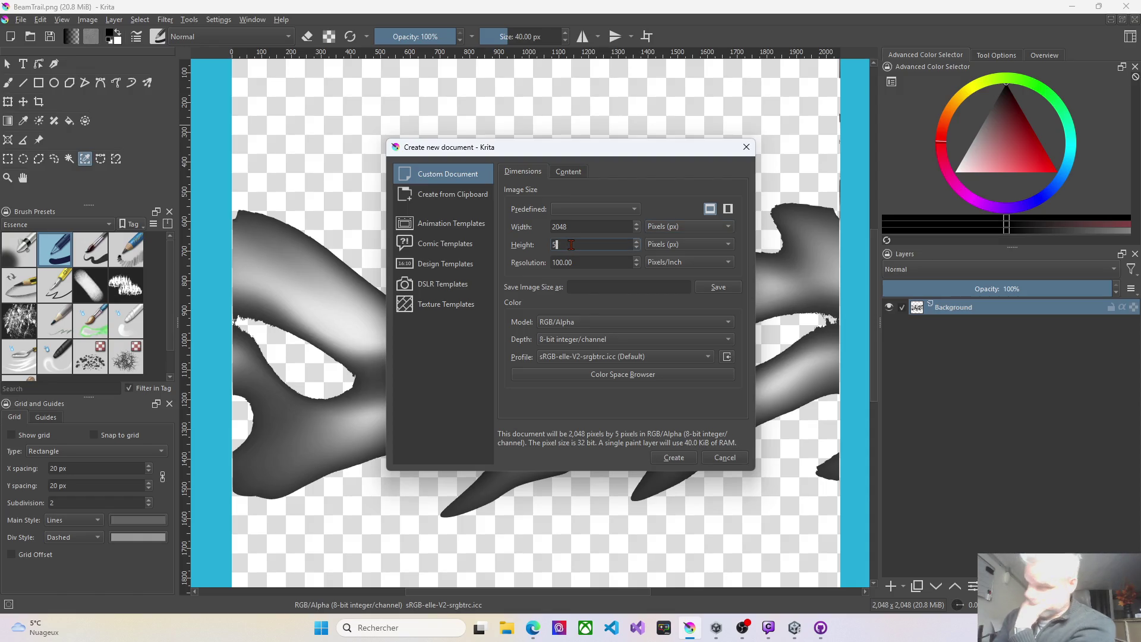
{"action": "type", "text": "2048"}
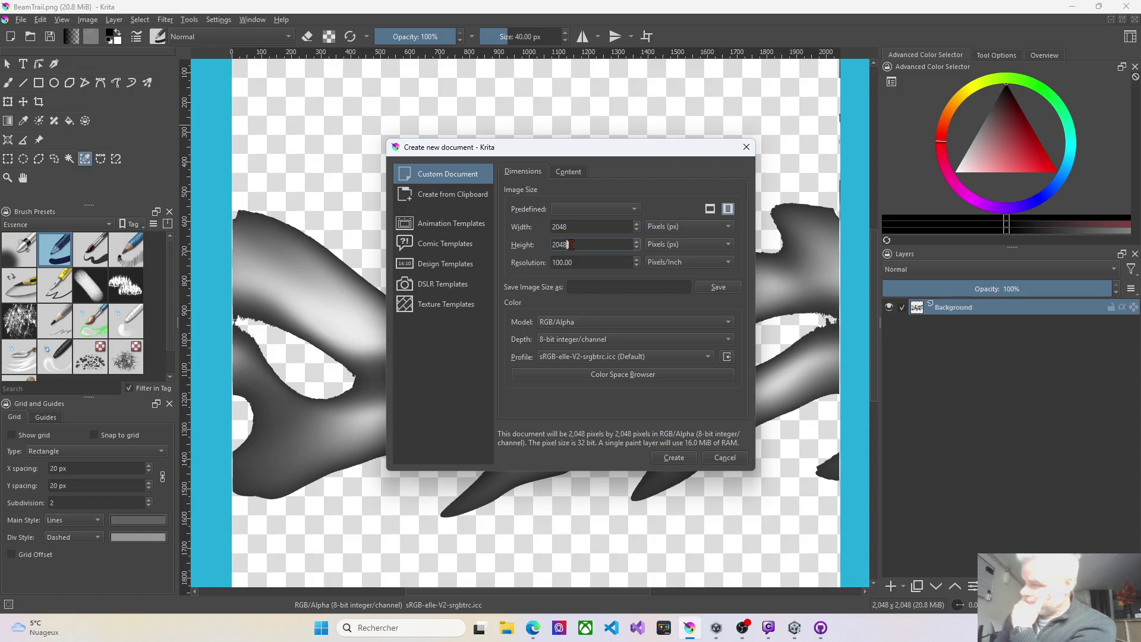
{"action": "left_click", "coordinate": [674, 457]}
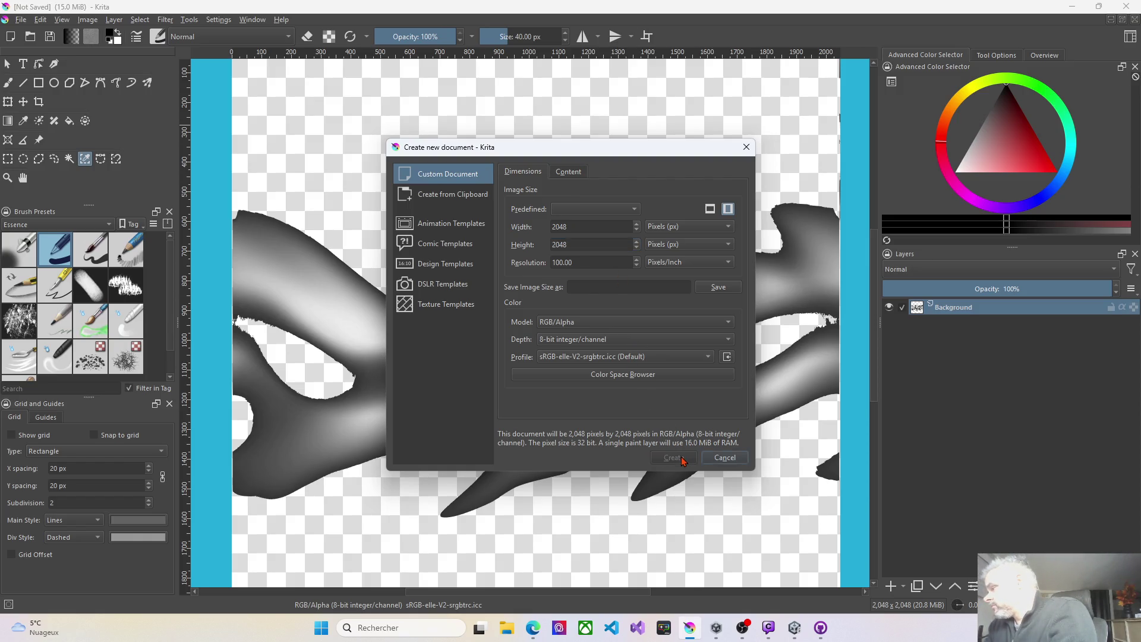
{"action": "left_click", "coordinate": [962, 325]}
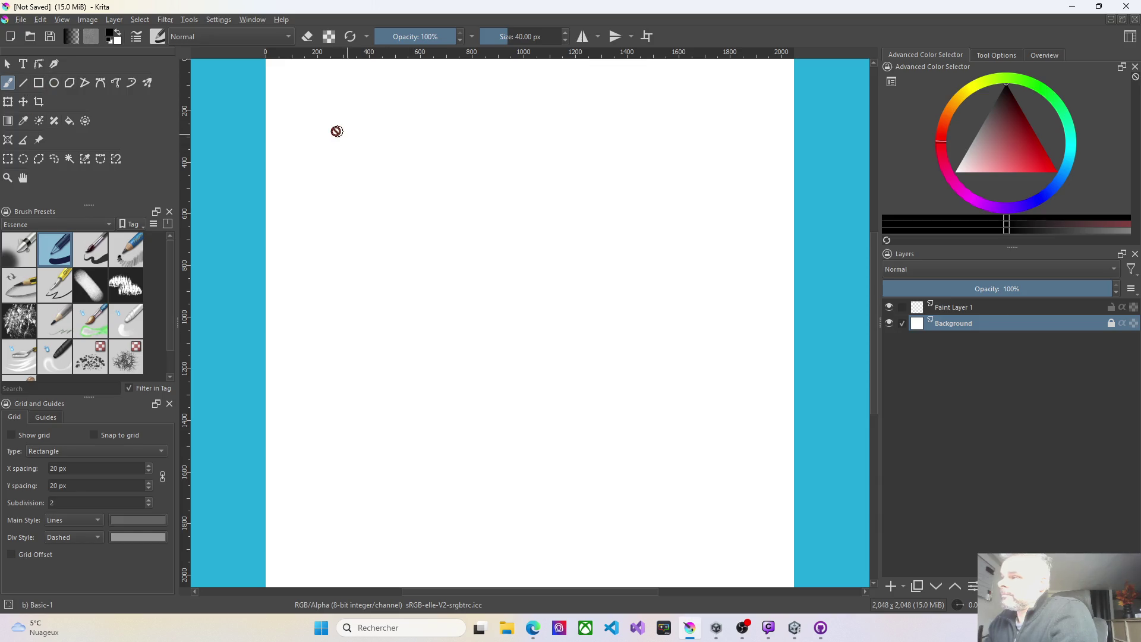
Paint the whole Background layer black with a 1000 px brush
{"action": "left_click_drag", "start_coordinate": [509, 38], "coordinate": [561, 37]}
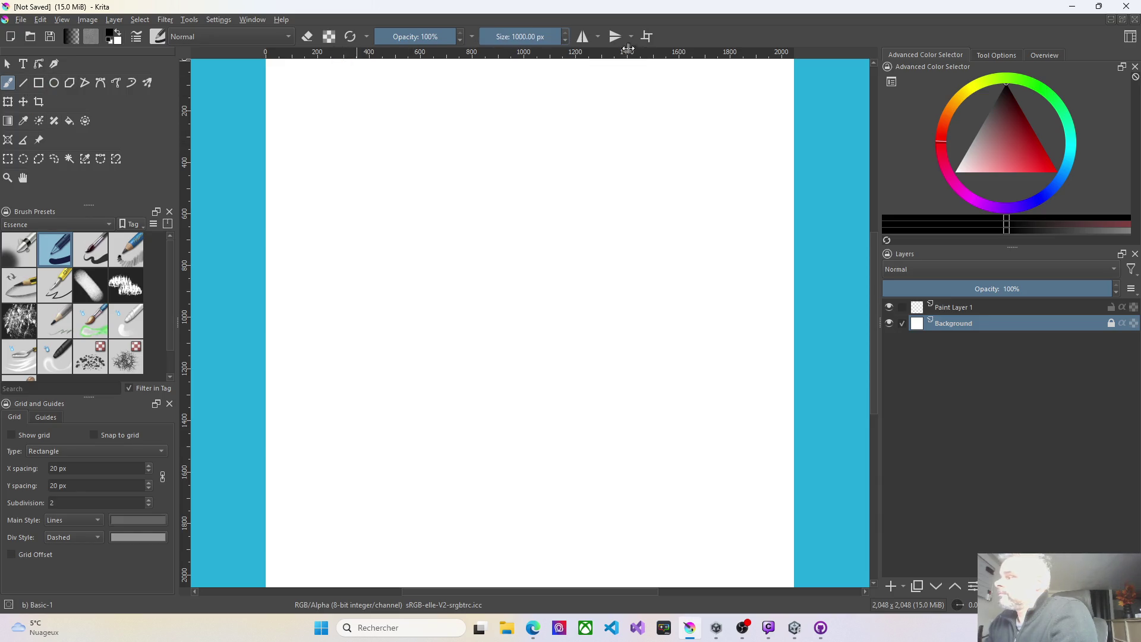
{"action": "left_click", "coordinate": [672, 267]}
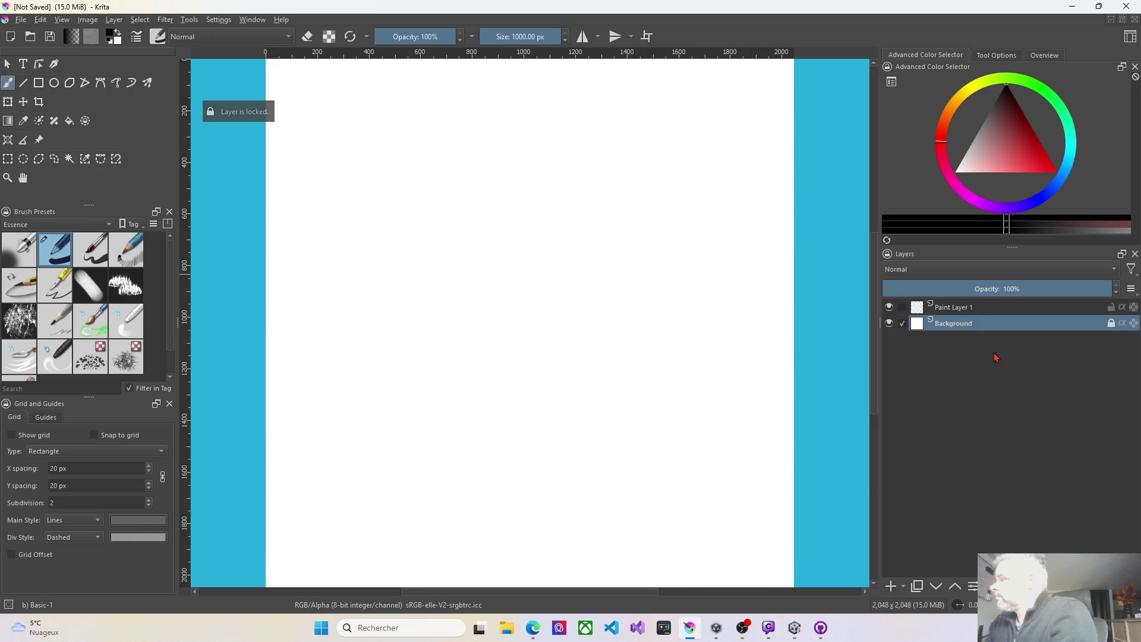
{"action": "mouse_move", "coordinate": [767, 298]}
{"action": "left_mouse_down"}
{"action": "mouse_move", "coordinate": [331, 216]}
{"action": "mouse_move", "coordinate": [620, 145]}
{"action": "mouse_move", "coordinate": [705, 142]}
{"action": "left_mouse_up"}
{"action": "scroll", "coordinate": [618, 277], "scroll_direction": "down", "scroll_amount": 5}
{"action": "mouse_move", "coordinate": [618, 278]}
{"action": "left_mouse_down"}
{"action": "mouse_move", "coordinate": [517, 288]}
{"action": "mouse_move", "coordinate": [608, 333]}
{"action": "mouse_move", "coordinate": [462, 353]}
{"action": "left_mouse_up"}
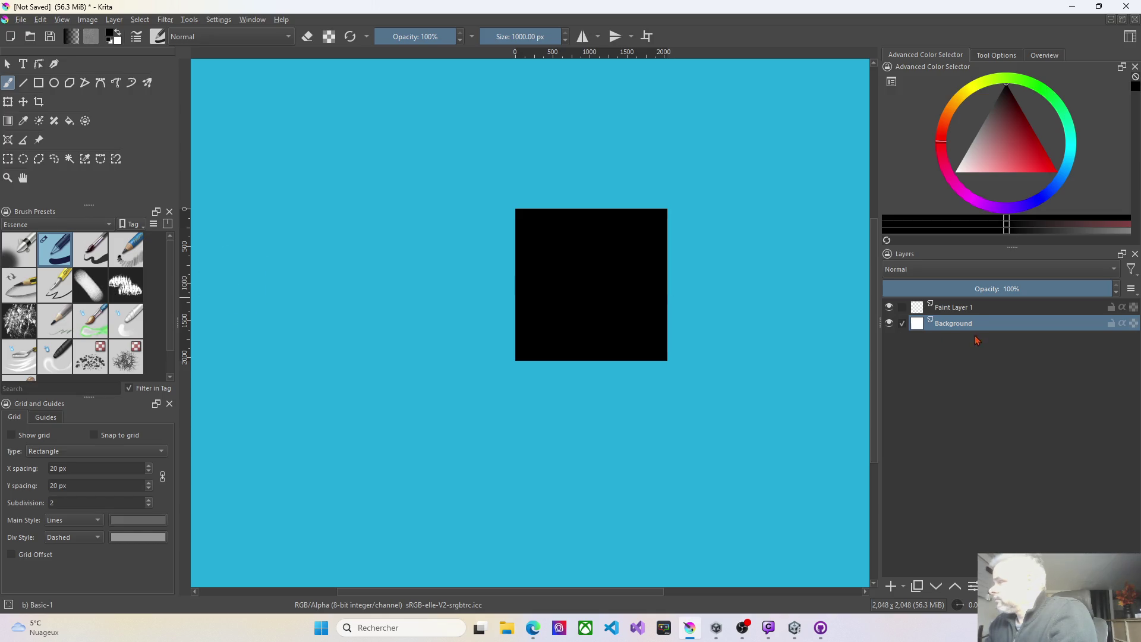
Turn on Wrap Around Mode and make Paint Layer 1 the active layer
{"action": "left_click", "coordinate": [902, 307]}
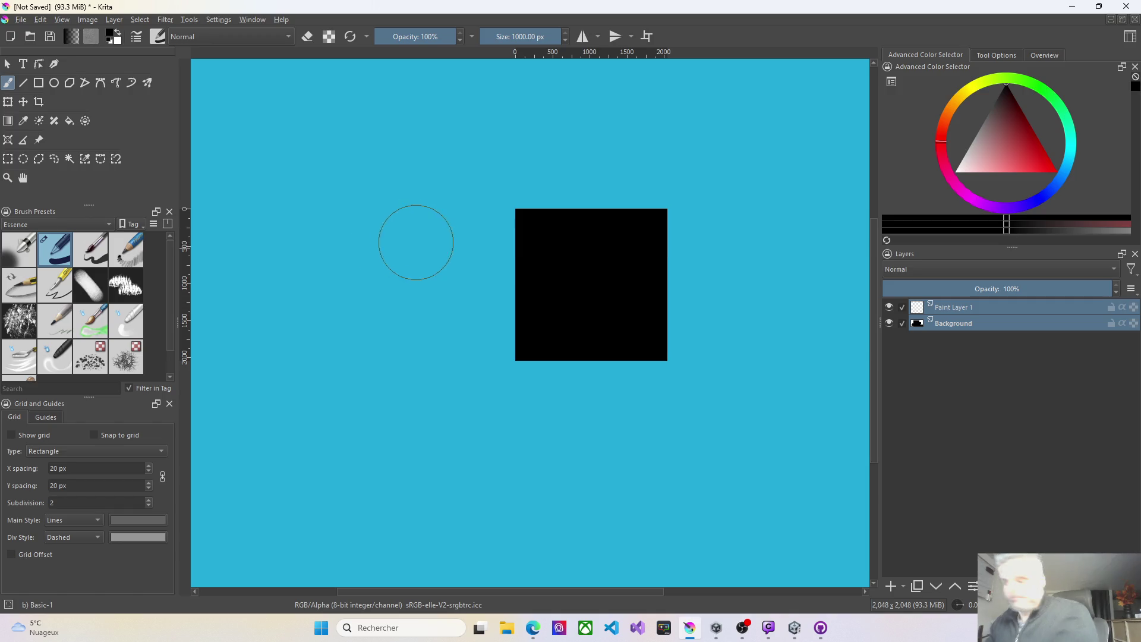
{"action": "key", "text": "w"}
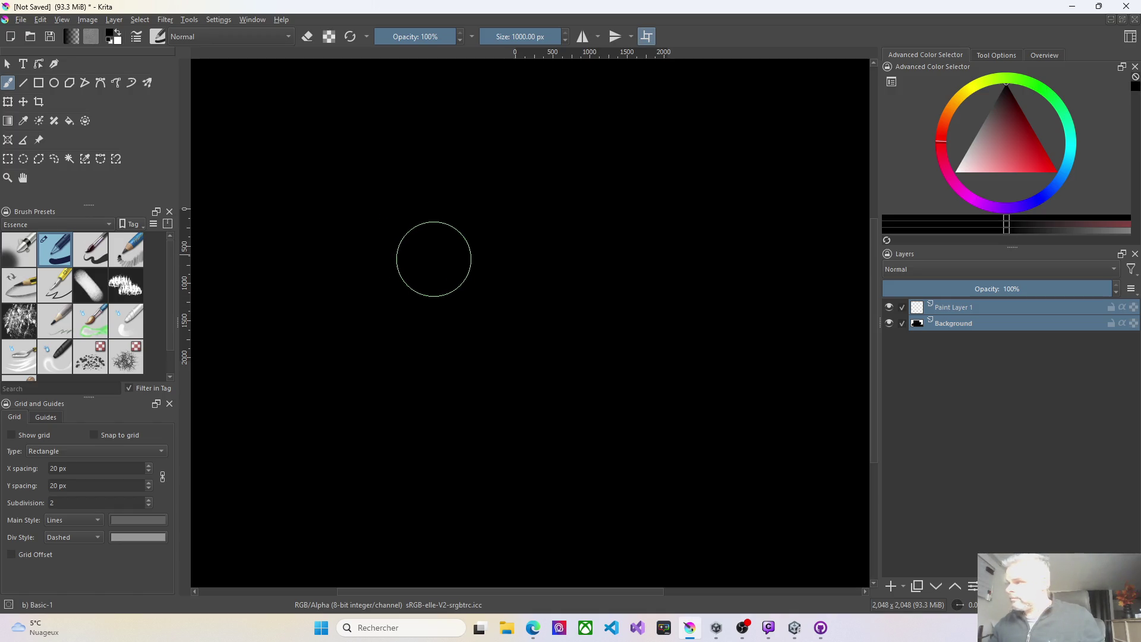
{"action": "left_click", "coordinate": [967, 307]}
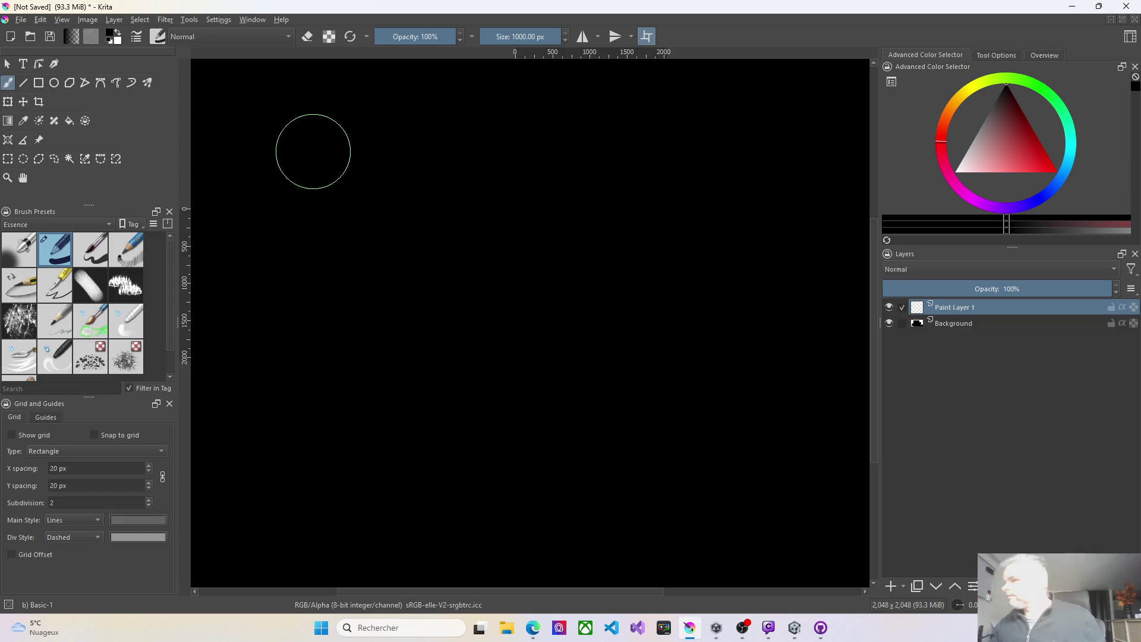
Switch to white with the Airbrush Soft preset and undo a trial wave stroke
{"action": "left_click", "coordinate": [117, 38]}
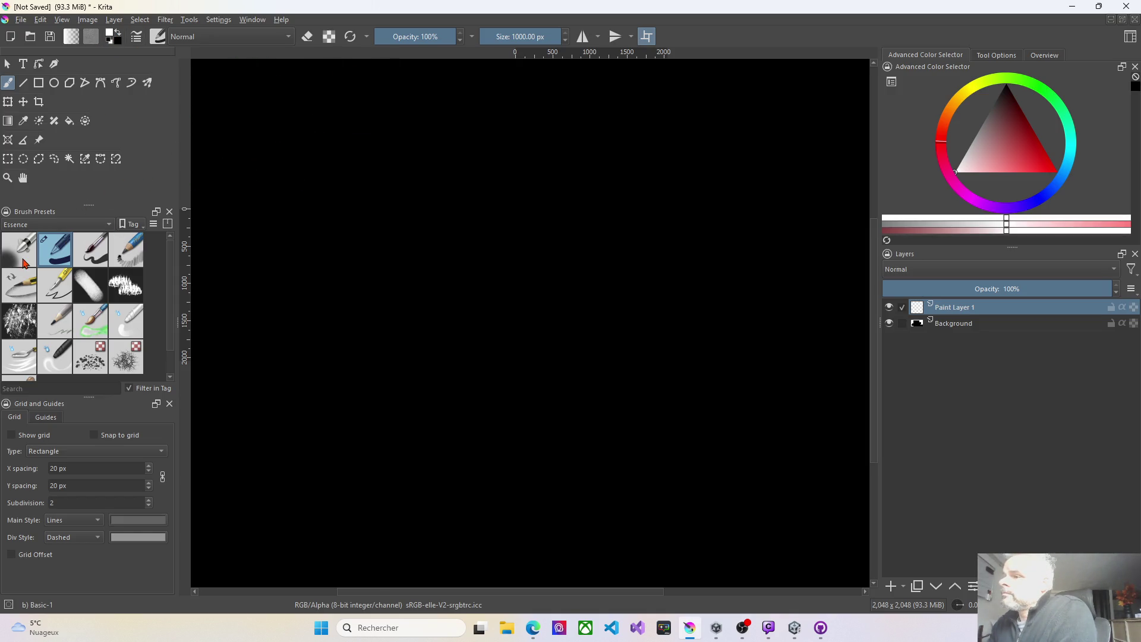
{"action": "left_click", "coordinate": [26, 260]}
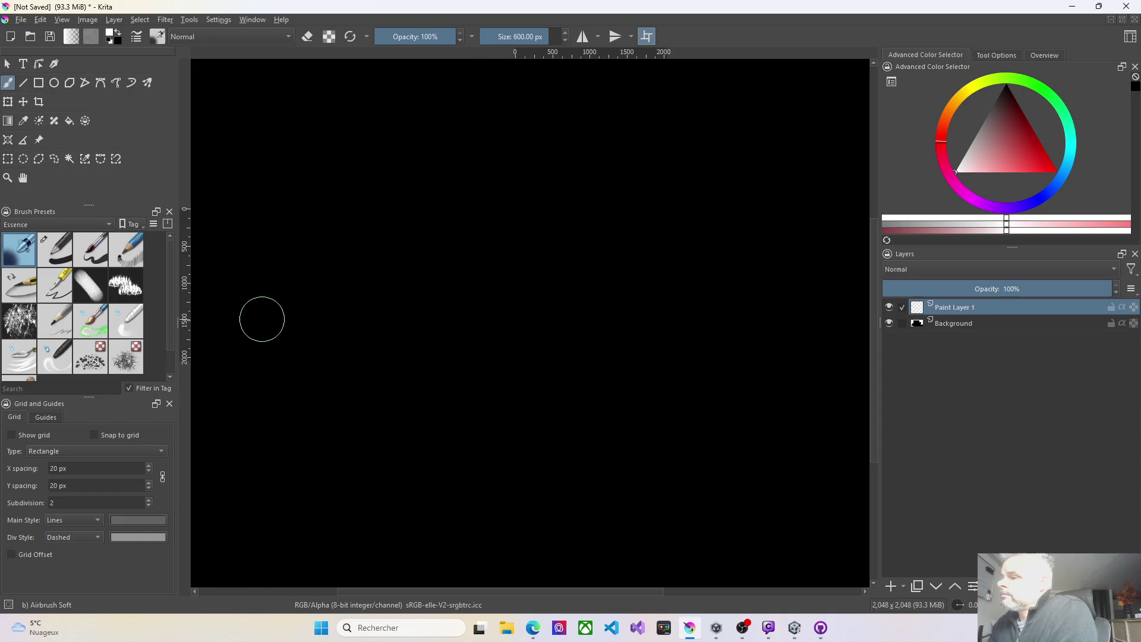
{"action": "scroll", "coordinate": [263, 318], "scroll_direction": "down", "scroll_amount": 1}
{"action": "scroll", "coordinate": [264, 320], "scroll_direction": "up", "scroll_amount": 1}
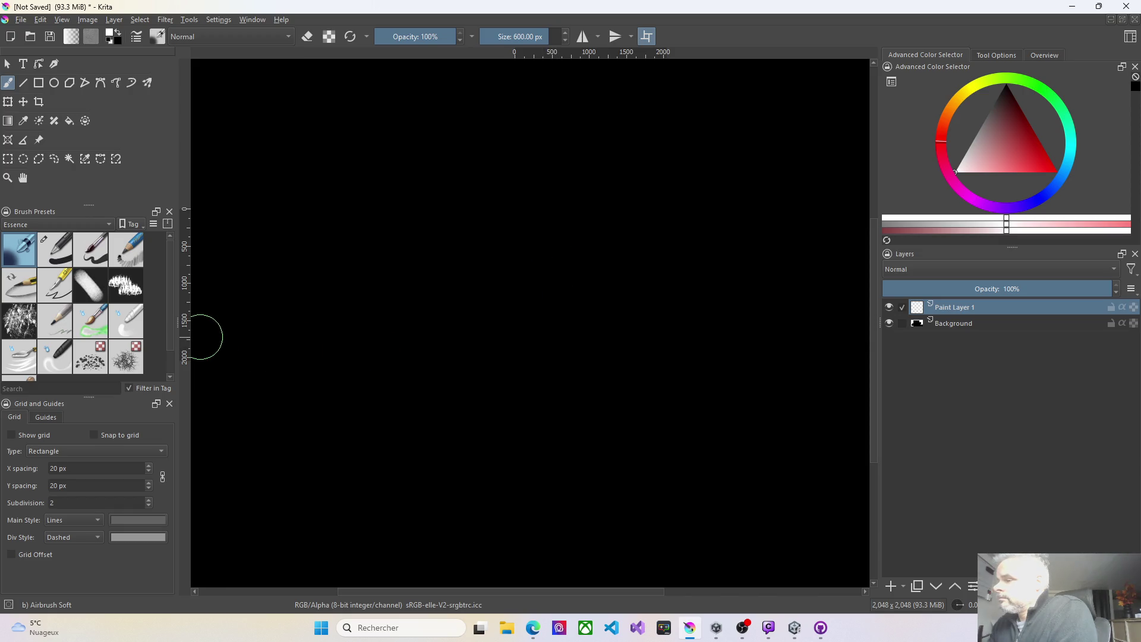
{"action": "mouse_move", "coordinate": [201, 337]}
{"action": "left_mouse_down"}
{"action": "mouse_move", "coordinate": [257, 287]}
{"action": "mouse_move", "coordinate": [306, 331]}
{"action": "mouse_move", "coordinate": [356, 328]}
{"action": "left_mouse_up"}
{"action": "left_click", "coordinate": [376, 311], "text": "ctrl"}
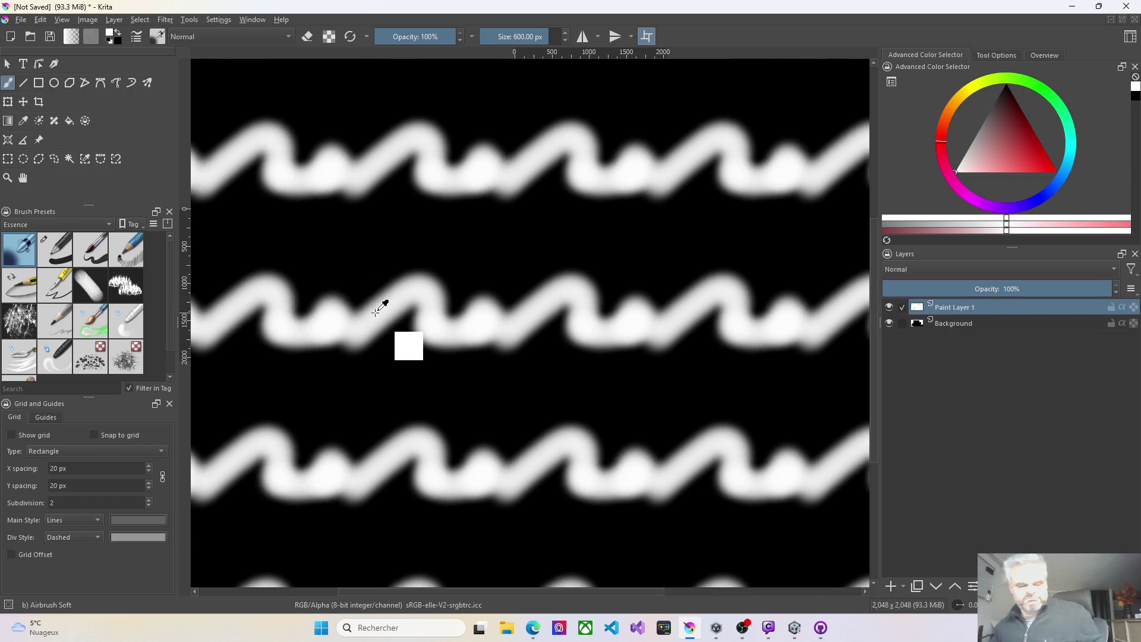
{"action": "key", "text": "ctrl+z"}
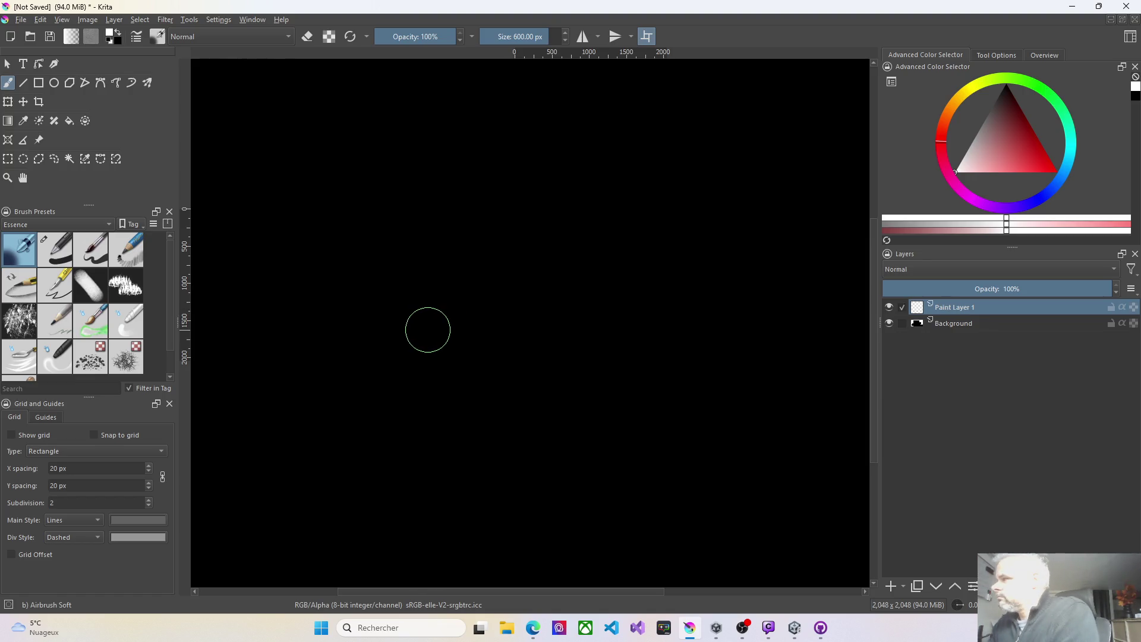
Resize the airbrush to about 344 px, test a narrower wave, and undo it
{"action": "left_click", "coordinate": [539, 38]}
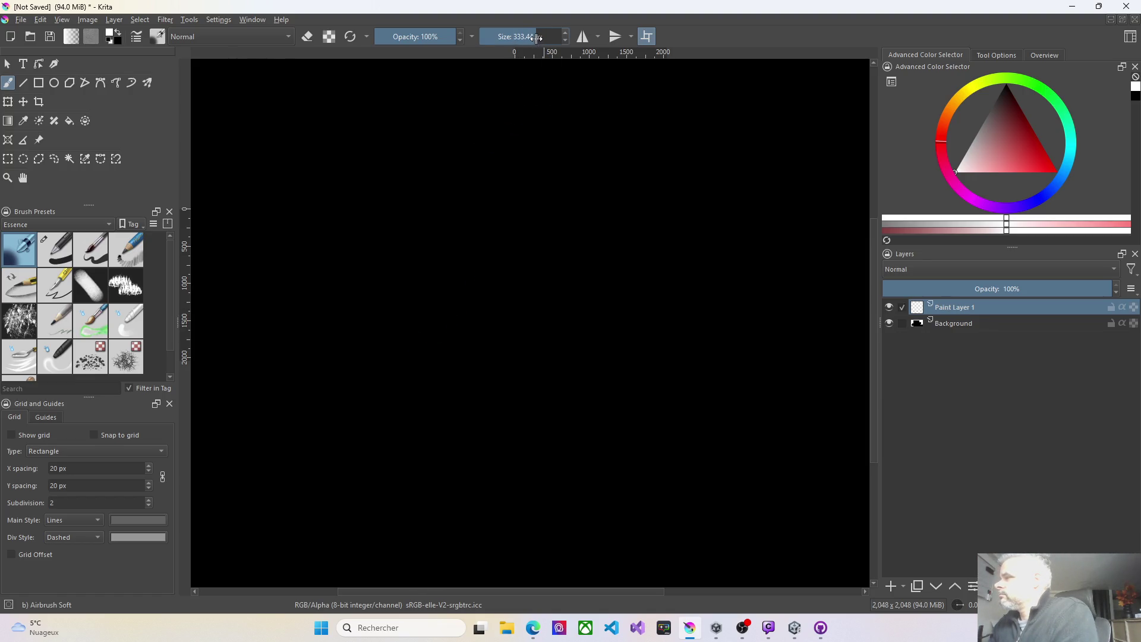
{"action": "left_click_drag", "start_coordinate": [537, 38], "coordinate": [538, 38]}
{"action": "mouse_move", "coordinate": [382, 372]}
{"action": "left_mouse_down"}
{"action": "mouse_move", "coordinate": [402, 316]}
{"action": "mouse_move", "coordinate": [509, 333]}
{"action": "mouse_move", "coordinate": [532, 362]}
{"action": "mouse_move", "coordinate": [501, 330]}
{"action": "left_mouse_up"}
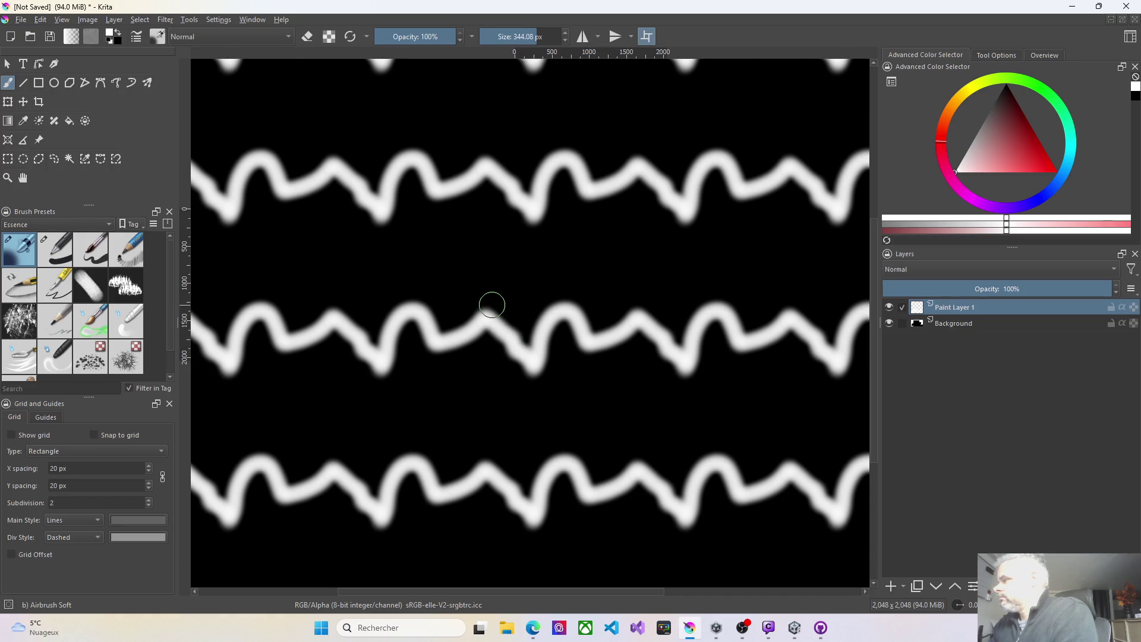
{"action": "scroll", "coordinate": [491, 303], "scroll_direction": "up", "scroll_amount": 3}
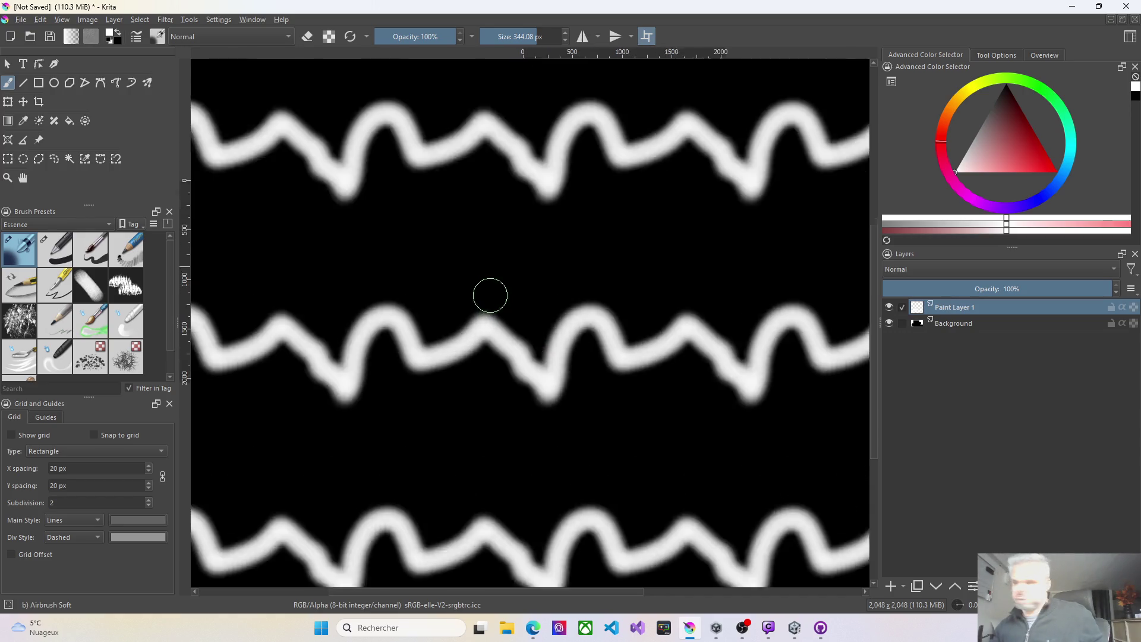
{"action": "key", "text": "ctrl+z"}
{"action": "key", "text": "ctrl+z"}
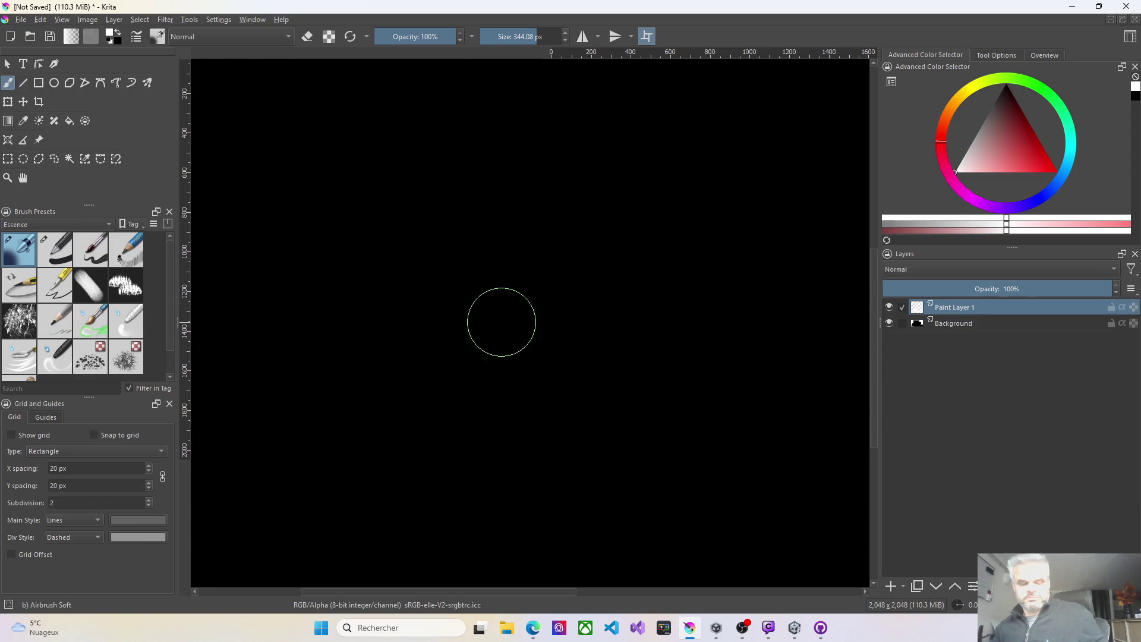
{"action": "left_click", "coordinate": [542, 36]}
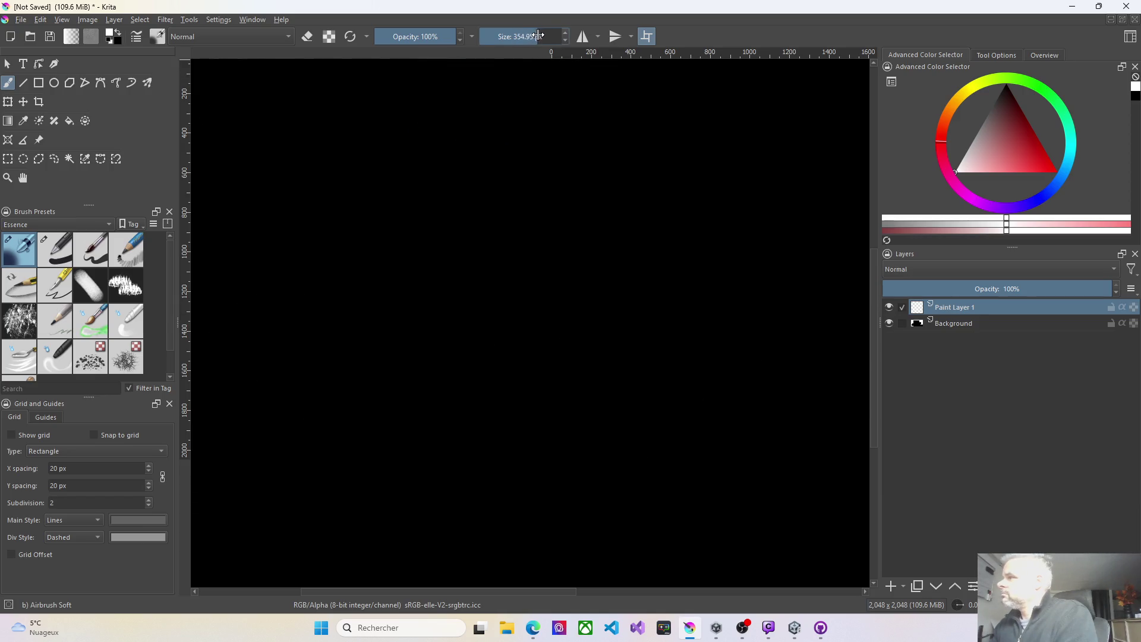
Paint a wide white wavy band across the middle and test the Blender Smear brush
{"action": "mouse_move", "coordinate": [347, 355]}
{"action": "left_mouse_down"}
{"action": "mouse_move", "coordinate": [374, 316]}
{"action": "mouse_move", "coordinate": [517, 317]}
{"action": "mouse_move", "coordinate": [660, 352]}
{"action": "mouse_move", "coordinate": [741, 352]}
{"action": "mouse_move", "coordinate": [769, 323]}
{"action": "mouse_move", "coordinate": [839, 313]}
{"action": "mouse_move", "coordinate": [741, 300]}
{"action": "mouse_move", "coordinate": [571, 308]}
{"action": "mouse_move", "coordinate": [458, 280]}
{"action": "mouse_move", "coordinate": [368, 292]}
{"action": "mouse_move", "coordinate": [229, 336]}
{"action": "mouse_move", "coordinate": [464, 301]}
{"action": "mouse_move", "coordinate": [764, 324]}
{"action": "mouse_move", "coordinate": [834, 299]}
{"action": "left_mouse_up"}
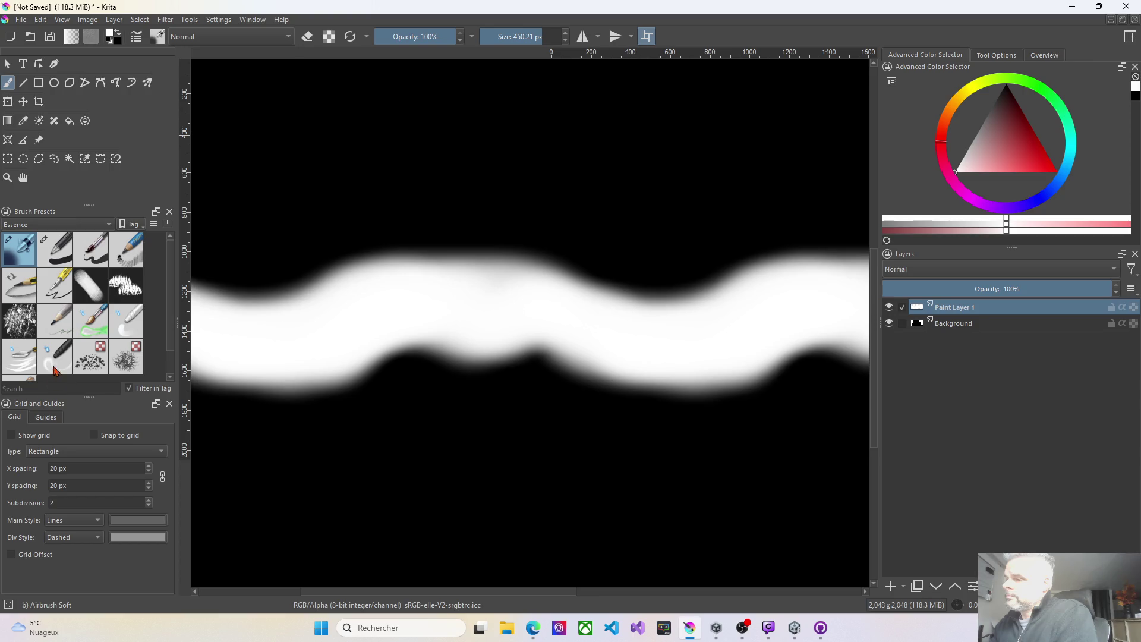
{"action": "left_click", "coordinate": [57, 361]}
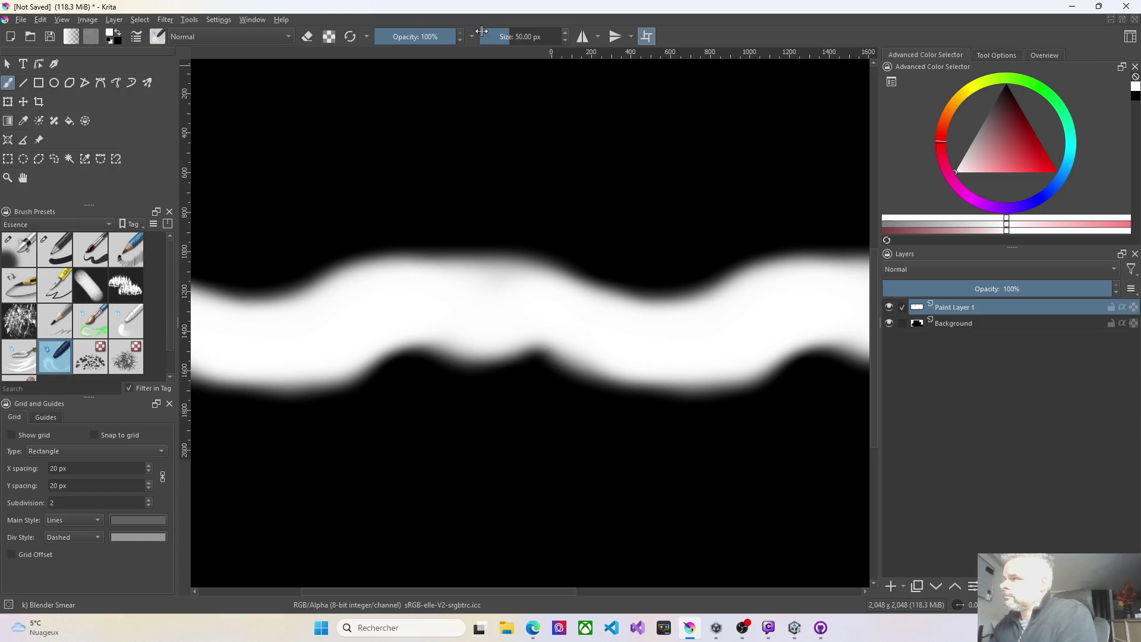
{"action": "left_click_drag", "start_coordinate": [504, 36], "coordinate": [529, 37]}
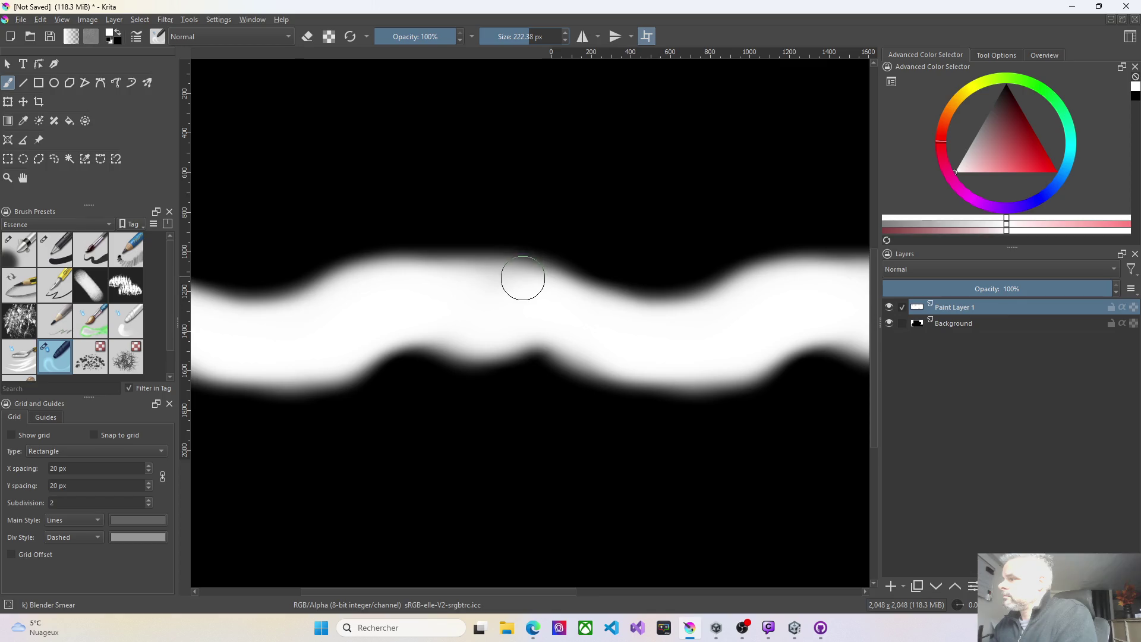
{"action": "left_click_drag", "start_coordinate": [524, 270], "coordinate": [399, 226]}
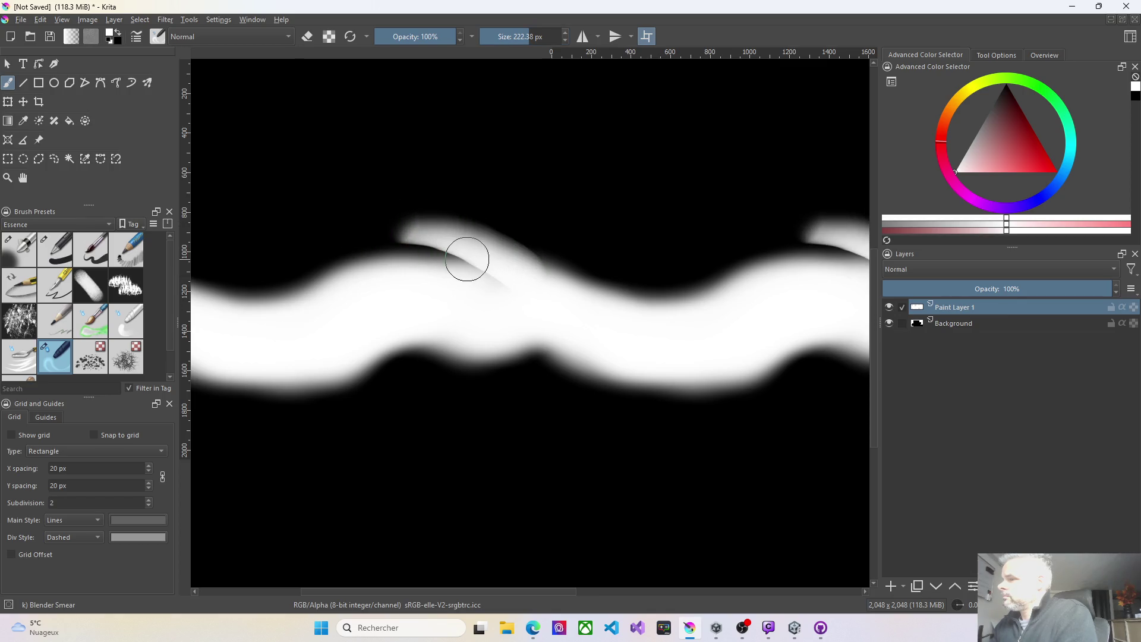
{"action": "left_click_drag", "start_coordinate": [458, 259], "coordinate": [471, 255]}
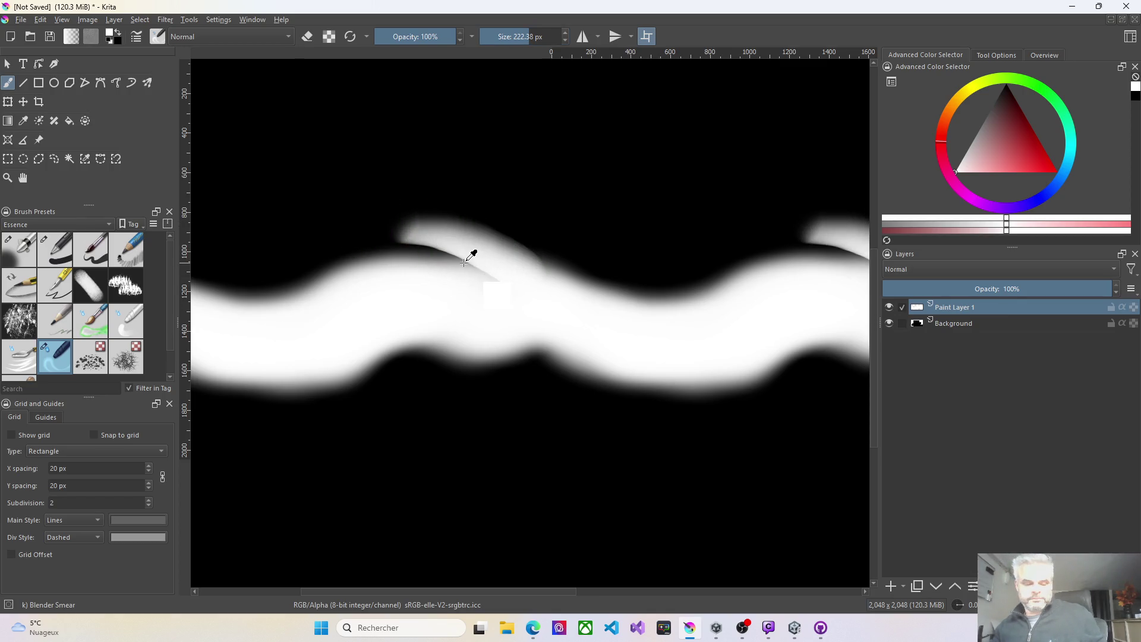
{"action": "key", "text": "ctrl+z"}
{"action": "key", "text": "ctrl+z"}
At 36% opacity, smear the band's edges into tongues above and below
{"action": "left_click_drag", "start_coordinate": [428, 37], "coordinate": [406, 37]}
{"action": "left_click_drag", "start_coordinate": [421, 278], "coordinate": [248, 210]}
{"action": "mouse_move", "coordinate": [413, 259]}
{"action": "left_mouse_down"}
{"action": "mouse_move", "coordinate": [237, 206]}
{"action": "mouse_move", "coordinate": [298, 206]}
{"action": "left_mouse_up"}
{"action": "left_click_drag", "start_coordinate": [382, 248], "coordinate": [262, 232]}
{"action": "left_click_drag", "start_coordinate": [420, 285], "coordinate": [252, 243]}
{"action": "mouse_move", "coordinate": [445, 327]}
{"action": "left_mouse_down"}
{"action": "mouse_move", "coordinate": [463, 341]}
{"action": "mouse_move", "coordinate": [451, 375]}
{"action": "left_mouse_up"}
{"action": "left_click_drag", "start_coordinate": [313, 392], "coordinate": [255, 386]}
{"action": "left_click_drag", "start_coordinate": [339, 372], "coordinate": [267, 395]}
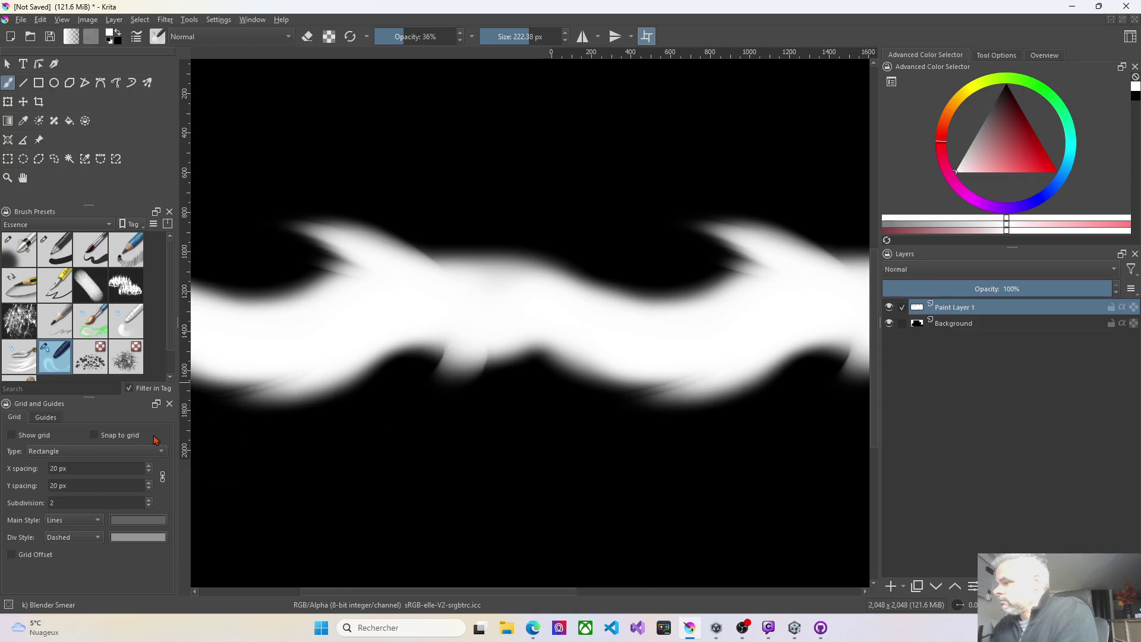